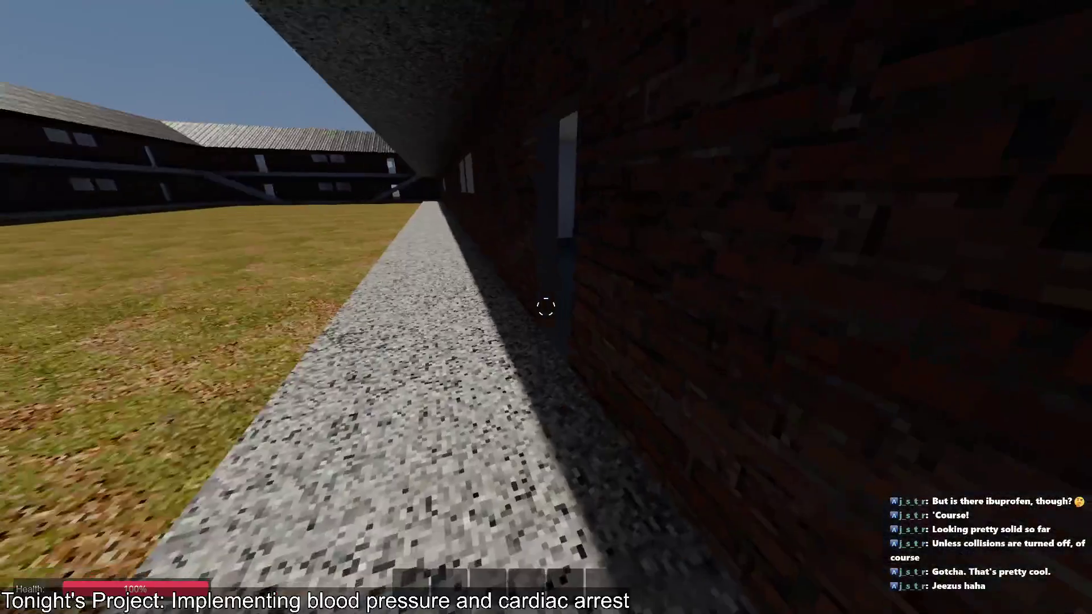
Step: Walk the character along the brick wall and across the grass courtyard, then stop the test run
key("w")
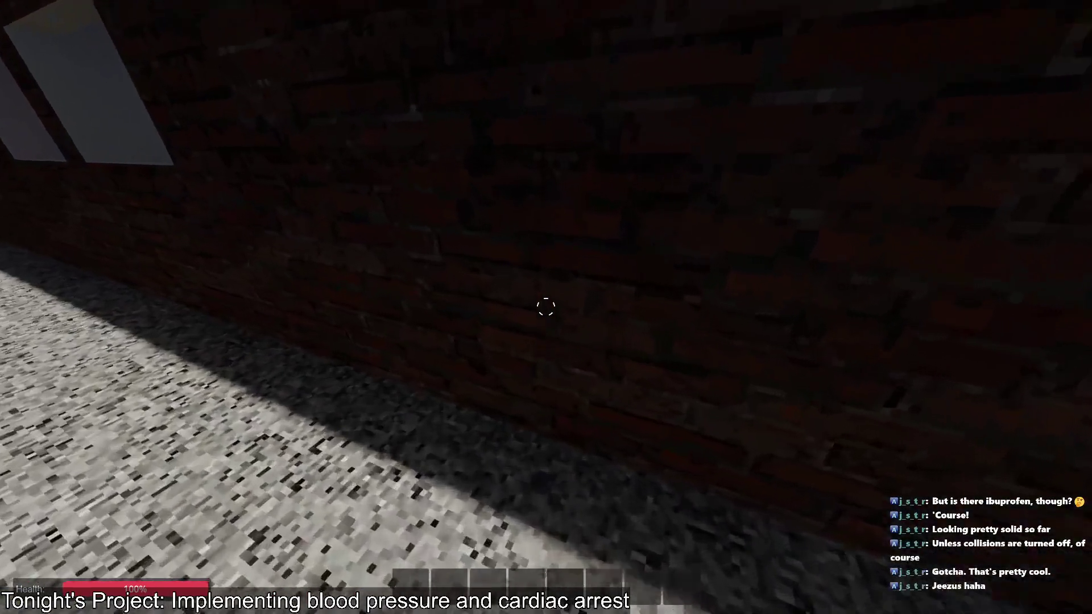
key("w")
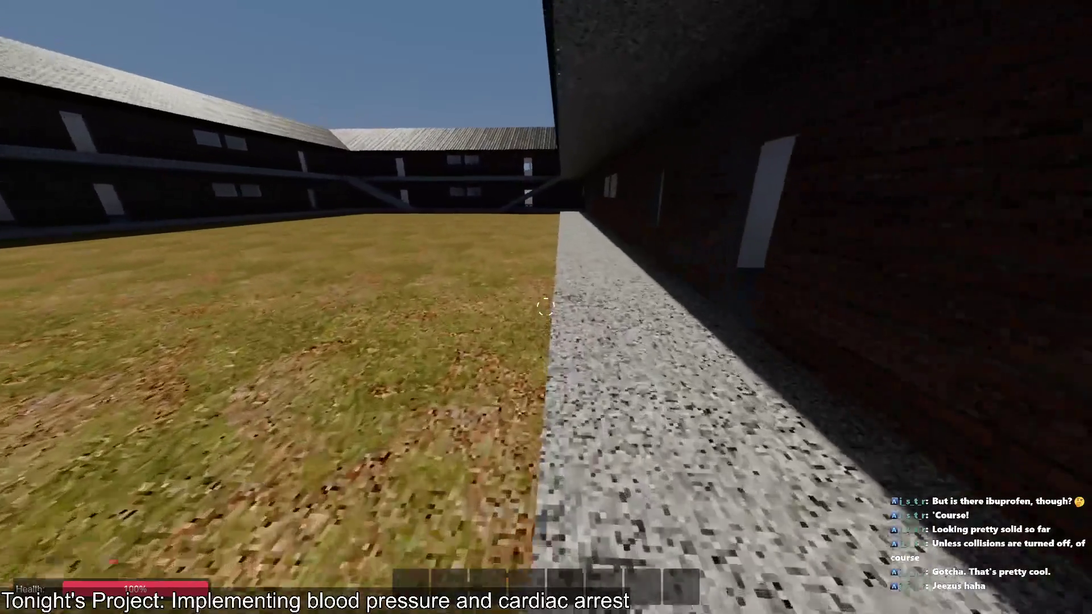
key("w")
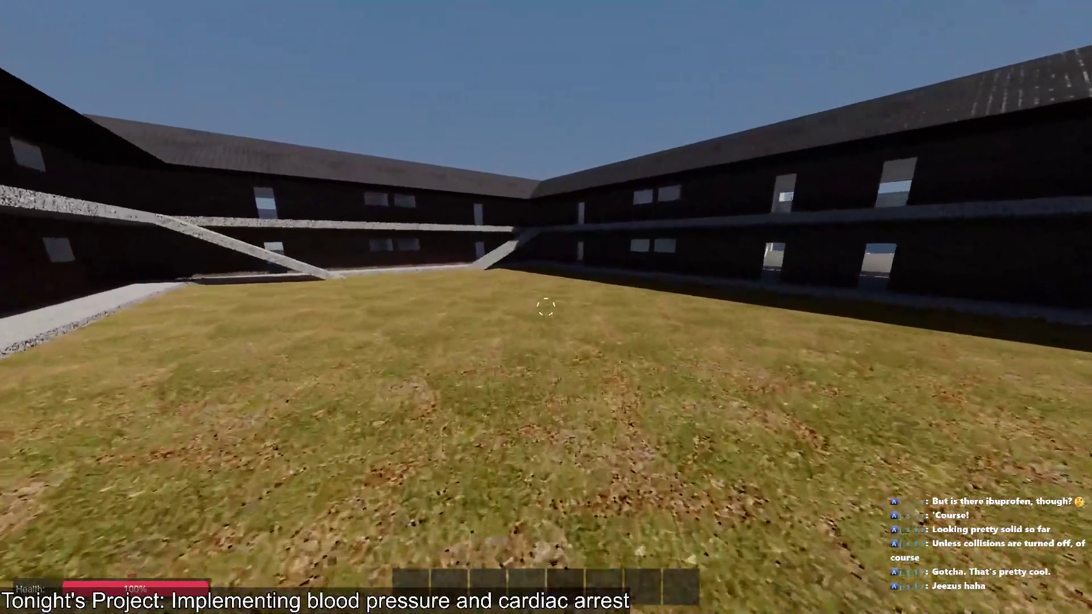
key("w")
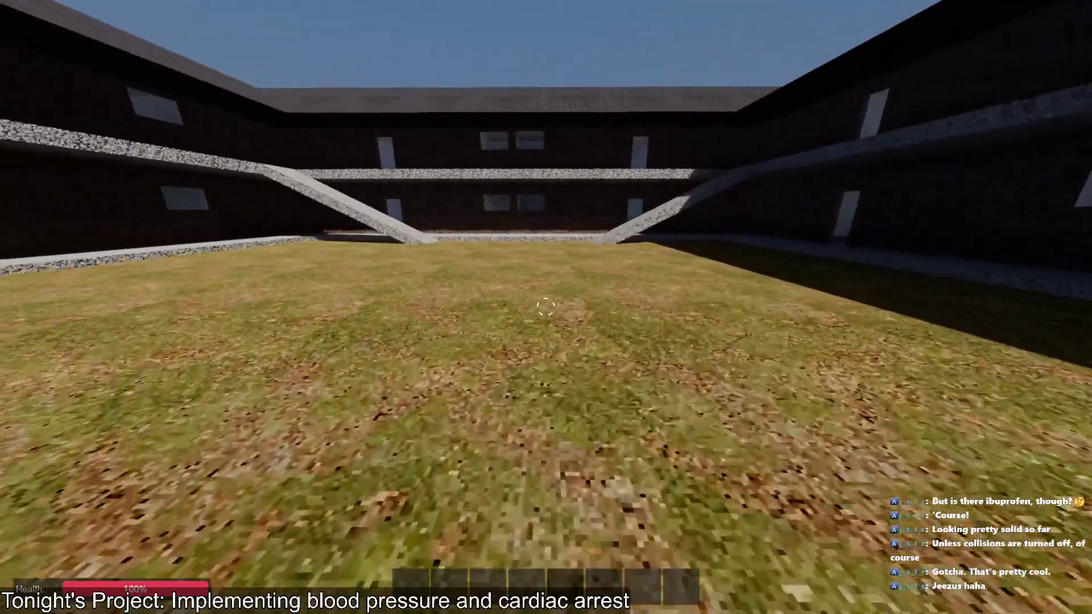
key("F8")
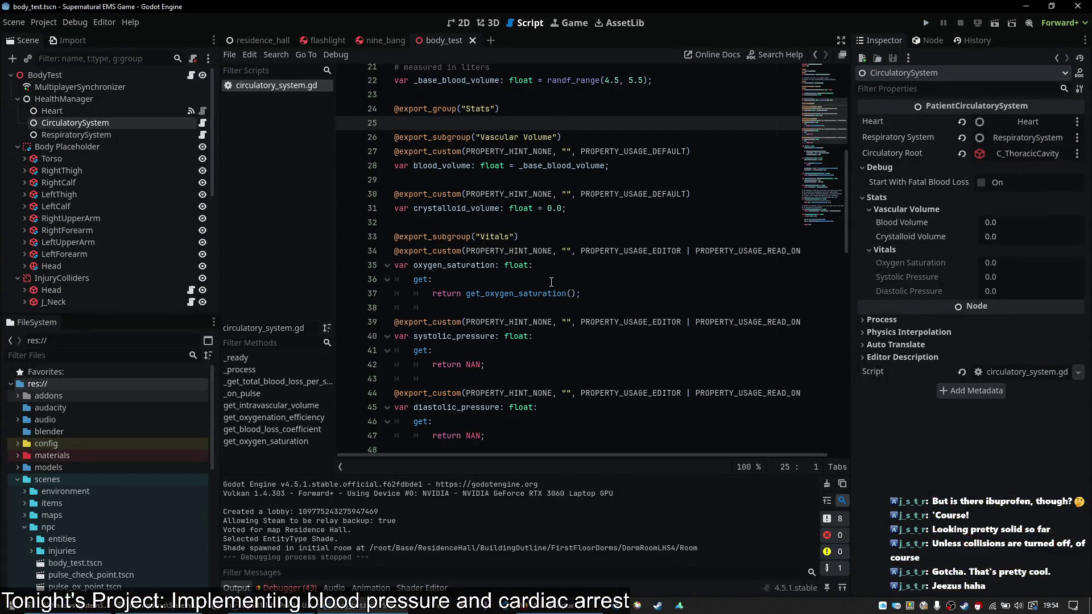
left_click(653, 236)
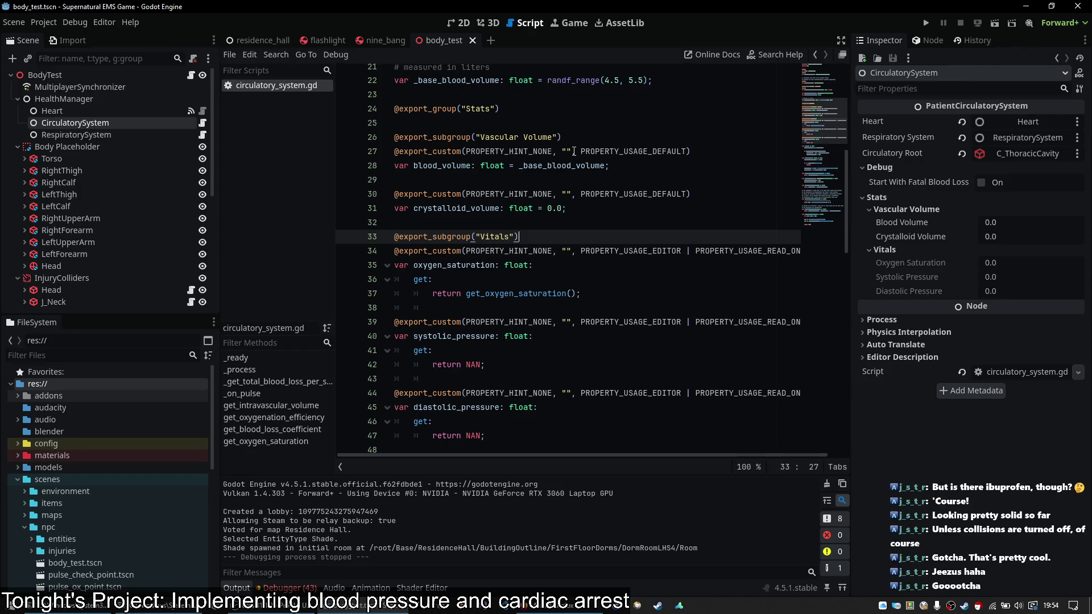
scroll(574, 152, "down", 14)
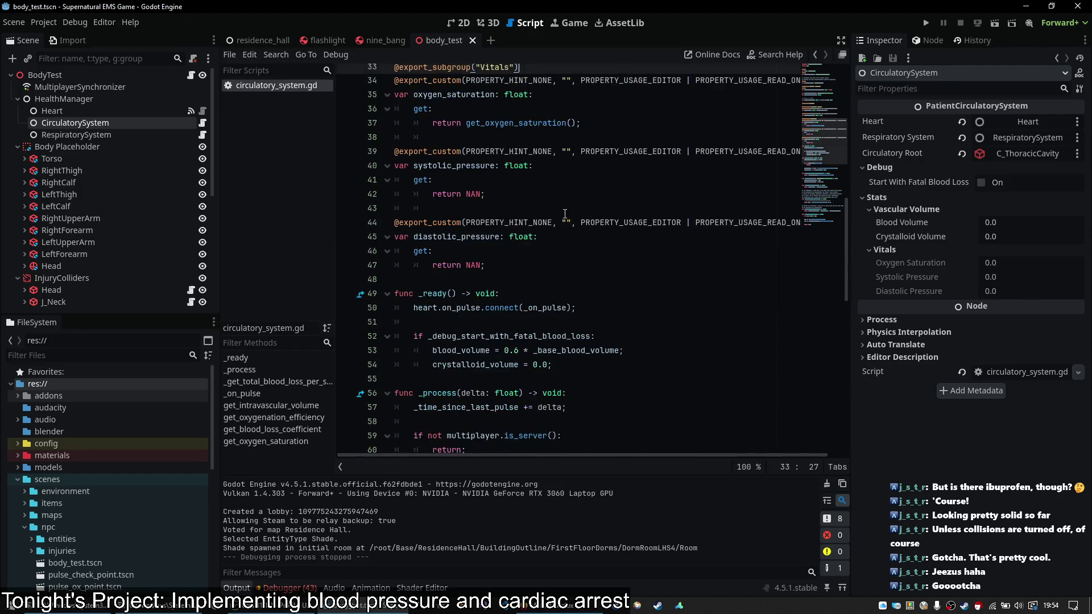
scroll(561, 211, "down", 2)
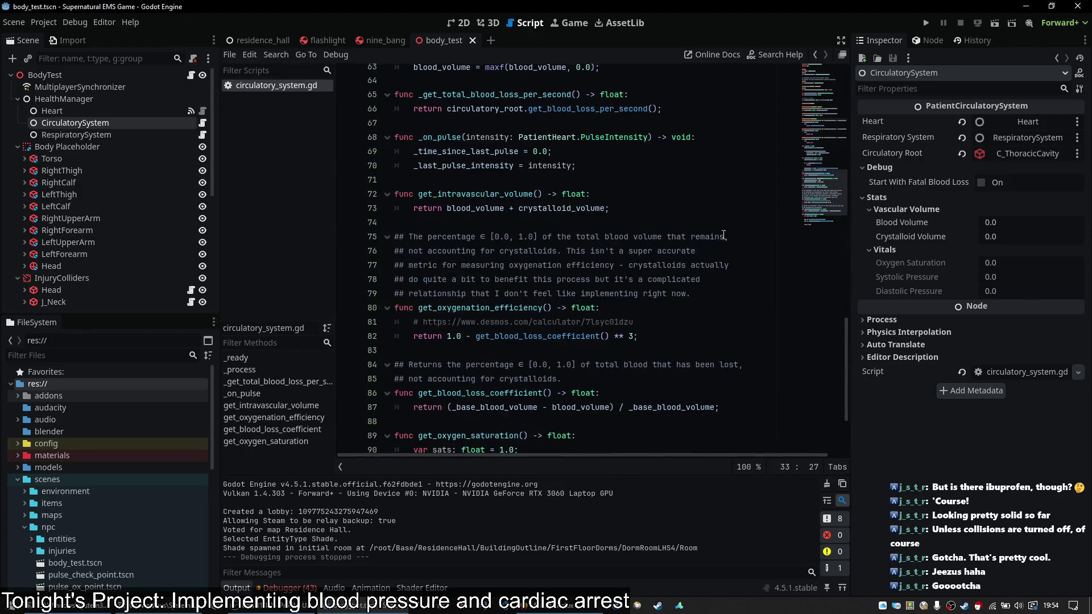
scroll(503, 288, "up", 2)
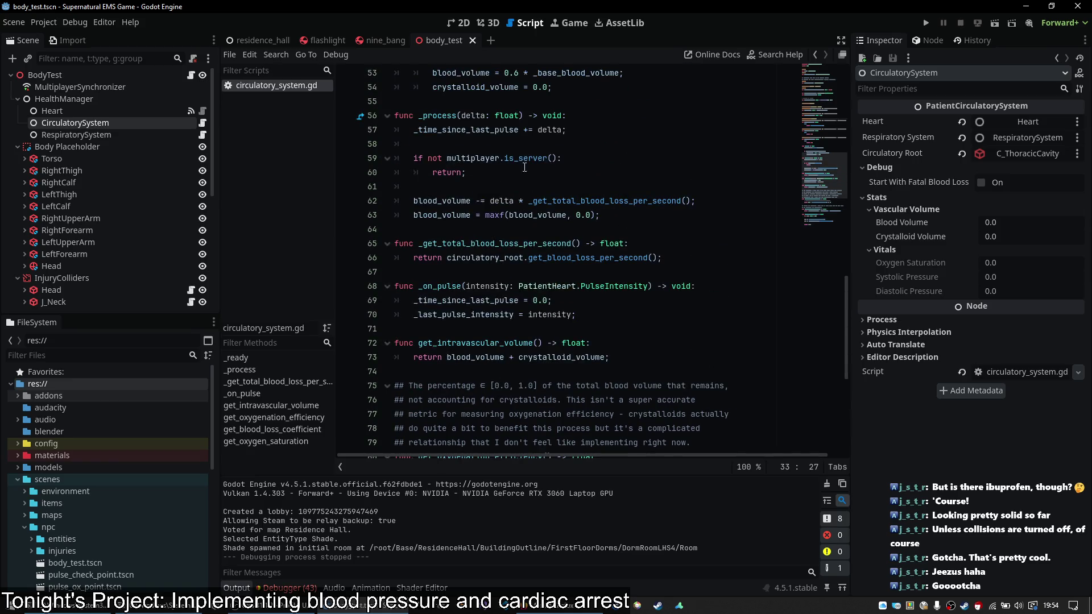
scroll(577, 290, "up", 5)
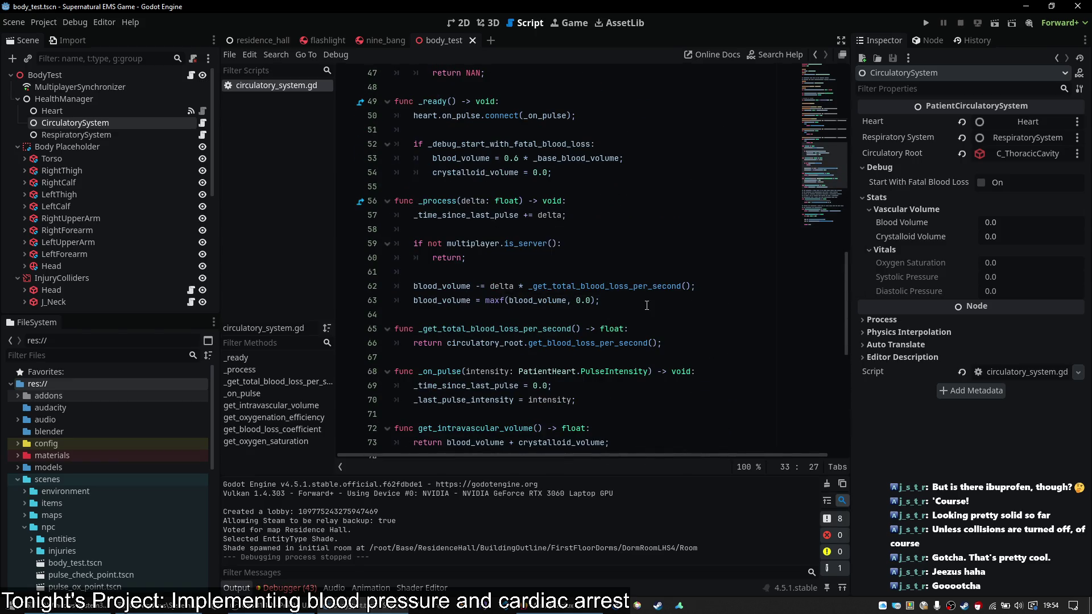
left_click(579, 301)
scroll(509, 205, "down", 8)
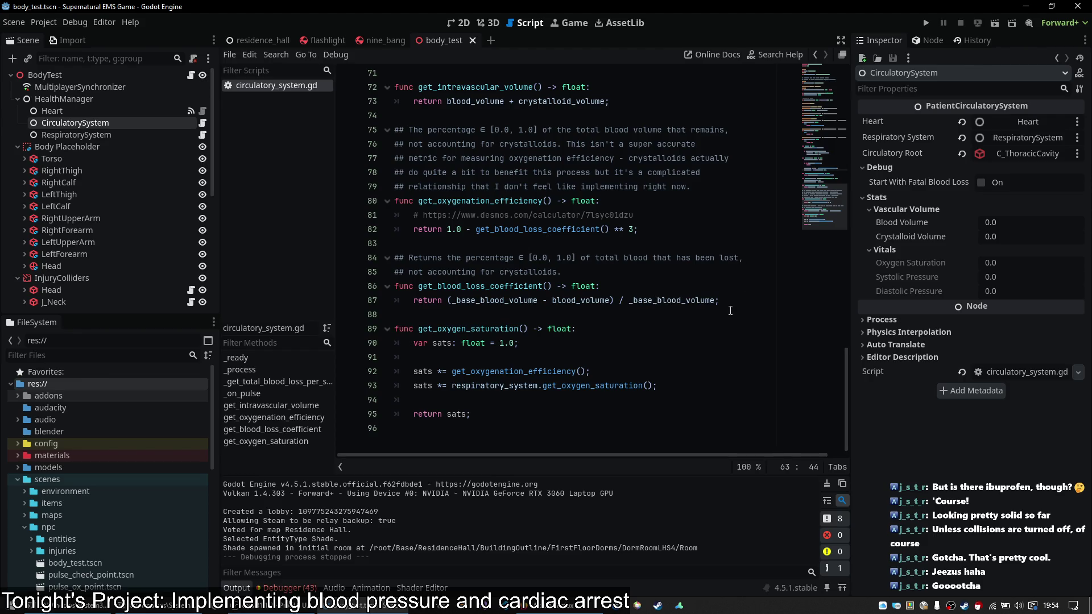
left_click(514, 413)
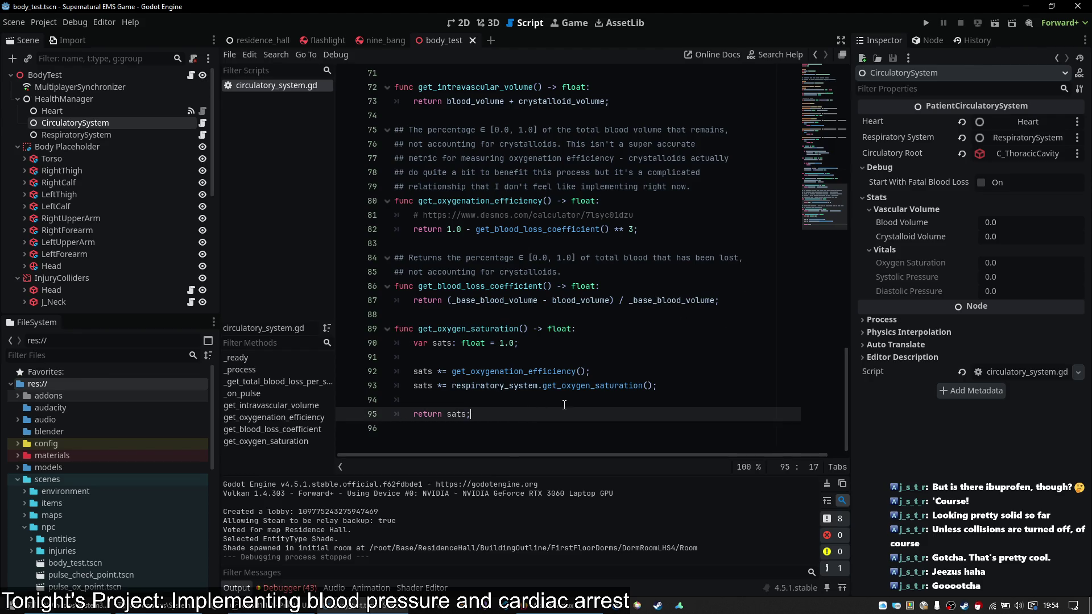
scroll(604, 328, "up", 4)
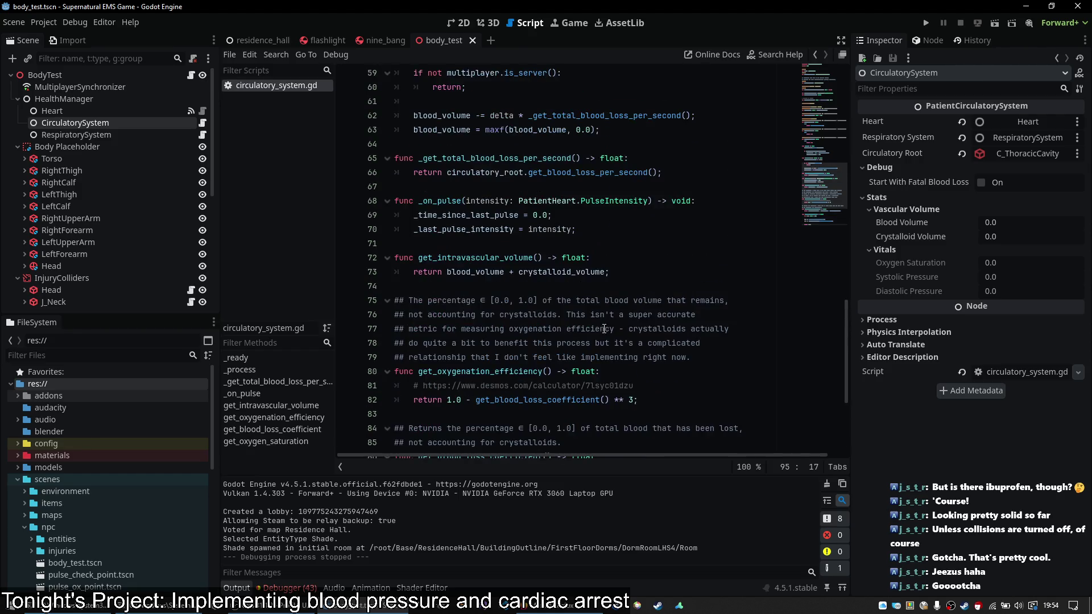
left_click(598, 222)
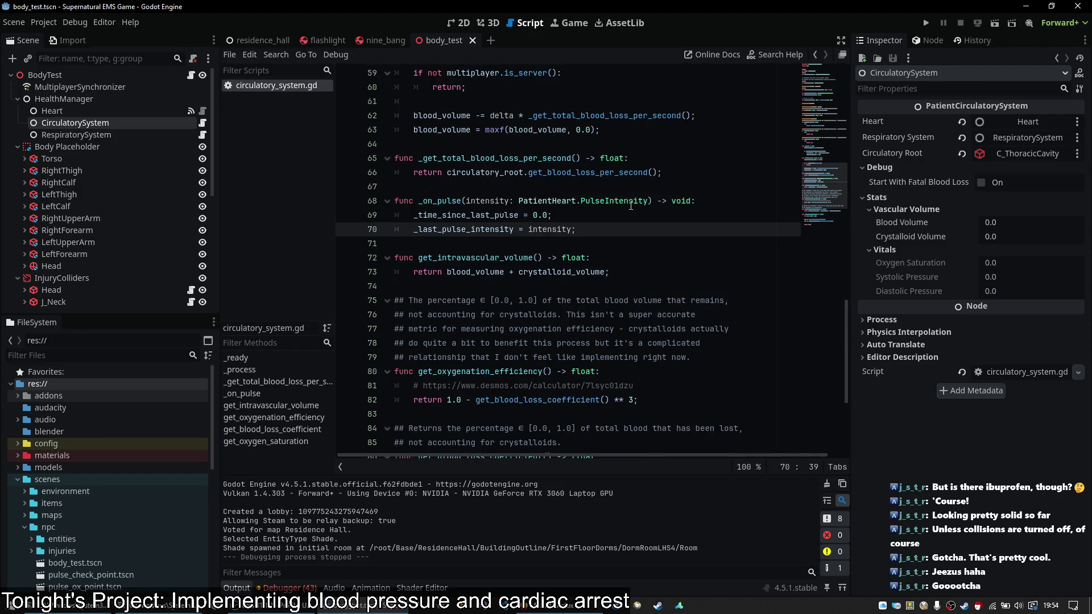
key("Return")
key("Return")
Step: Add a _get_diastolic_pressure() -> float function that returns NAN
type("fnc")
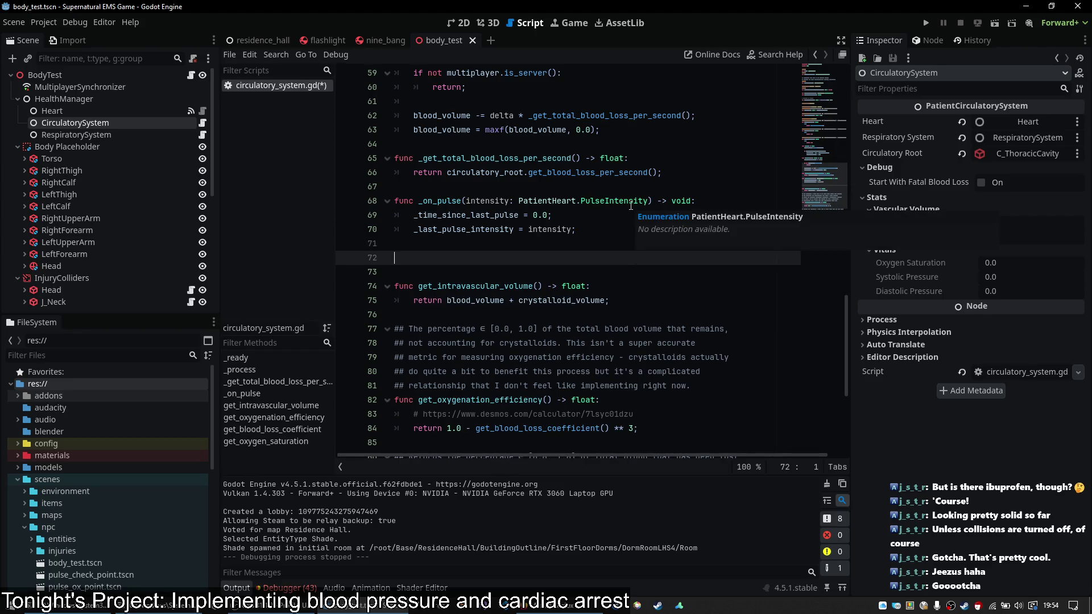
key("BackSpace")
key("BackSpace")
type("unc _")
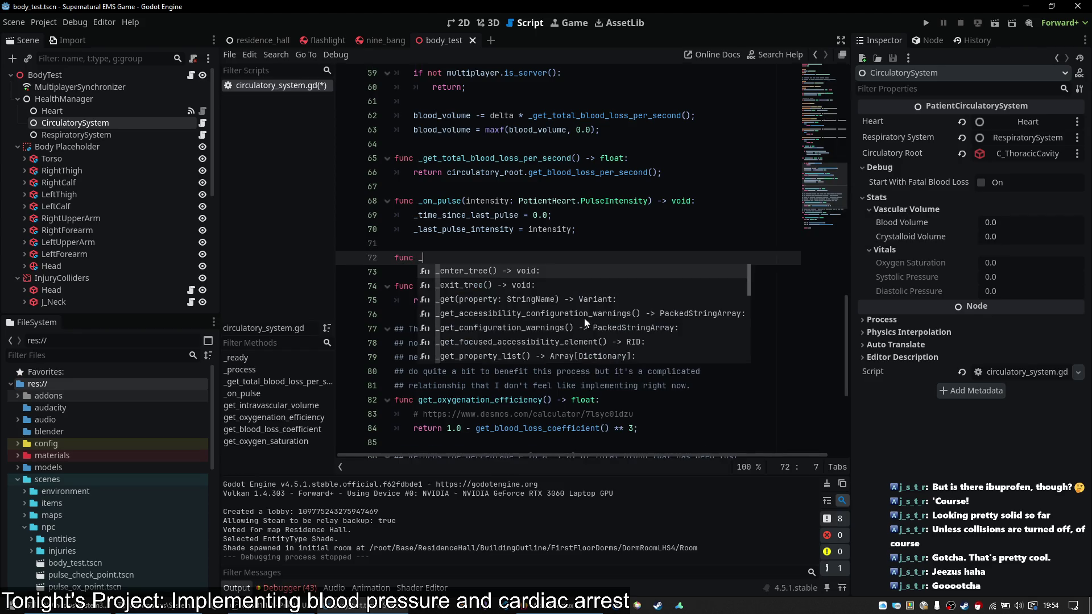
type("get_diasc")
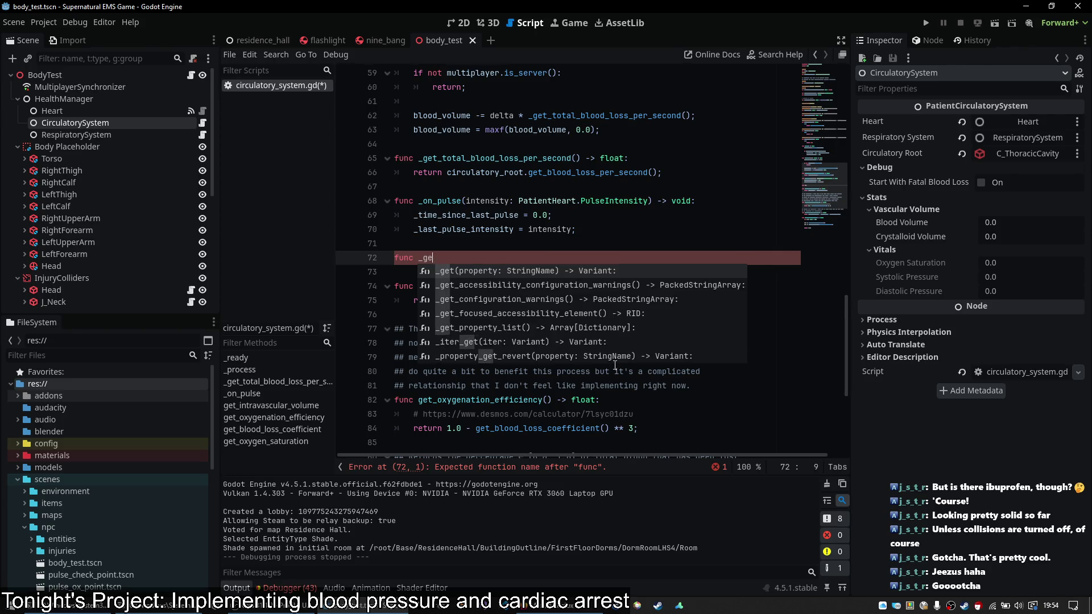
type("tolic_pressure(")
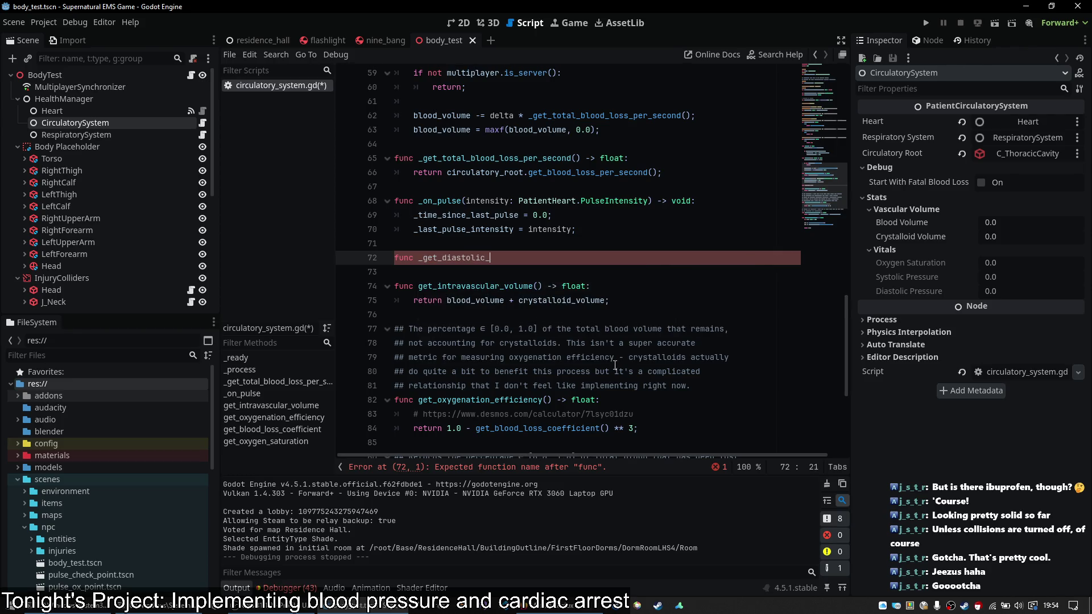
type(") _")
key("BackSpace")
type("-> float:")
key("Return")
type("retrun")
key("BackSpace")
key("BackSpace")
key("BackSpace")
type("urn NAN;")
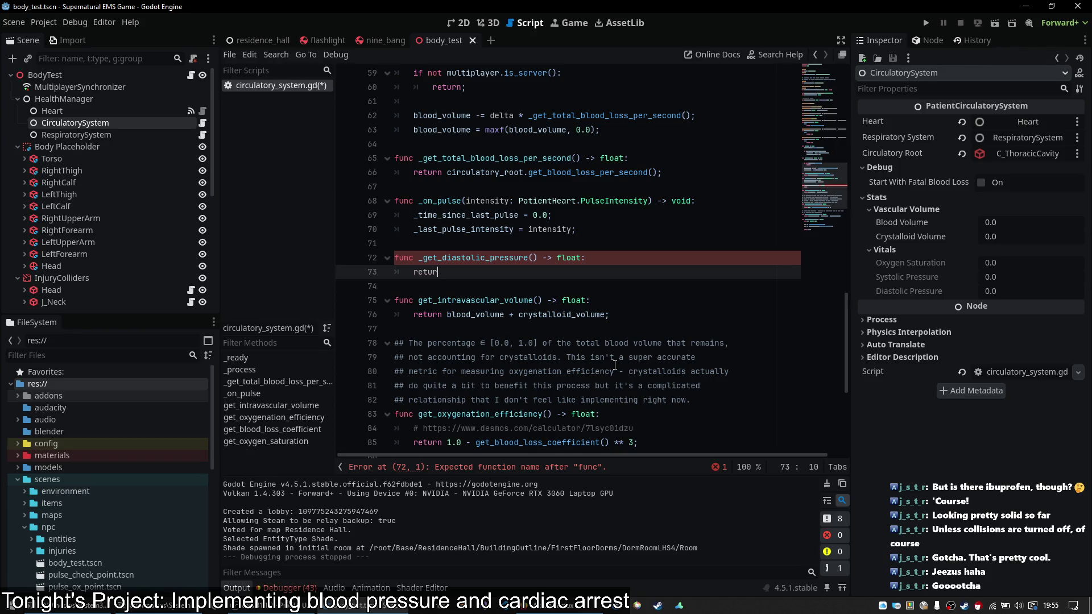
key("Return")
key("Return")
Step: Add a _get_pulse_pressure() -> float function that also returns NAN
key("BackSpace")
type("func _")
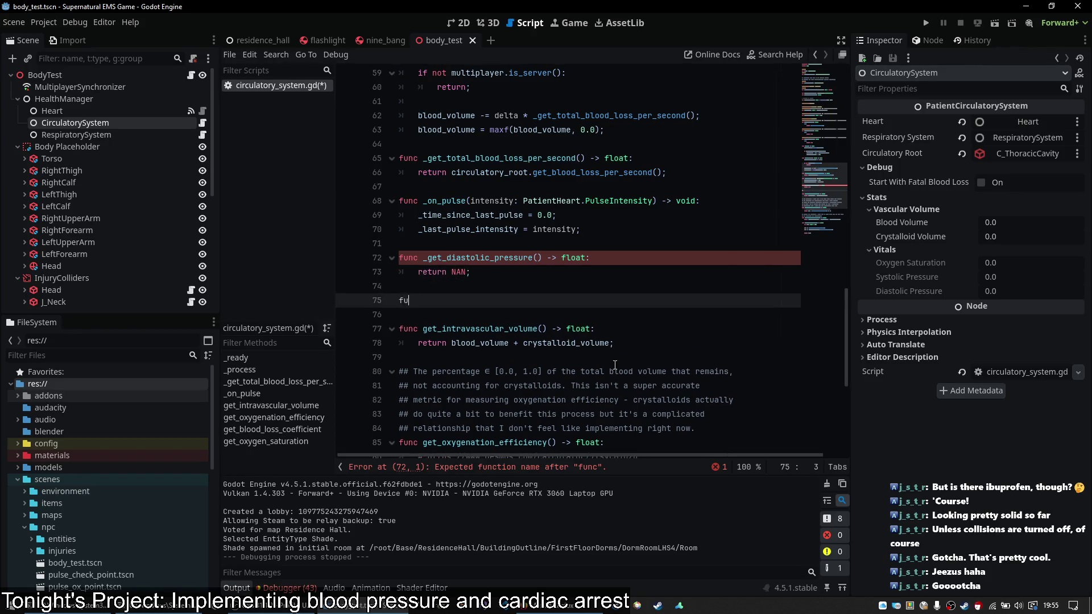
type("get_pulse_pressure(")
type(") -> float:")
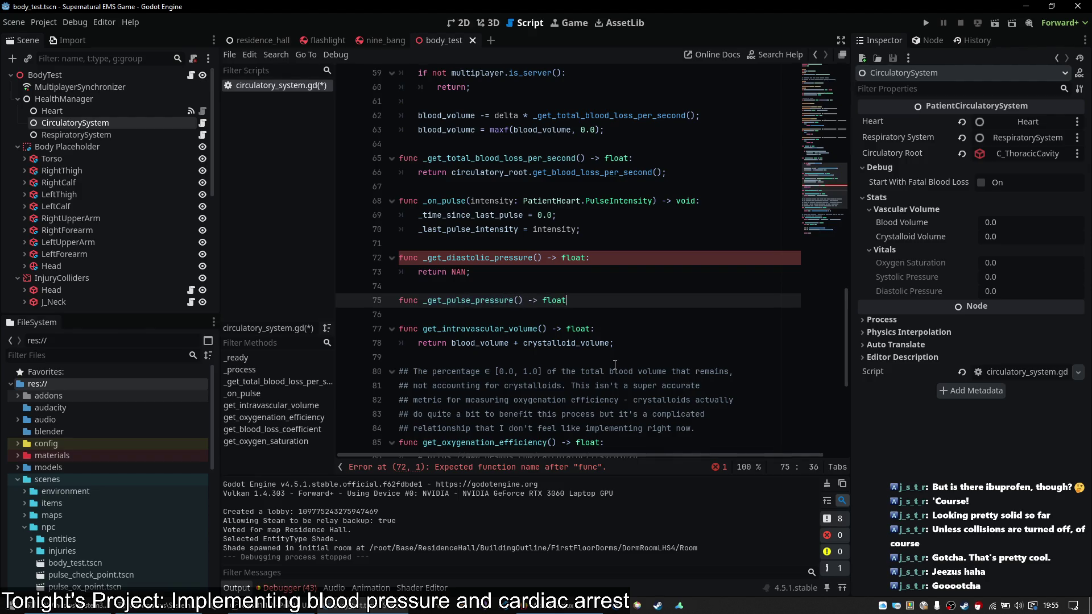
key("Return")
type("return NAN;")
key("Return")
key("BackSpace")
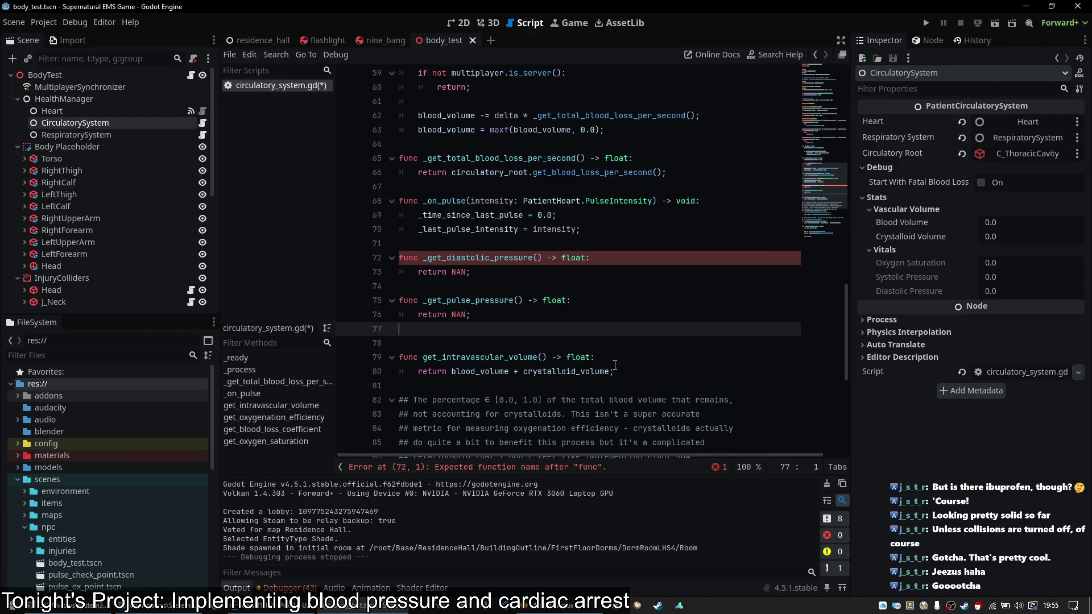
Step: Add _get_systolic_pressure() -> float summing _get_diastolic_pressure() + _get_pulse_pressure(), and save
key("Return")
type("func _get_sysot")
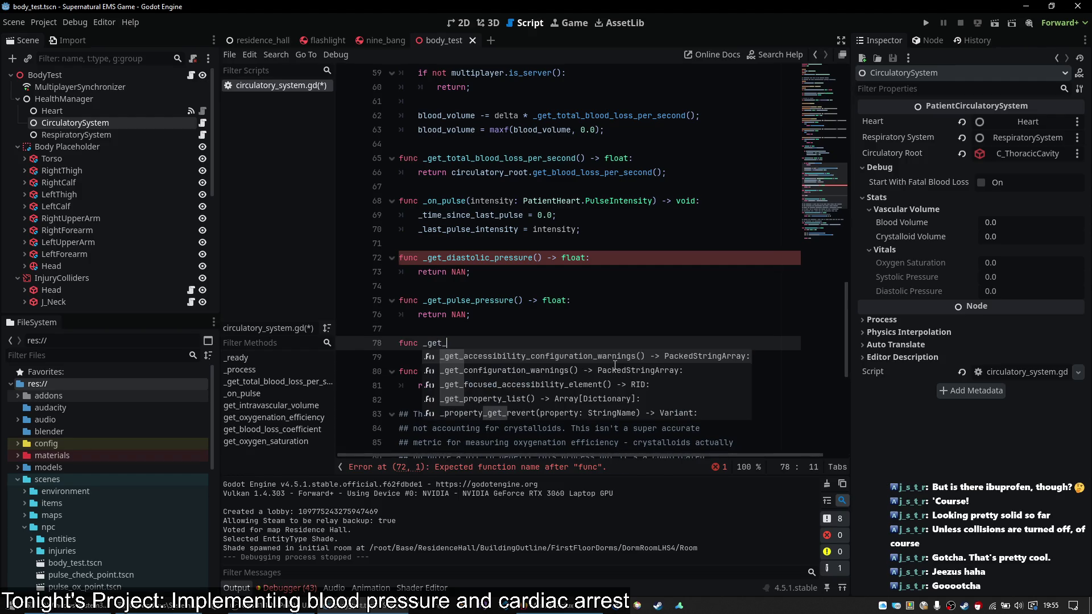
key("BackSpace")
key("BackSpace")
type("tolic_pressure")
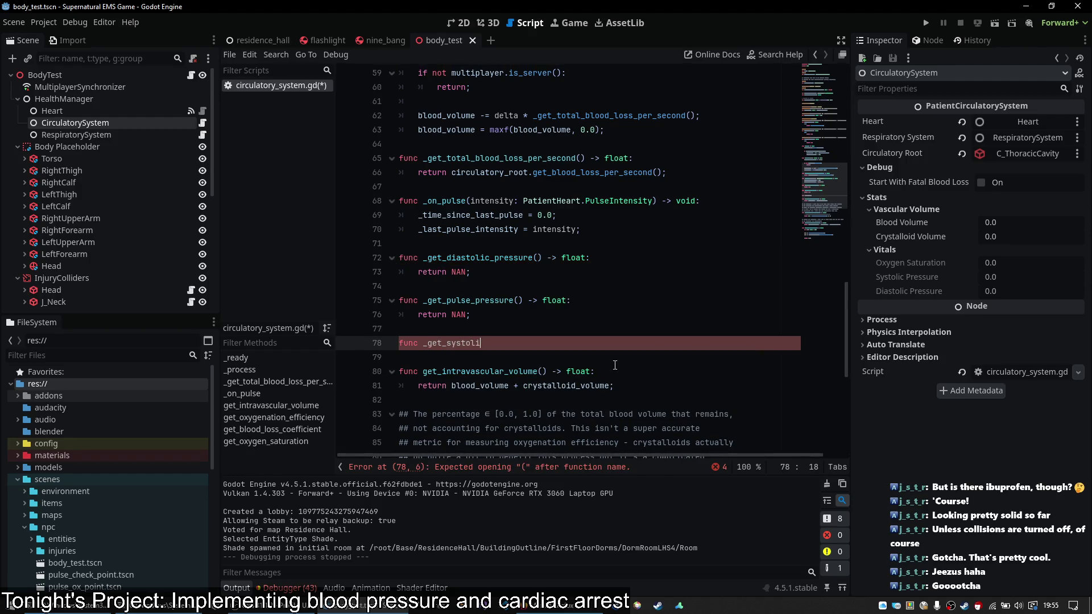
type("() -> float:")
key("Return")
type("_get_di")
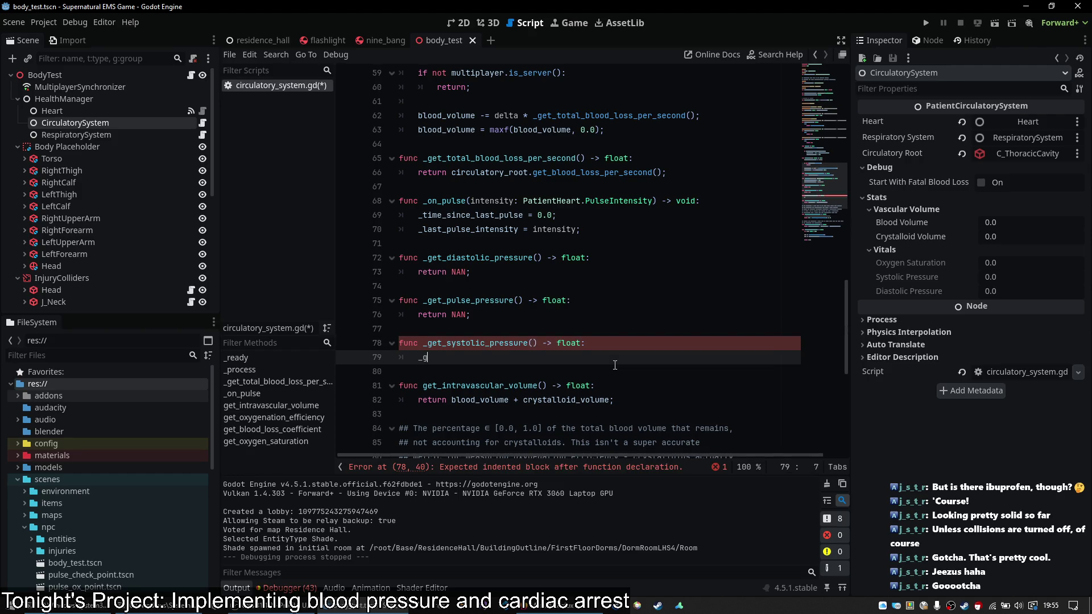
key("Return")
type("+ _get_pu")
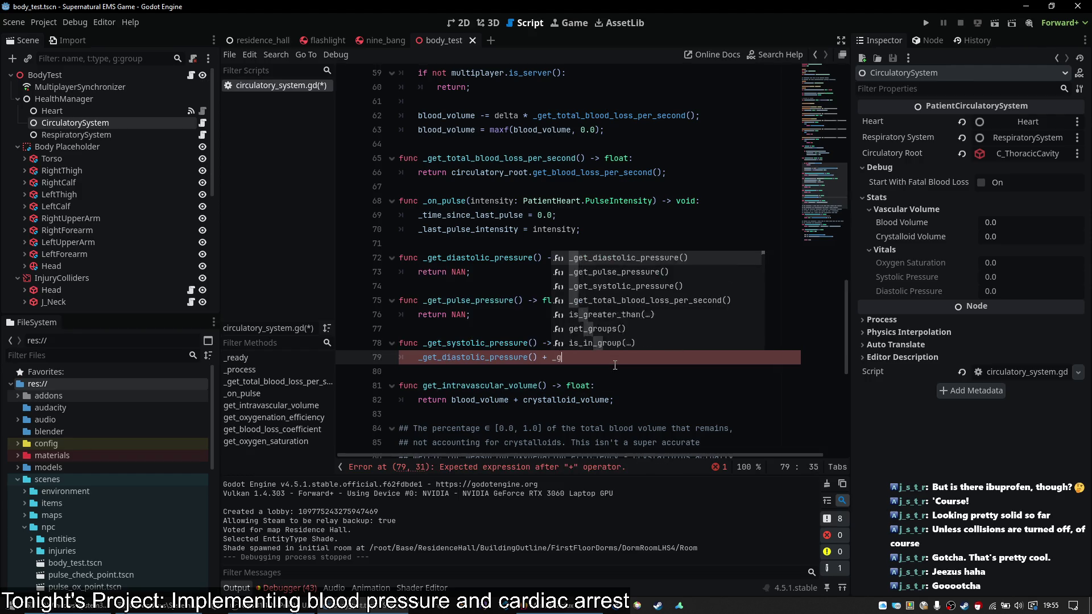
key("Return")
type(";")
key("ctrl+s")
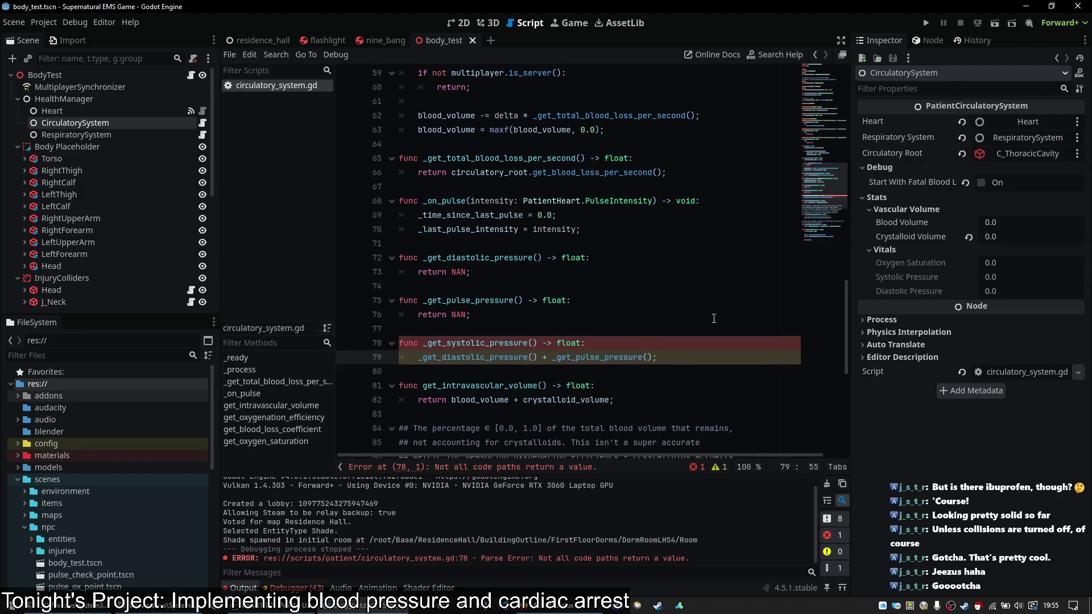
key("Home")
Step: Add return to the systolic sum, save, and make the systolic_pressure getter return _get_systolic_pressure()
type("return")
key("End")
key("ctrl+s")
scroll(551, 383, "up", 10)
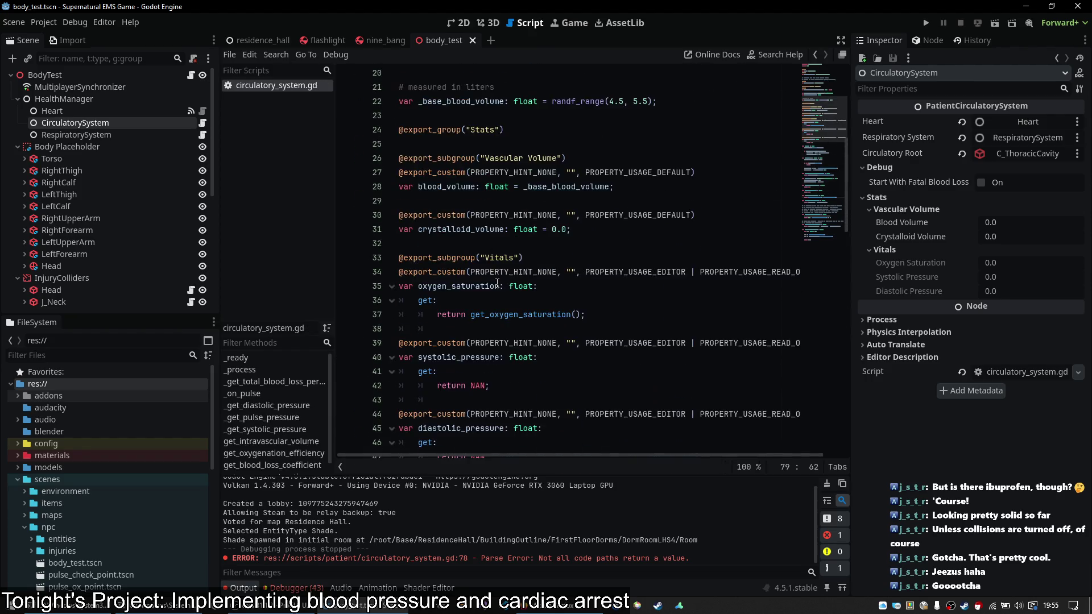
left_click(505, 300)
key("ctrl+shift+Left")
key("ctrl+shift+Left")
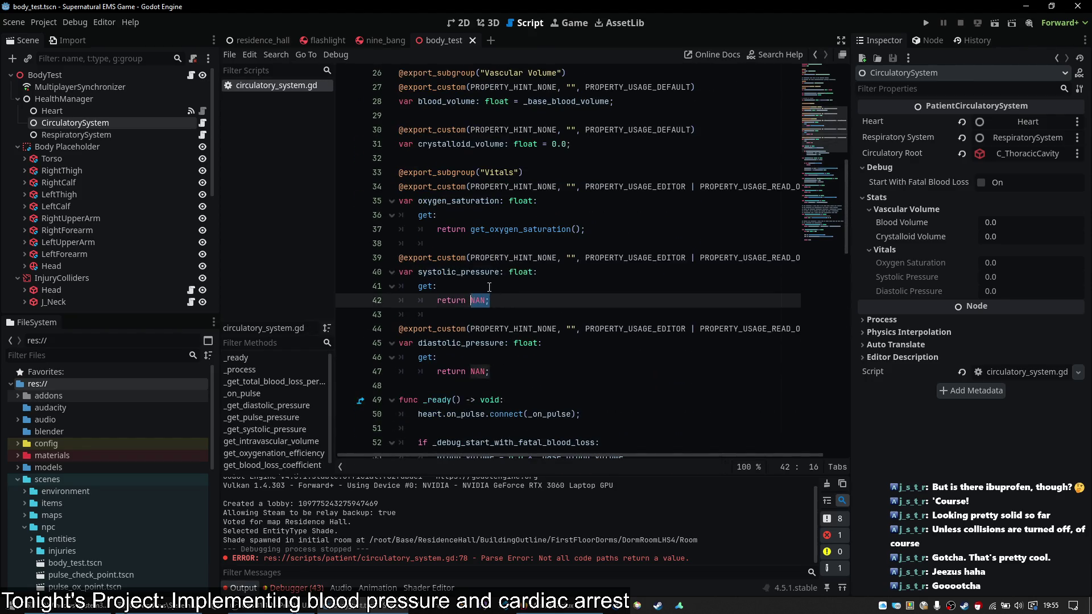
type("_get_systolic")
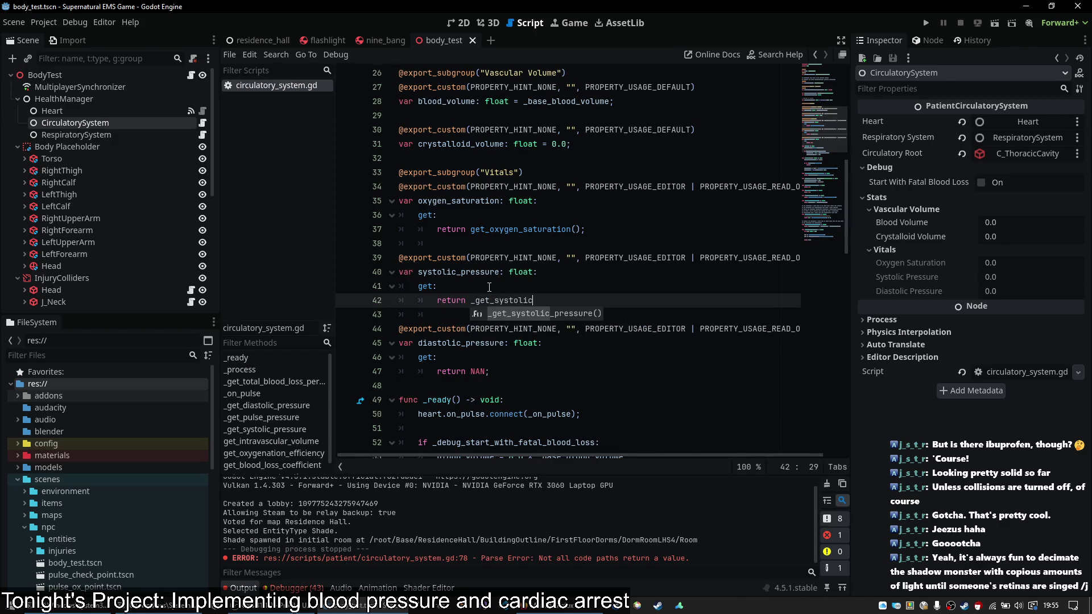
key("Return")
type(";")
Step: Replace the diastolic getter's return NAN; with return _get_diastolic_pressure();
key("Down")
key("Down")
key("Down")
key("shift+Home")
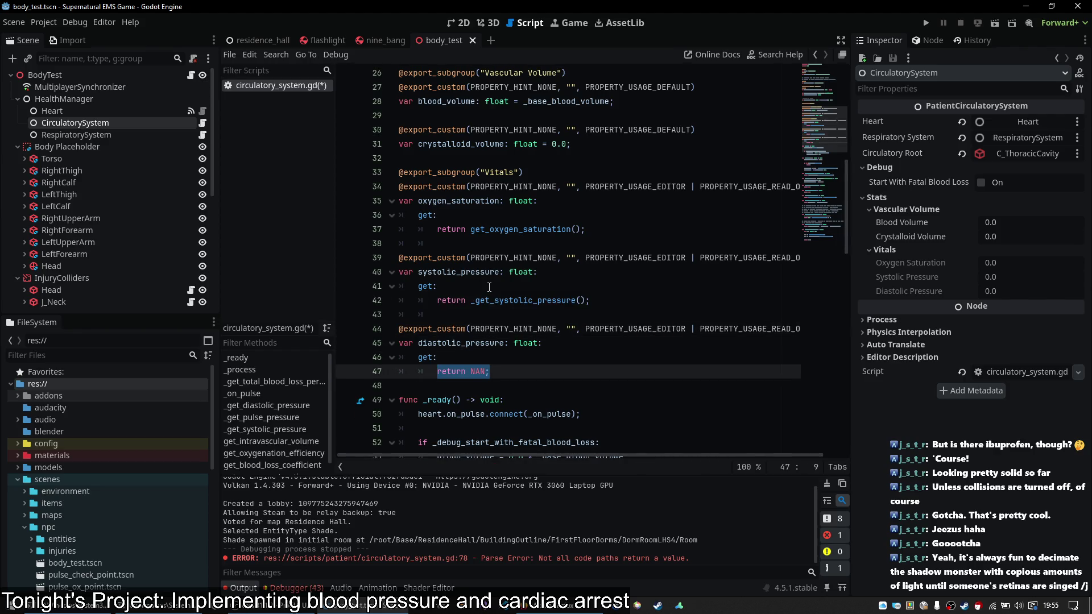
type("return _")
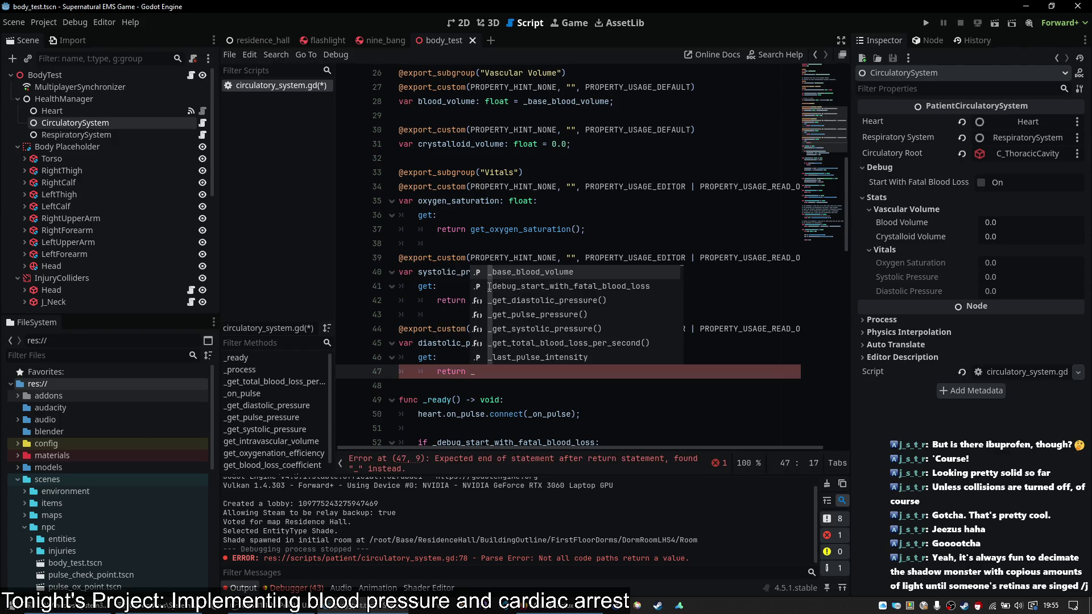
type("dias")
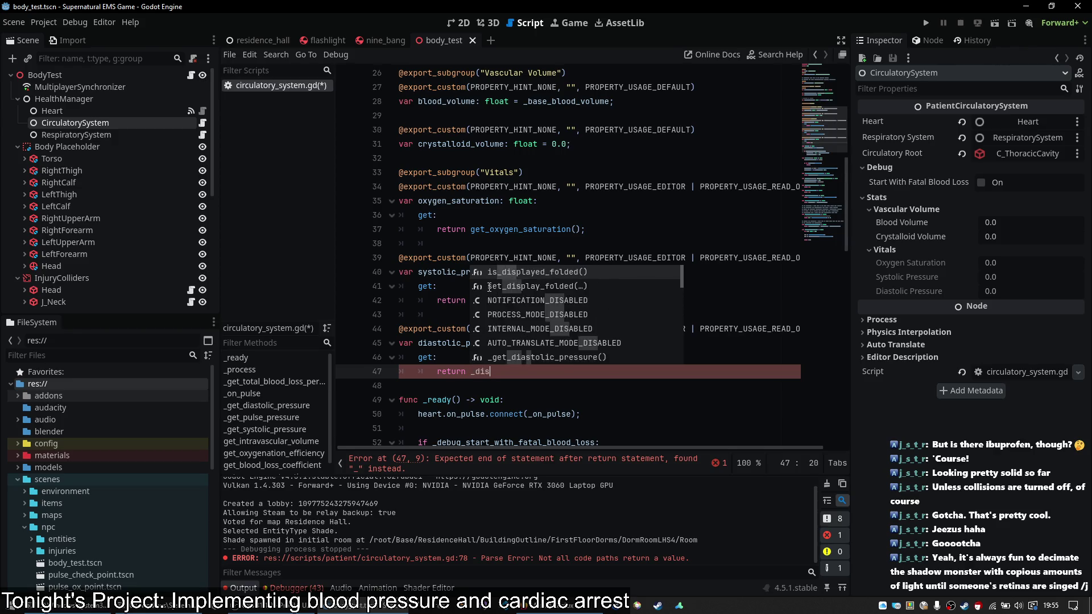
key("Return")
type(";")
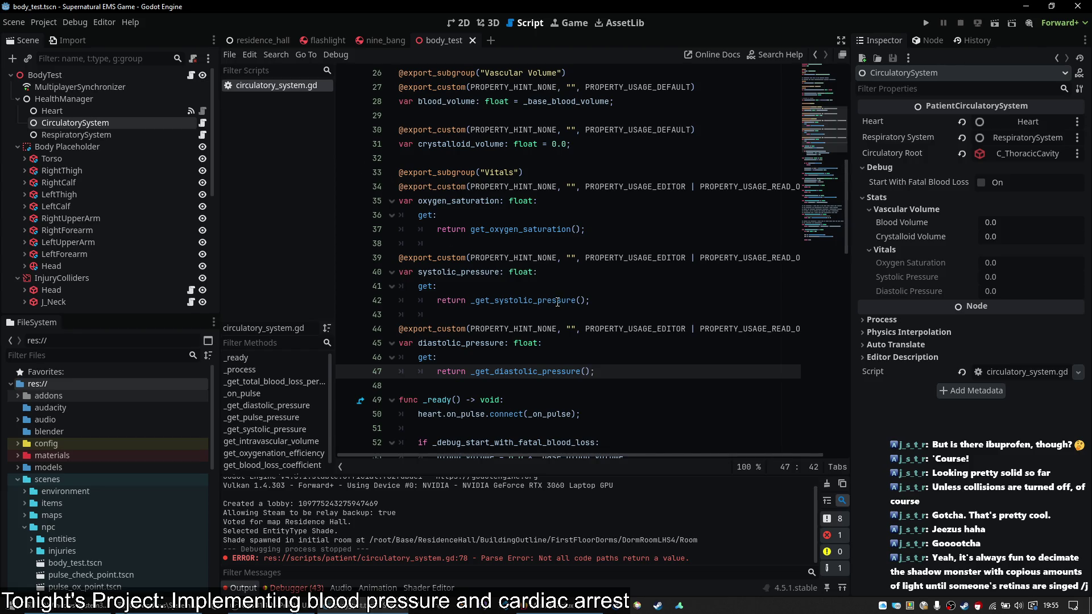
Step: Locate the diastolic function's NAN return, then consult the Mean arterial pressure article
left_click(607, 361)
left_click(603, 268)
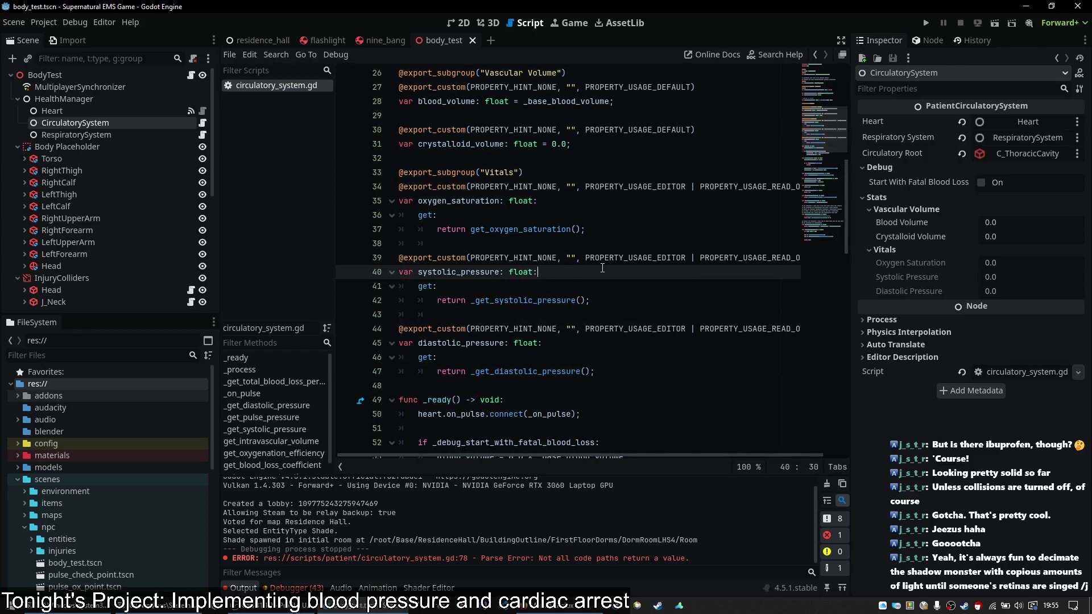
scroll(547, 249, "down", 6)
scroll(548, 249, "down", 6)
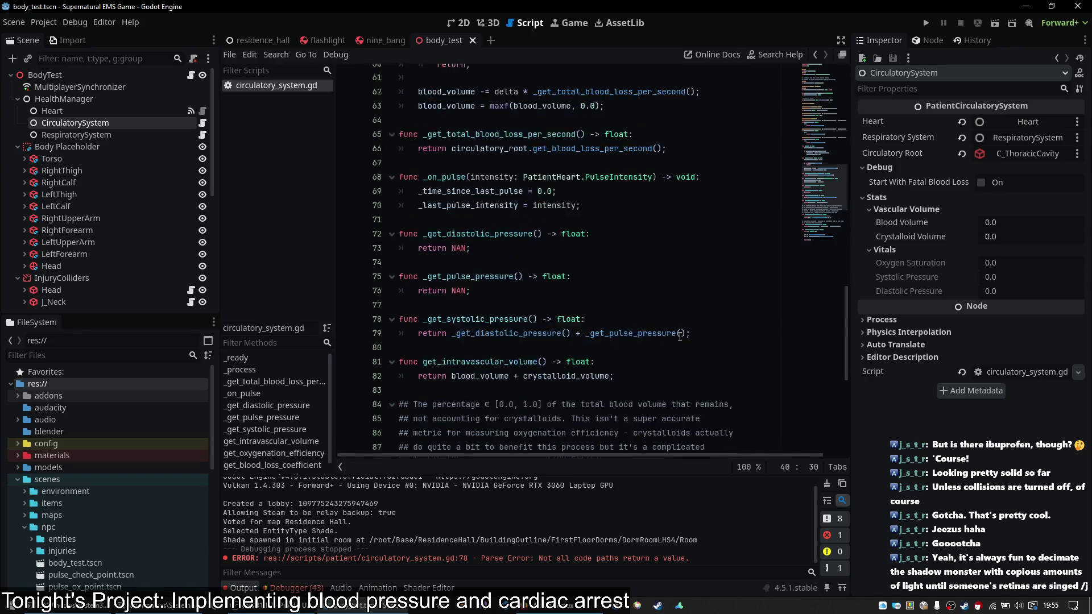
left_click(586, 244)
left_click(591, 230)
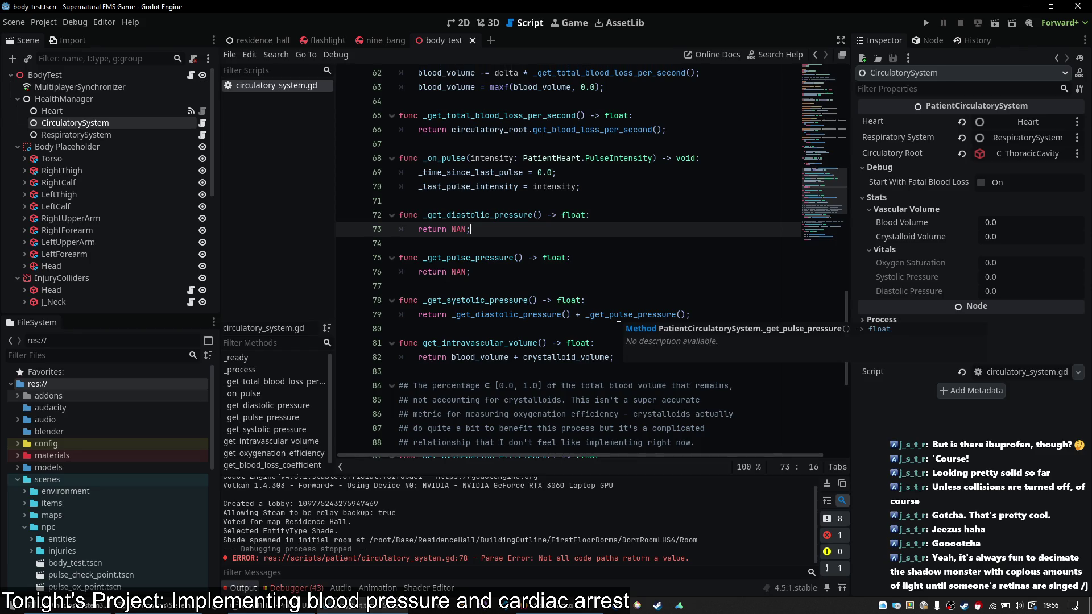
key("alt+Tab")
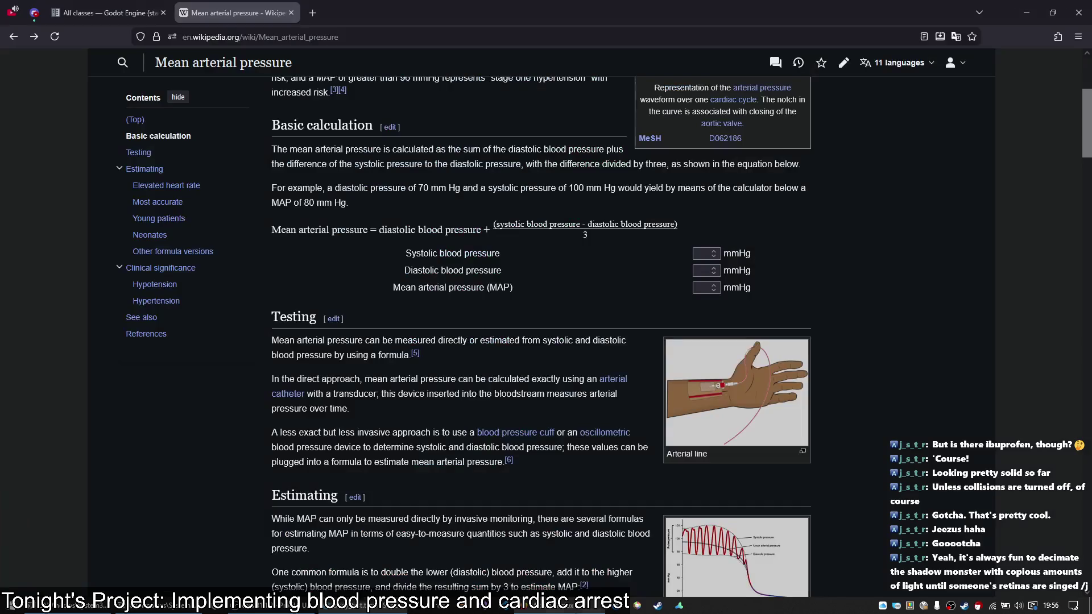
Step: Load Wikipedia's Blood_pressure article, review its normal and abnormal values classification, then return to Godot
scroll(538, 155, "up", 4)
left_click(318, 37)
double_click(336, 37)
type("Blood_pressure")
key("Return")
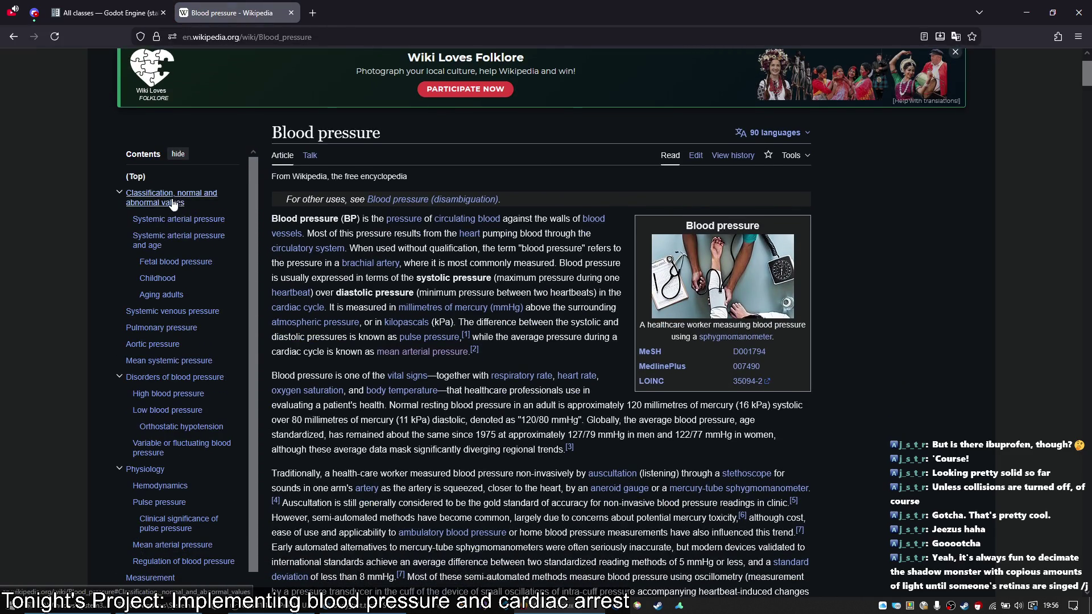
left_click(171, 199)
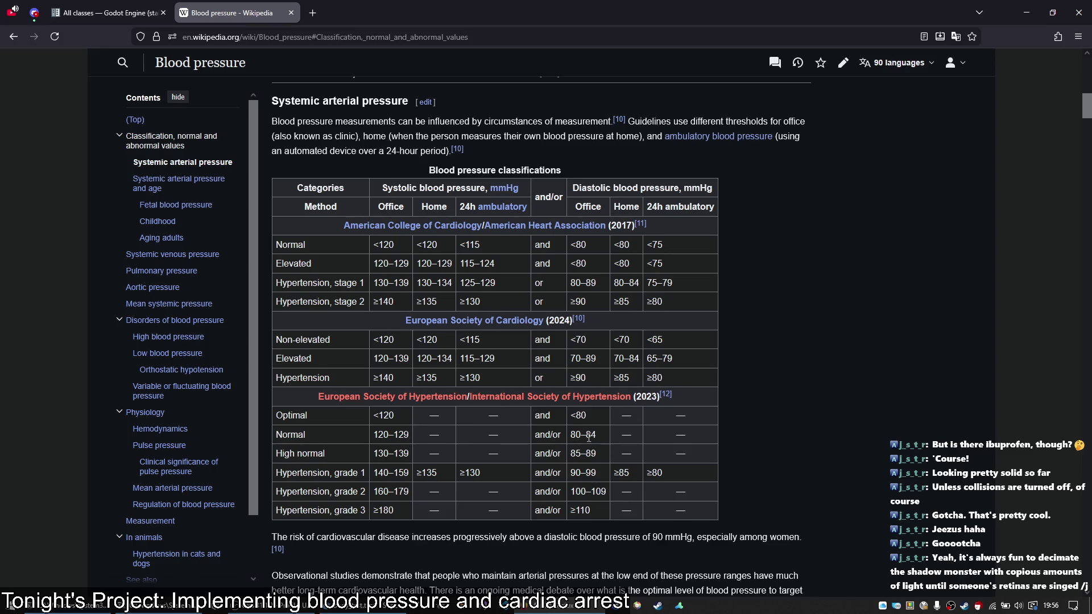
key("alt+Tab")
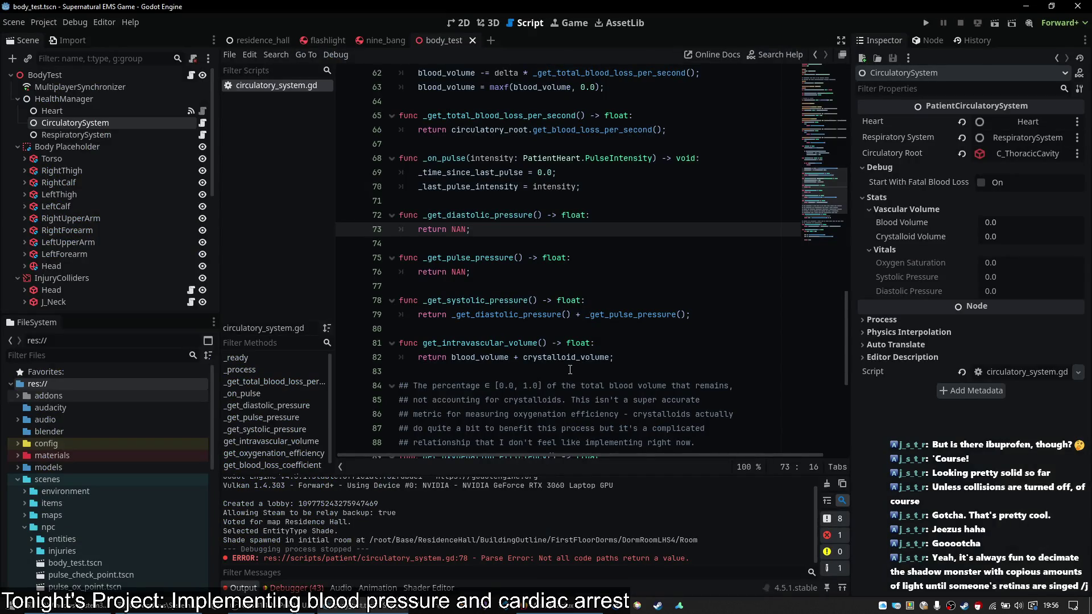
Step: Add var _base_diastolic_pressure: float = randf_range(75, 90); below the blood volume line and save
scroll(570, 370, "up", 20)
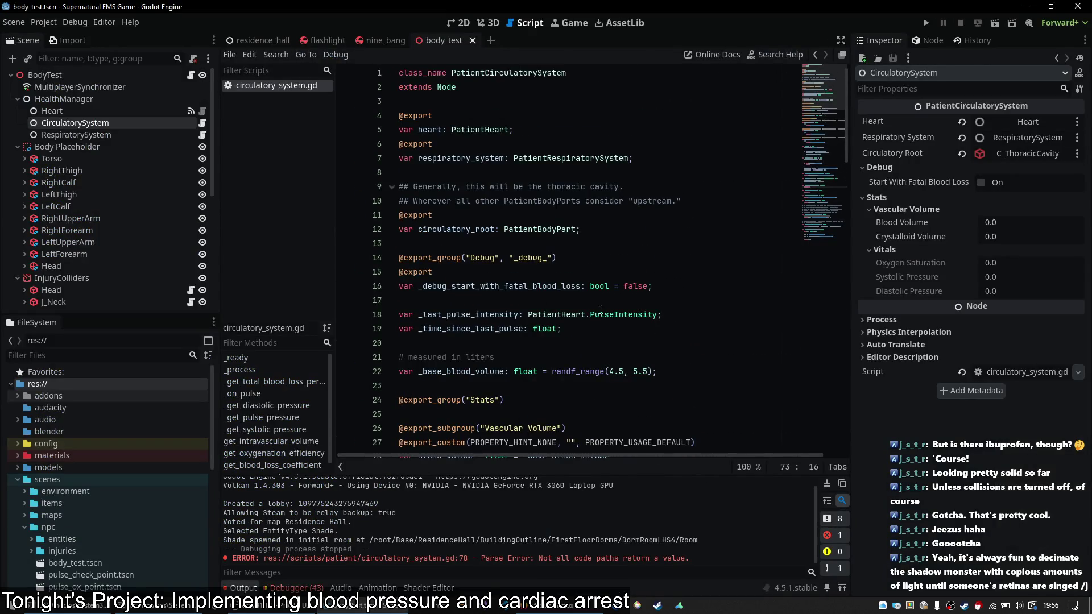
left_click(698, 378)
key("Return")
type("var _bas")
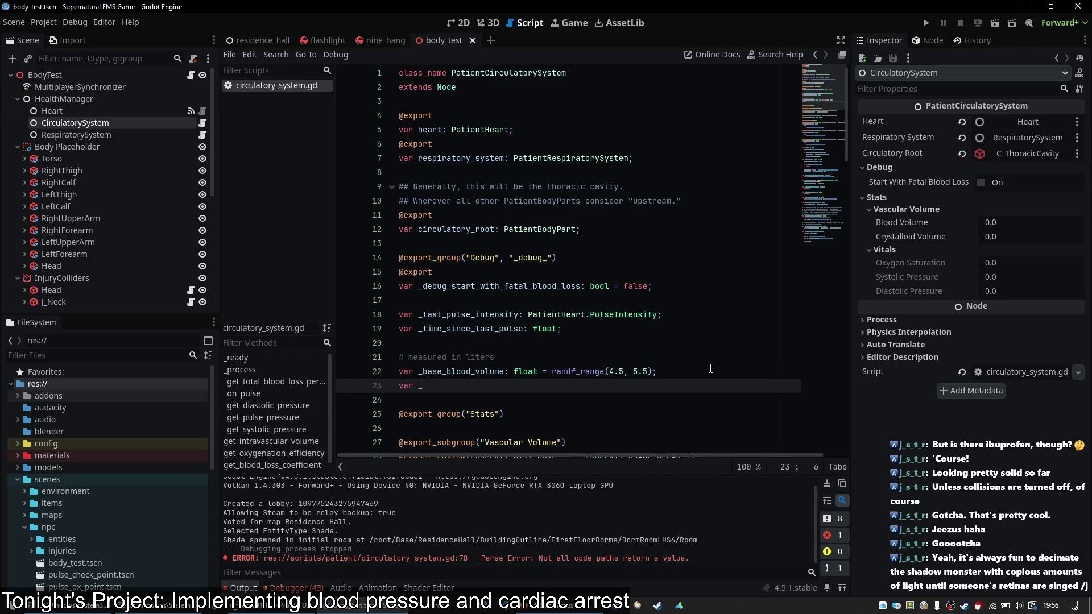
type("e_diastolic_pressure: float = randf_range(")
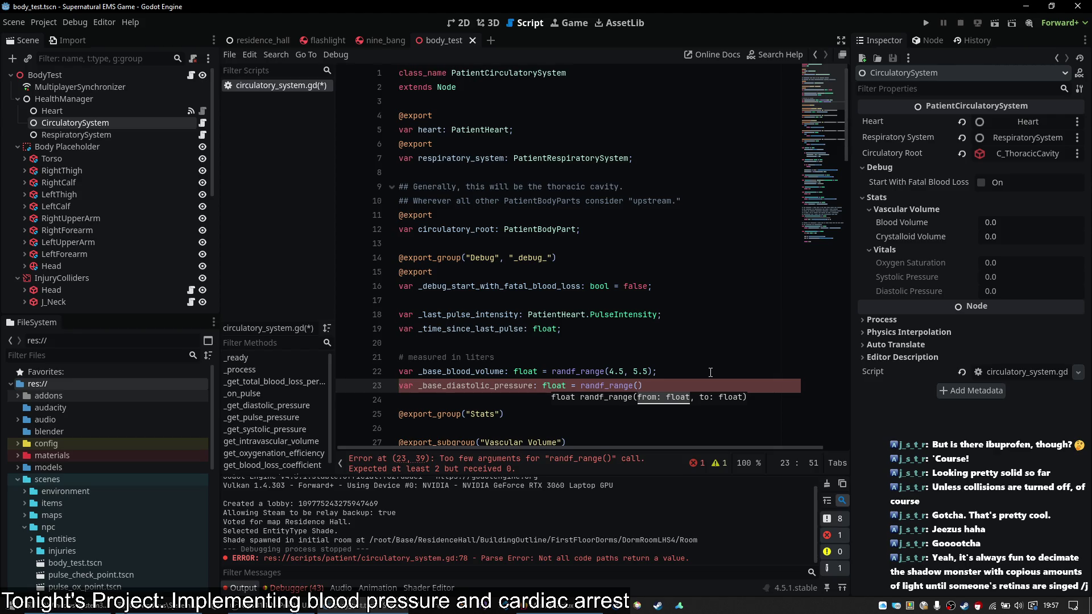
type("75, ")
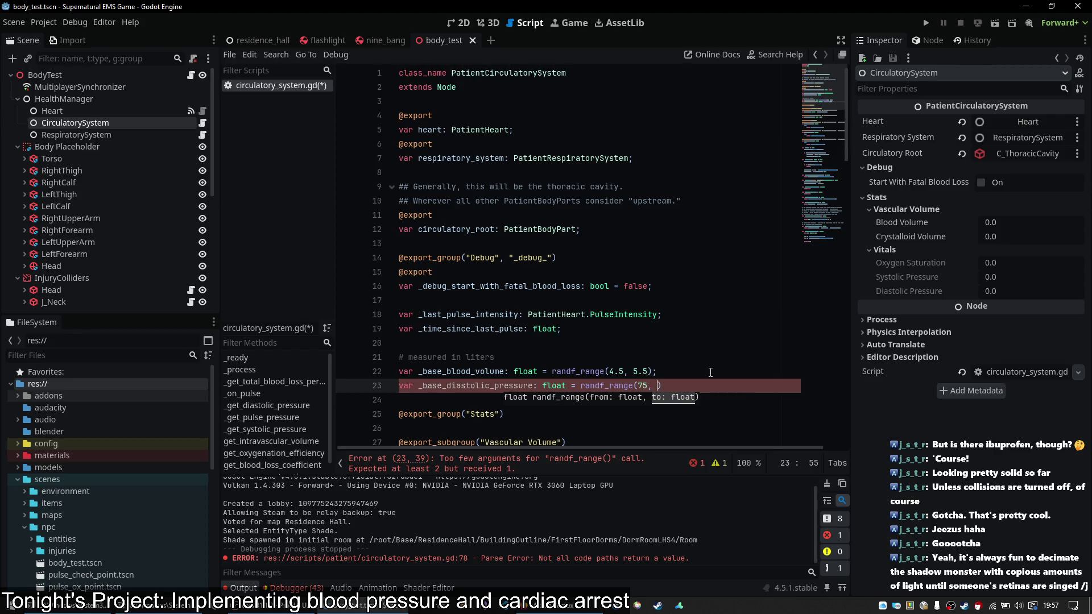
type("90);")
key("ctrl+s")
Step: Add var _base_pulse_pressure: float = randf_range(35, 45); after checking the classification table, and save
key("Return")
type("var _base_")
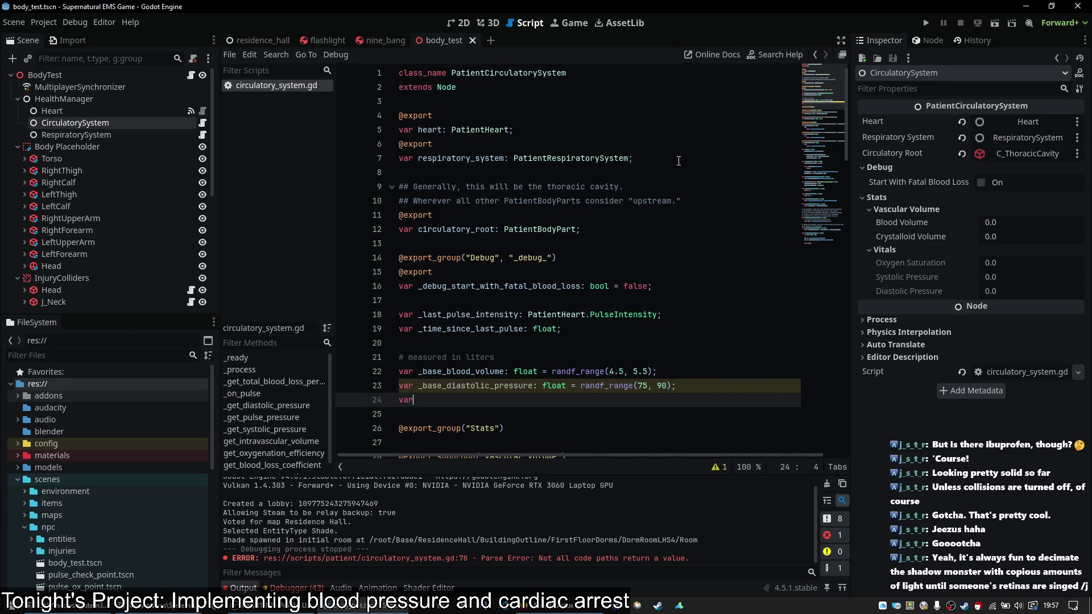
type("pulse_pressure: float =")
key("alt+Tab")
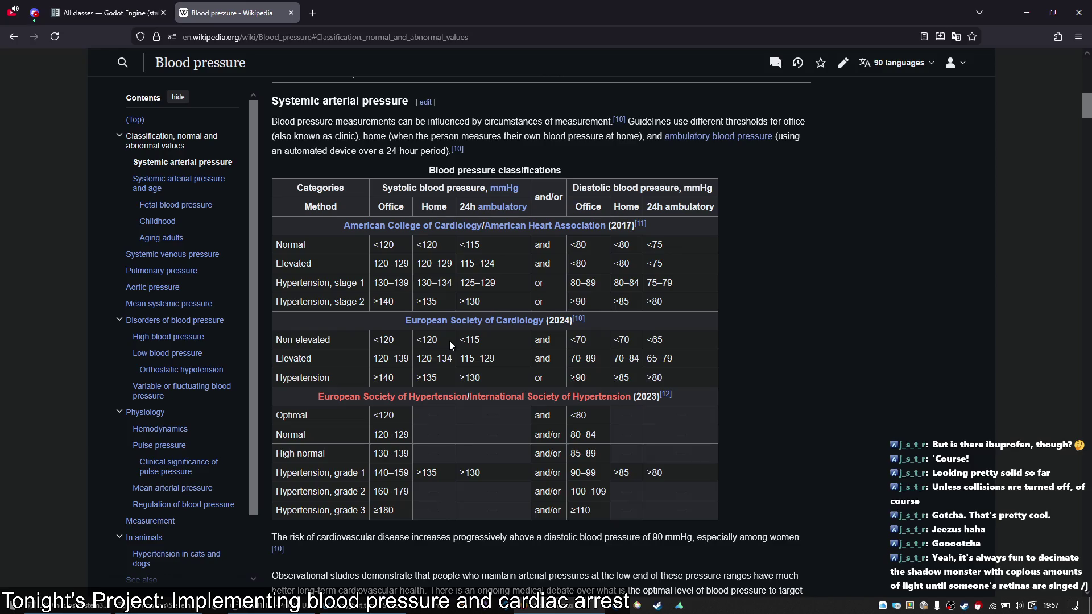
key("alt+Tab")
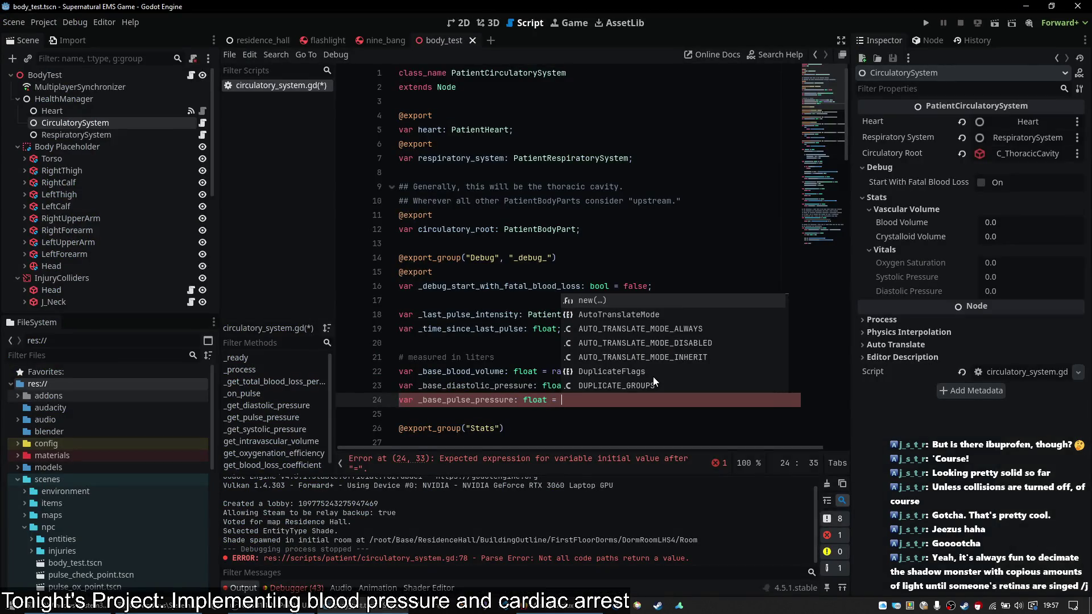
type("randf_range(")
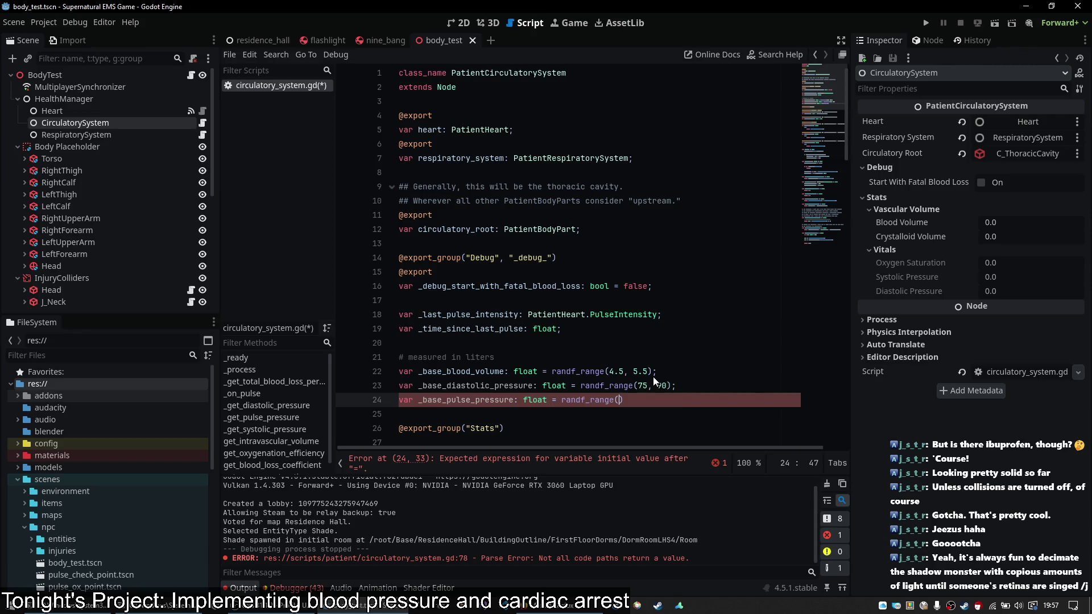
type("35, 45);")
key("ctrl+s")
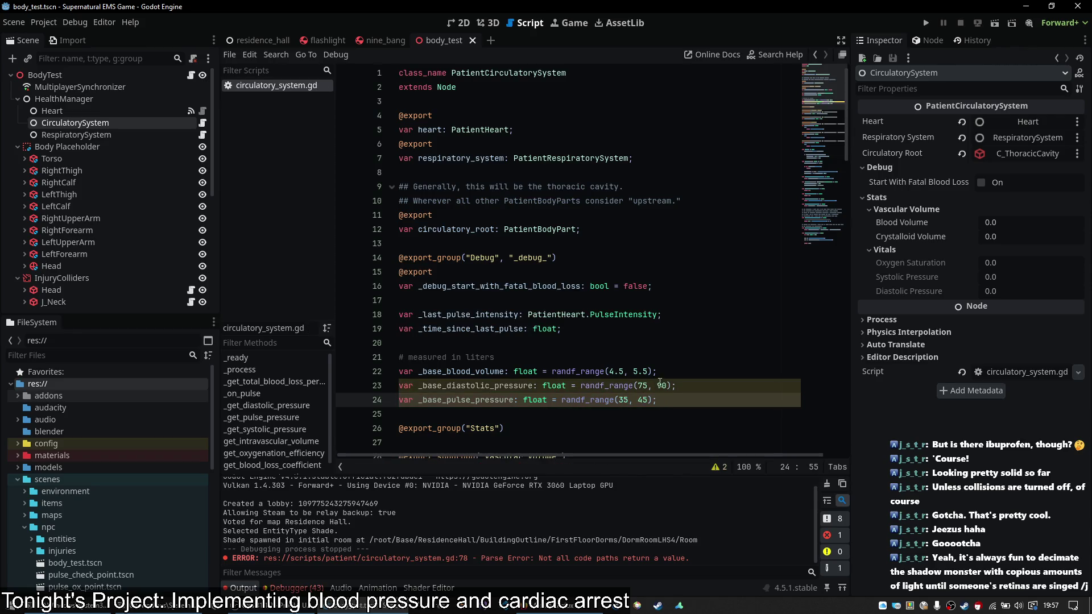
Step: Add a '# measured in mmHg' comment above the pressure variables
left_click(655, 377)
key("Return")
key("Return")
type("# measured in mmhg")
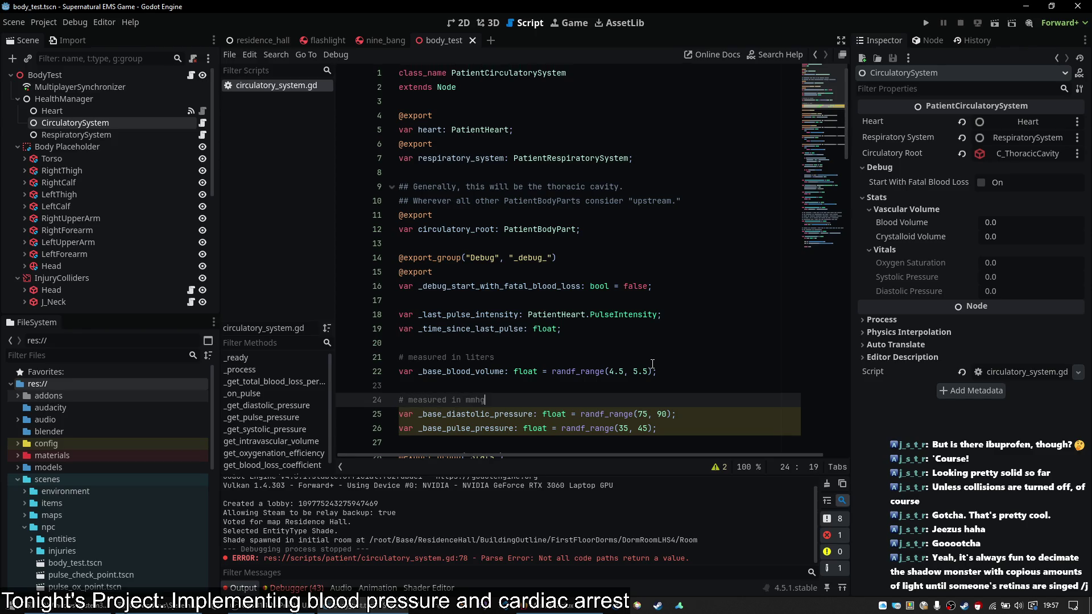
key("BackSpace")
key("BackSpace")
type("Hg")
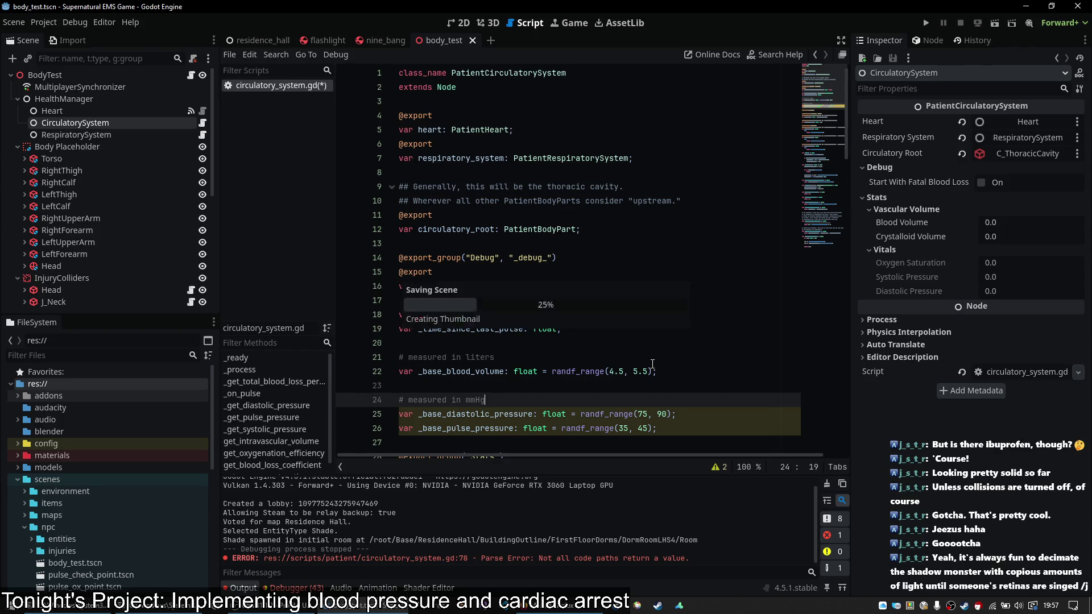
Step: Delete the diastolic function's return NAN; line, then open a new browser tab
scroll(490, 139, "down", 20)
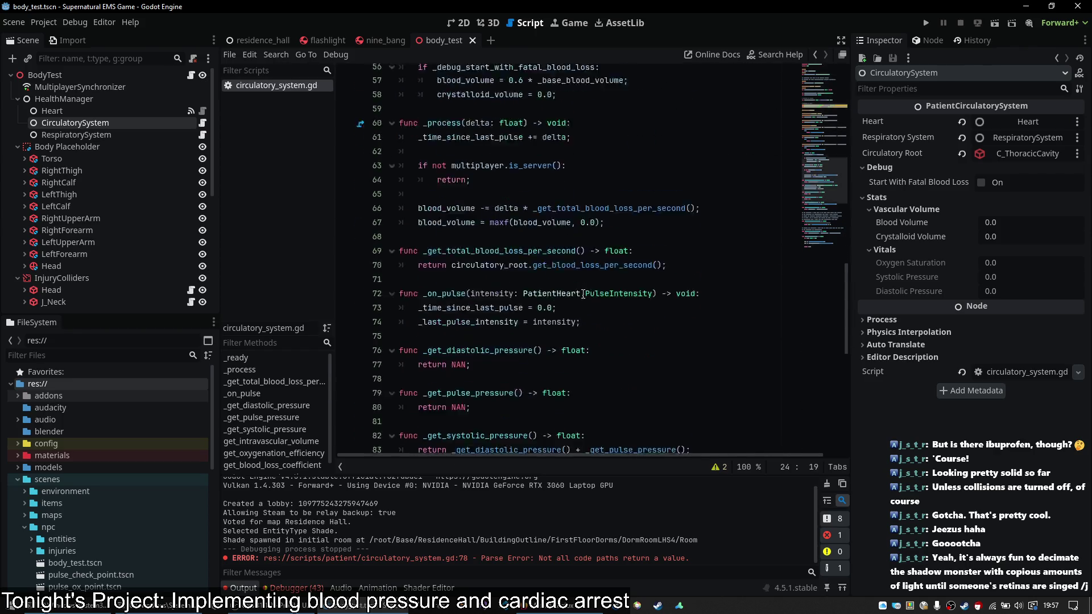
scroll(583, 294, "down", 4)
scroll(545, 186, "up", 5)
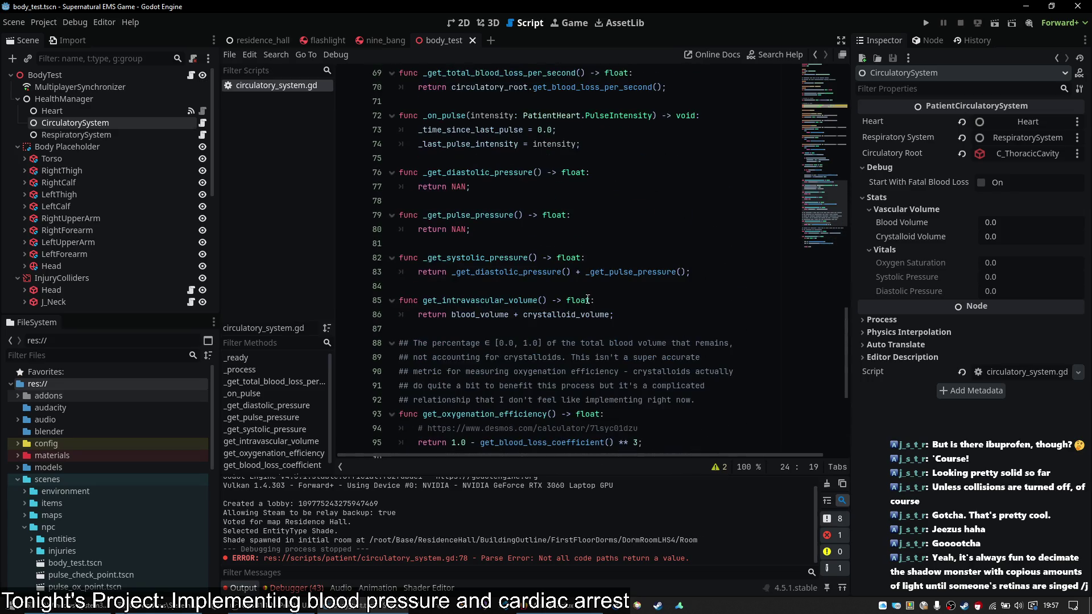
left_click(545, 186)
scroll(592, 202, "up", 2)
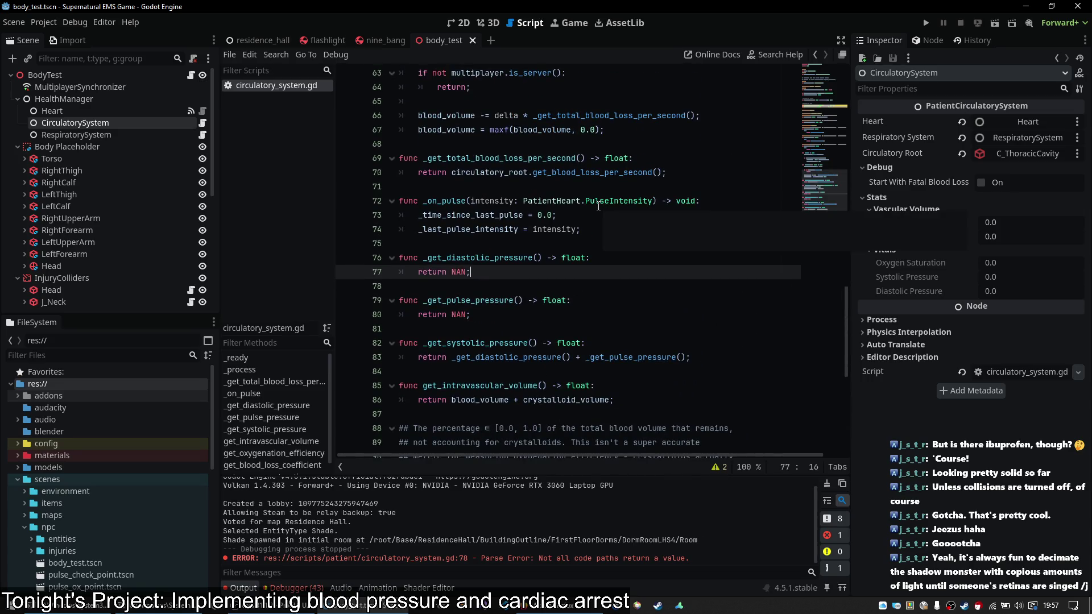
key("shift+Home")
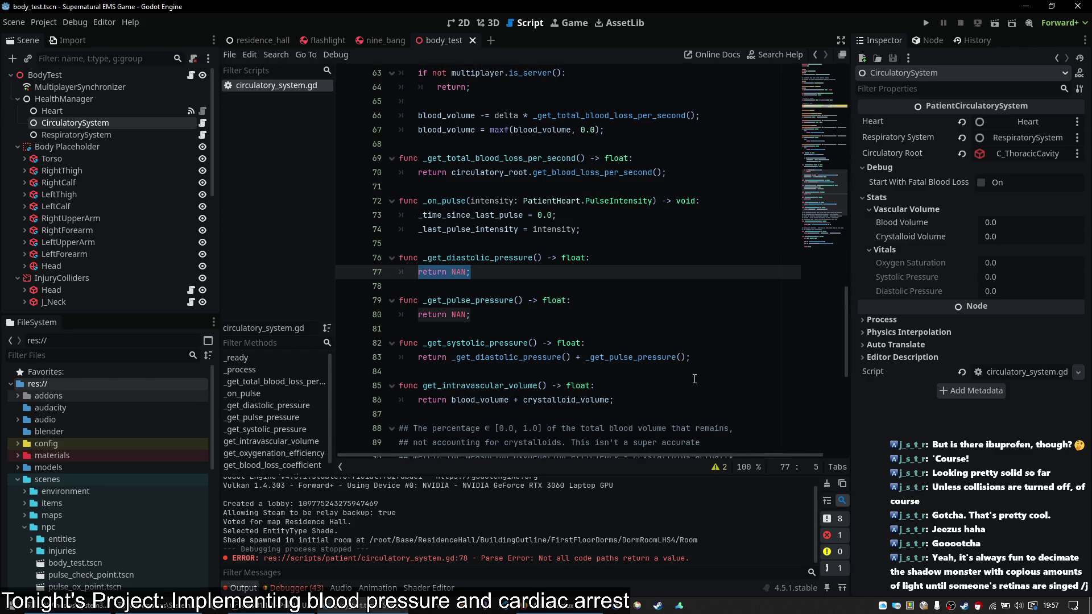
key("BackSpace")
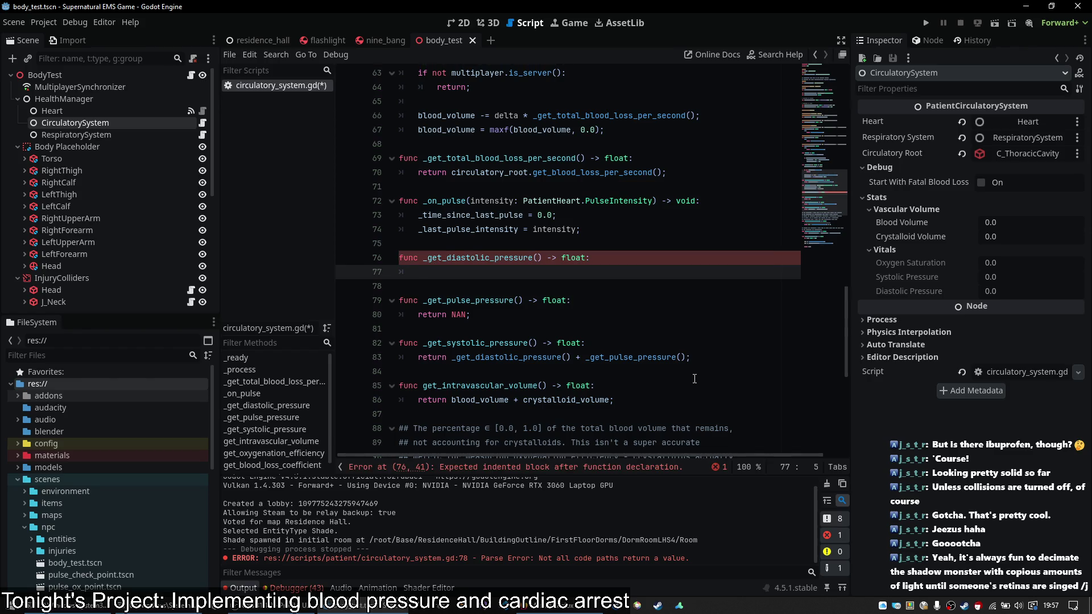
key("alt+Tab")
key("ctrl+t")
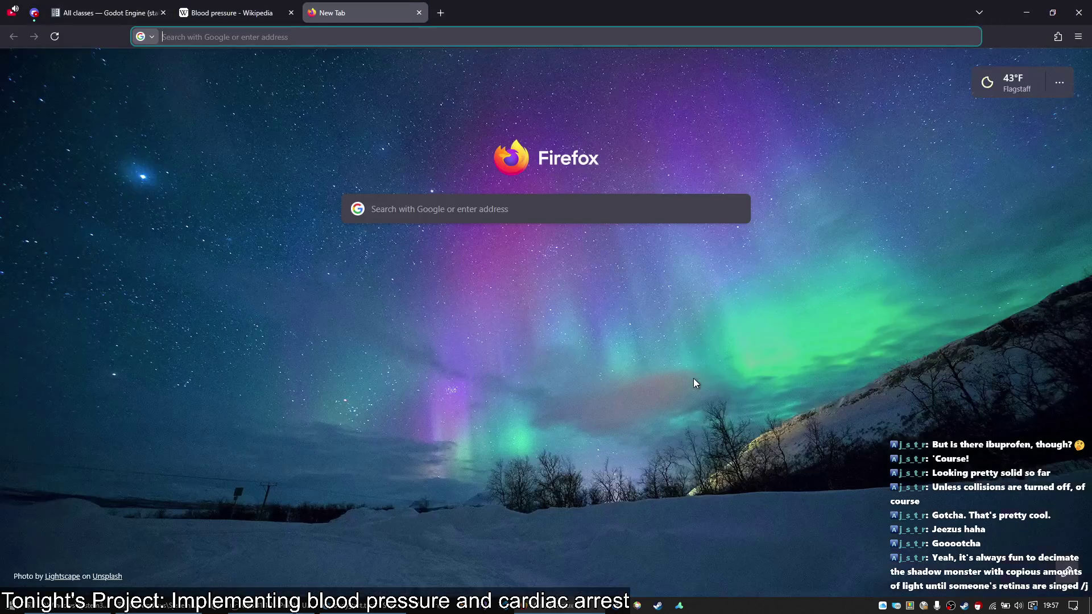
Step: Open the Desmos graphing calculator and load the saved Perfusion Efficiency Graph
type("calca")
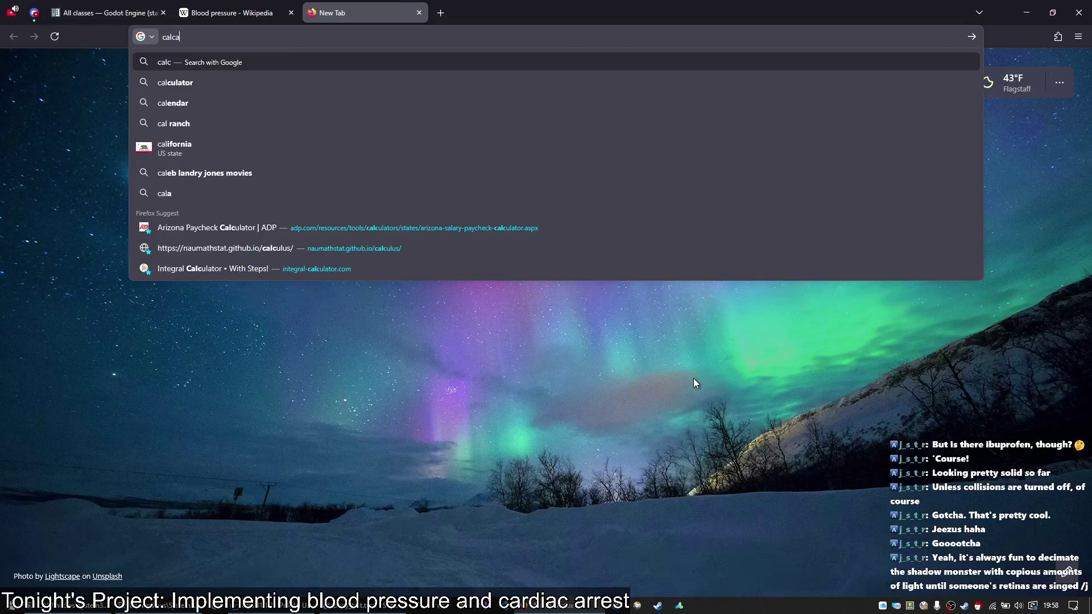
type("desmos.com")
key("Return")
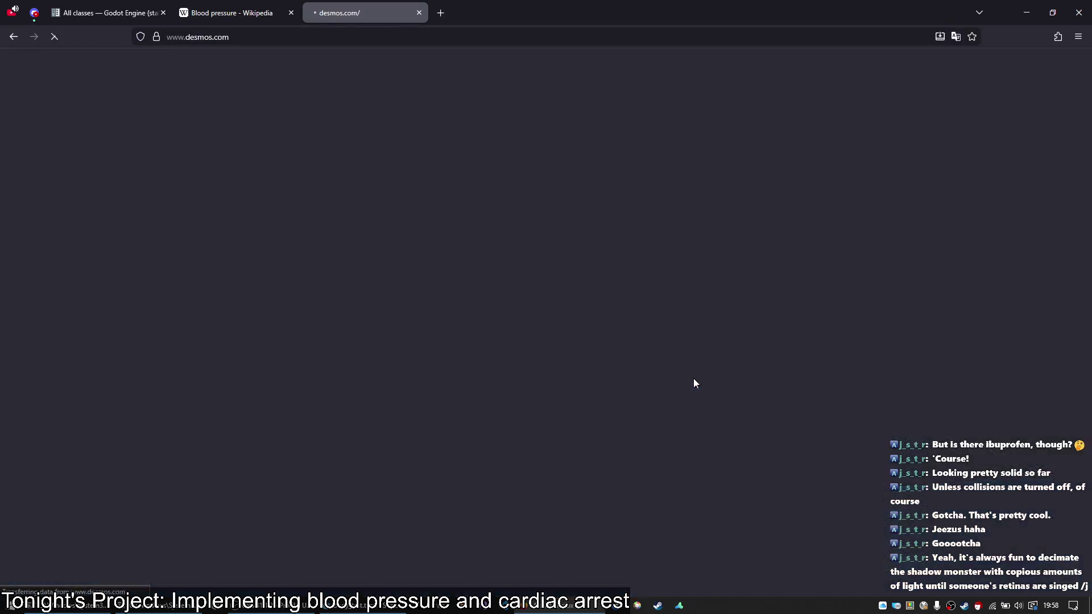
left_click(358, 444)
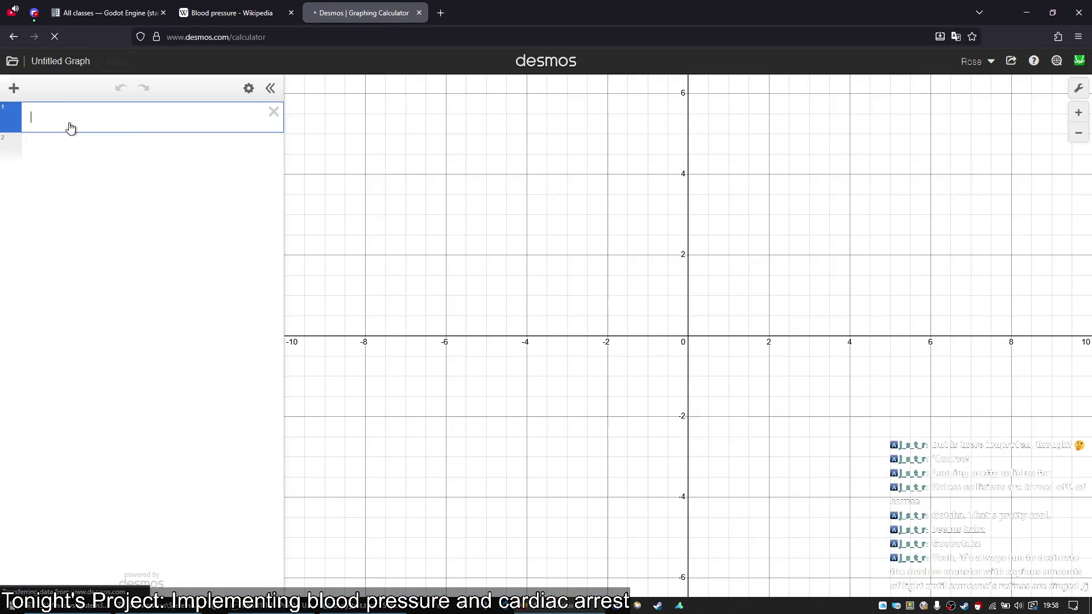
left_click(12, 61)
left_click(127, 216)
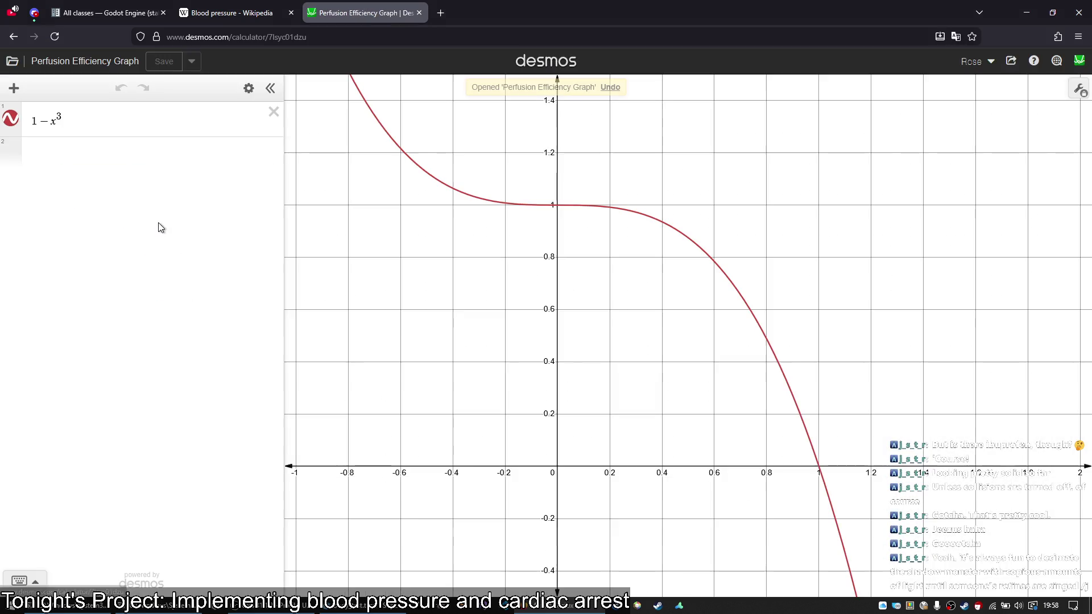
Step: Inspect values along the 1 − x³ curve, then return to Godot
left_click(658, 285)
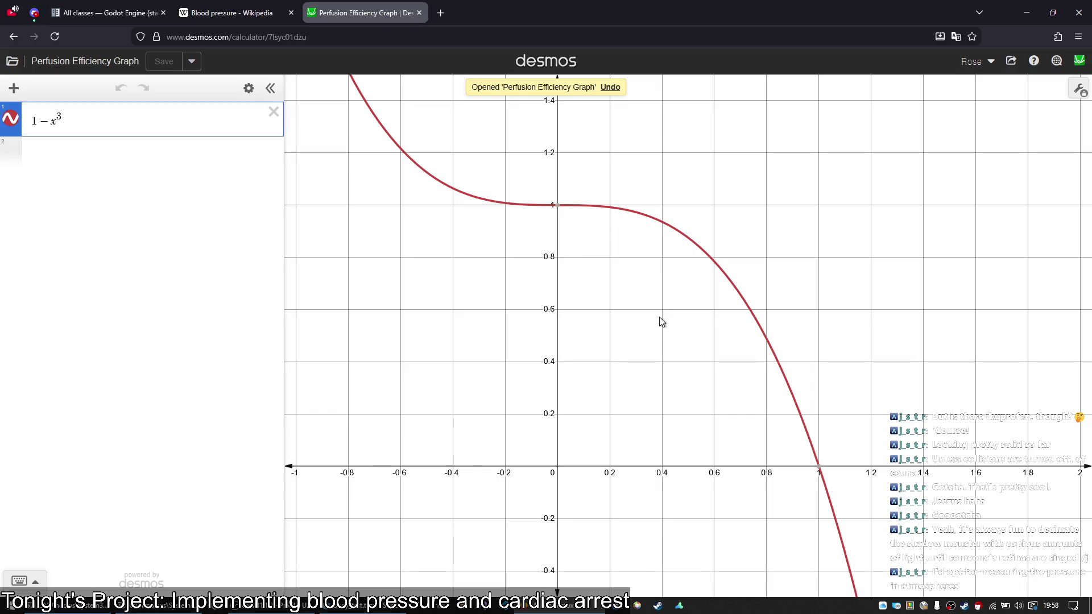
left_click(846, 360)
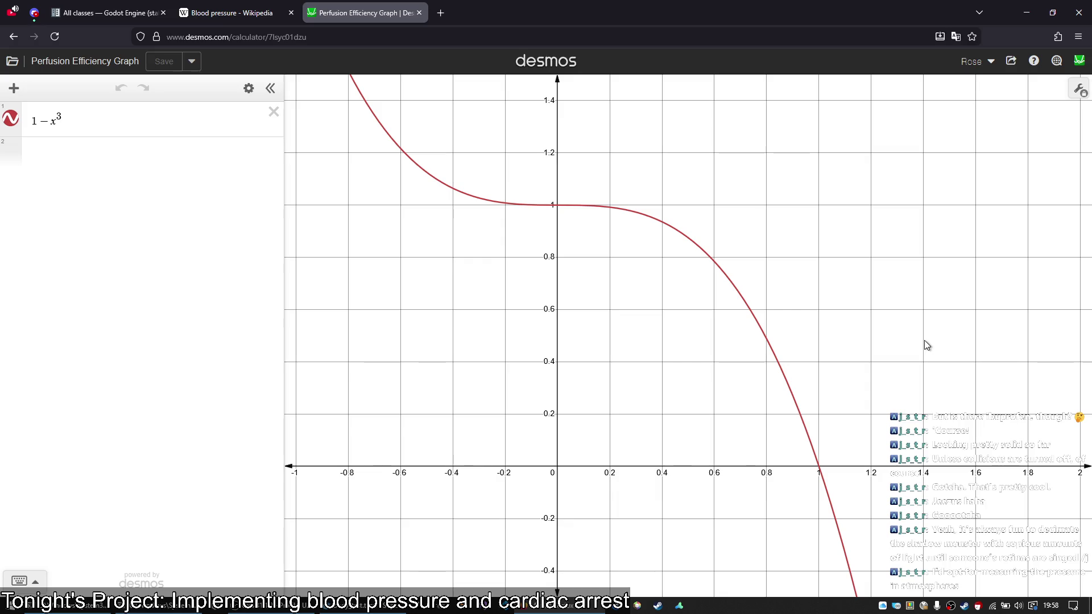
left_click(80, 117)
left_click(831, 408)
right_click(751, 325)
left_click(800, 310)
left_click(58, 118)
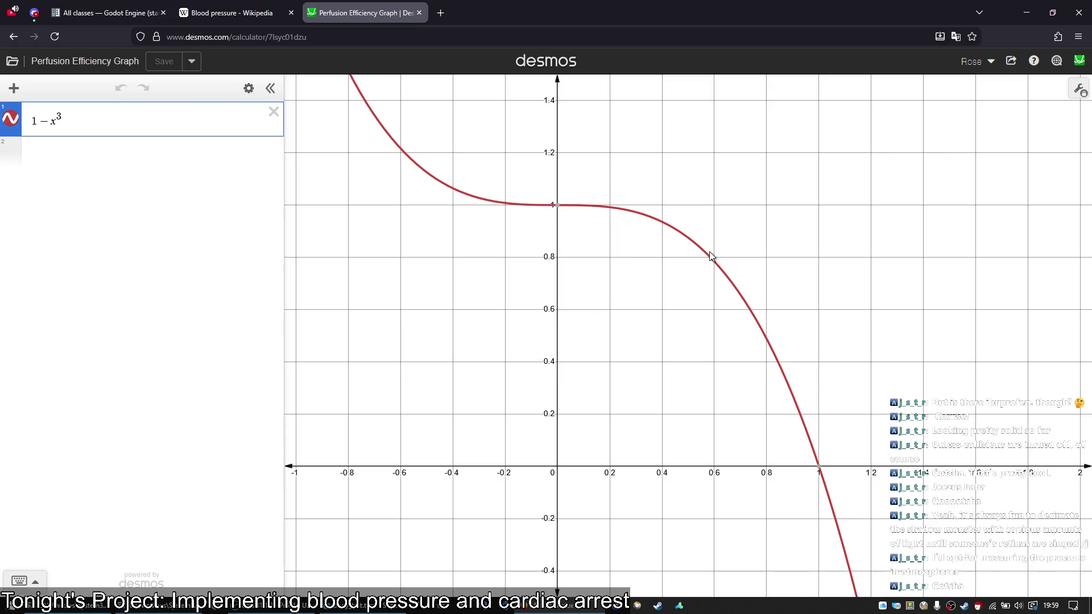
key("alt+Tab")
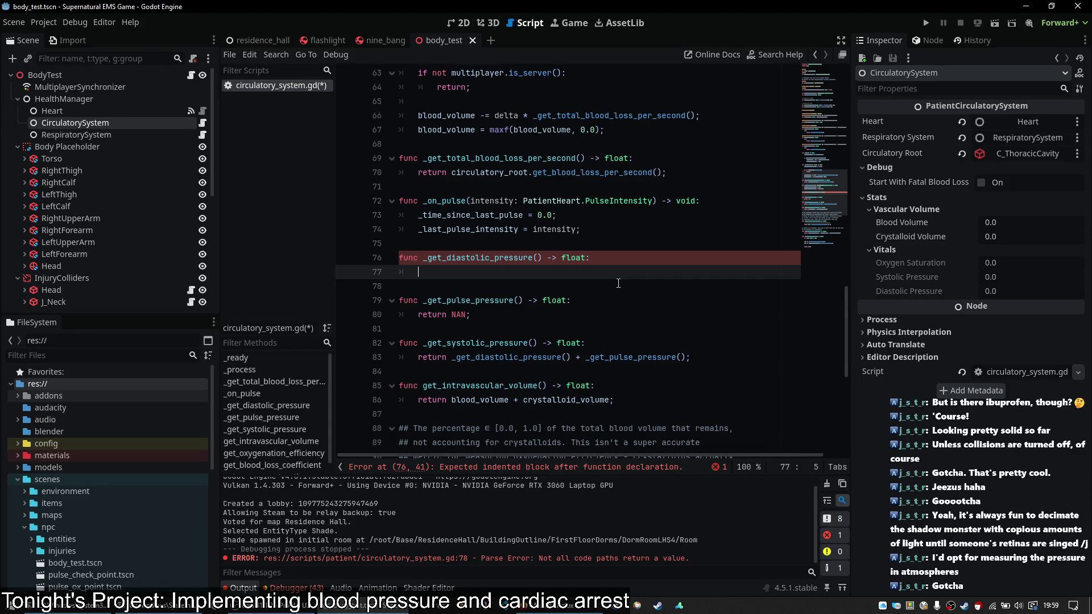
Step: Write _base_diastolic_pressure * get_blood_loss_coefficient(); on line 77 using autocomplete
type("retu")
key("ctrl+BackSpace")
type("_base_diastolic_pressure *")
key("Return")
type("* ")
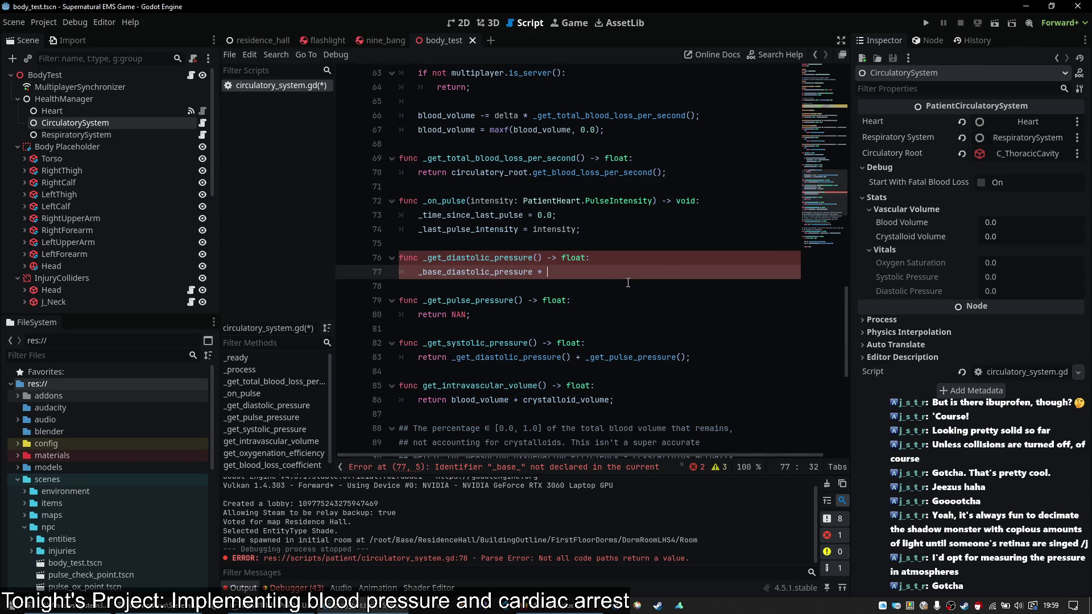
type("_")
key("Escape")
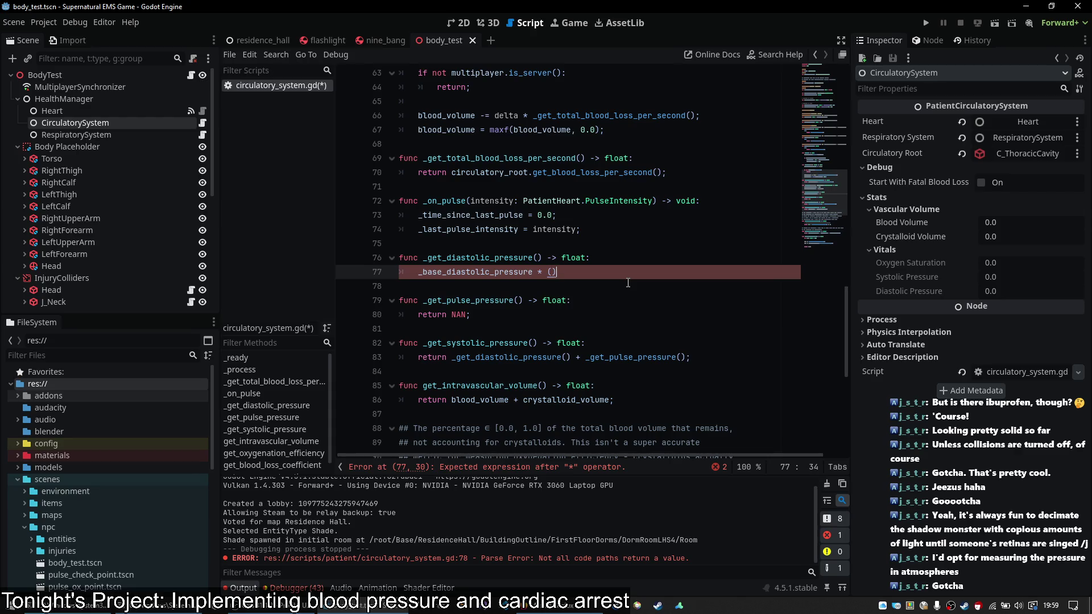
type("g")
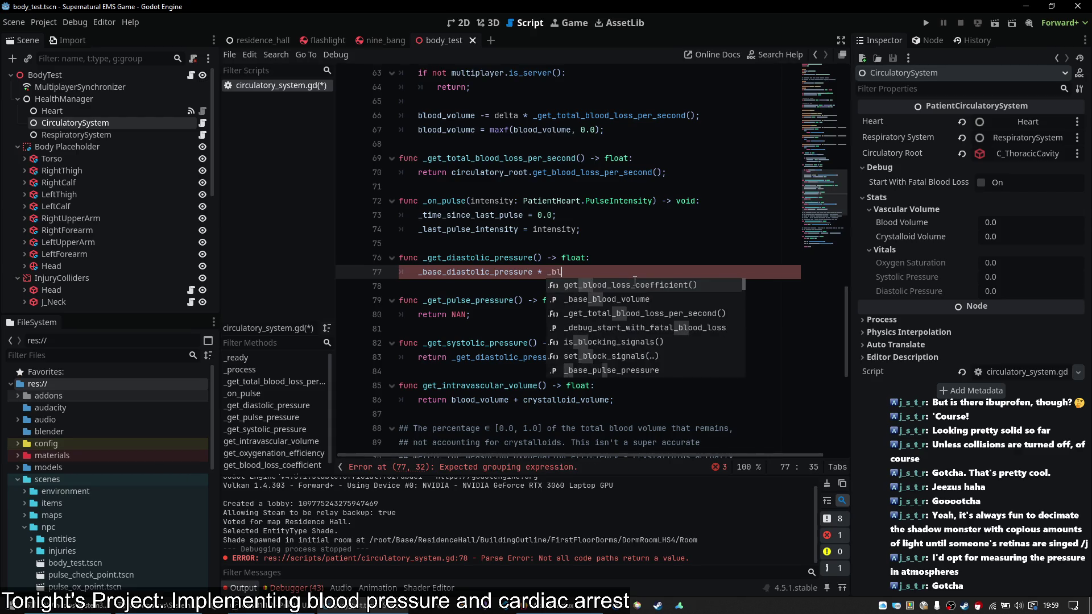
key("Return")
type(";")
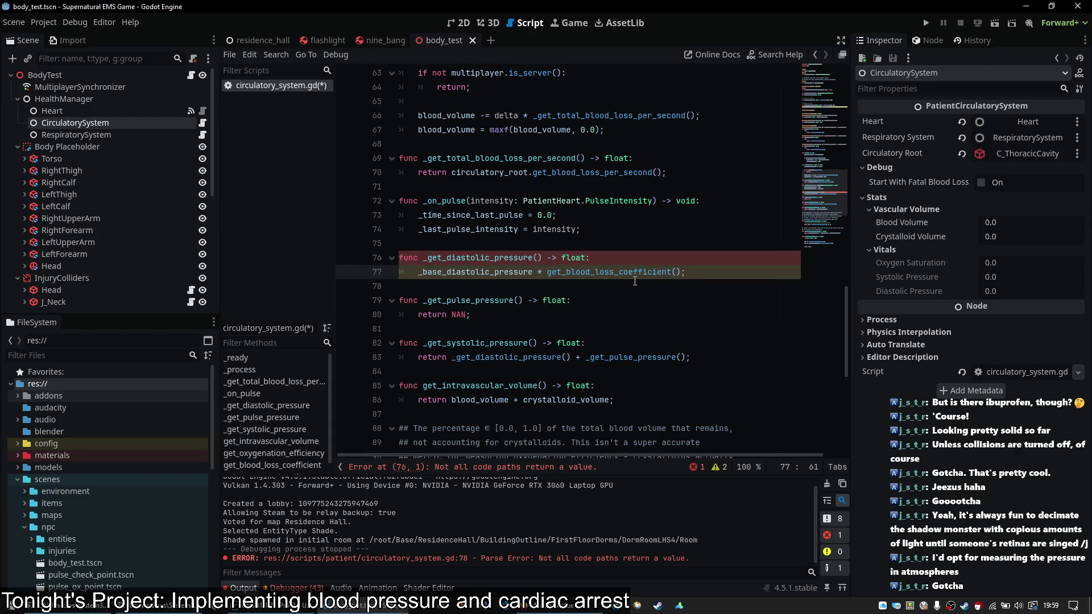
Step: Change the factor to (1 - get_blood_loss_coefficient() ** 2)
left_click(549, 273)
key("shift+End")
key("shift+Left")
type("(")
left_click(551, 274)
type("1 -")
key("End")
key("Left")
key("Left")
type("** 2")
Step: In Desmos, try changing the curve's exponent to 2, then undo back to 1 − x³
key("alt+Tab")
key("Right")
key("Right")
key("Right")
type("2")
key("BackSpace")
key("BackSpace")
type("2")
key("ctrl+z")
key("ctrl+z")
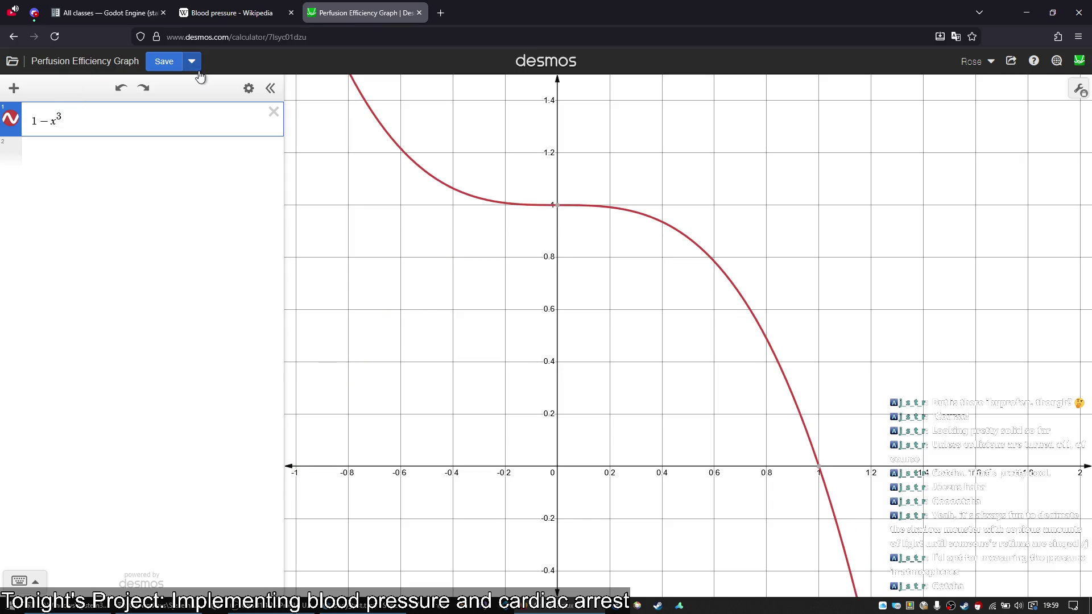
Step: Duplicate the graph under the name 'Diastolic Pressure Graph'
left_click(192, 61)
left_click(166, 166)
left_click(193, 61)
left_click(197, 108)
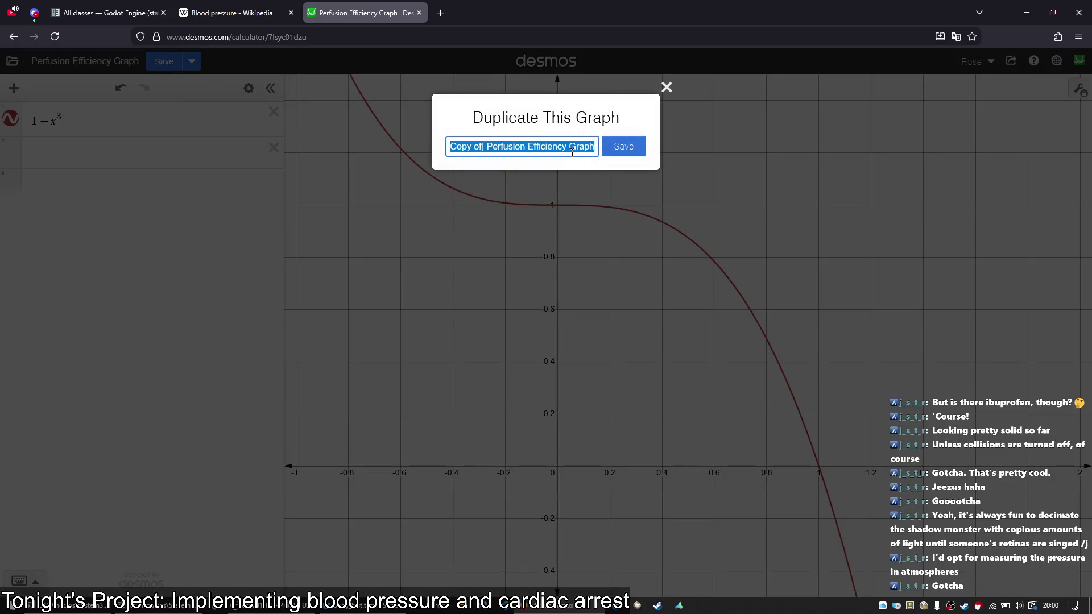
type("Neur")
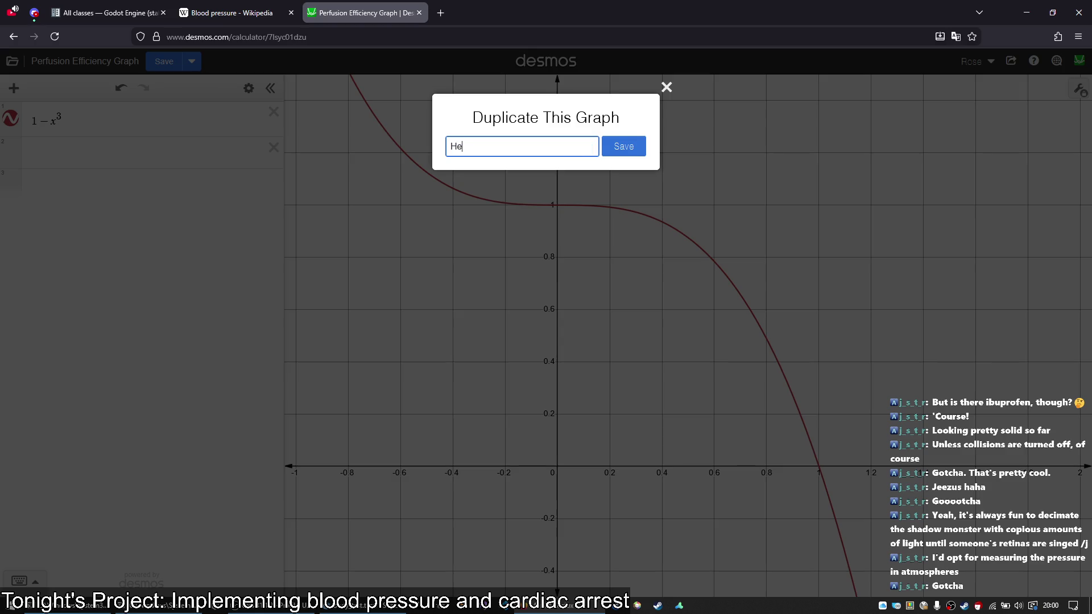
key("BackSpace")
key("BackSpace")
key("BackSpace")
type("Diastolic Pressure Grap")
type("h")
key("Return")
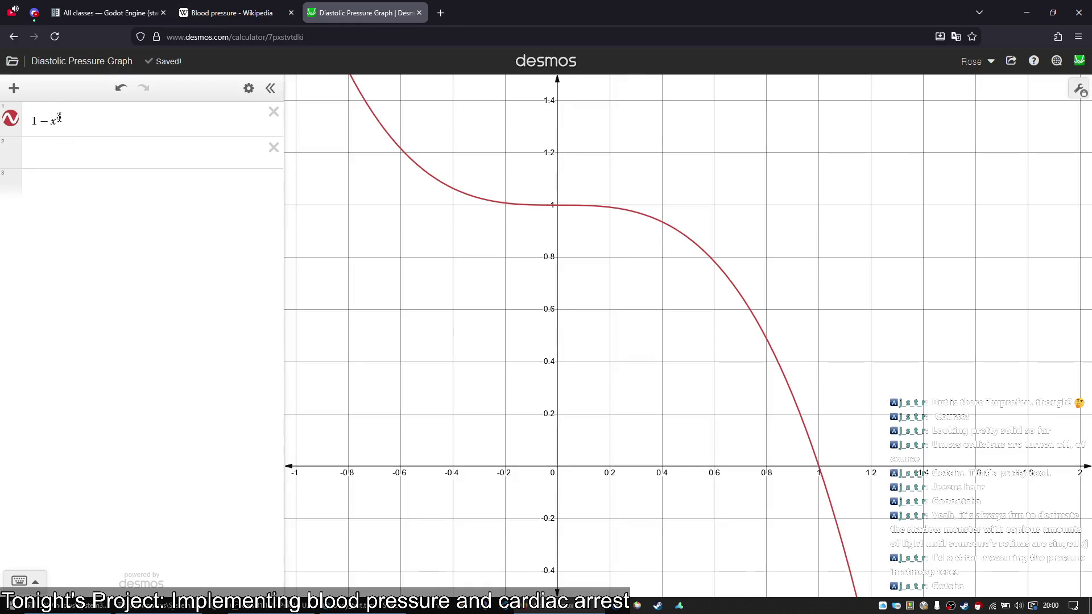
Step: Change the curve to 1 − x², save it, and close the Desmos tab to return to Godot
left_click(59, 118)
key("BackSpace")
type("2")
key("ctrl+s")
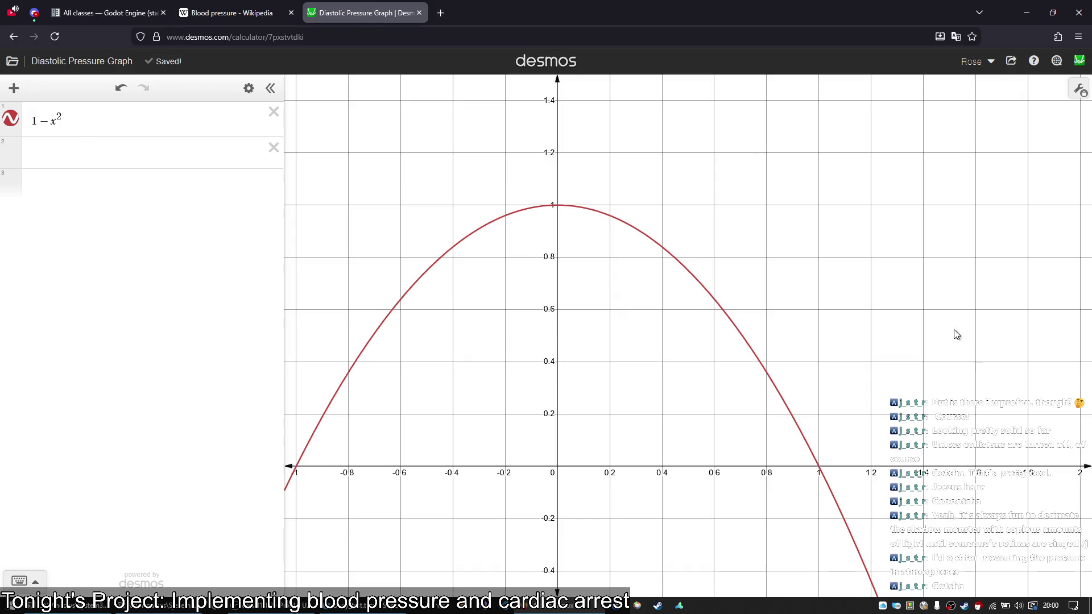
left_click(626, 224)
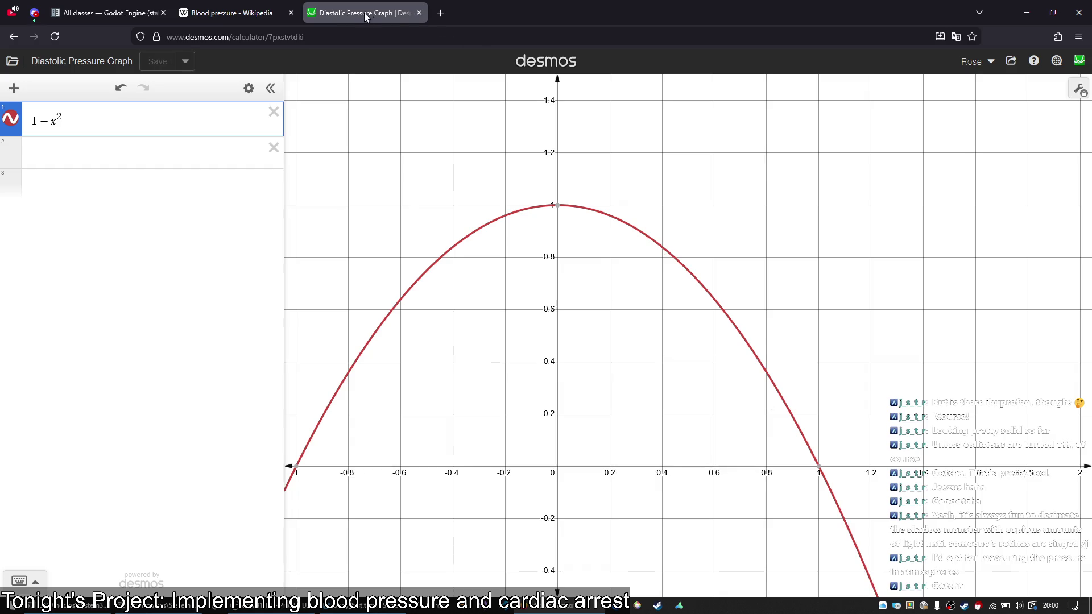
middle_click(370, 17)
key("alt+Tab")
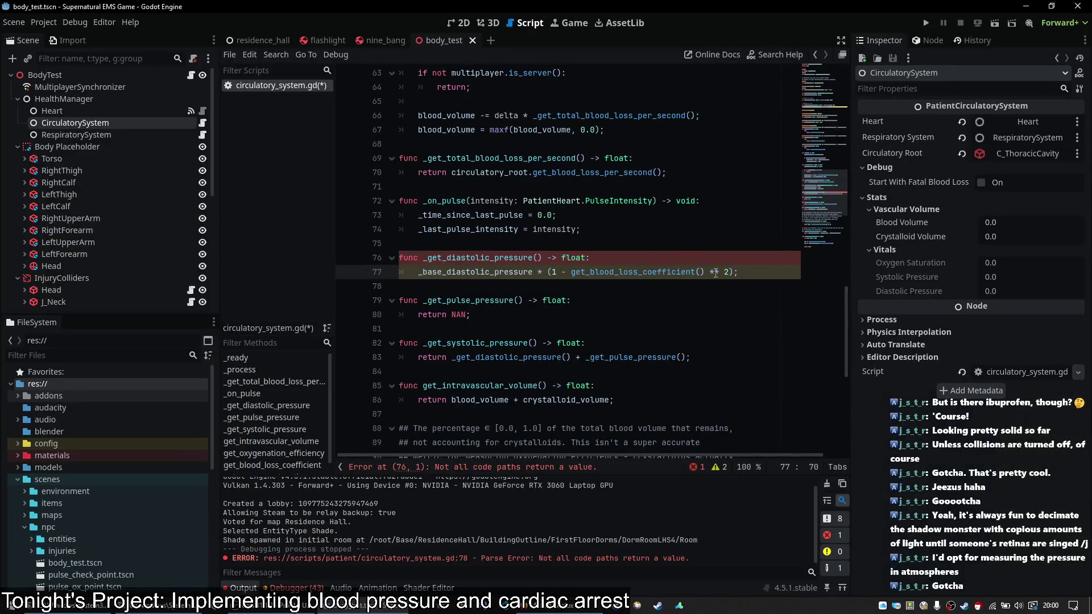
Step: Add 'return' to the start of line 77's diastolic pressure expression and save the script
left_click(724, 256)
key("ctrl+s")
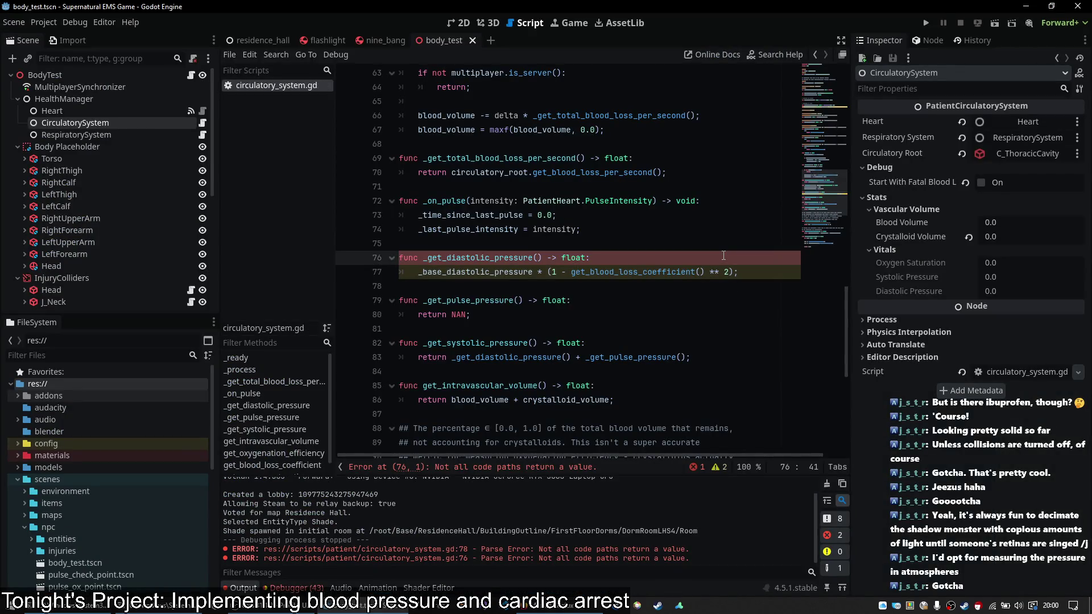
left_click(773, 273)
key("Home")
type("return")
key("End")
key("ctrl+s")
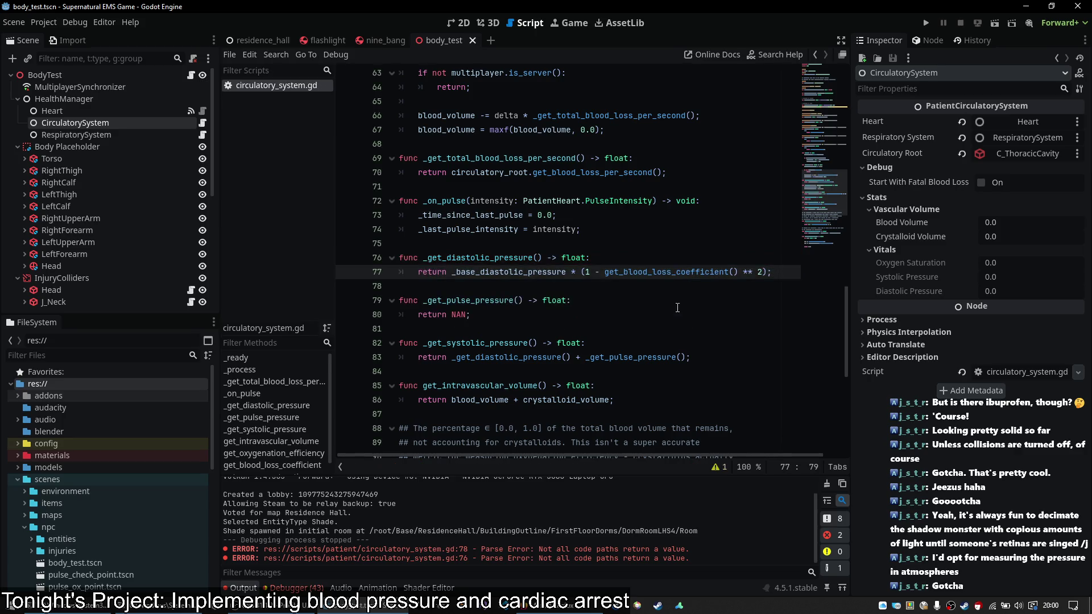
Step: Replace line 80's 'return NAN;' with 'return _base_pulse_pressure * ('
mouse_move(514, 272)
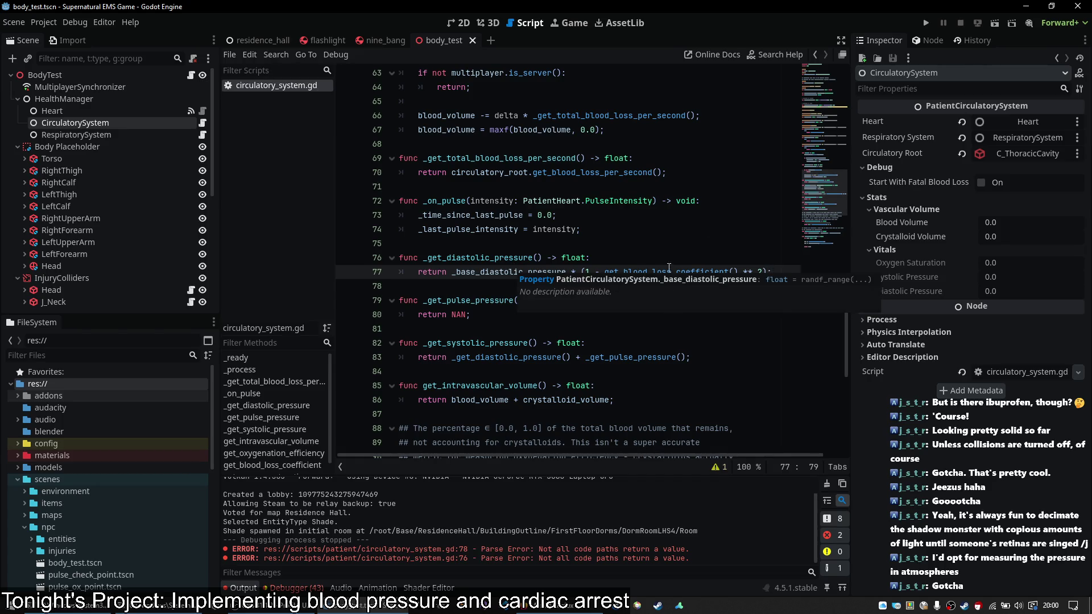
left_click(650, 234)
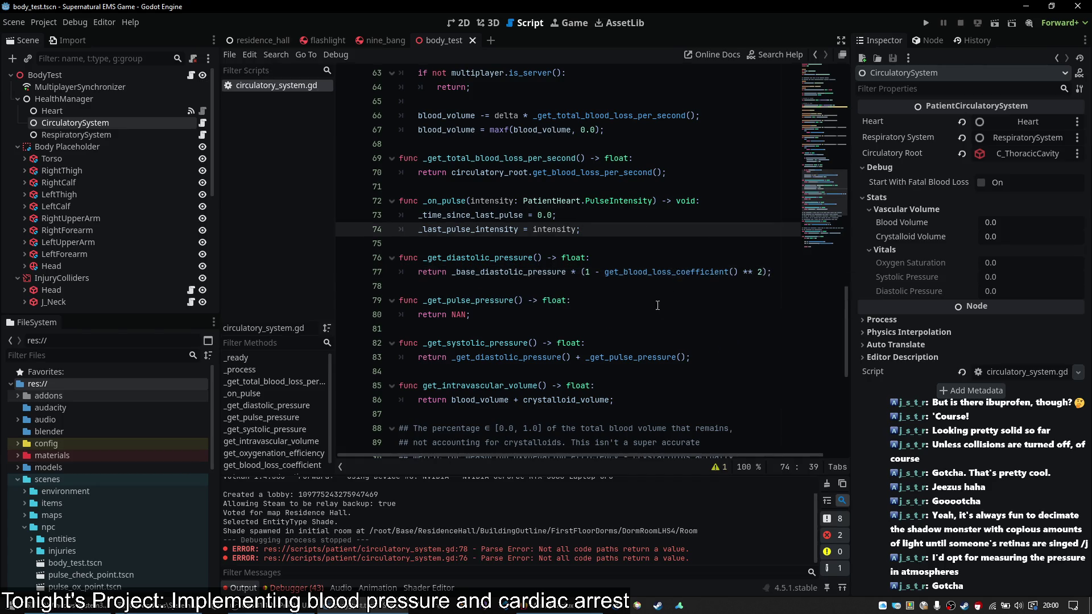
left_click(483, 314)
key("shift+Home")
type("return")
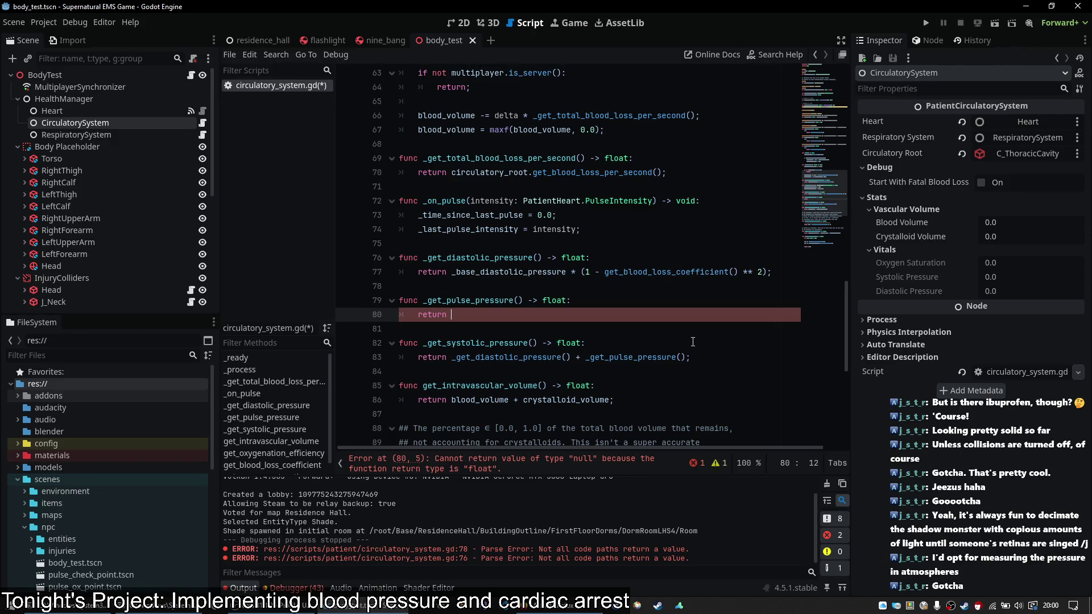
type("_pulse")
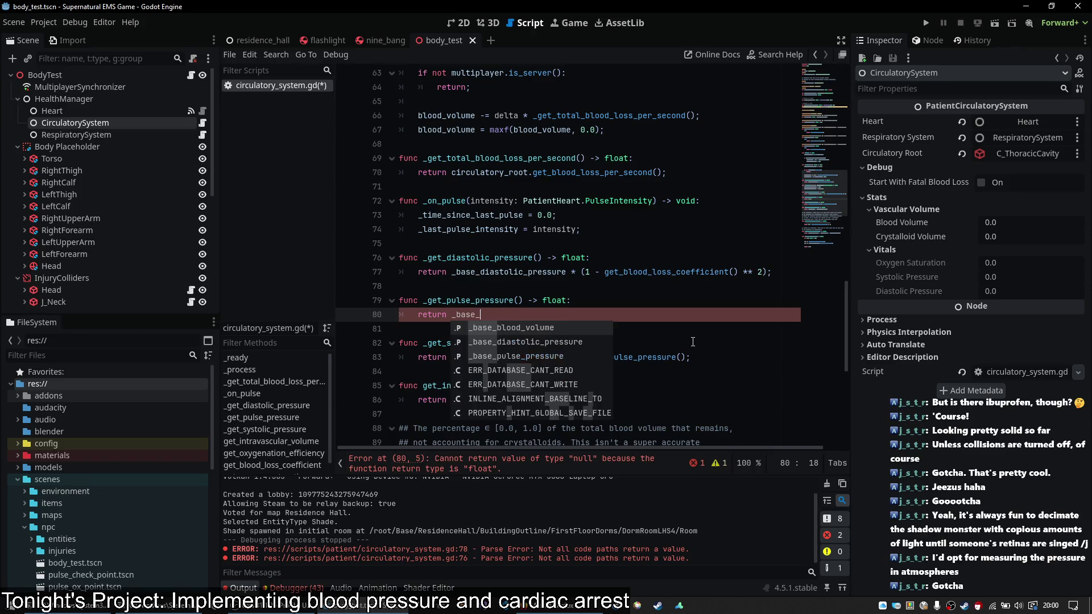
key("Return")
type("(")
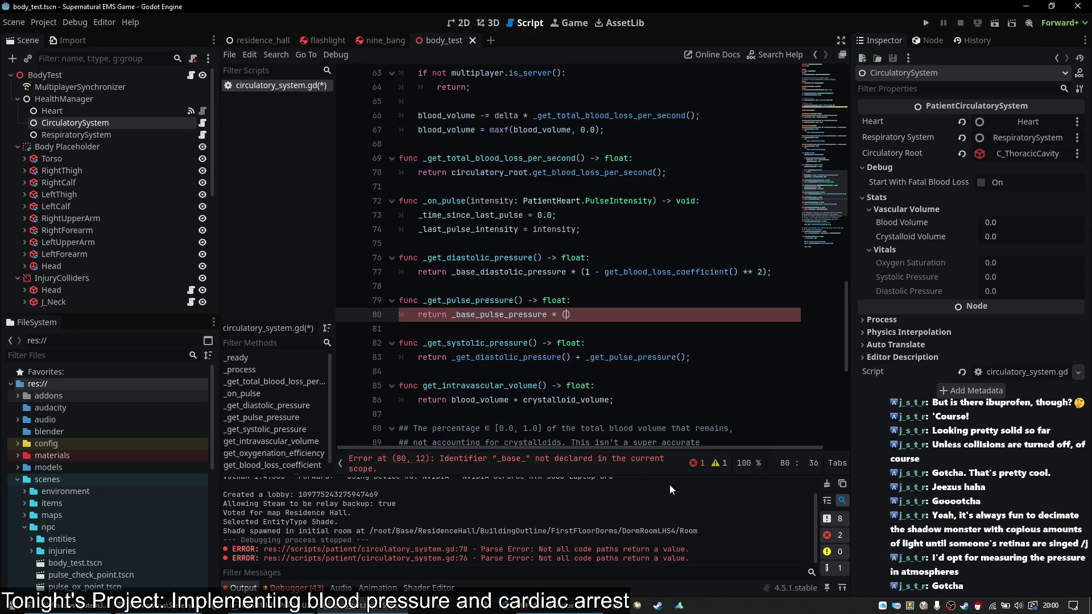
Step: Append 'func _get_pulse_pressure() -> float:' with body 'return NAN;' to the end of heart.gd
left_click(205, 109)
scroll(565, 236, "down", 15)
scroll(565, 236, "down", 20)
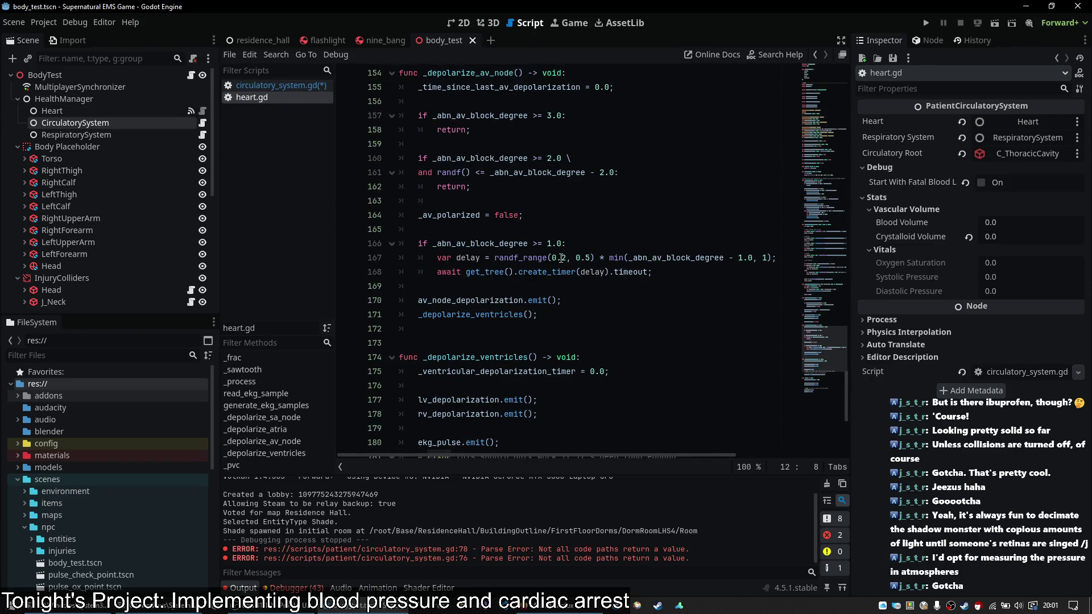
scroll(561, 258, "down", 5)
left_click(531, 426)
key("Return")
key("Return")
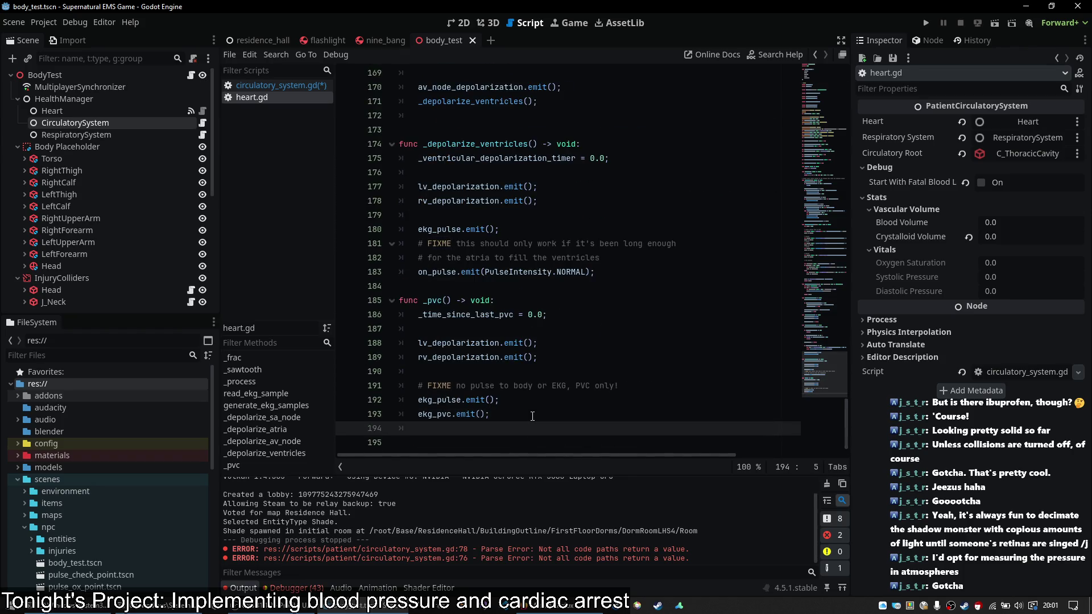
type("_get_")
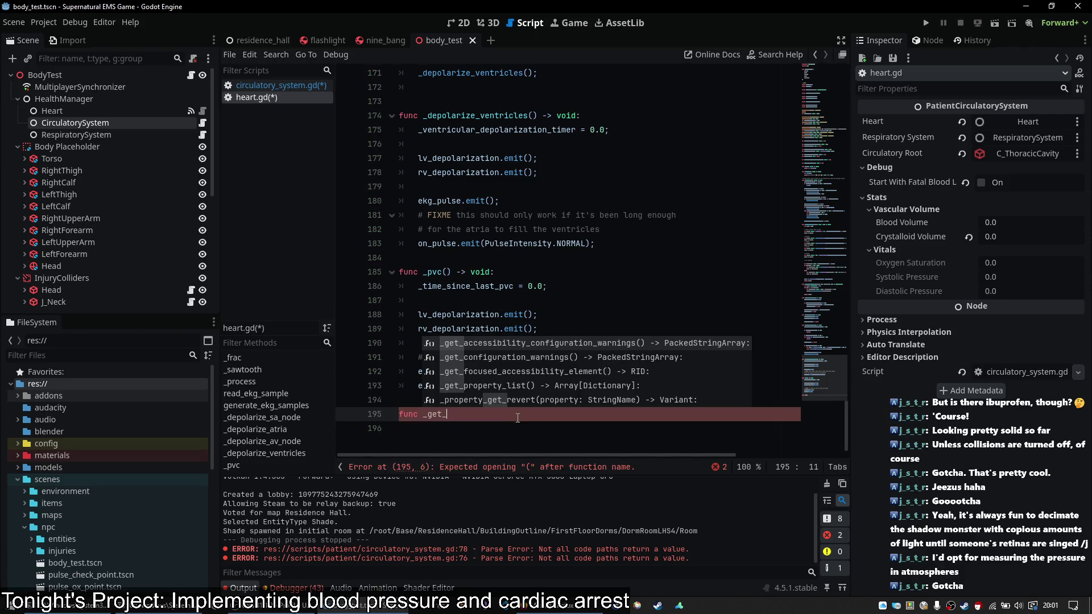
type("pulse")
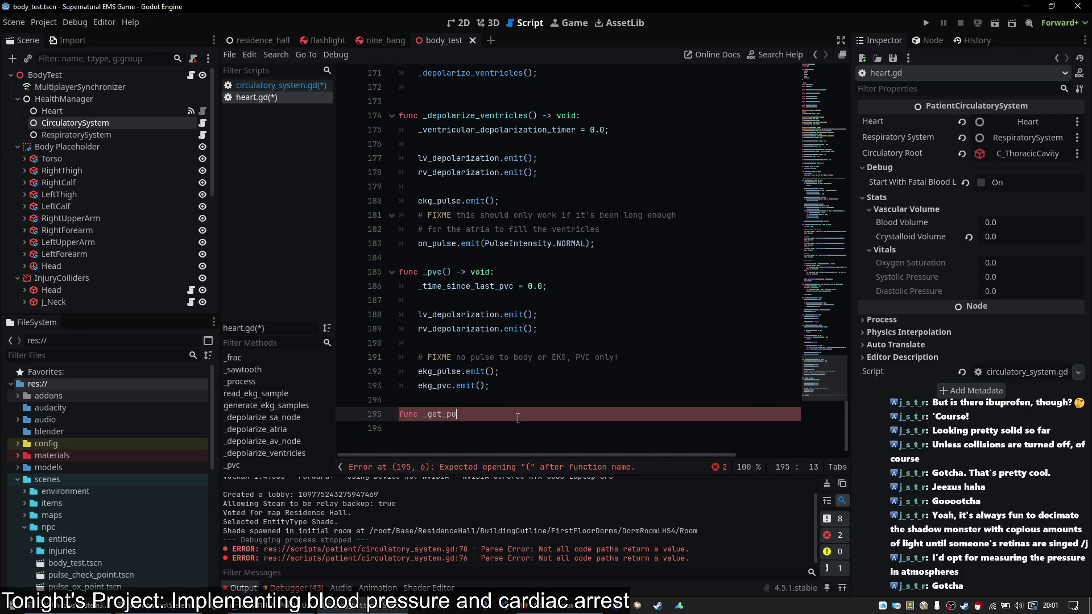
type("_pressure() -> f")
type("loat:")
key("Return")
type("return NAN;")
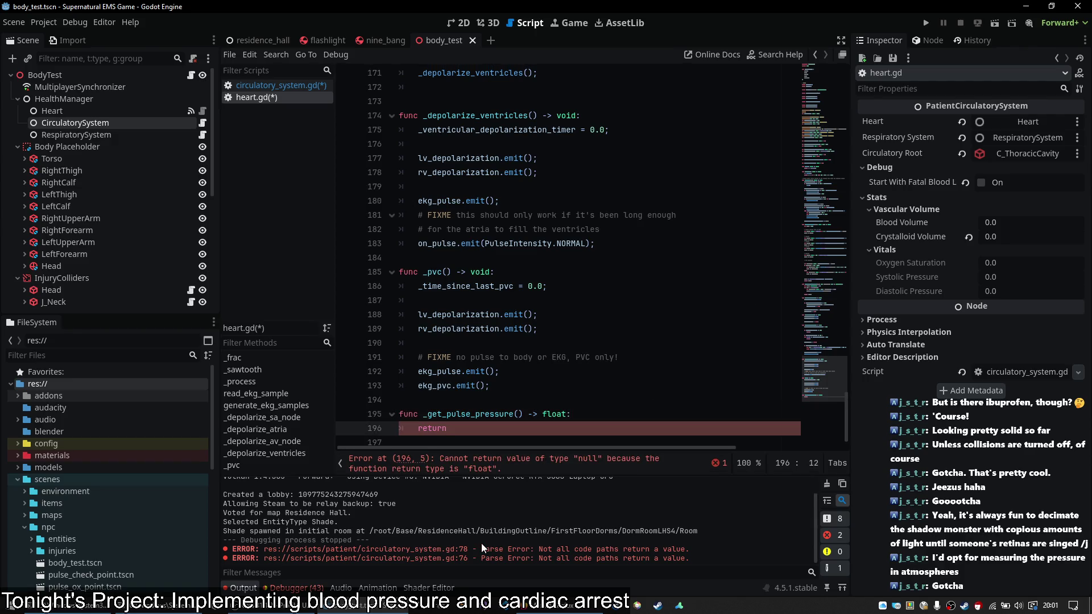
left_click(50, 134)
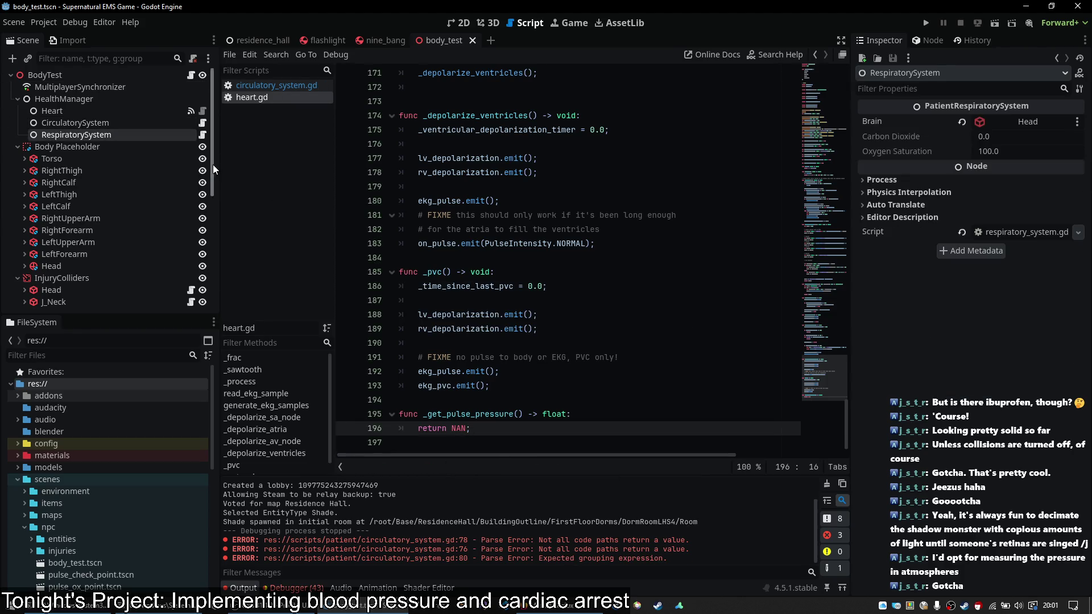
Step: Make circulatory_system.gd line 80 return 'heart._get_pulse_pressure();'
left_click(277, 85)
type(")")
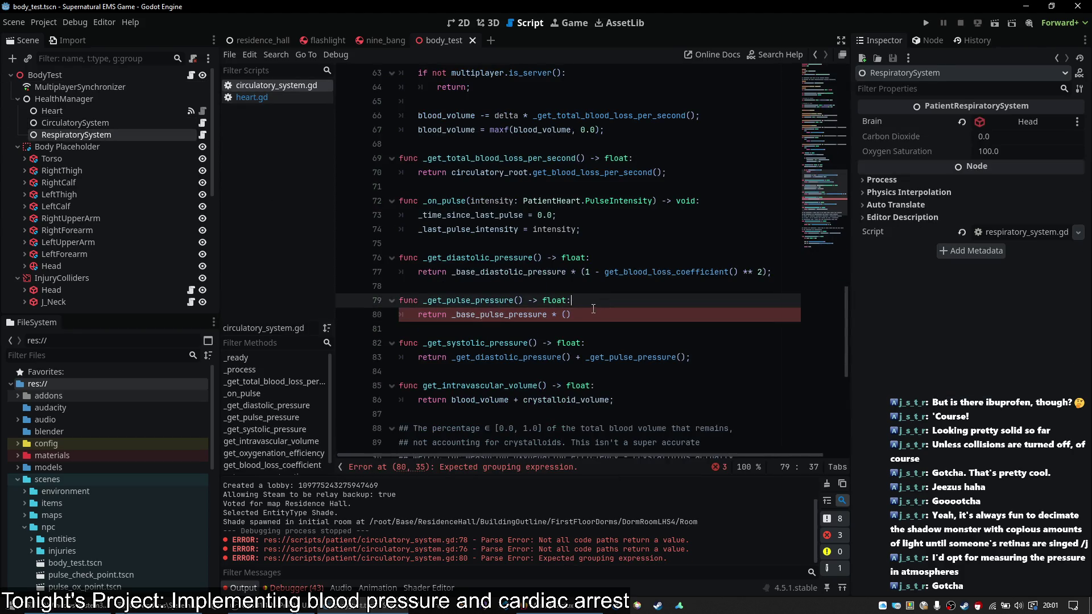
left_click(451, 318, "shift")
key("BackSpace")
type("t._get_p")
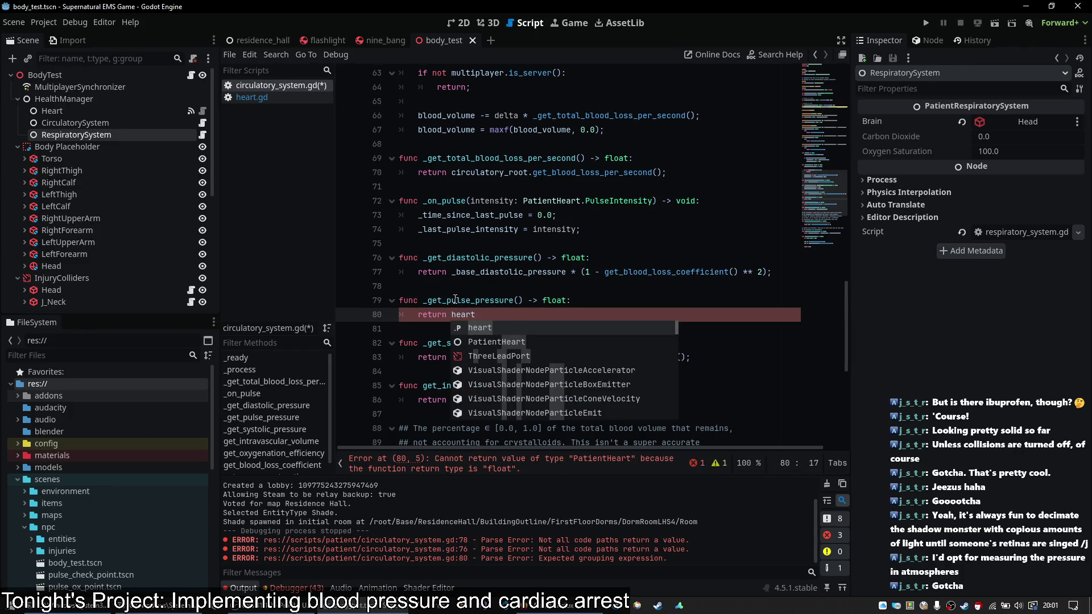
type("ulse")
key("Return")
type(";")
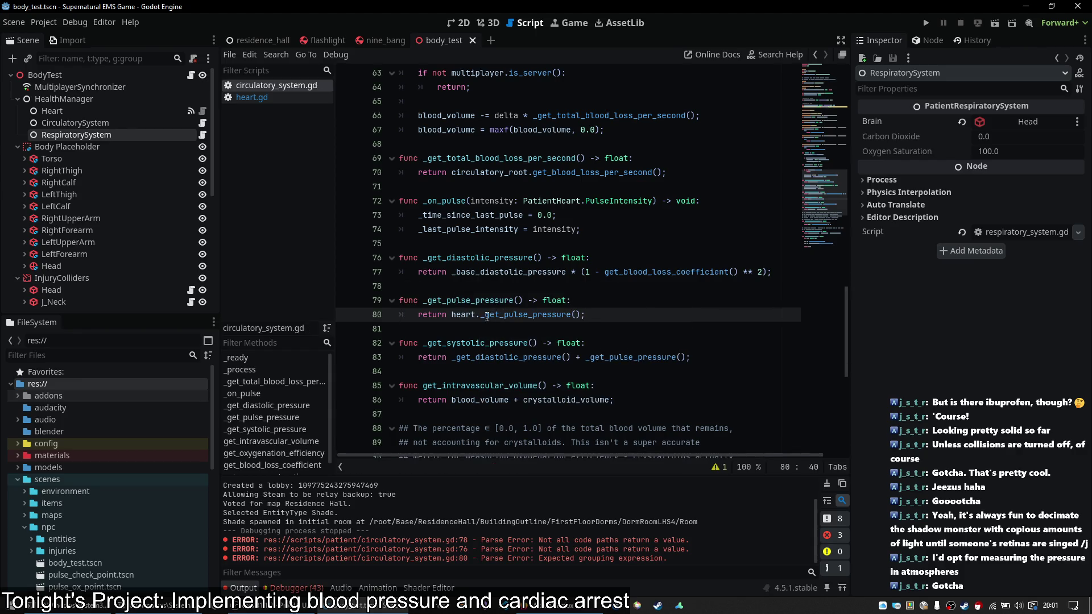
Step: In heart.gd, rename _get_pulse_pressure to get_pulse_pressure and select its 'return NAN' line
left_click(491, 317, "ctrl")
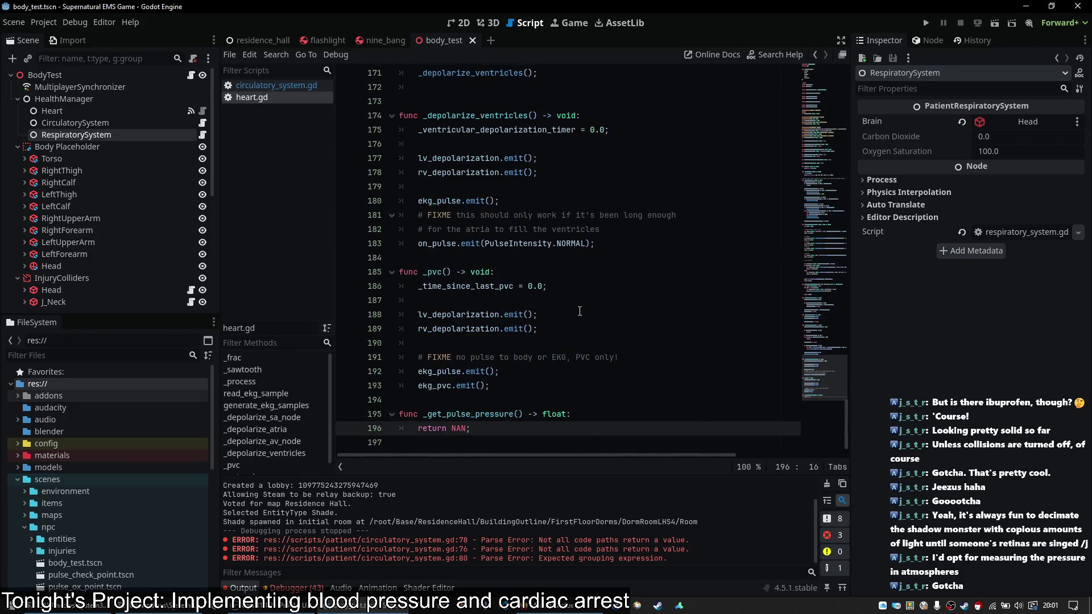
left_click(428, 400)
key("BackSpace")
left_click(549, 416)
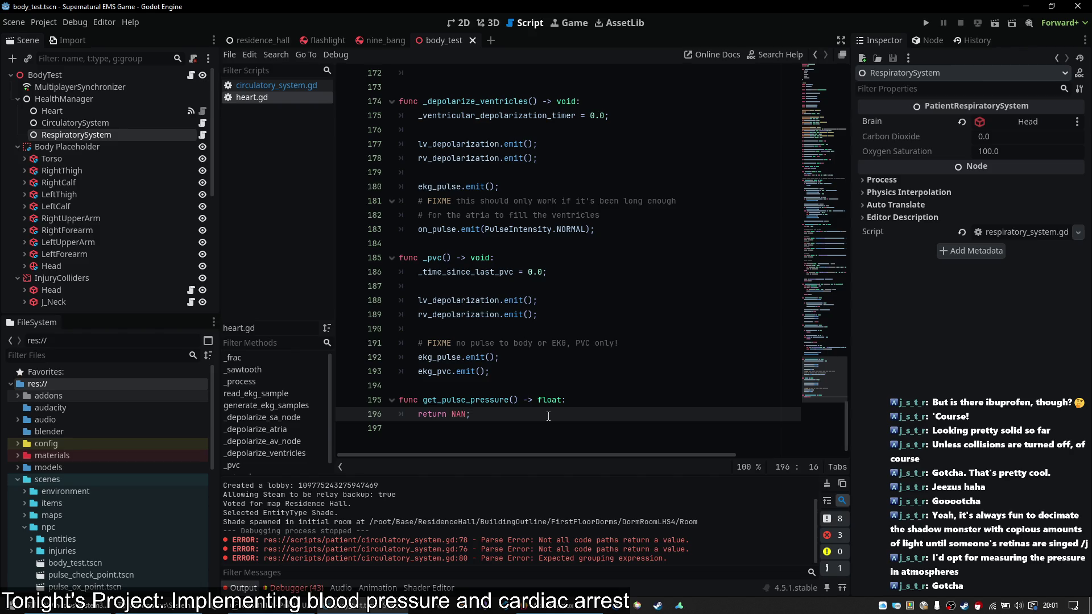
key("shift+Home")
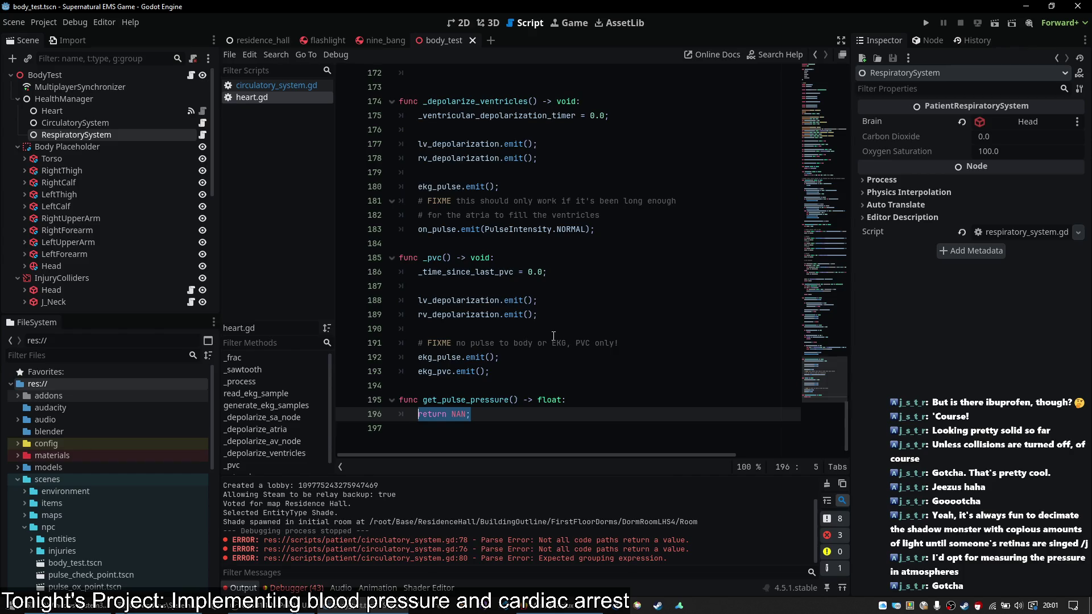
Step: Declare 'var _ischemic_damage_coefficient: float = 1.0;' below the _time_since_last_pvc declaration, with a blank line above
scroll(554, 336, "up", 20)
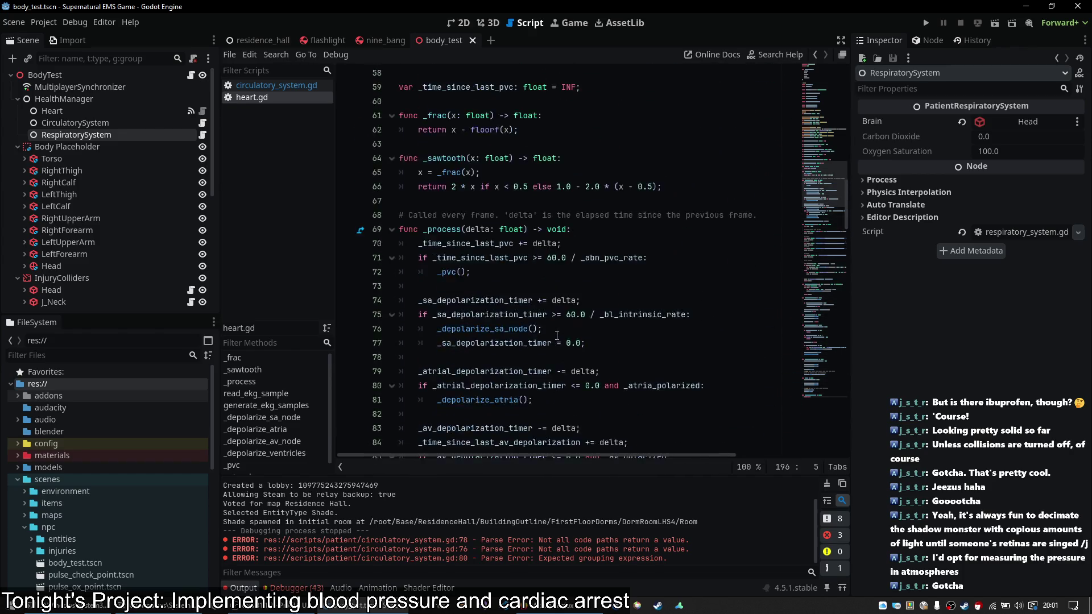
scroll(557, 336, "up", 6)
scroll(526, 295, "up", 3)
scroll(653, 338, "up", 9)
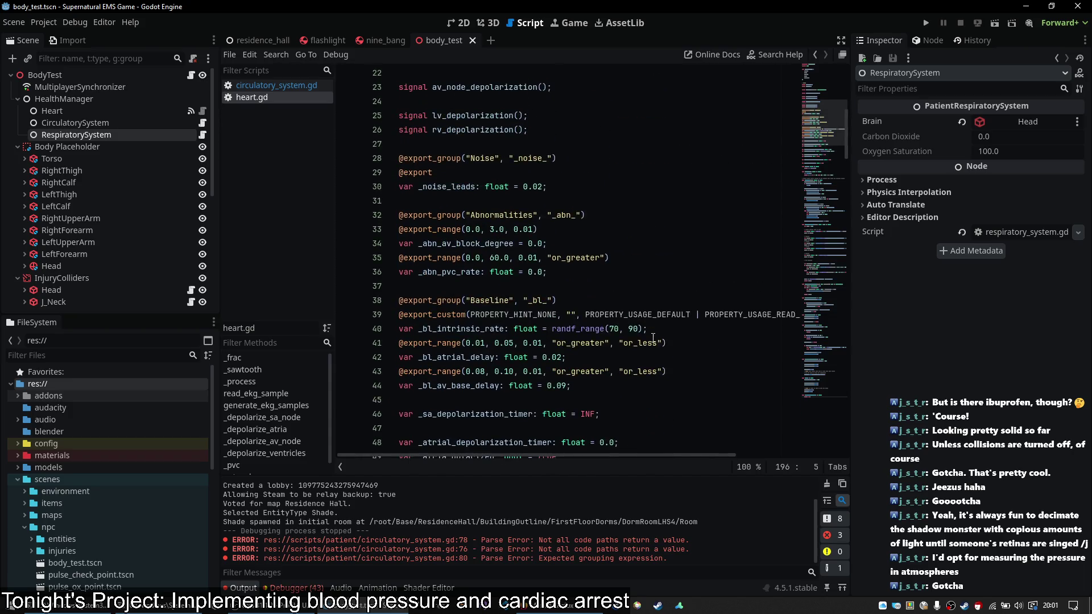
scroll(653, 334, "down", 13)
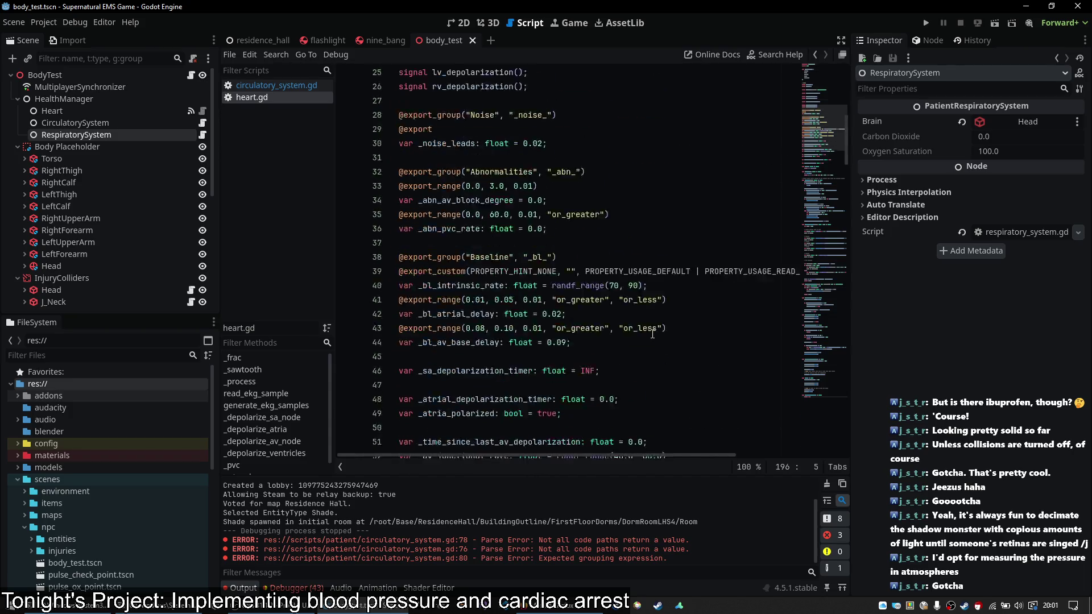
left_click(630, 298)
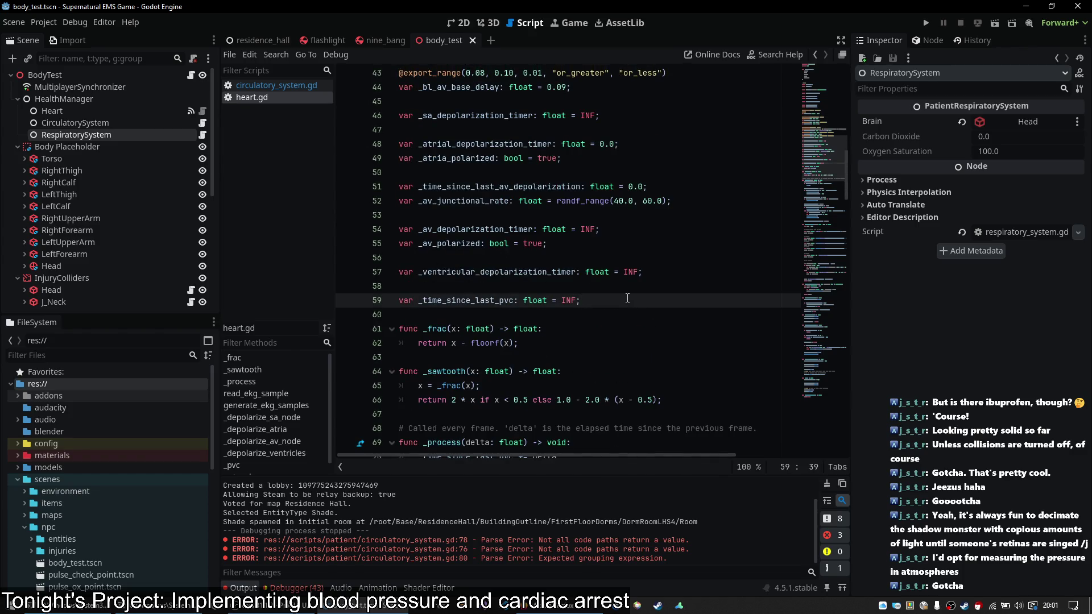
key("Return")
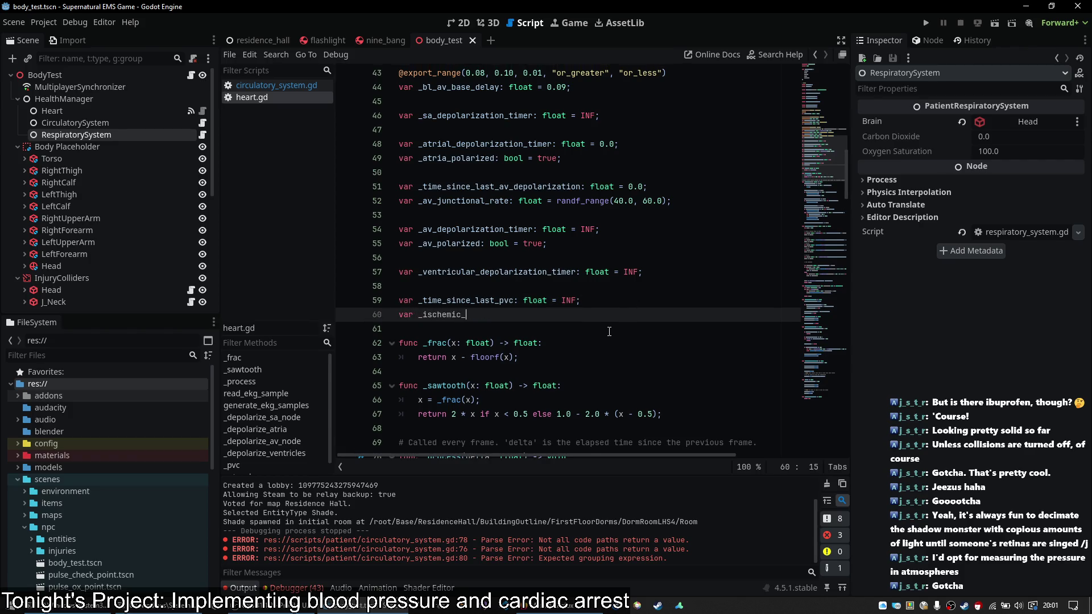
type("mage_coefficient:")
type(" float = 1.")
type("0;")
key("ctrl+shift+Return")
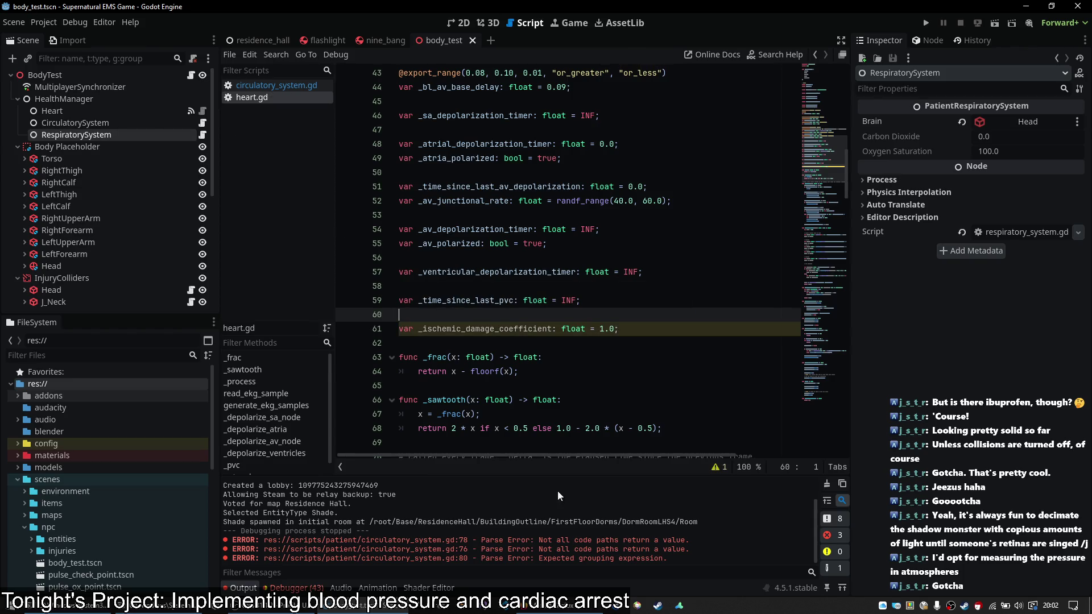
scroll(552, 305, "down", 20)
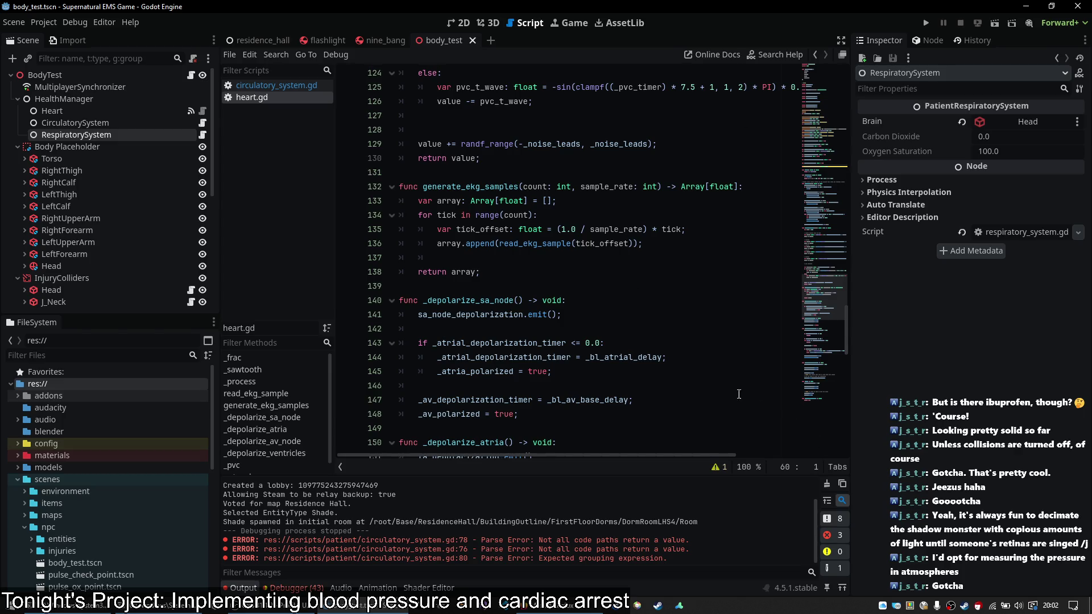
Step: Delete the placeholder 'return NAN;' from get_pulse_pressure
scroll(759, 393, "down", 16)
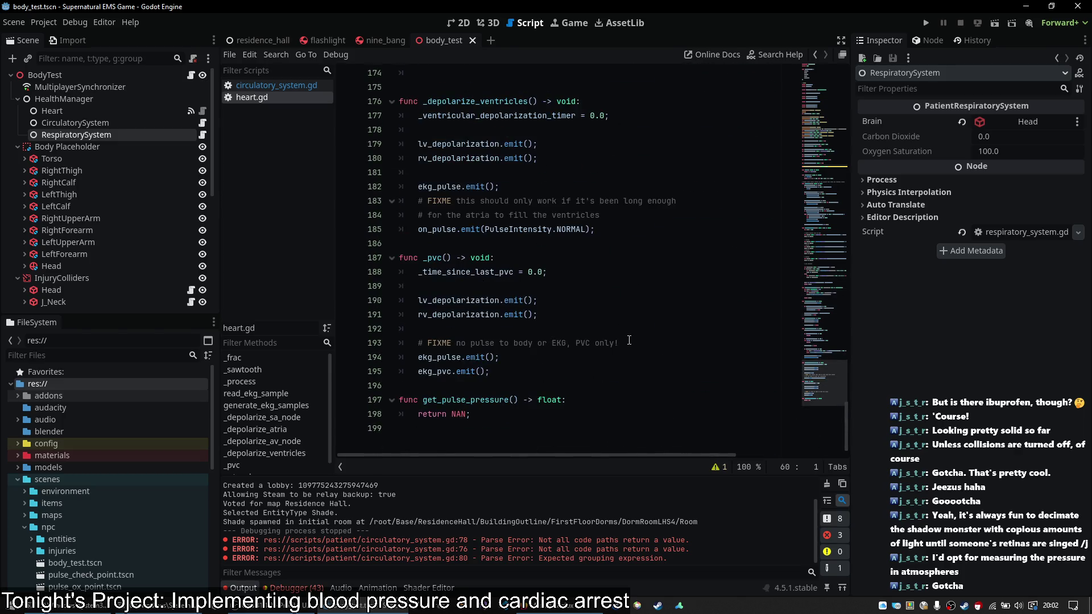
left_click(545, 419)
key("shift+Home")
key("BackSpace")
Step: Paste 'var _base_pulse_pressure: float = randf_range(35, 45);' among the heart variables and save
left_click(202, 123)
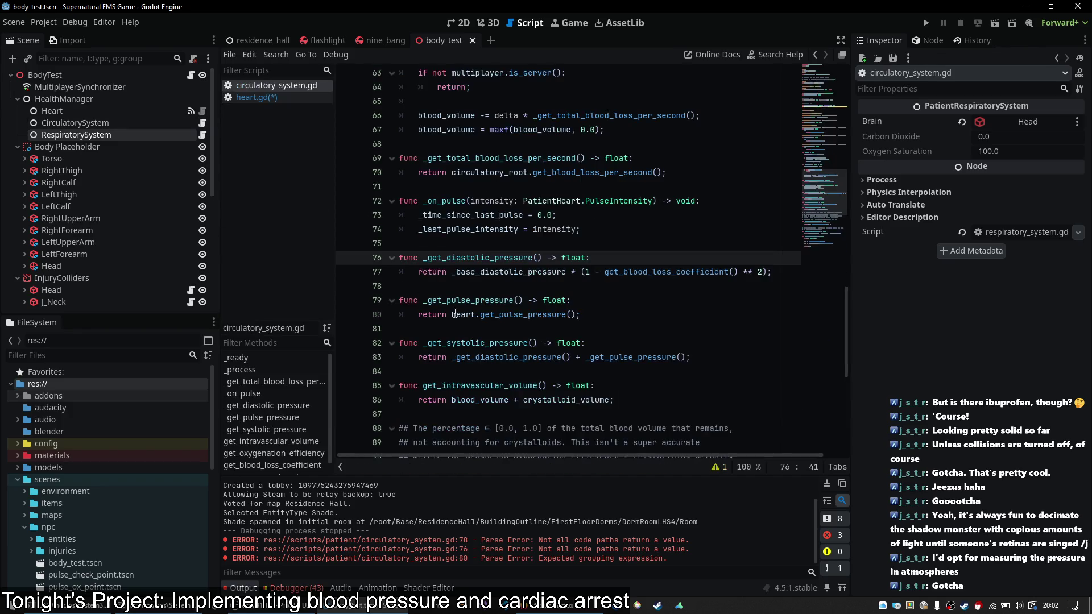
scroll(511, 263, "up", 19)
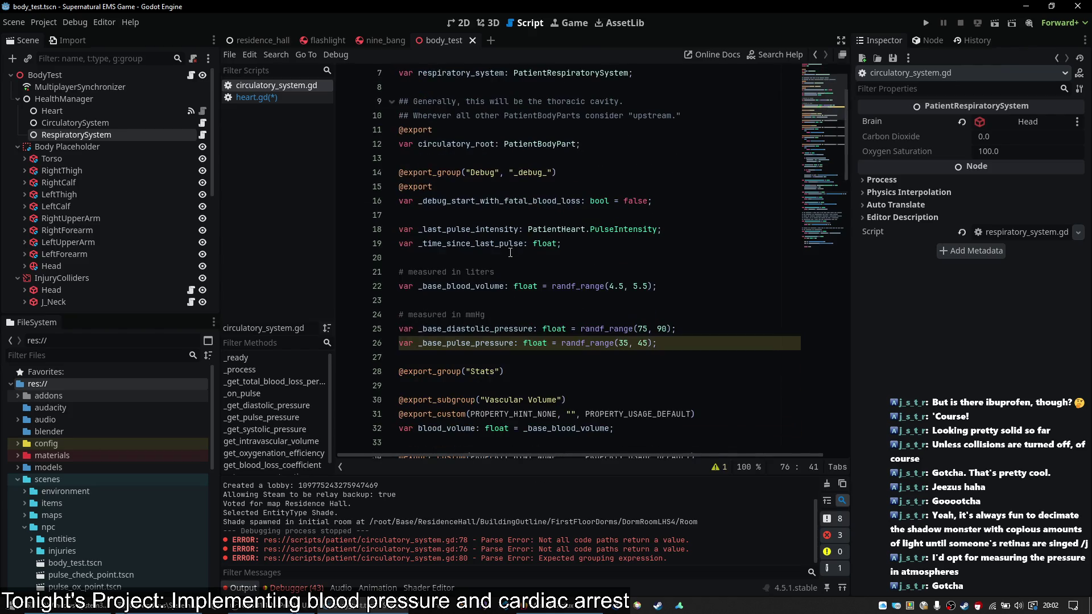
left_click(257, 98)
scroll(631, 254, "up", 20)
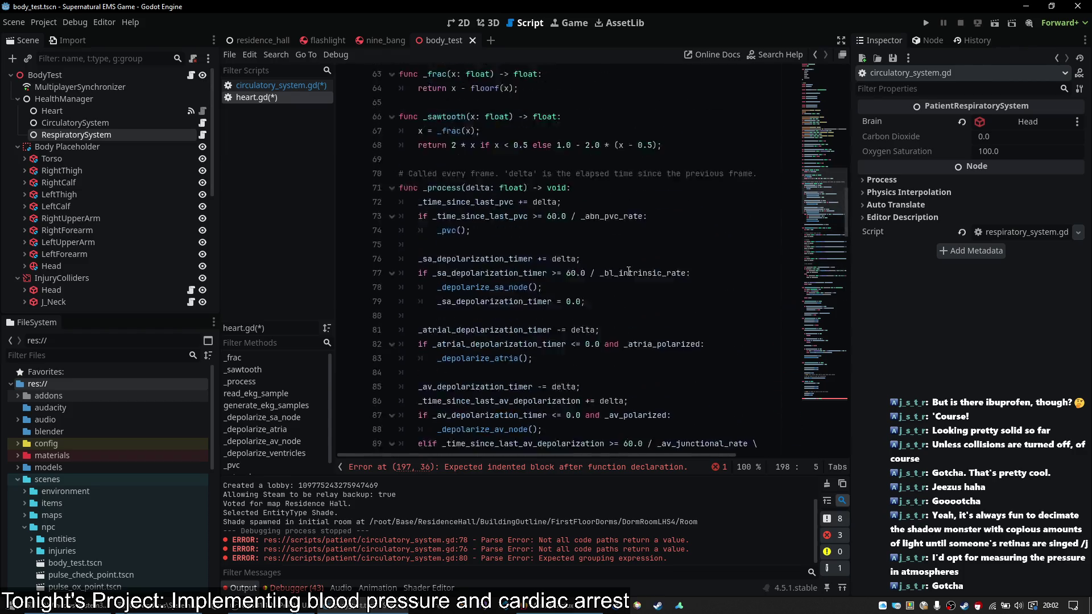
scroll(636, 278, "up", 4)
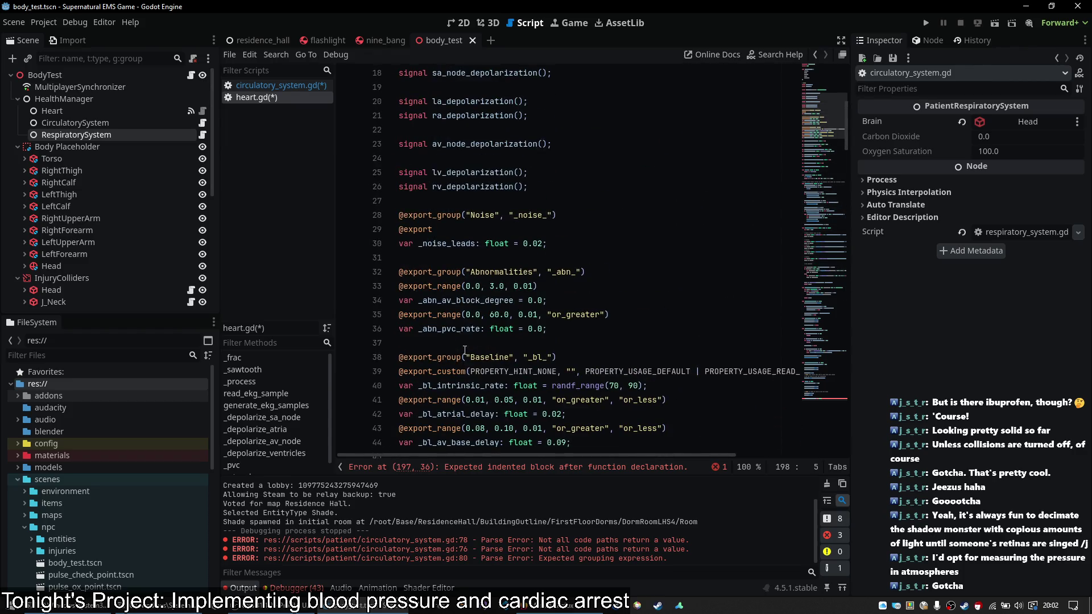
scroll(519, 340, "up", 3)
scroll(569, 313, "down", 8)
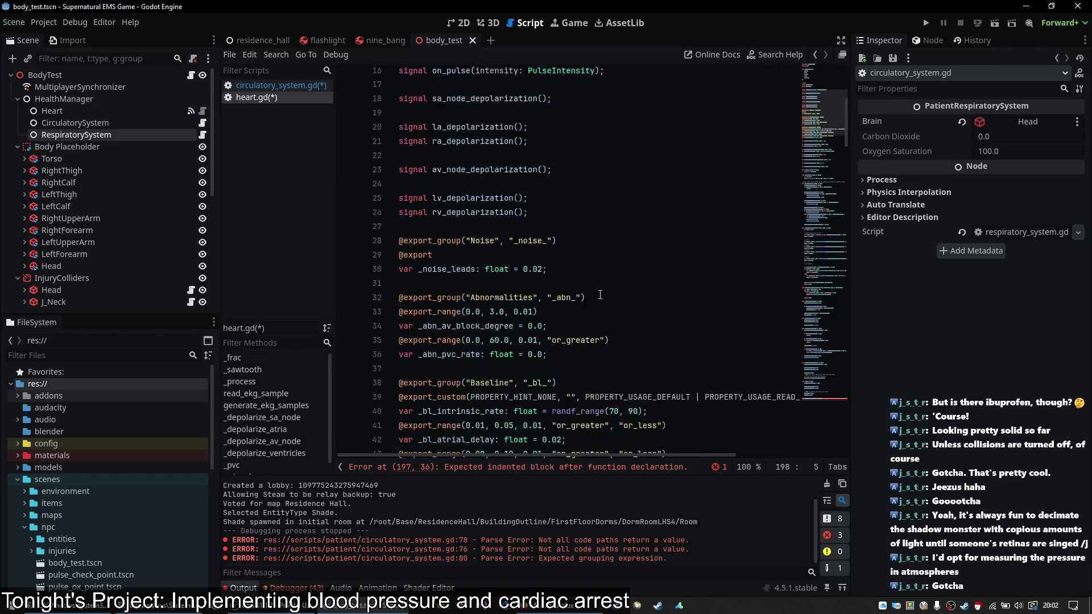
scroll(642, 262, "down", 3)
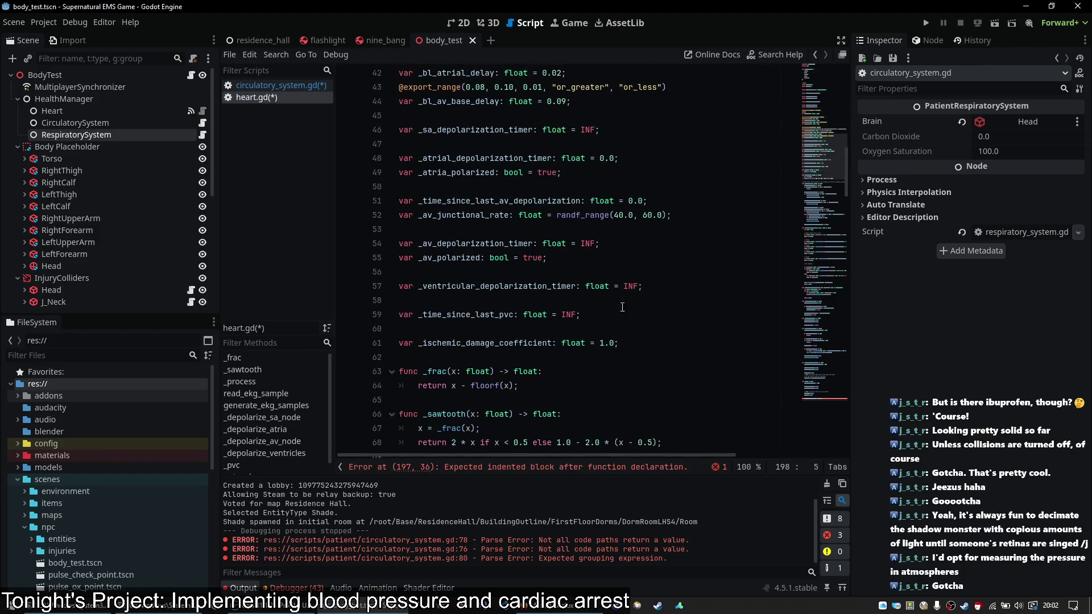
left_click(620, 331)
type("var _base_pulse_pressure: float = randf_range(35, 45);")
key("ctrl+s")
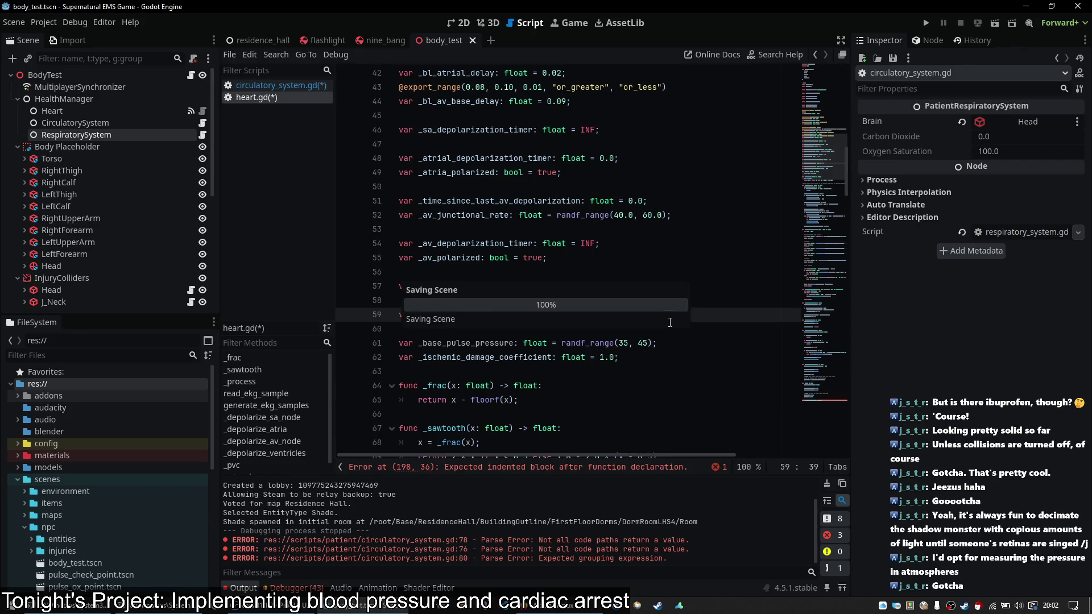
Step: Make get_pulse_pressure return '_base_pulse_pressure * _ischemic_damage_coefficient'
scroll(654, 366, "down", 14)
scroll(654, 365, "down", 20)
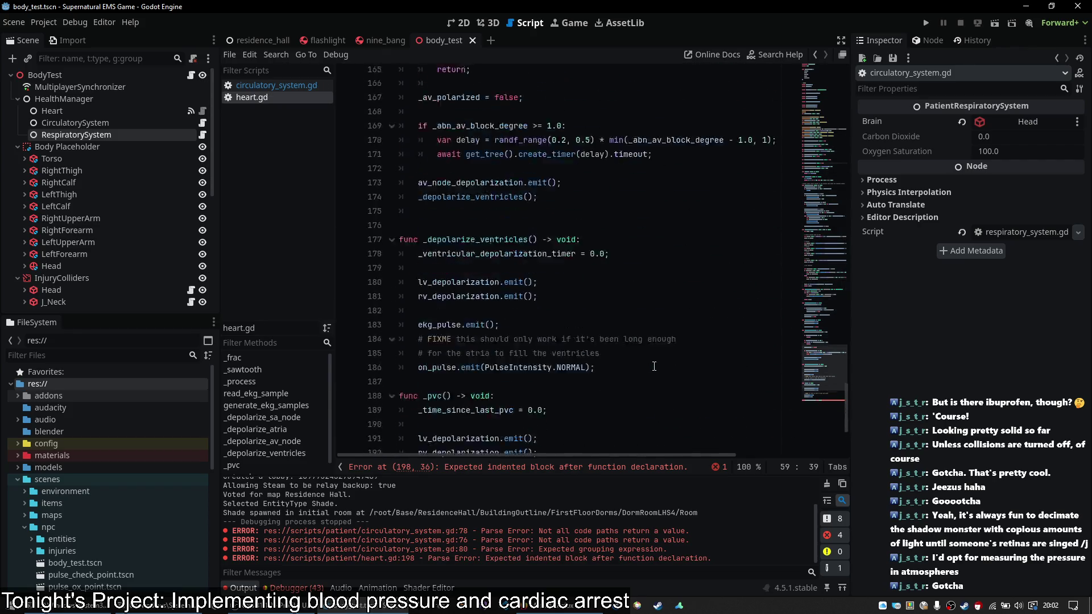
left_click(518, 412)
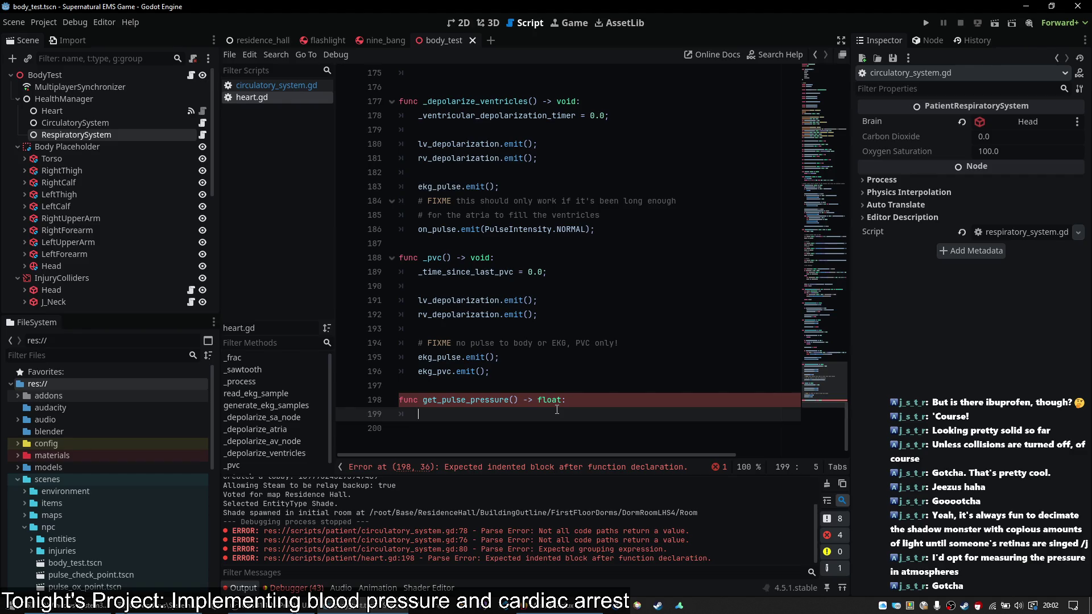
type("_base_")
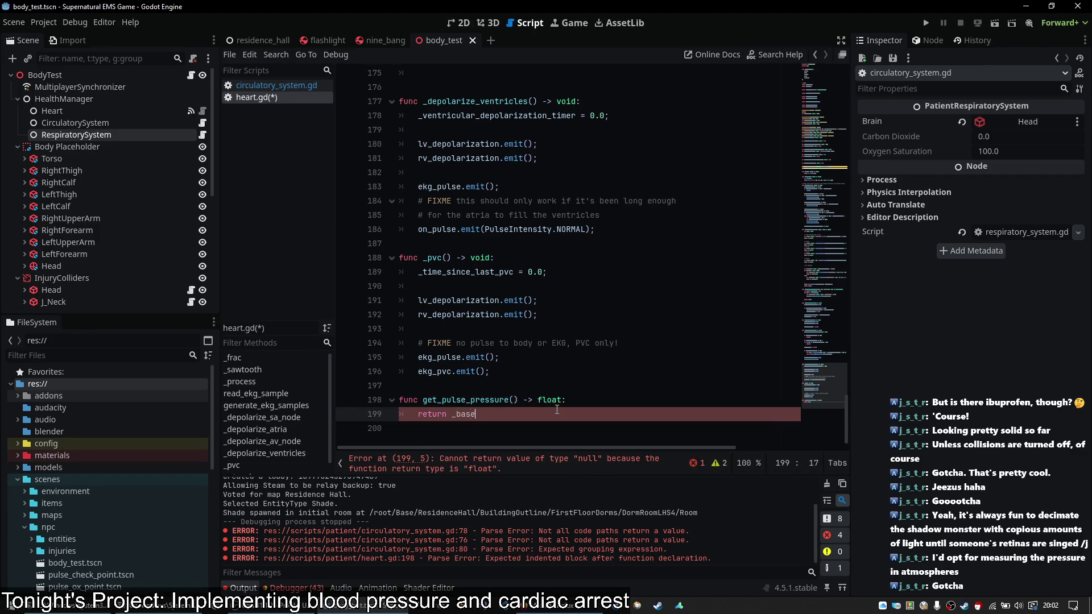
type("pulse_pressure * _ische")
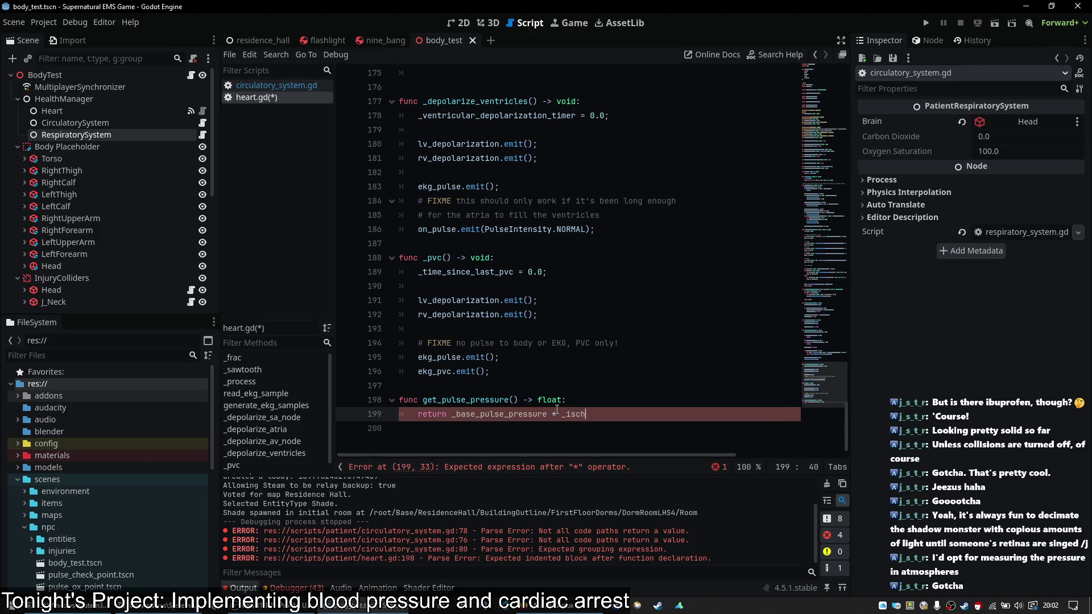
type("mic_damage_")
key("BackSpace")
type("coefficie")
key("Return")
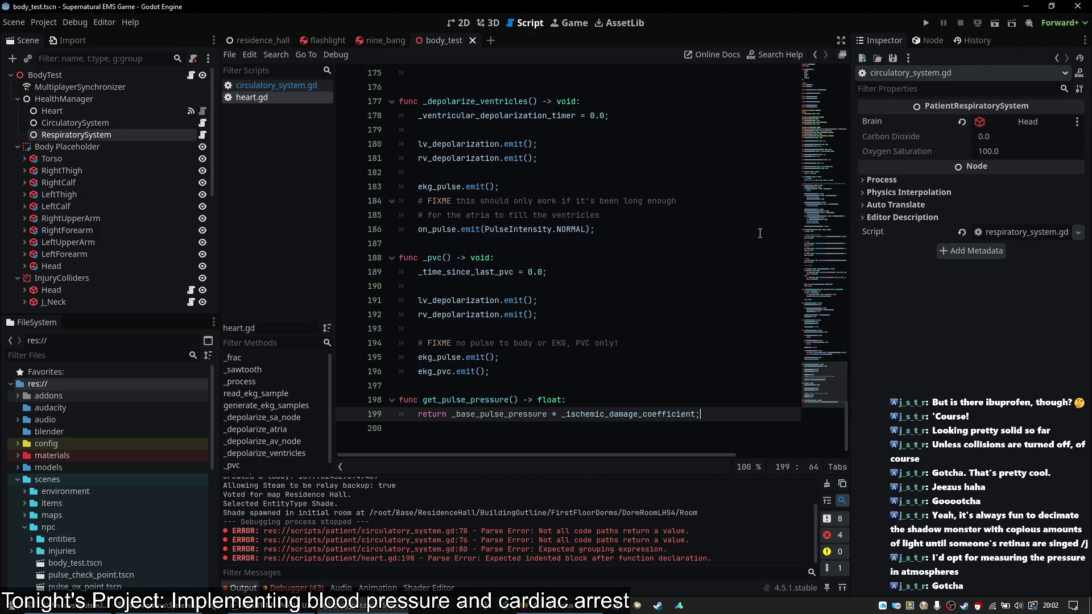
left_click(680, 277)
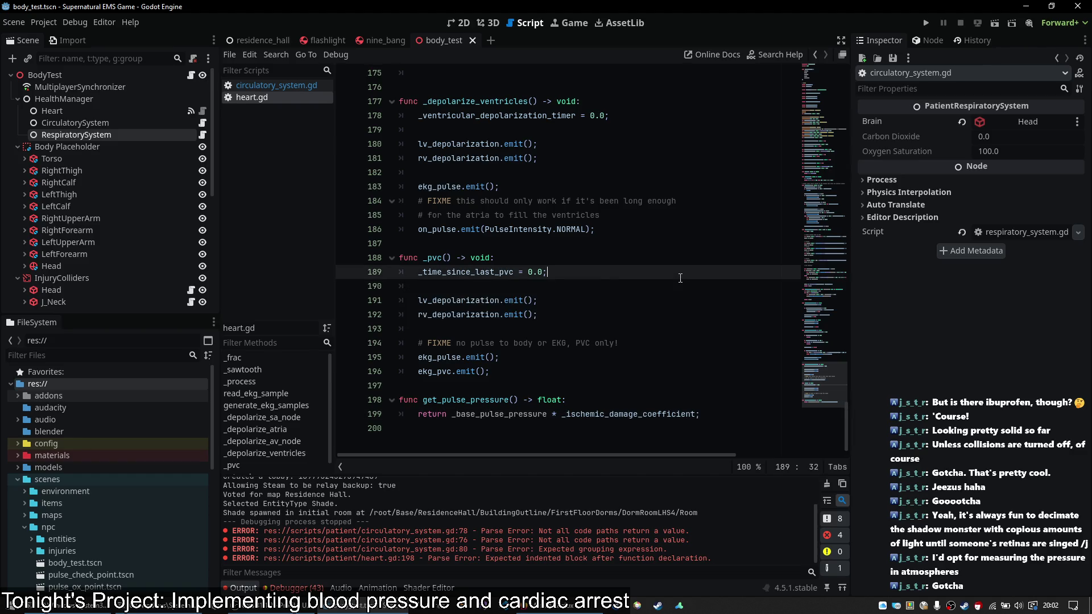
Step: Launch a test run of the game (F5) from blank line 74 of circulatory_system.gd
left_click(274, 85)
scroll(666, 287, "down", 20)
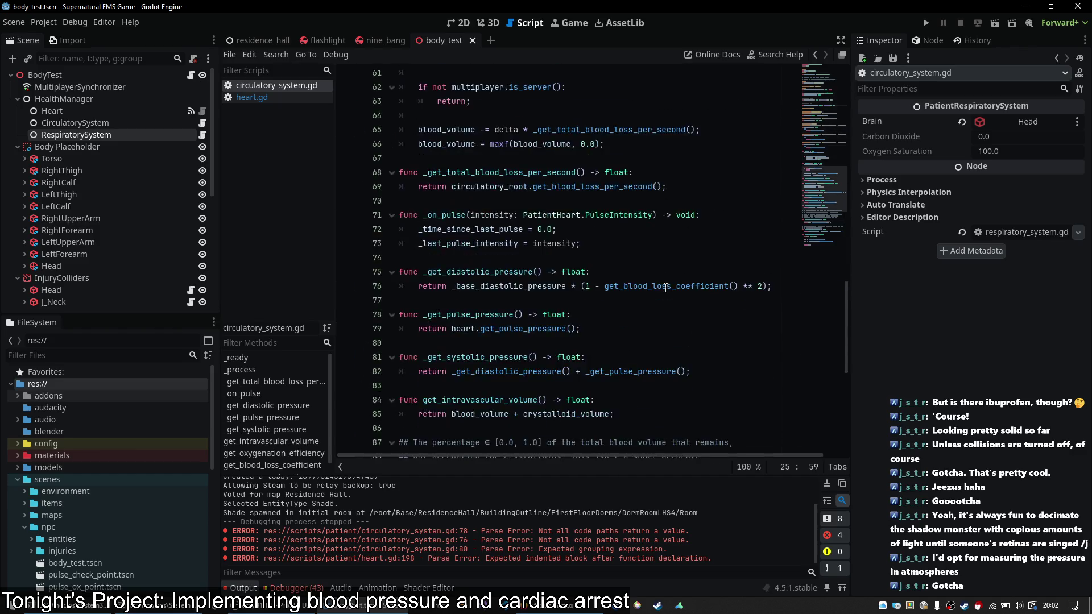
left_click(520, 401)
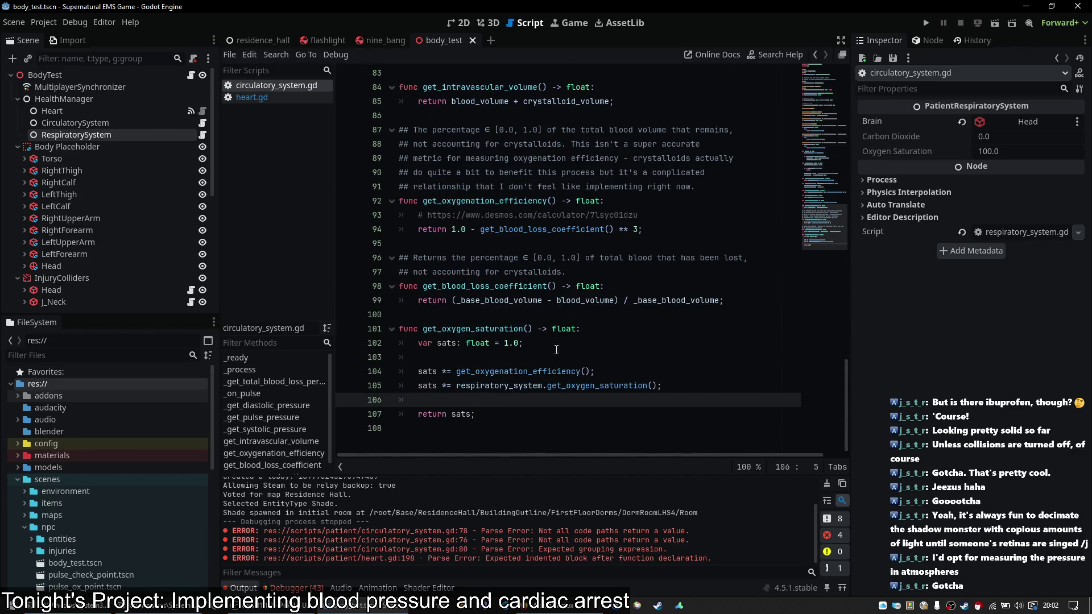
scroll(563, 198, "up", 6)
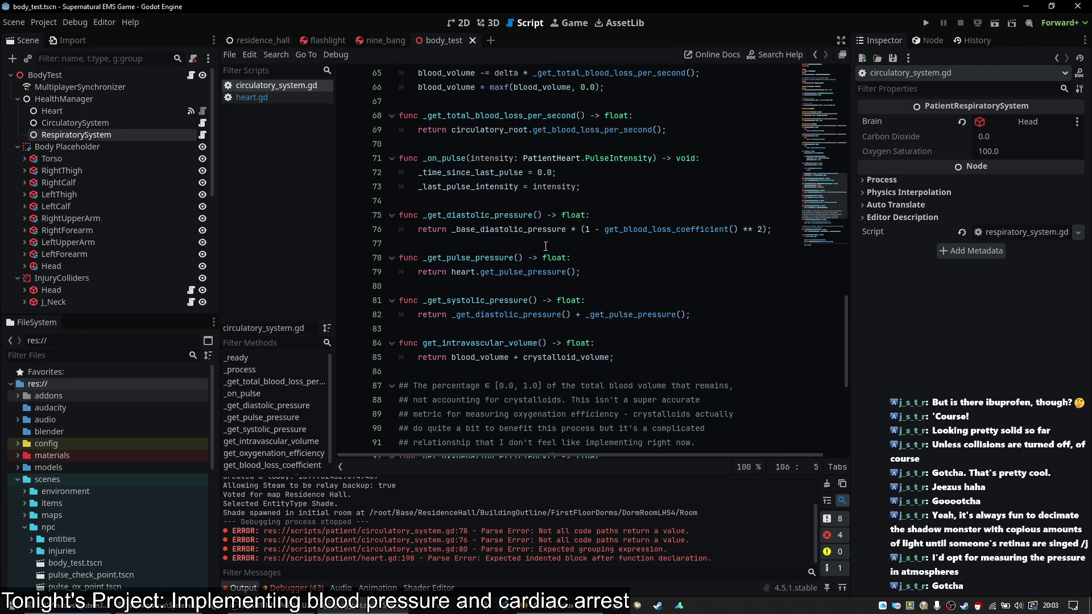
left_click(712, 197)
left_click(923, 25)
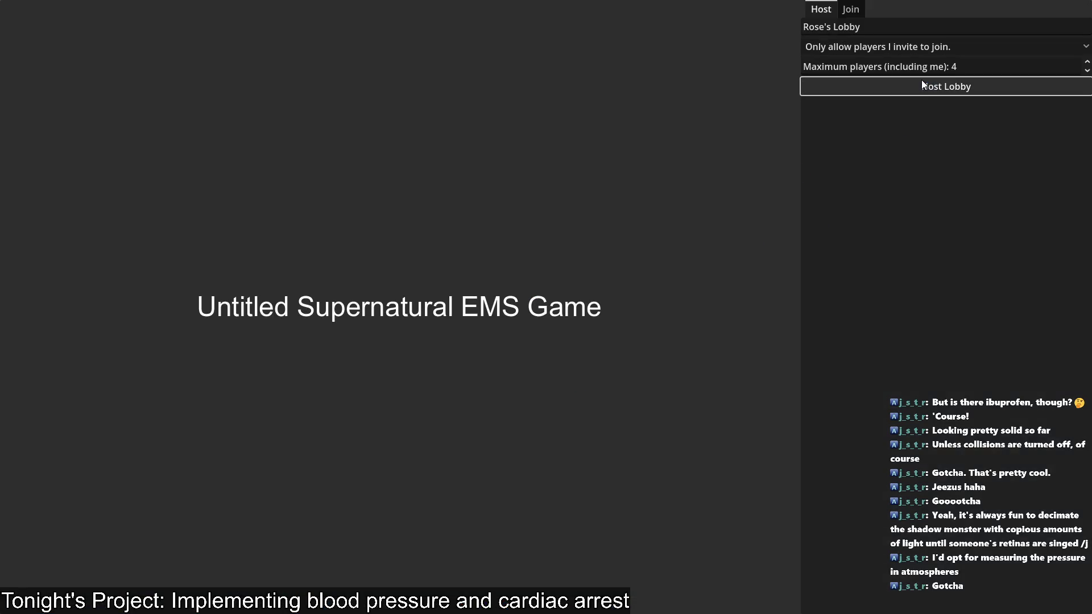
Step: Host a lobby, vote Residence Hall, ready up, and pick up the flashbangs and white round item
left_click(921, 83)
key("w")
key("e")
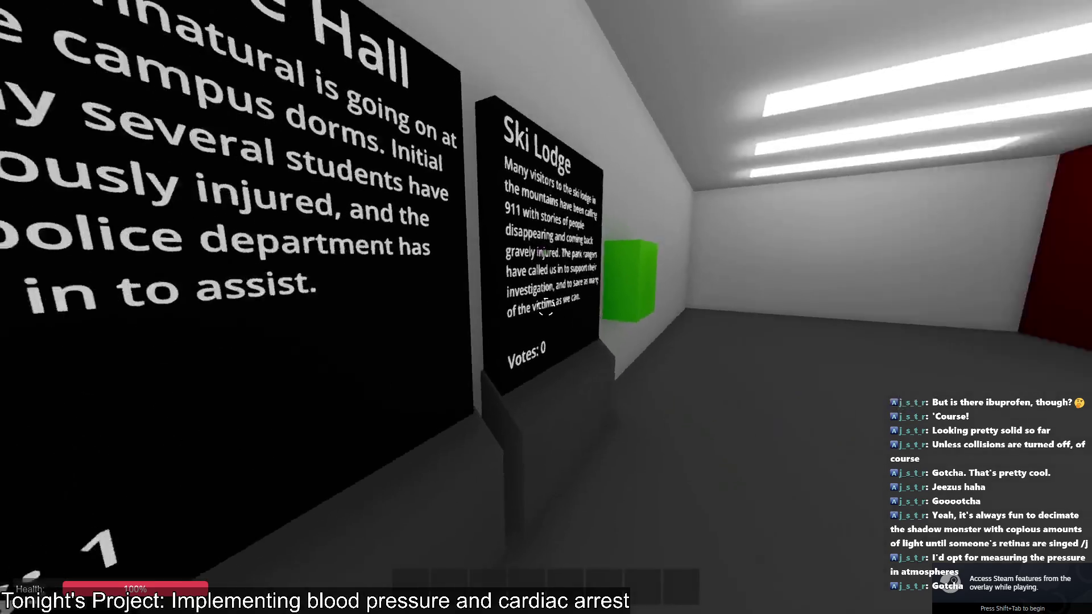
key("e")
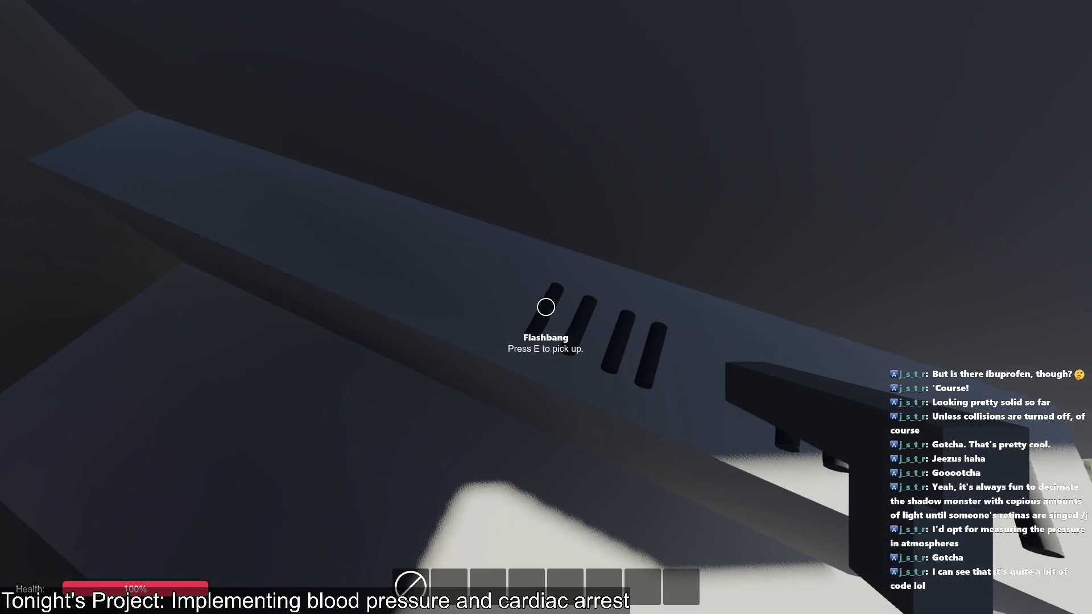
key("e")
key("e")
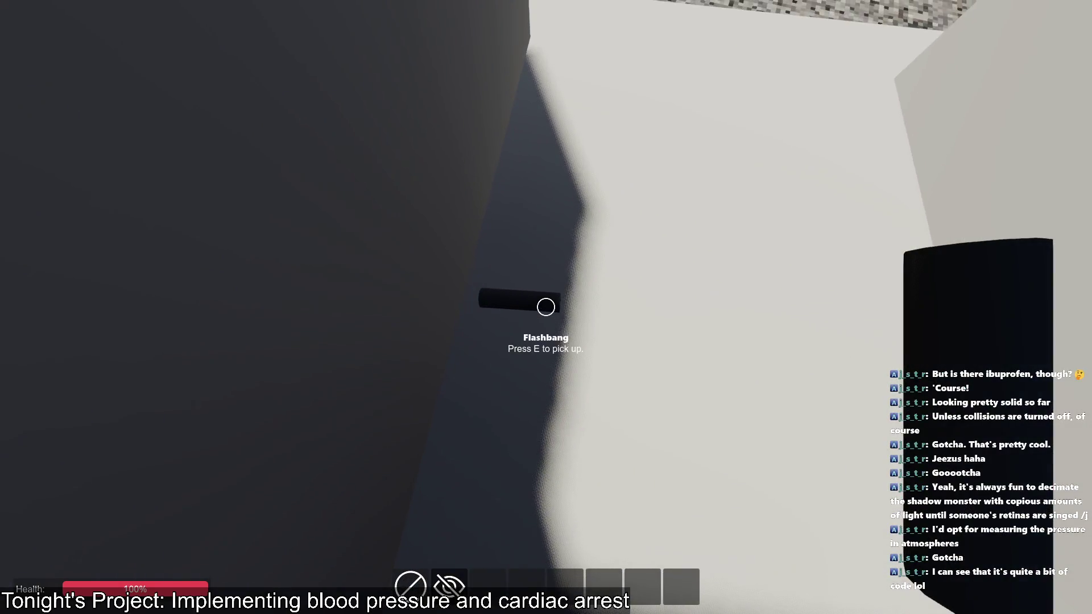
key("e")
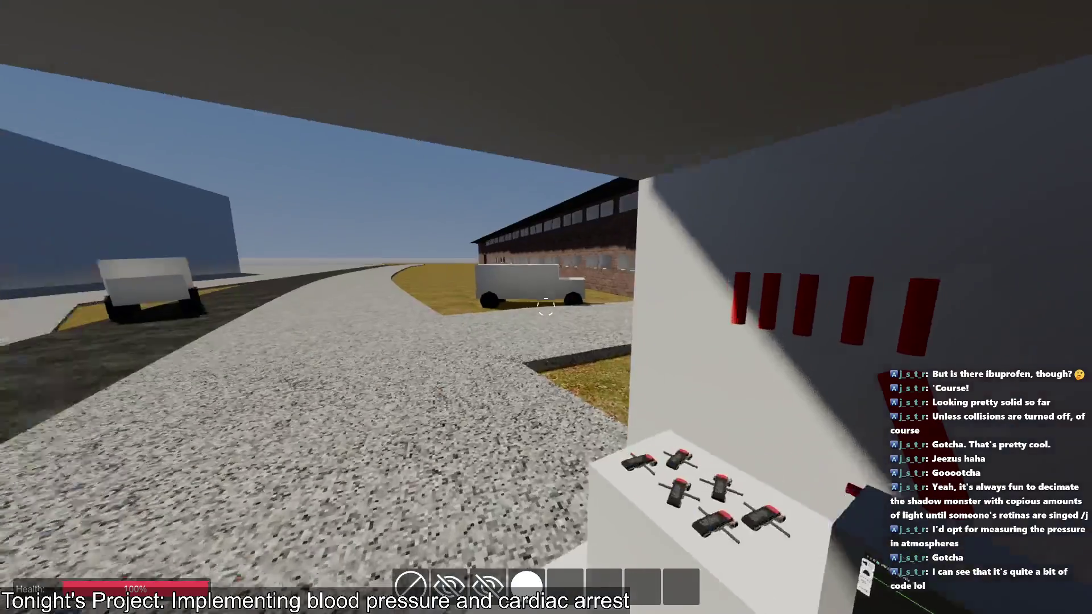
Step: Walk through the courtyard, a dorm room, and up the sloped walkway into the upper dorm rooms
key("w")
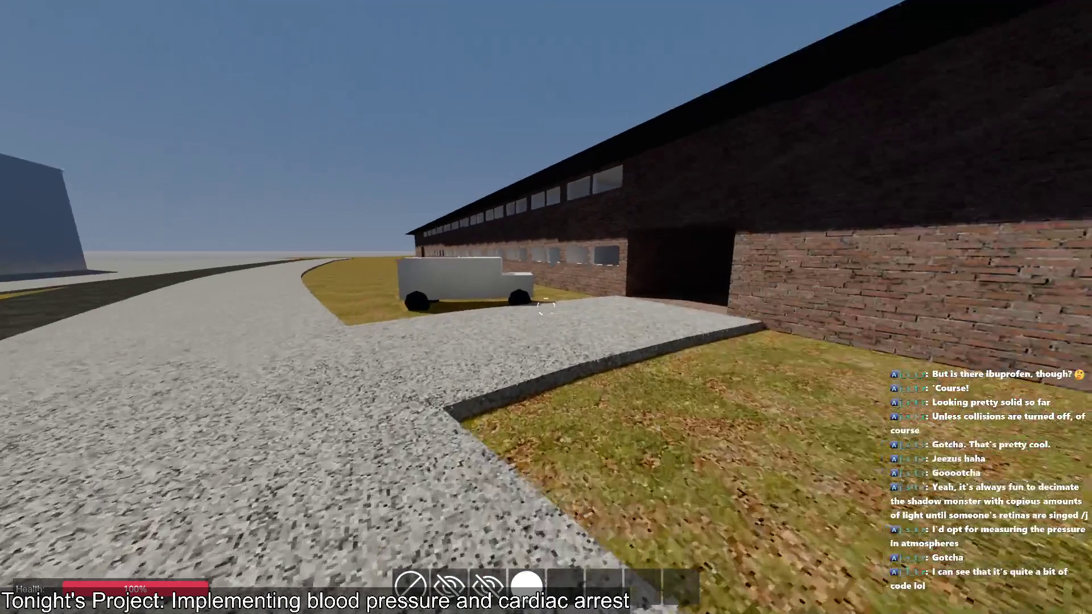
key("w")
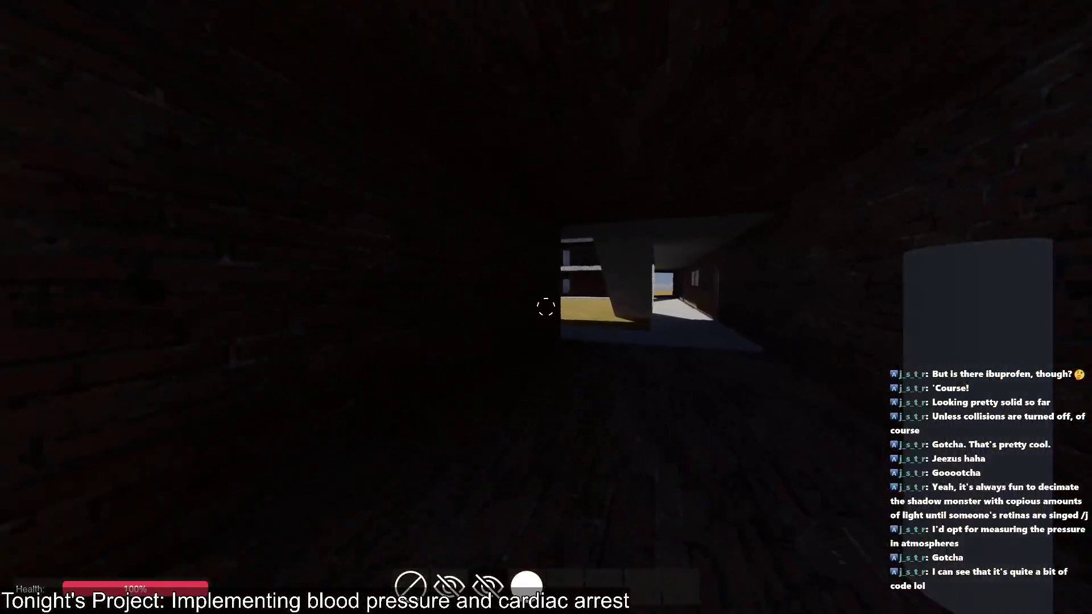
key("w")
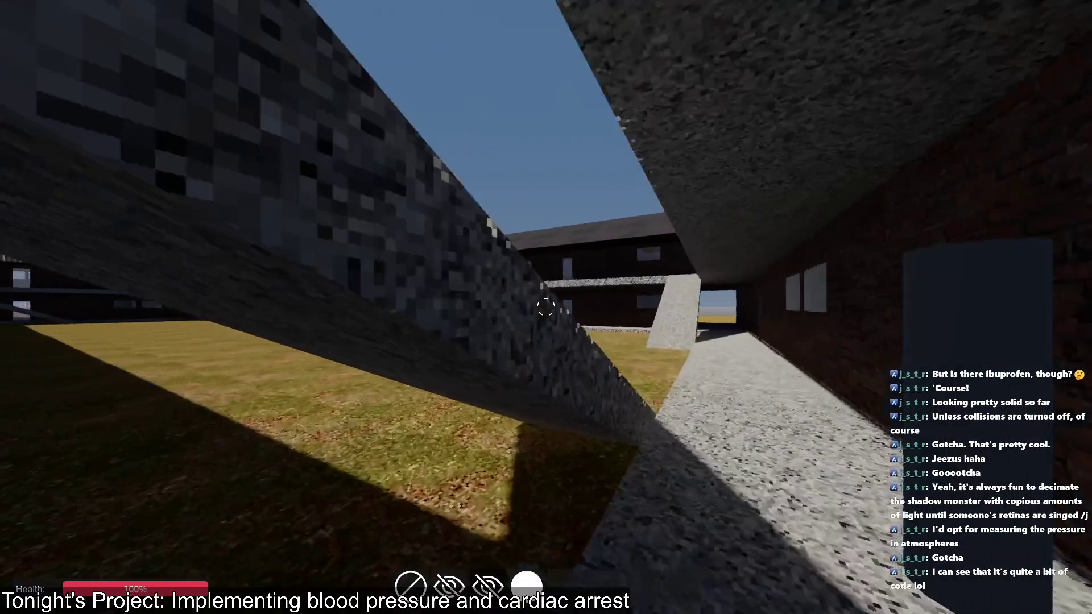
key("w")
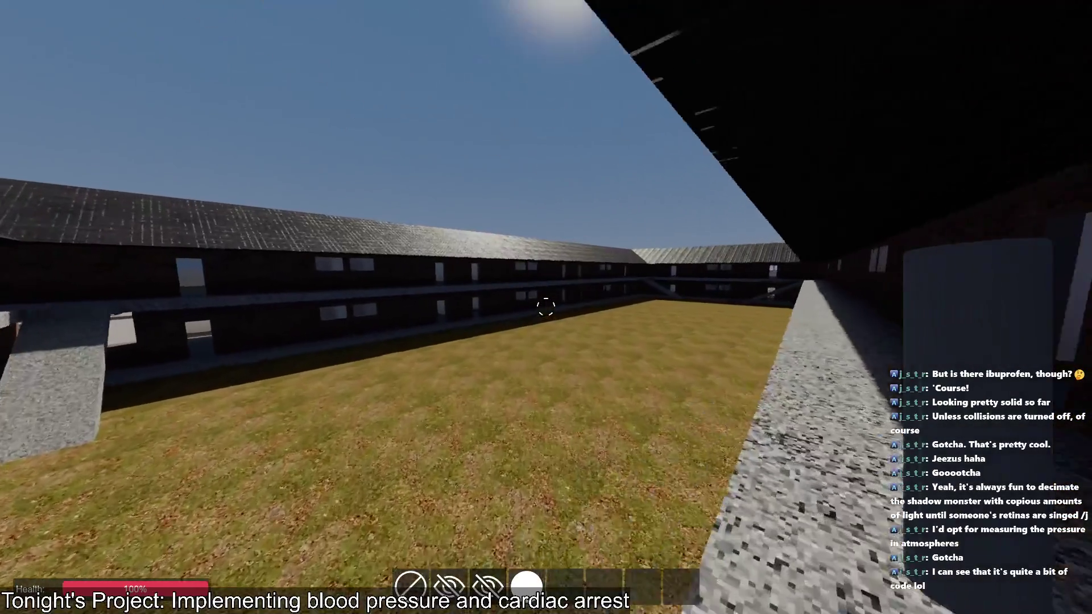
key("w")
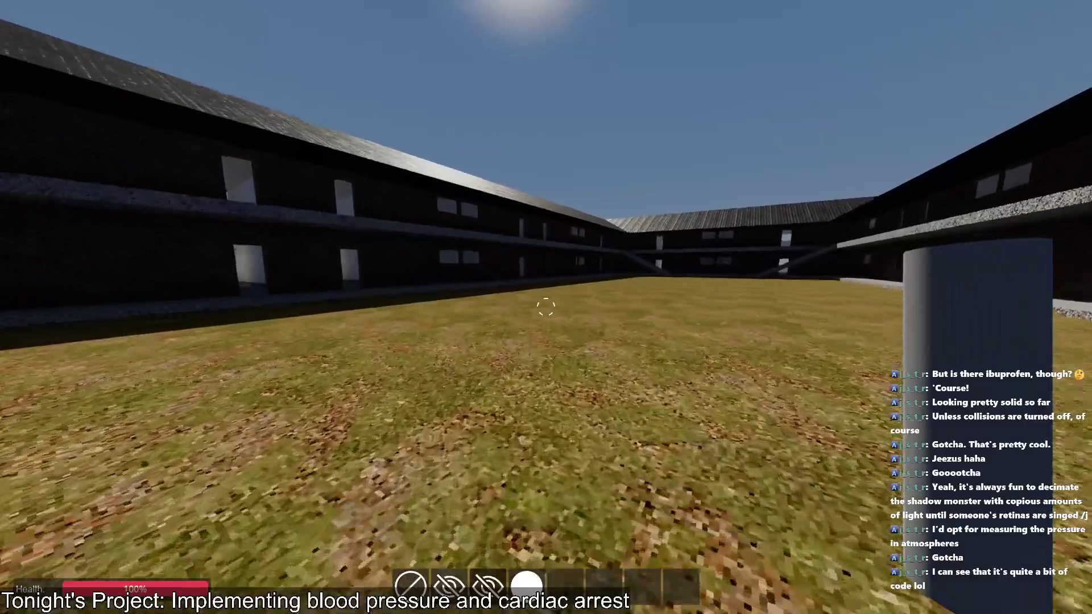
key("w")
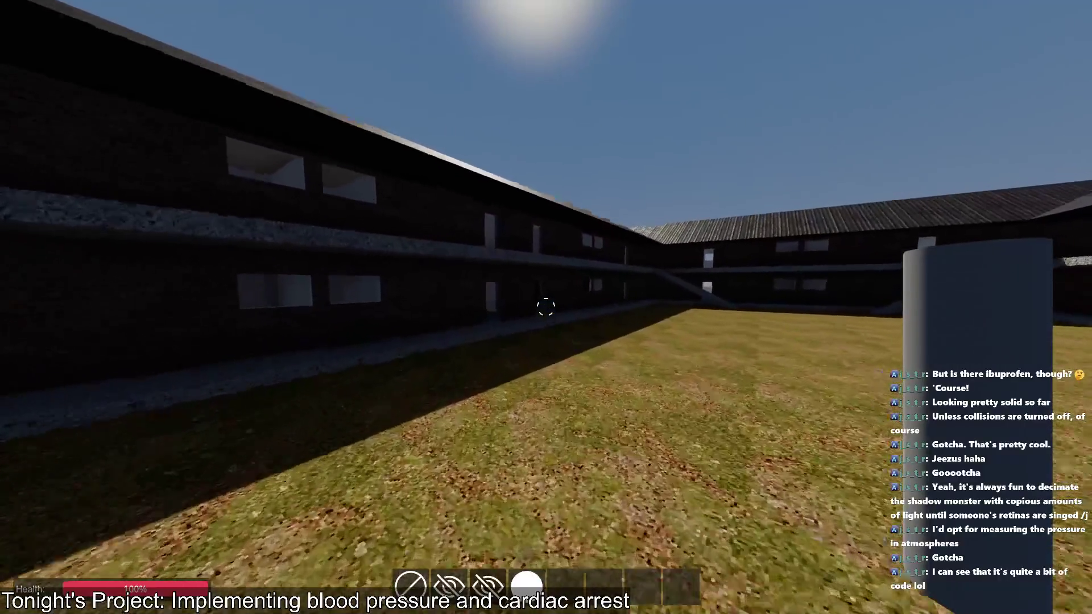
key("w")
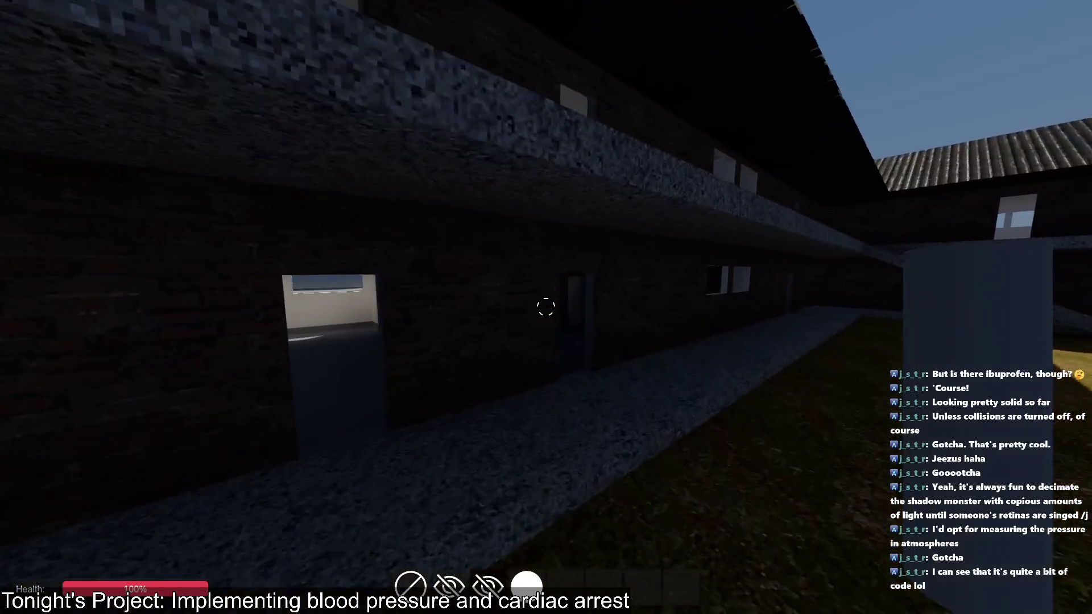
key("s")
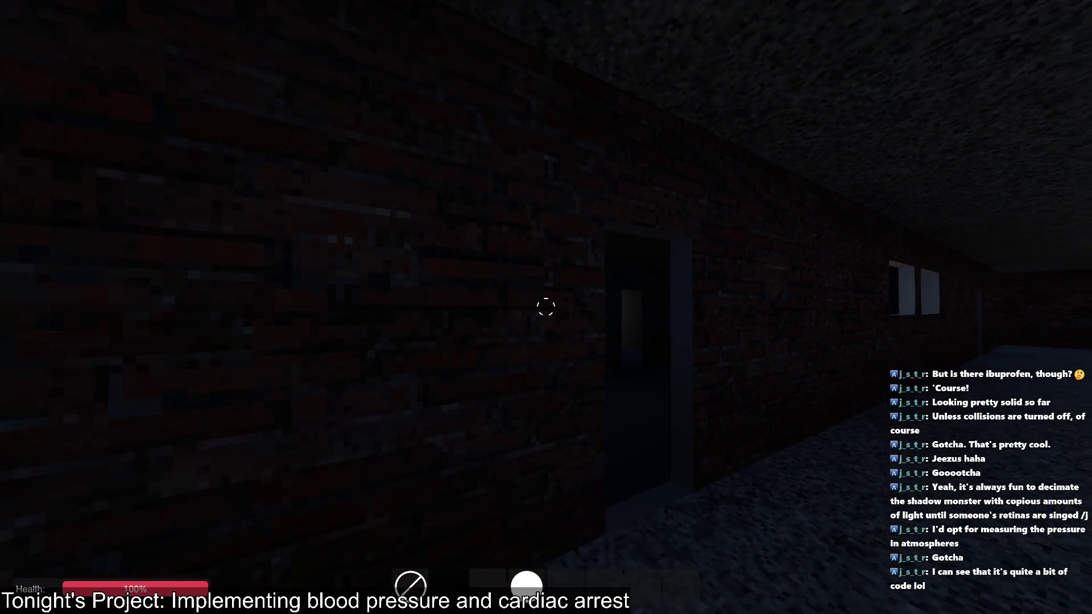
key("s")
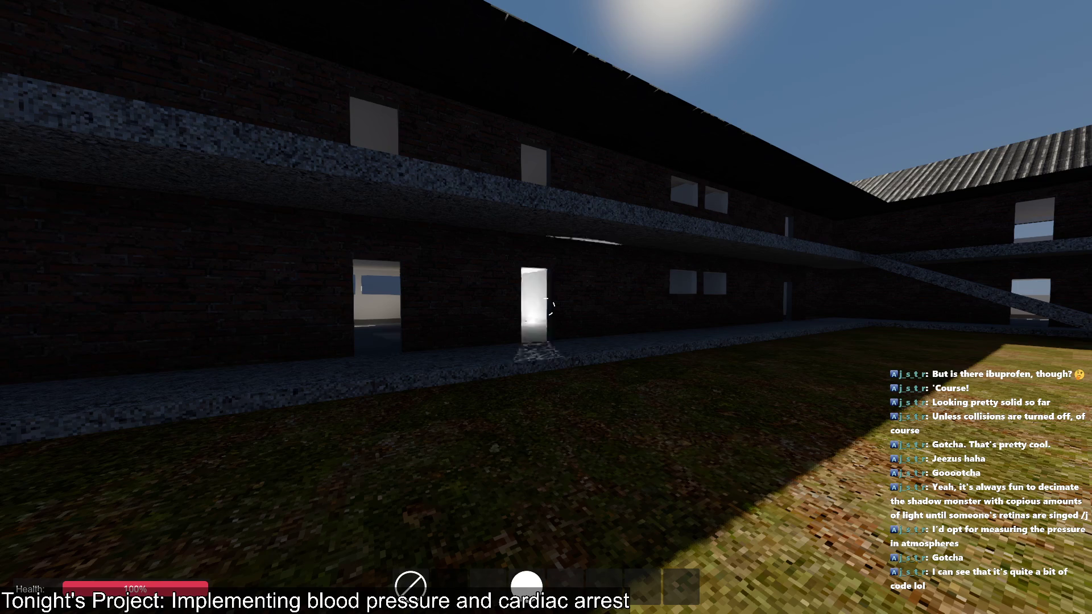
key("w")
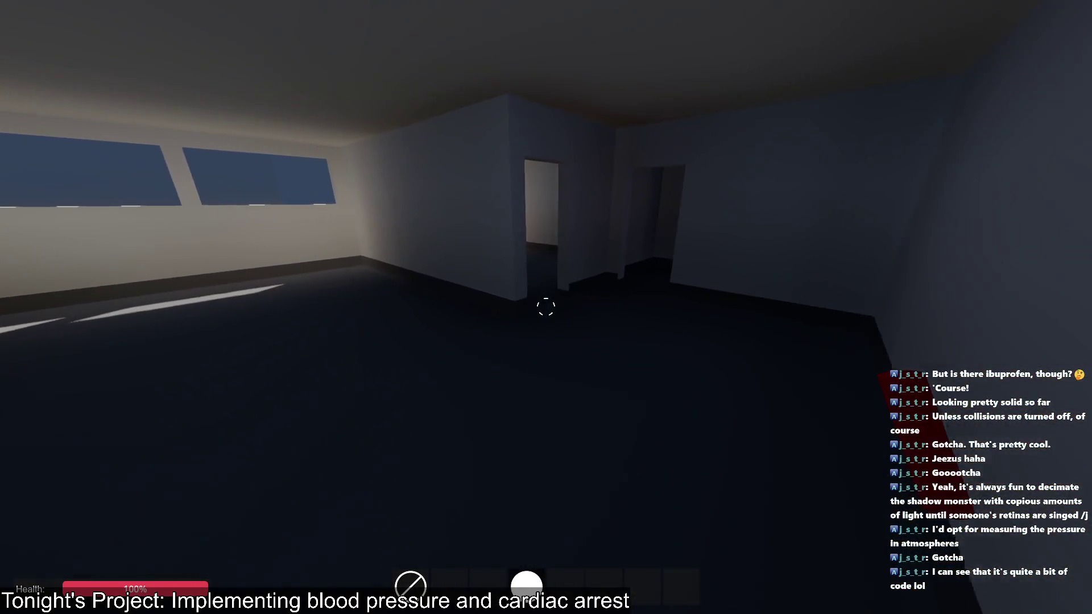
key("w")
key("w")
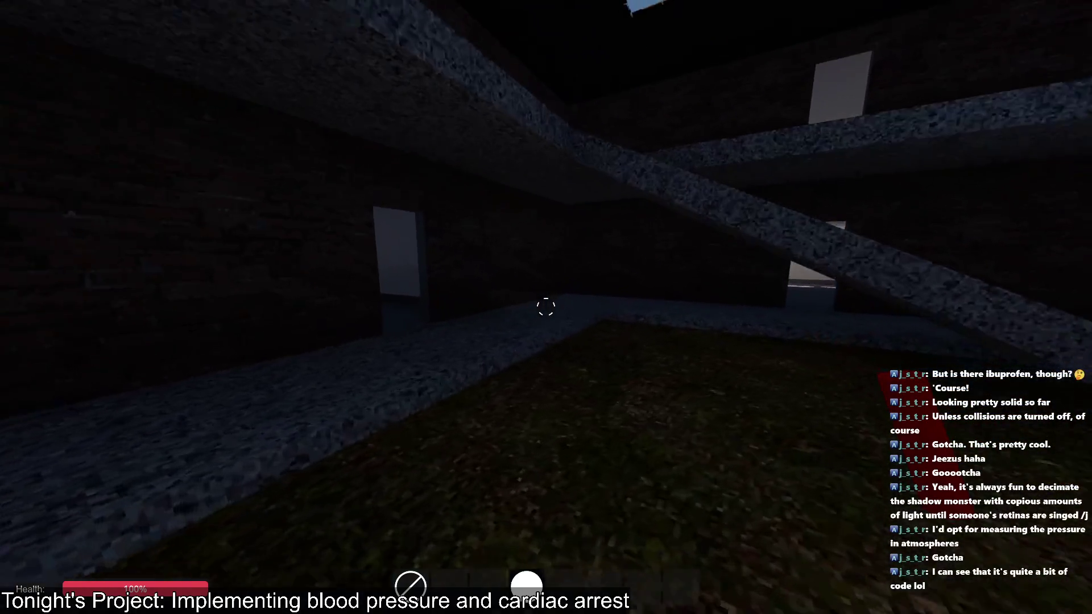
key("w")
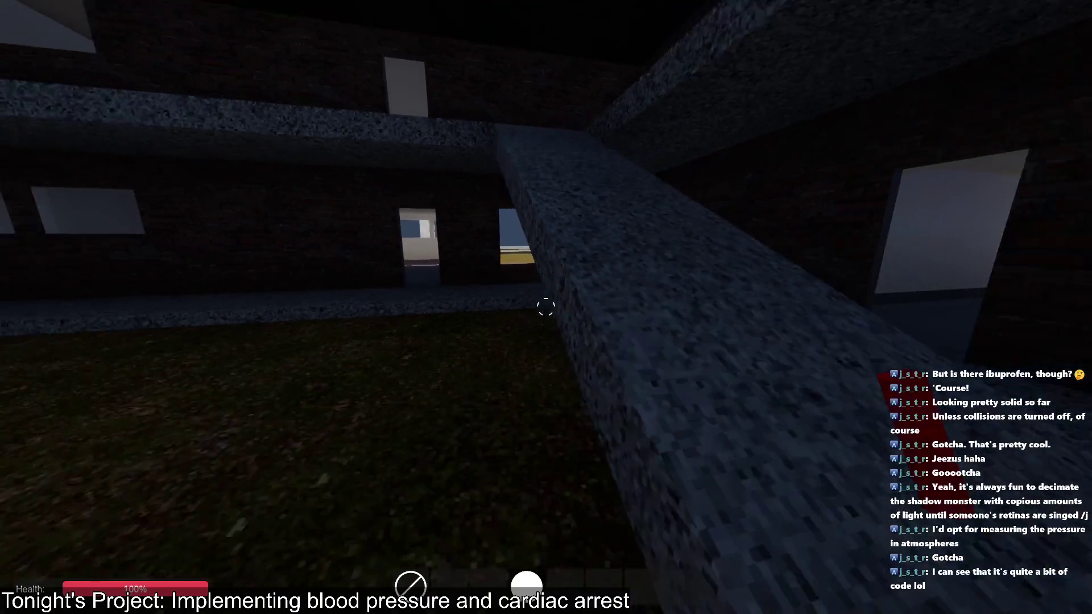
key("w")
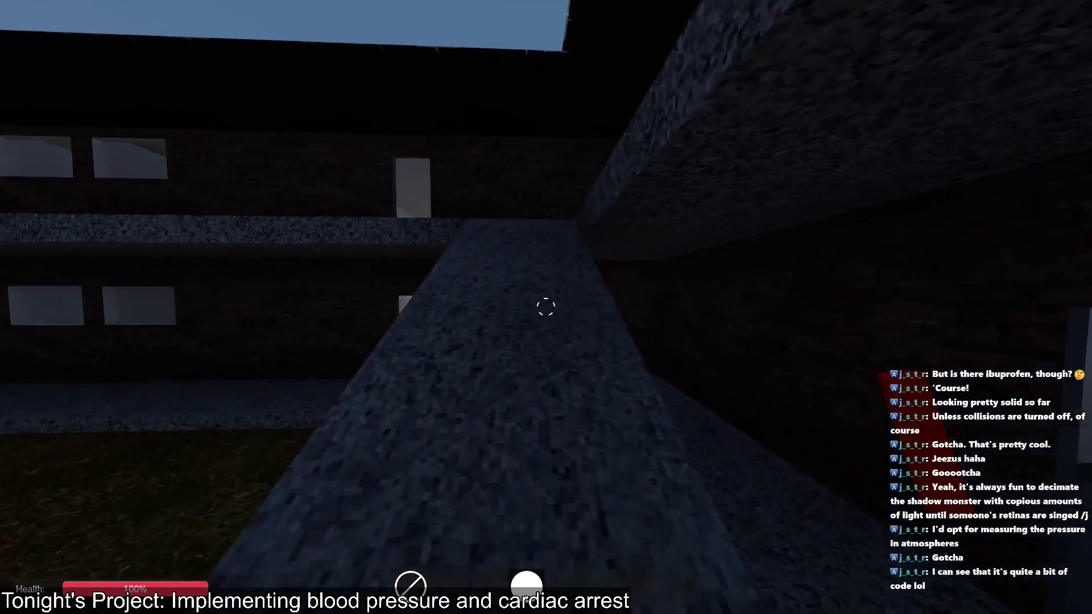
key("w")
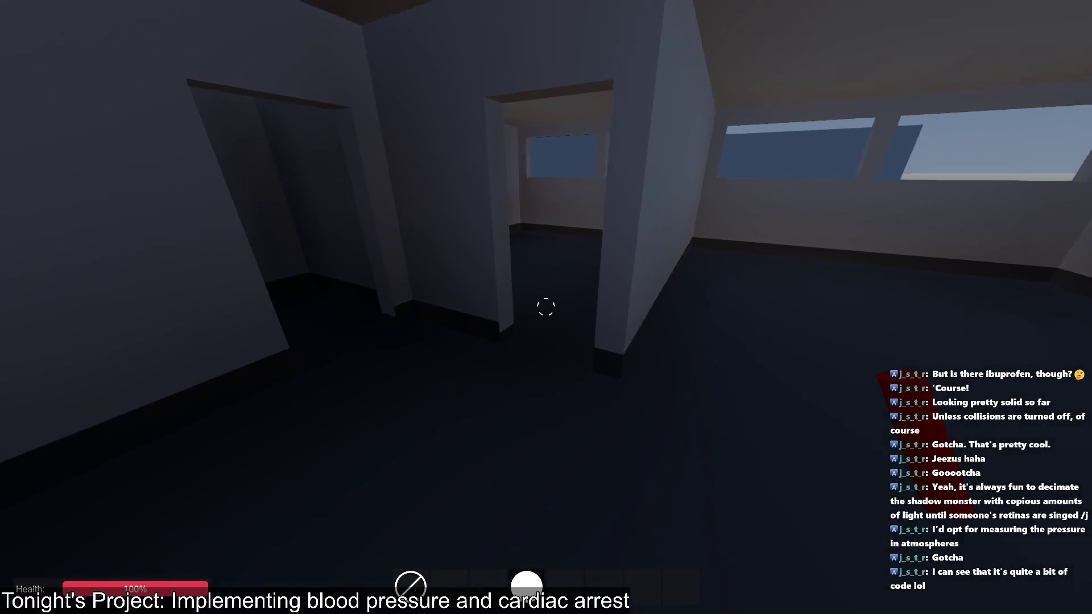
key("w")
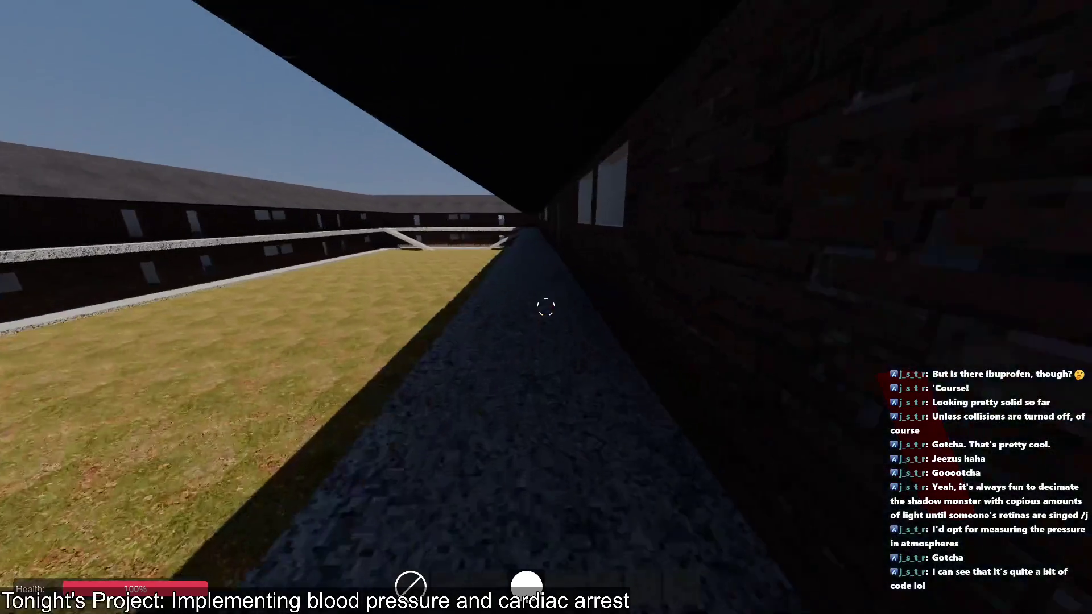
key("w")
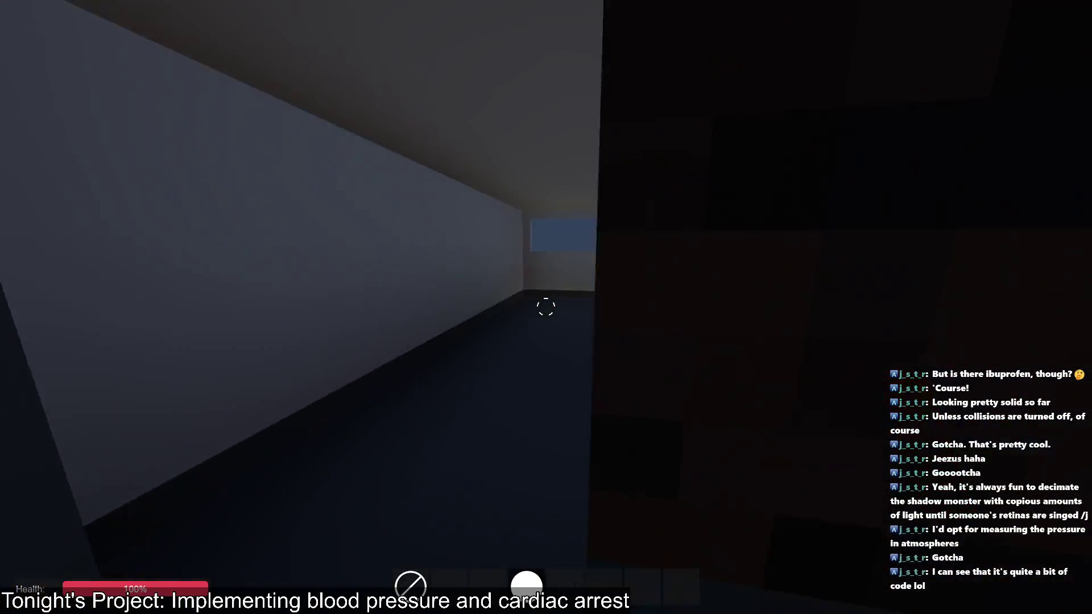
Step: Expand ResidenceHall and its child nodes in the editor's Remote scene tree, then return to the game
key("alt+Tab")
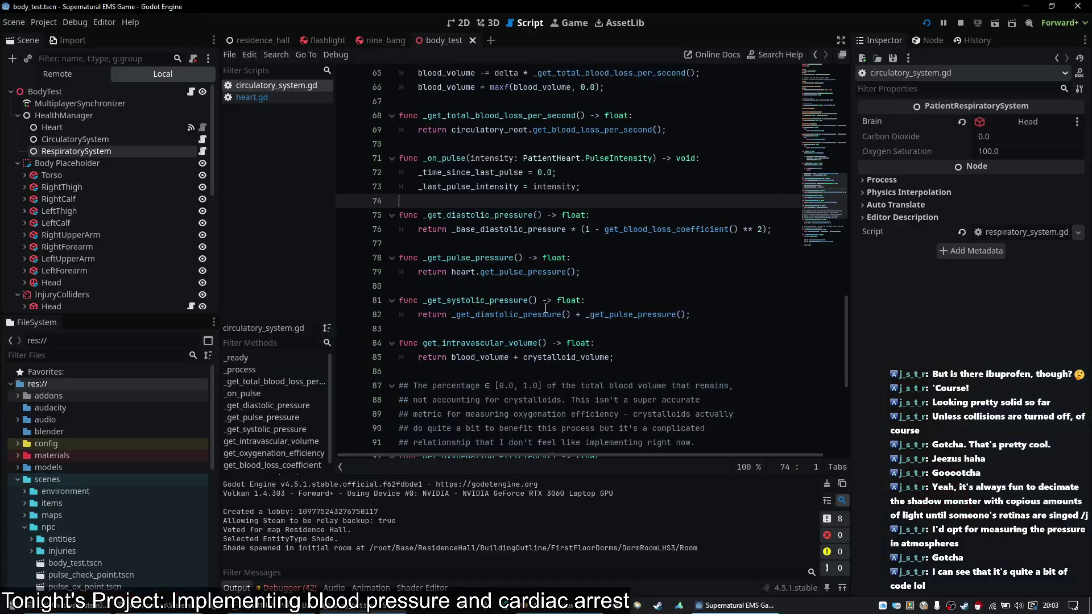
left_click(64, 73)
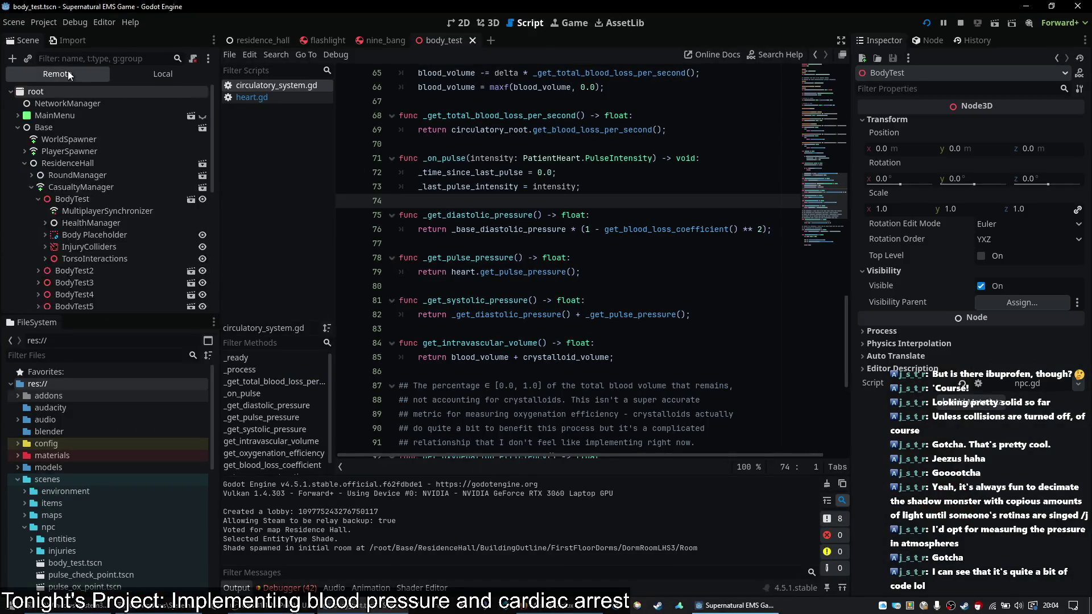
left_click(80, 166)
left_click(90, 189)
left_click(91, 199)
key("alt+Tab")
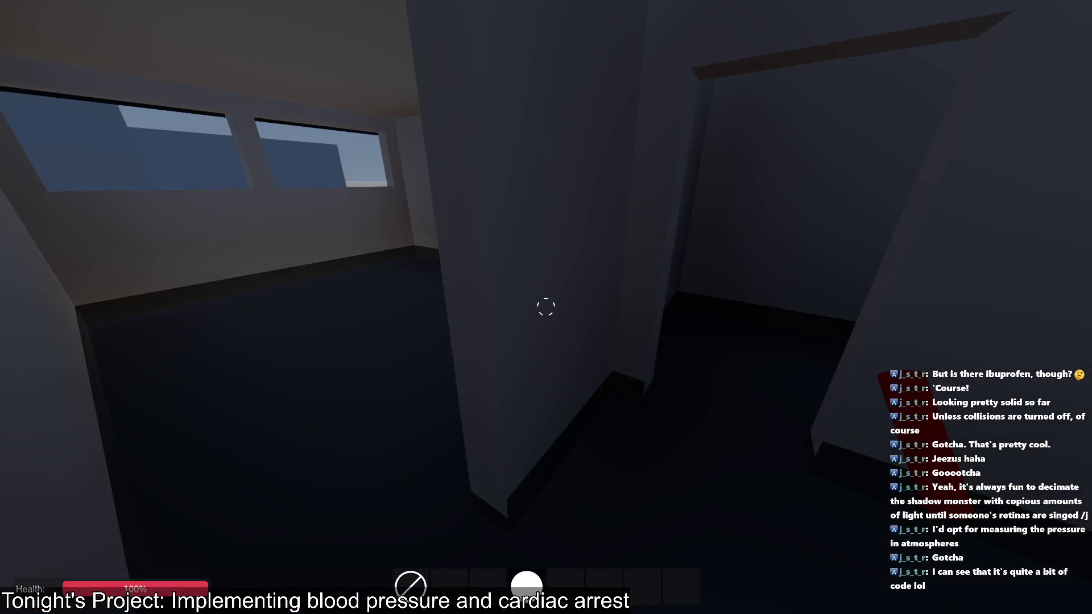
Step: Walk along the elevated walkway toward the orange-outlined marker
key("w")
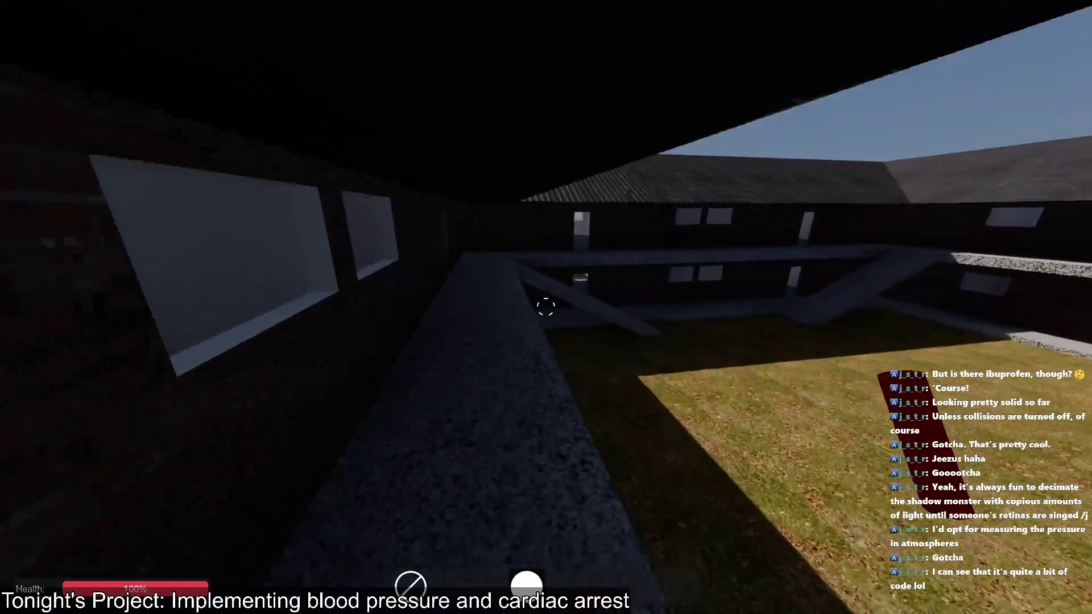
key("w")
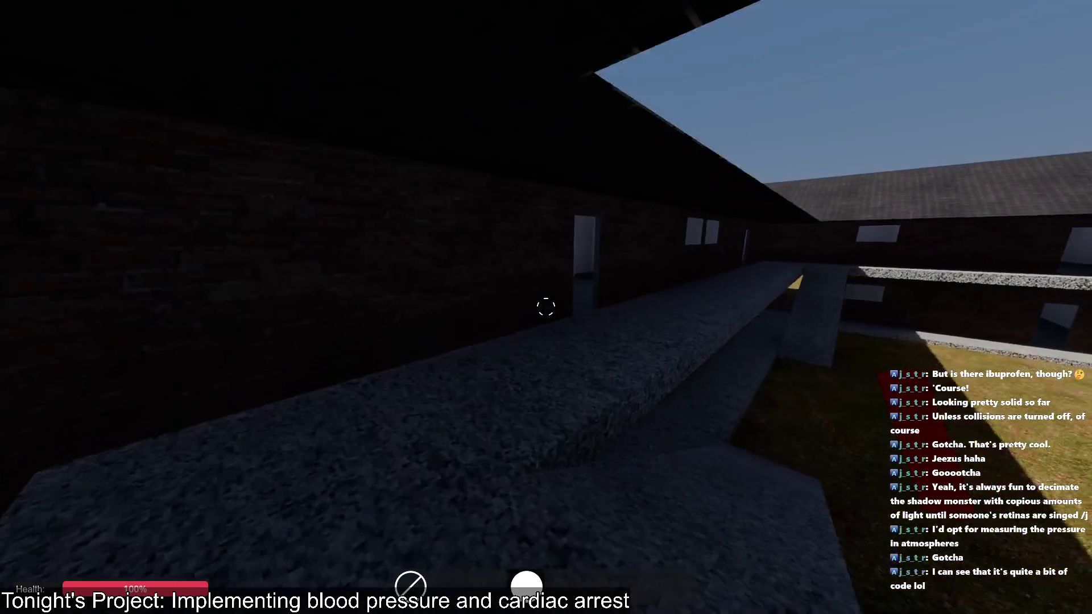
key("w")
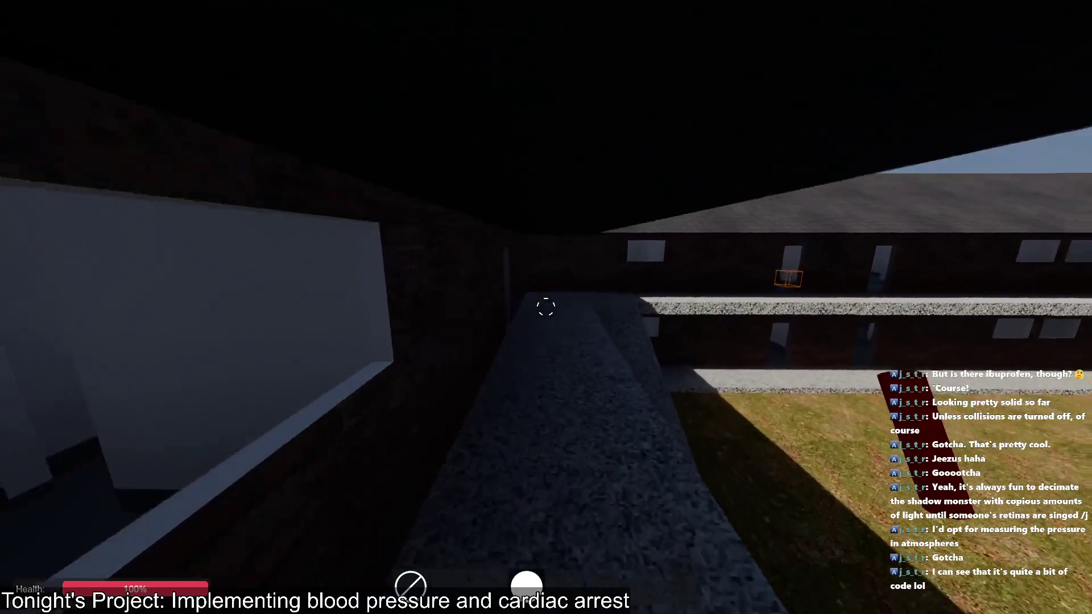
key("w")
key("w")
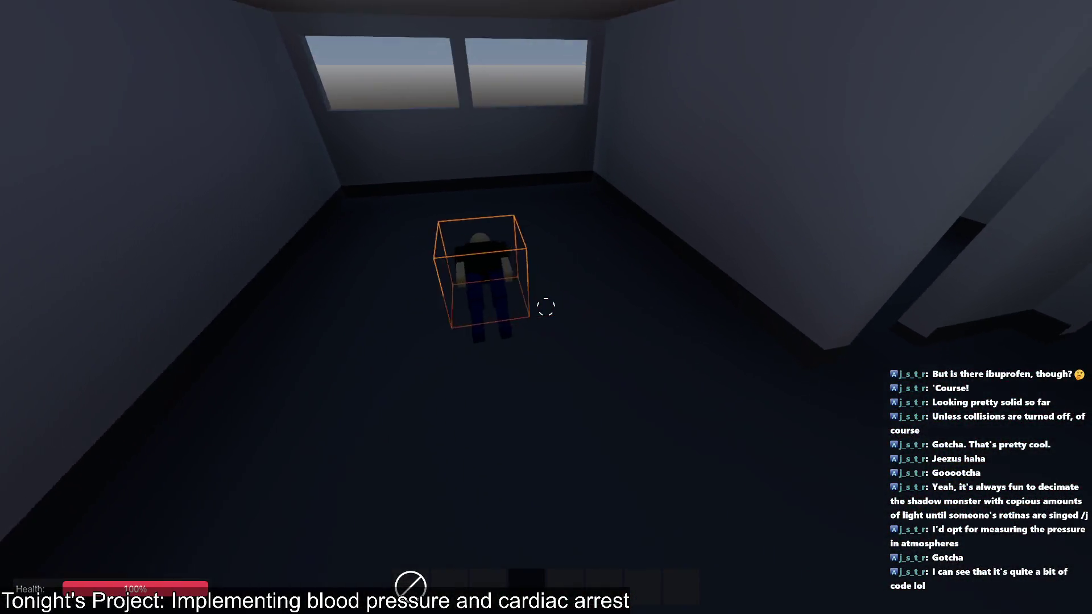
Step: Walk the player through the corridor to the patient's body, then return to the Godot editor
key("alt+Tab")
key("alt+Tab")
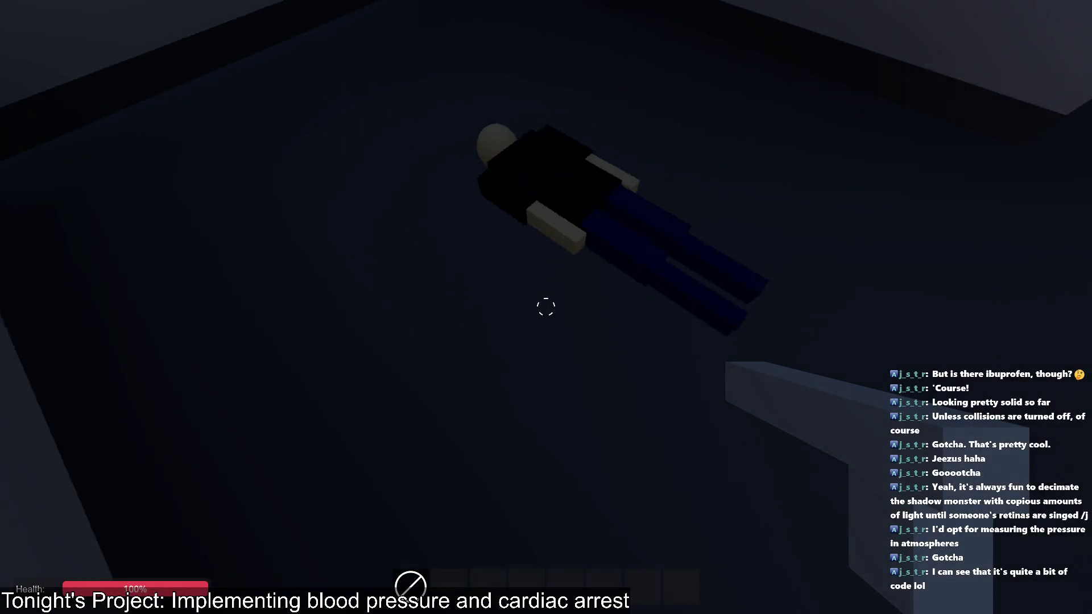
key("w")
key("w")
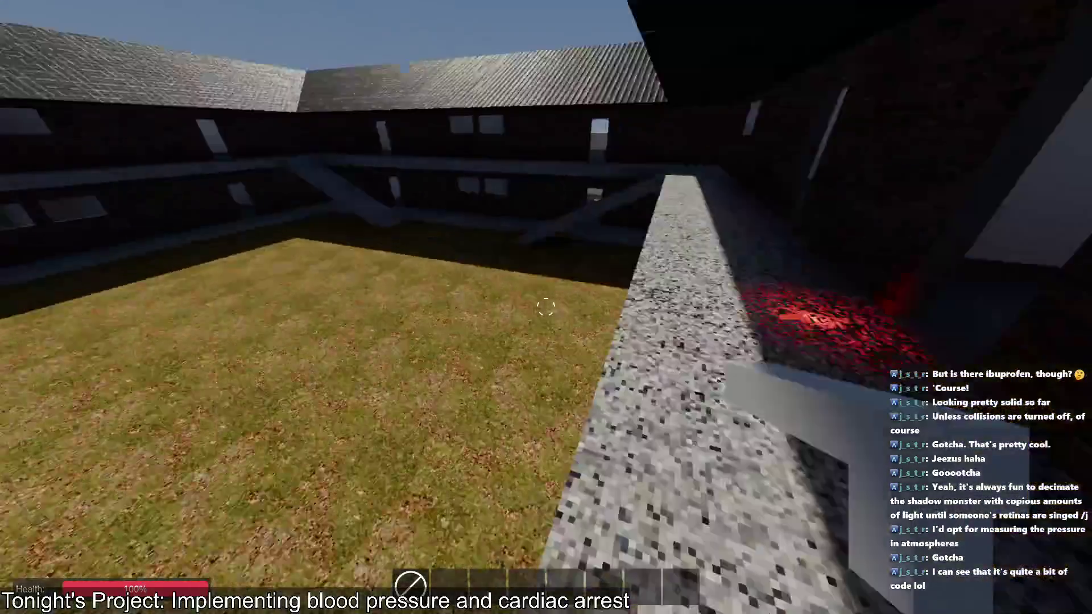
key("w")
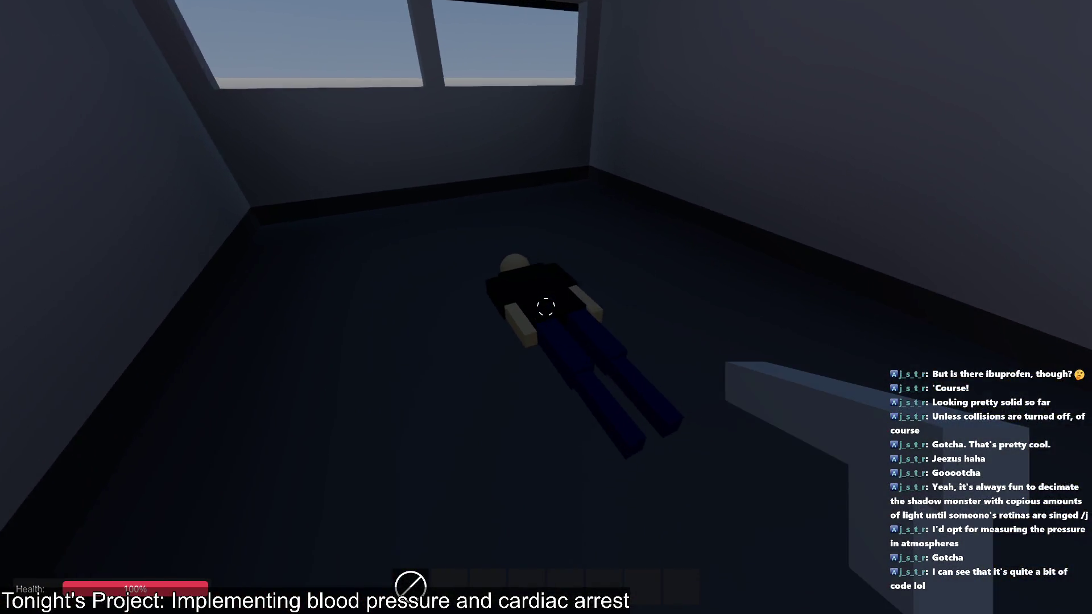
key("w")
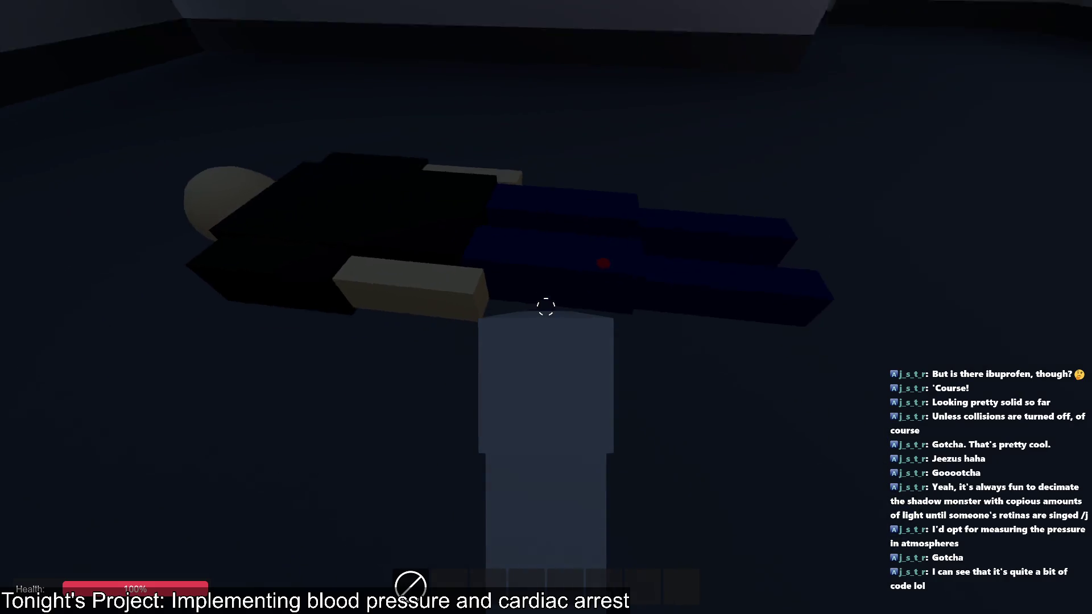
key("alt+Tab")
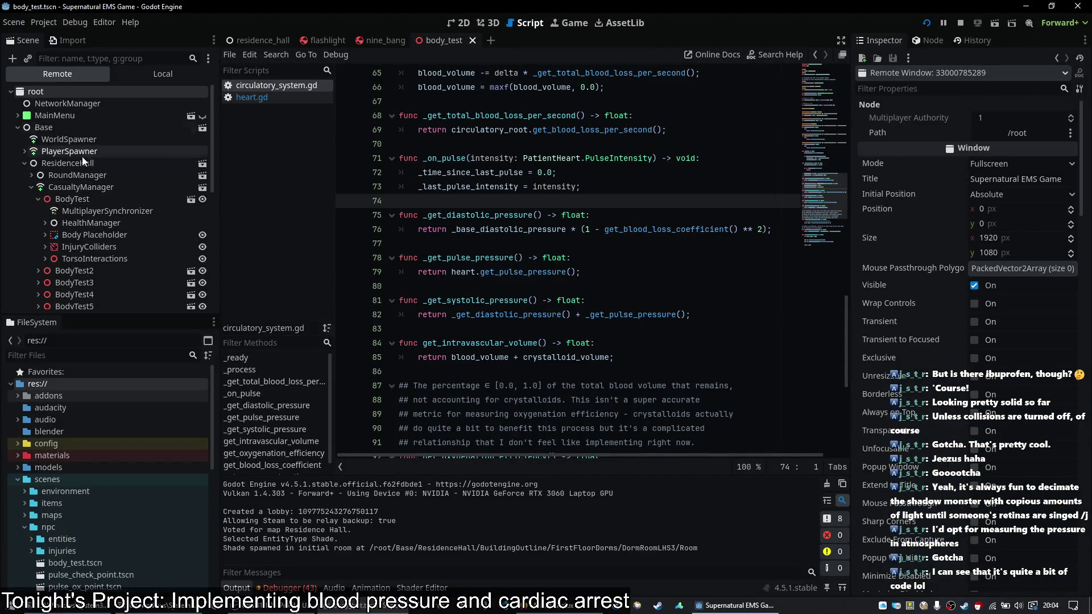
Step: Read the live CirculatorySystem and Heart values under HealthManager, then pause the running game
left_click(94, 223)
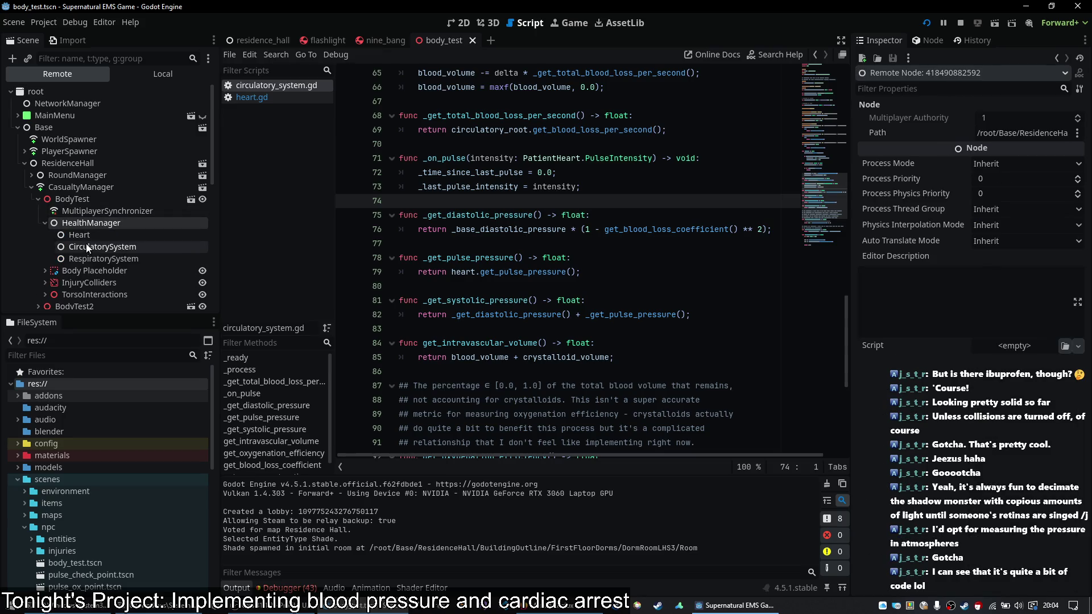
left_click(84, 248)
scroll(915, 198, "down", 4)
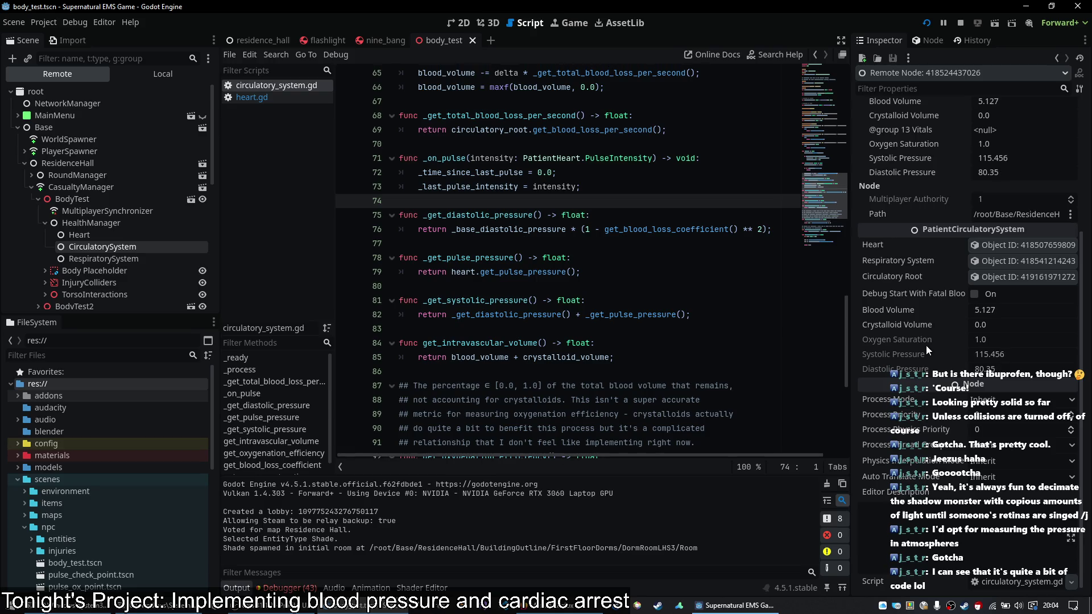
left_click(91, 239)
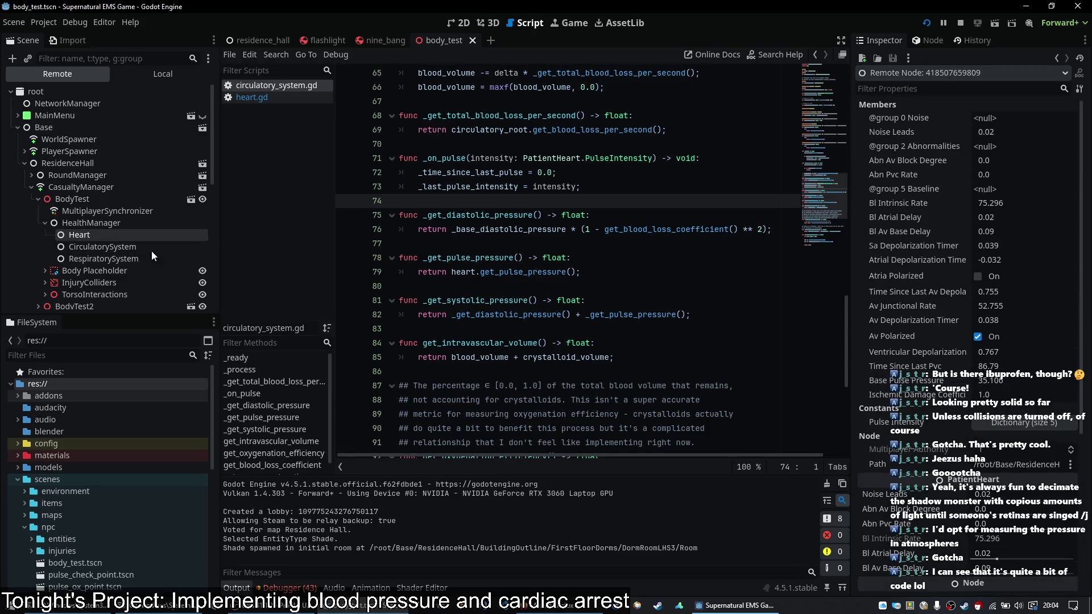
left_click(90, 247)
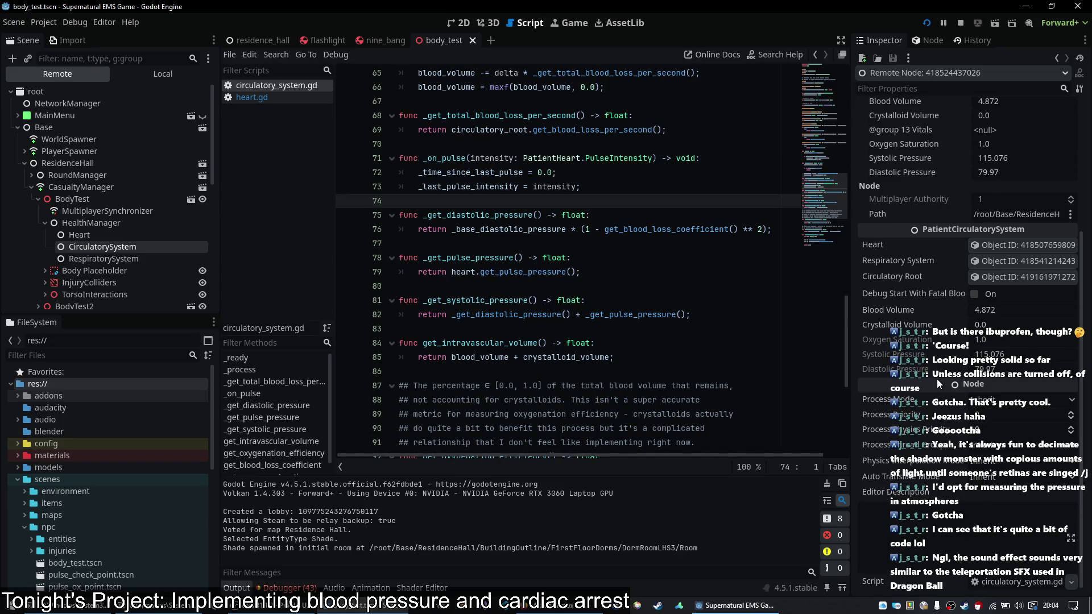
left_click(944, 22)
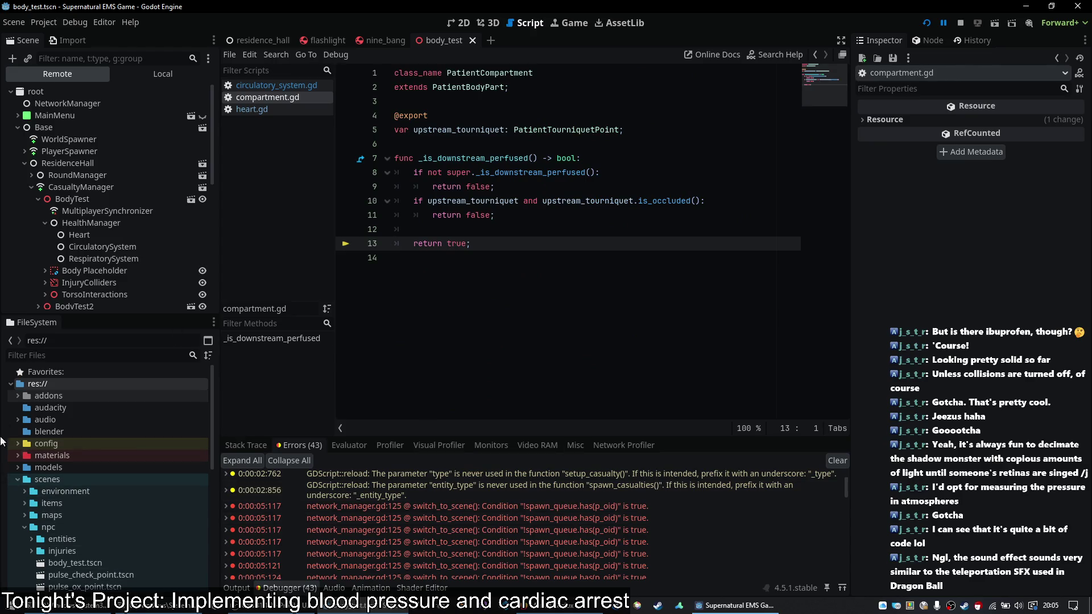
Step: Open audio/entities/shade and play the shade_enter.ogg preview
left_click(16, 420)
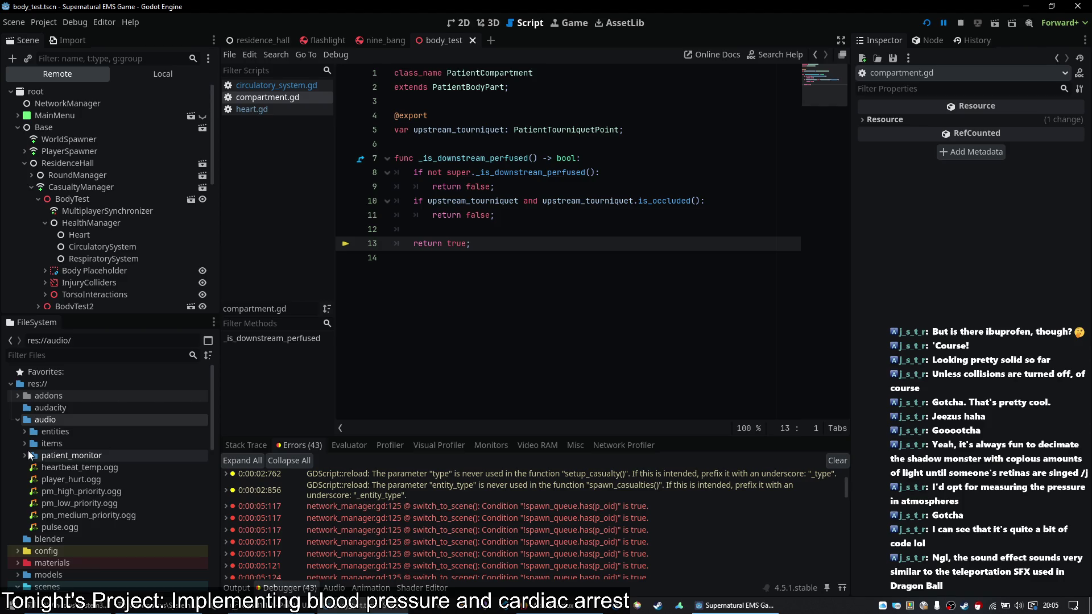
left_click(25, 456)
left_click(24, 455)
left_click(20, 432)
left_click(31, 444)
left_click(62, 456)
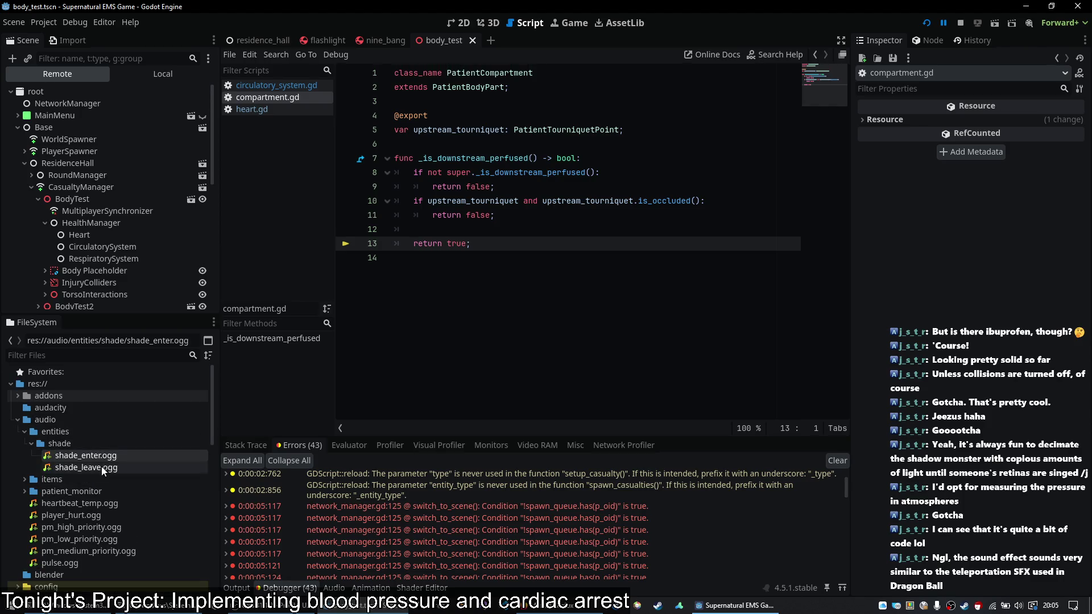
double_click(73, 456)
left_click(382, 389)
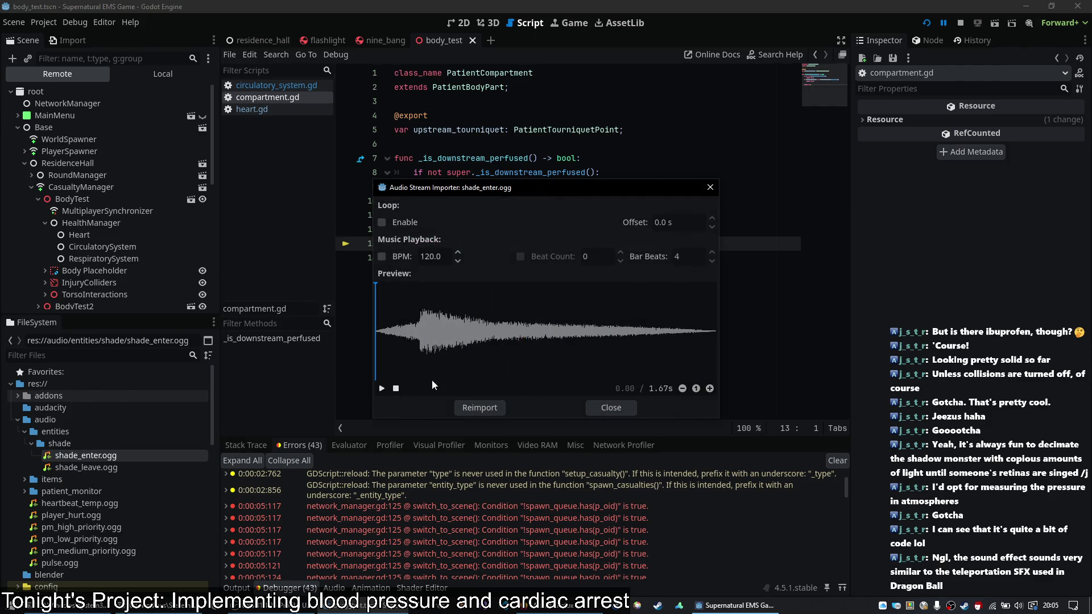
left_click(616, 403)
Step: Play the shade_leave.ogg preview, then resume the paused game
double_click(85, 468)
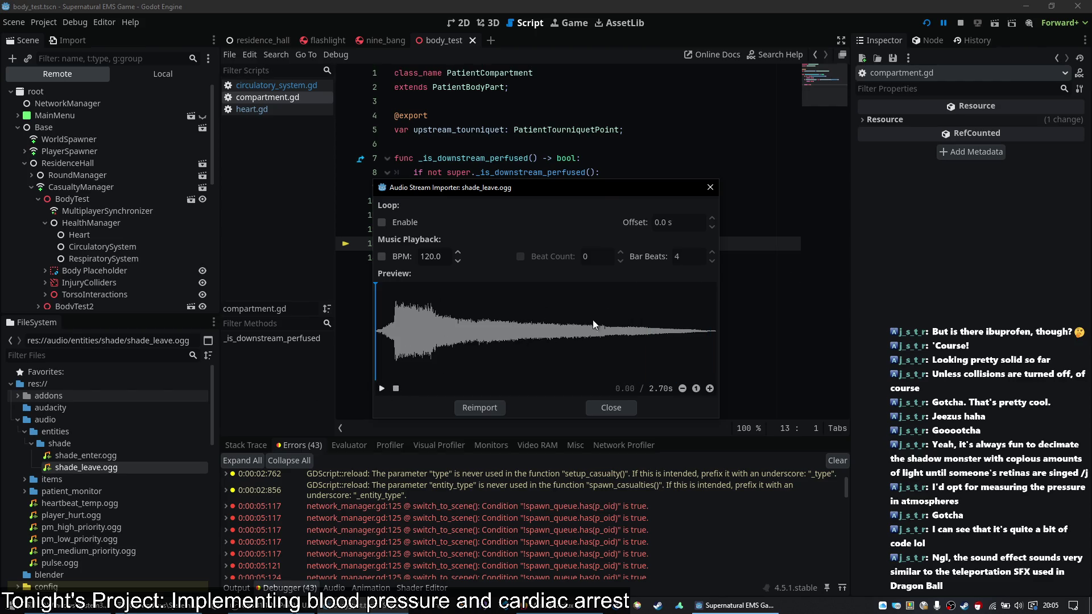
left_click(384, 388)
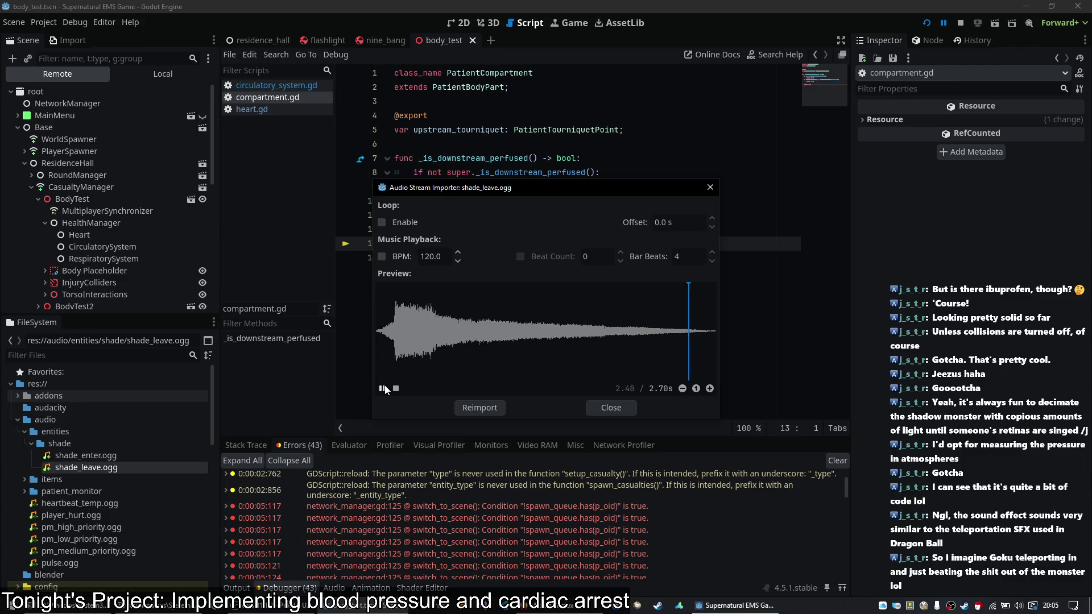
left_click(610, 408)
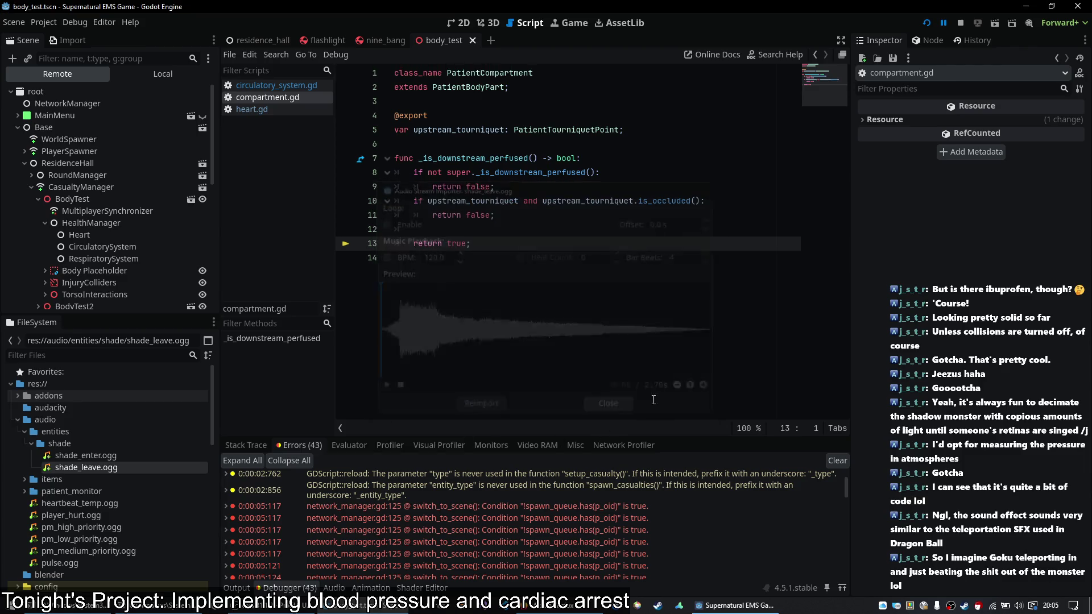
left_click(927, 23)
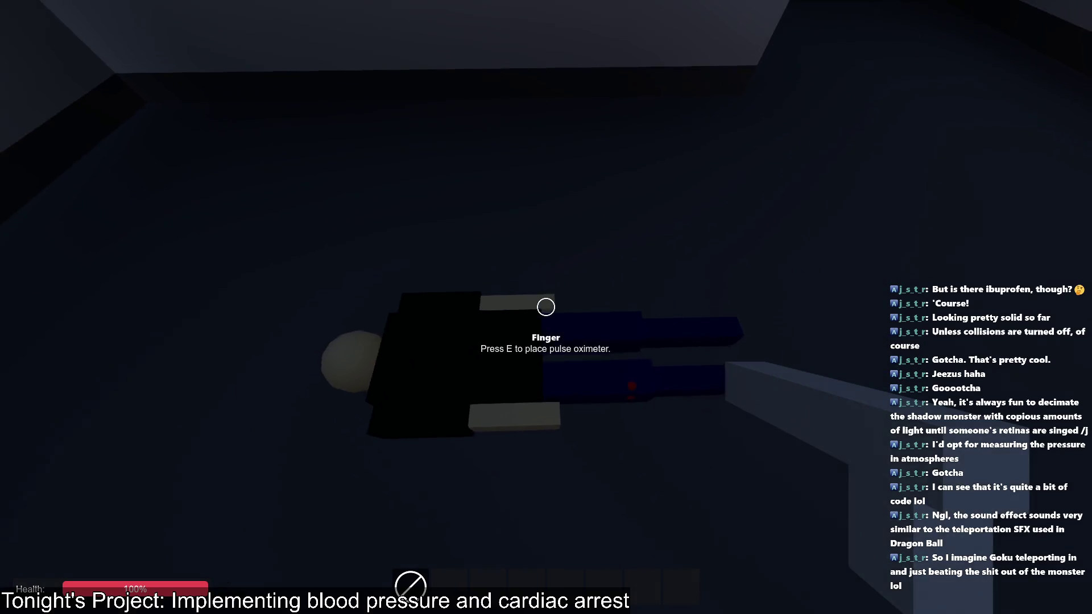
Step: Back in the editor, reopen circulatory_system.gd and select the live CirculatorySystem node in the Remote tree
key("alt+Tab")
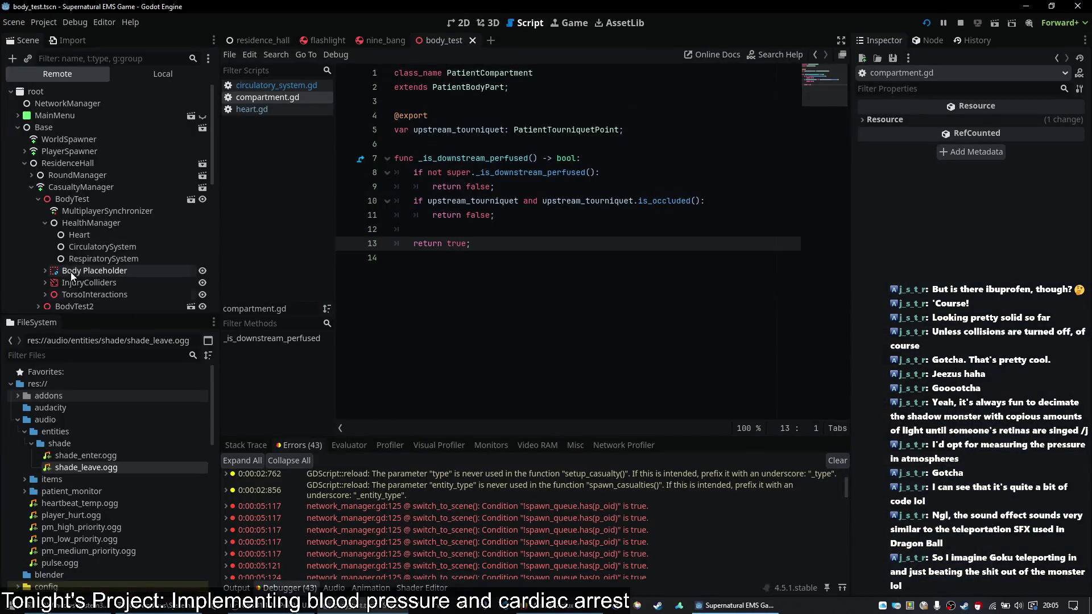
left_click(248, 85)
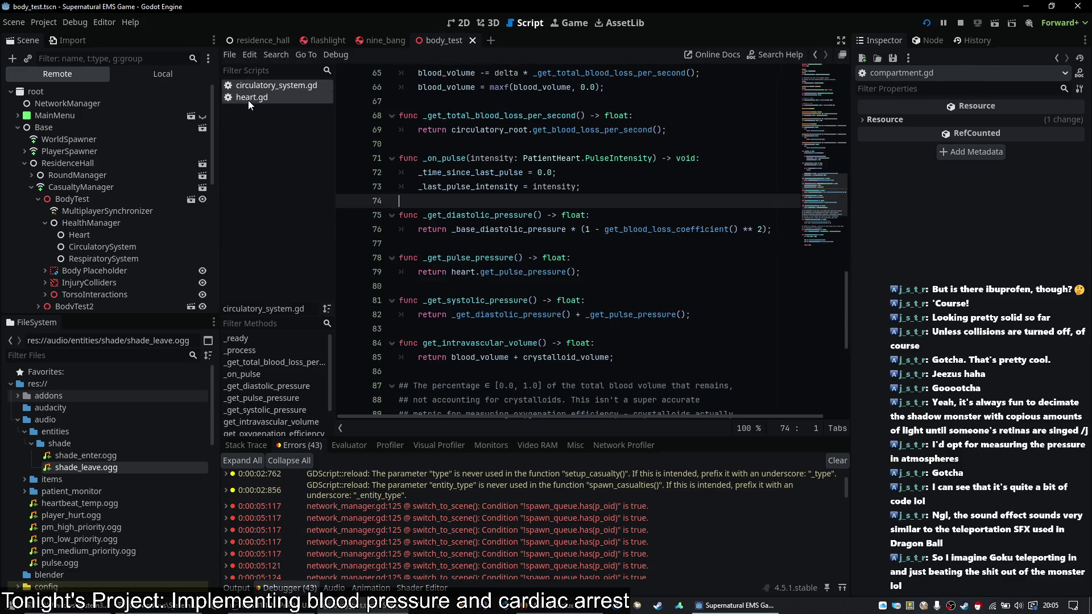
left_click(107, 246)
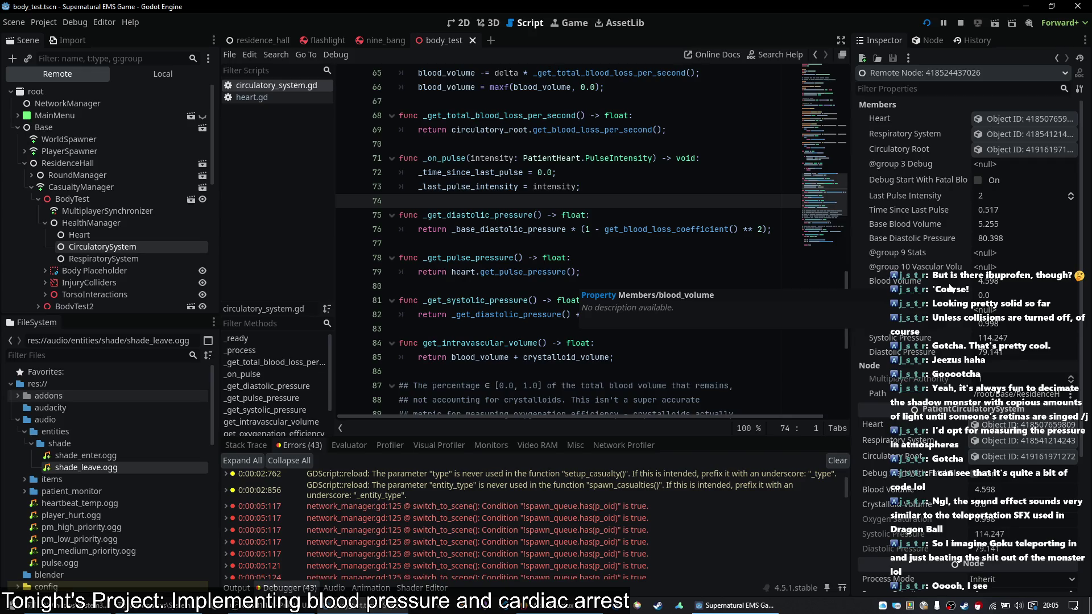
Step: In the game, walk off the wall, across the courtyard and through the window into the truck
key("alt+Tab")
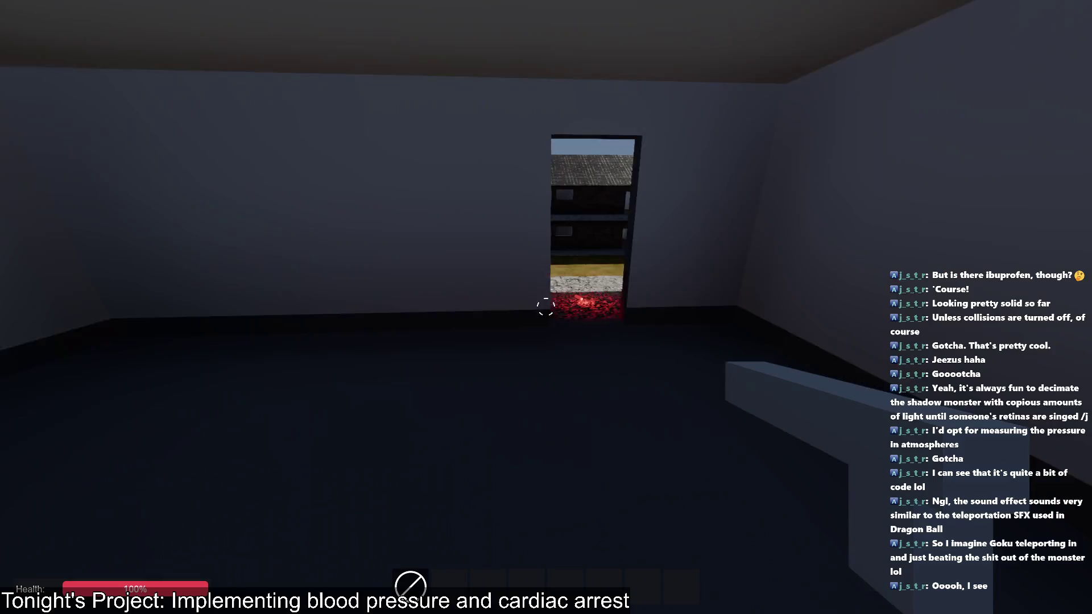
key("w")
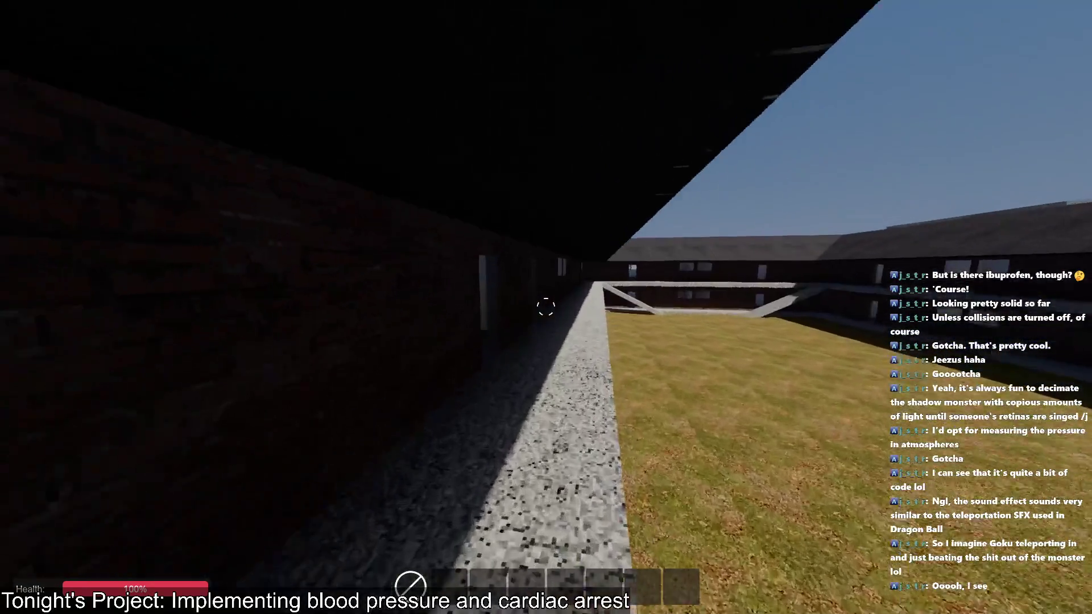
key("w")
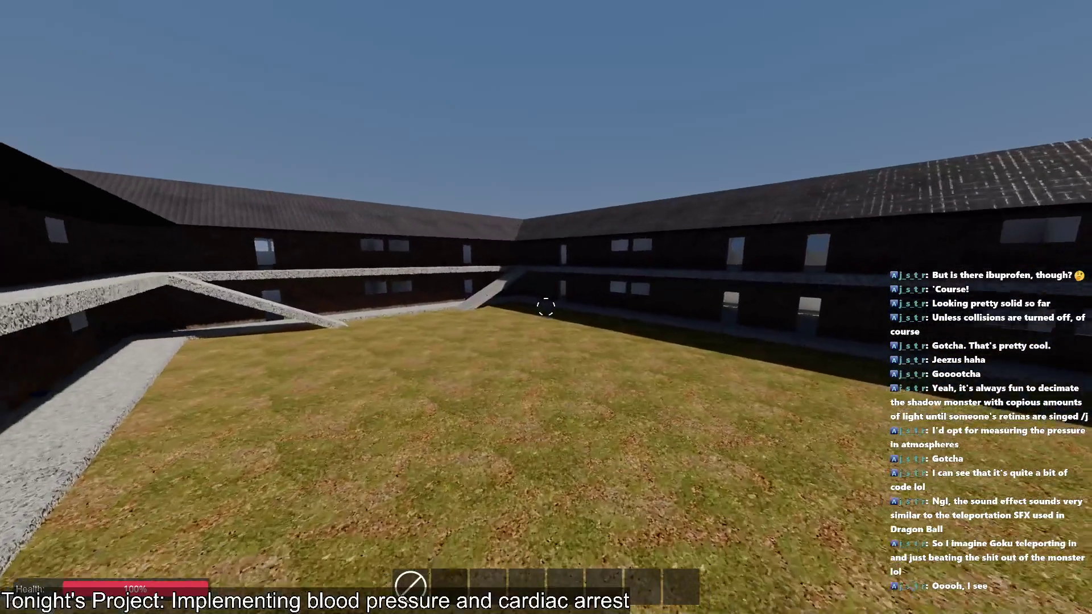
key("w")
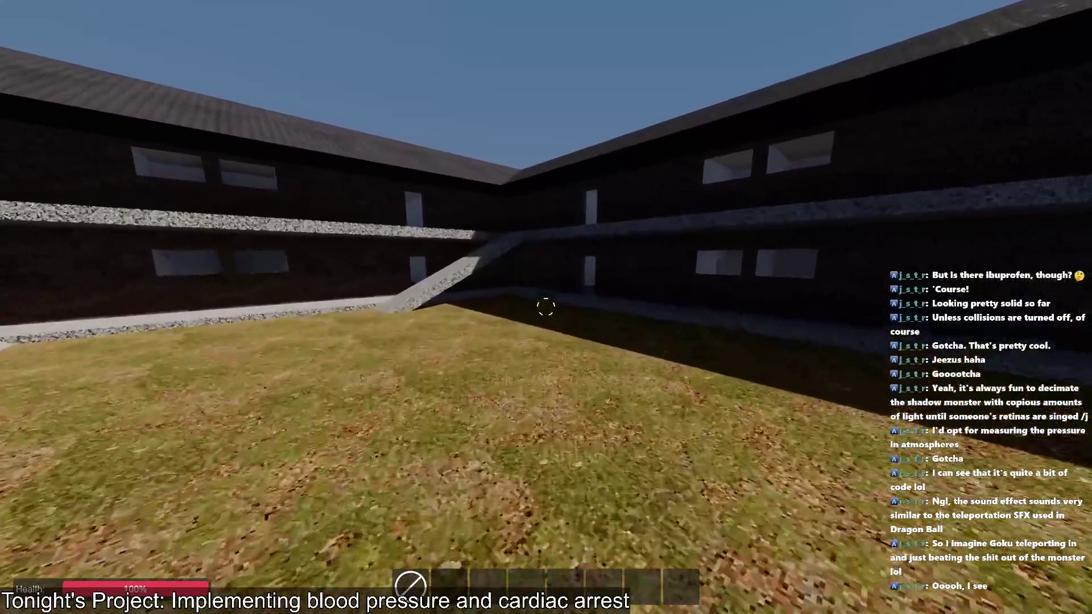
key("w")
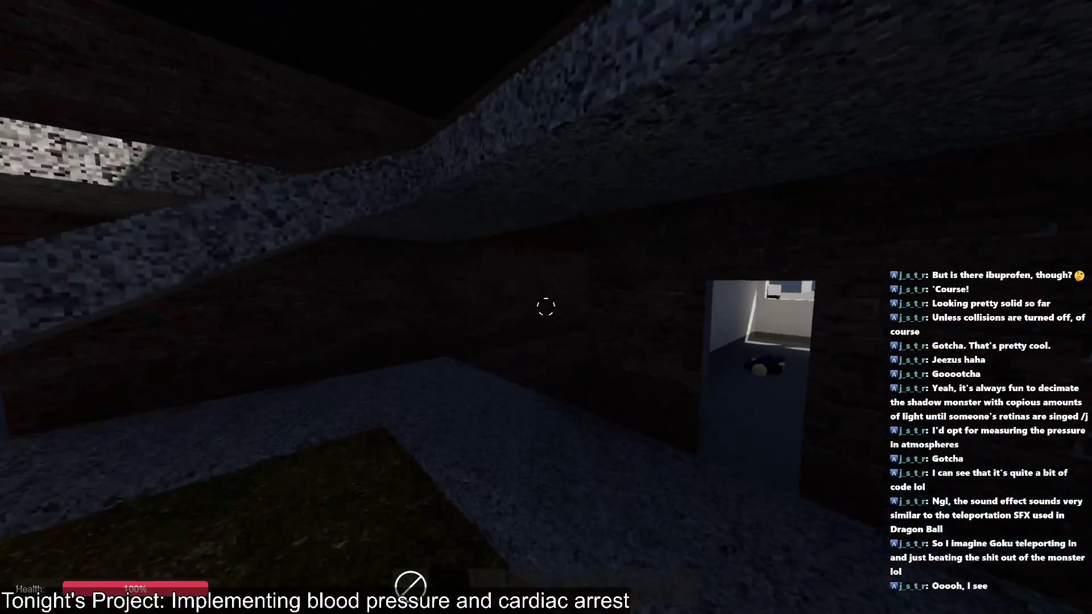
key("w")
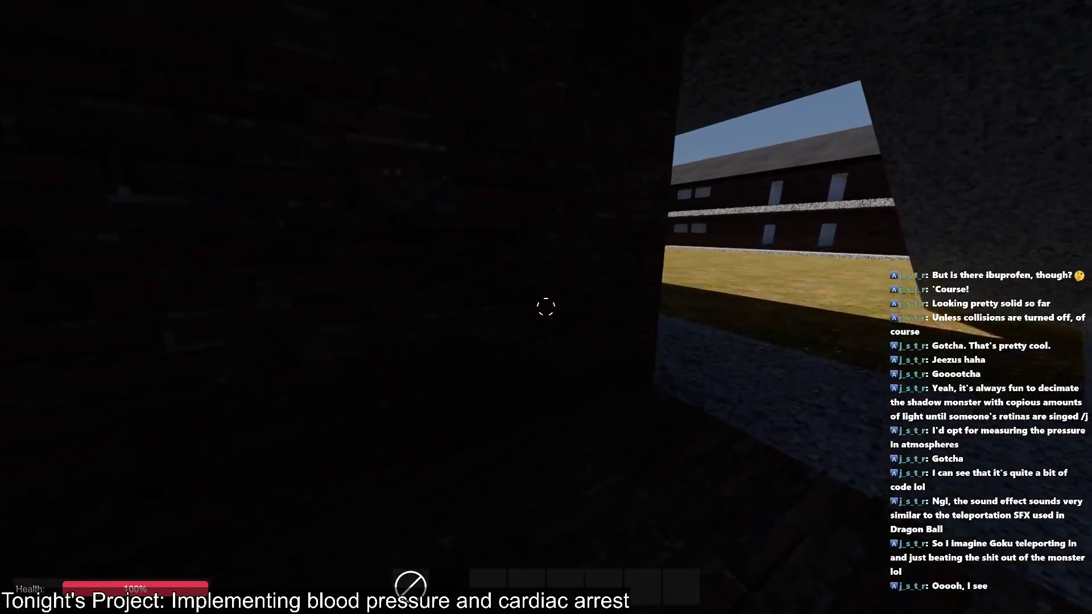
key("w")
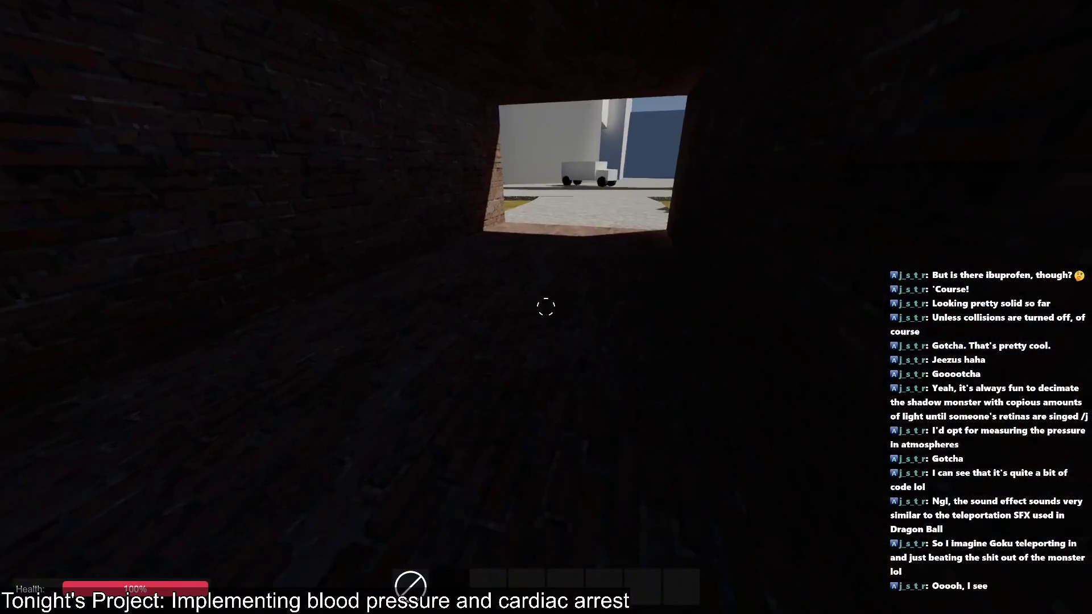
key("w")
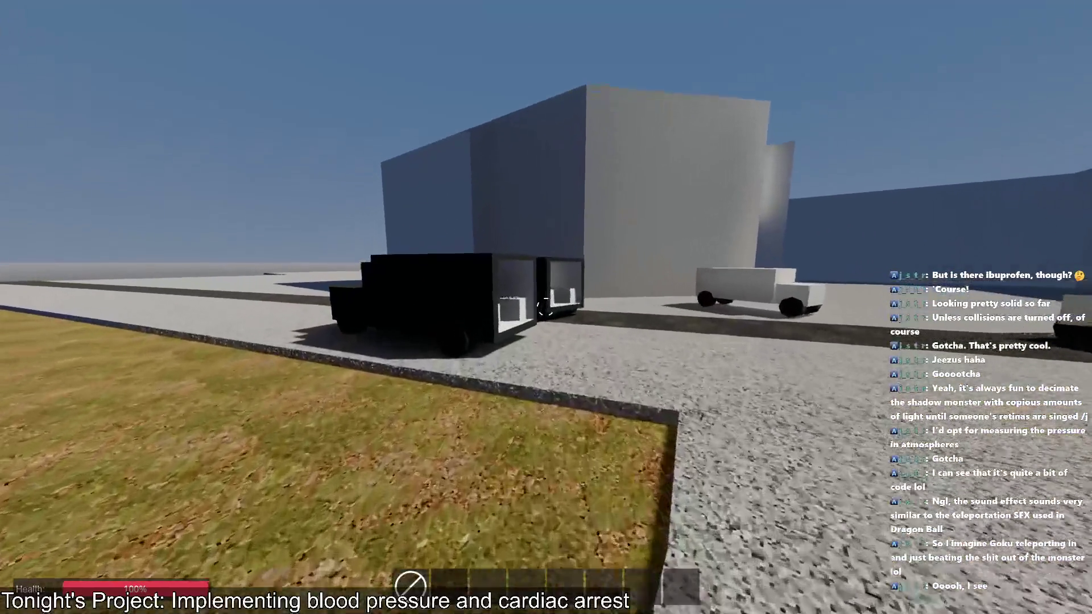
key("w")
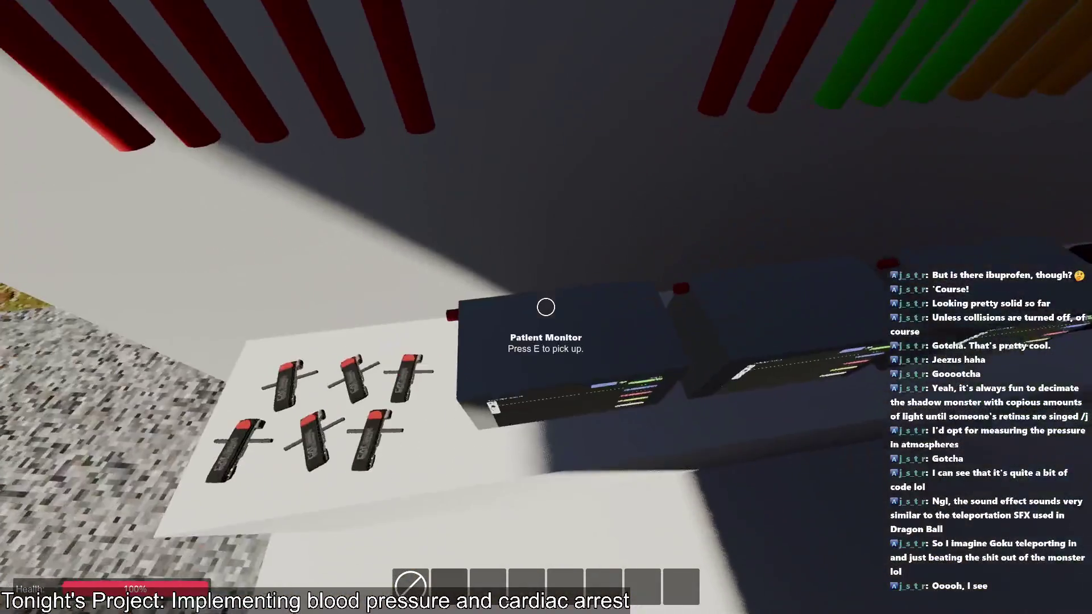
Step: Pick up the monitor equipment, a pulse oximeter, a red chemlight and a radio from the truck
key("e")
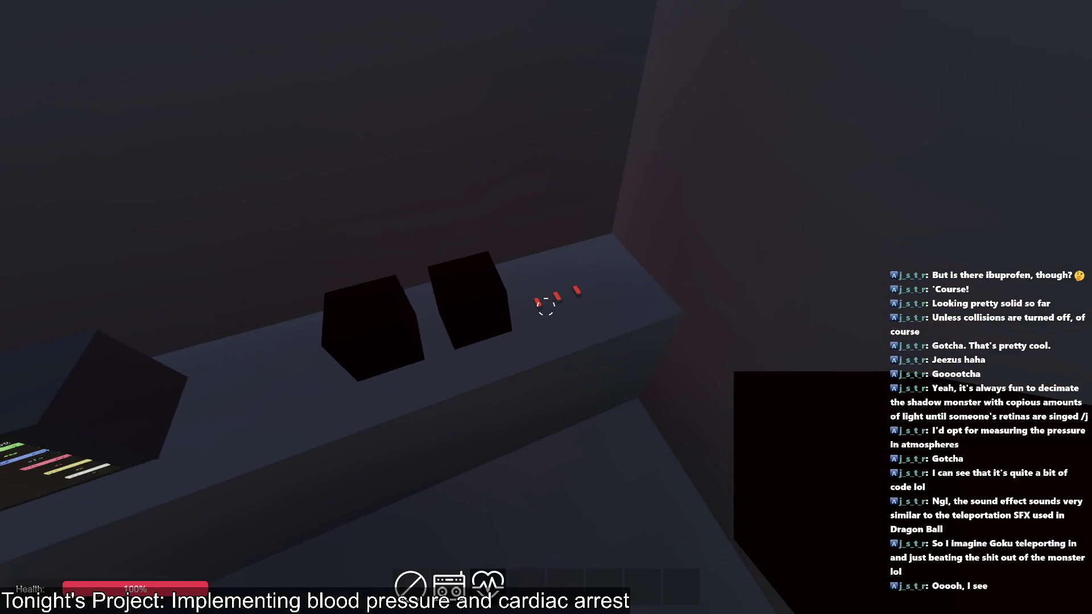
key("e")
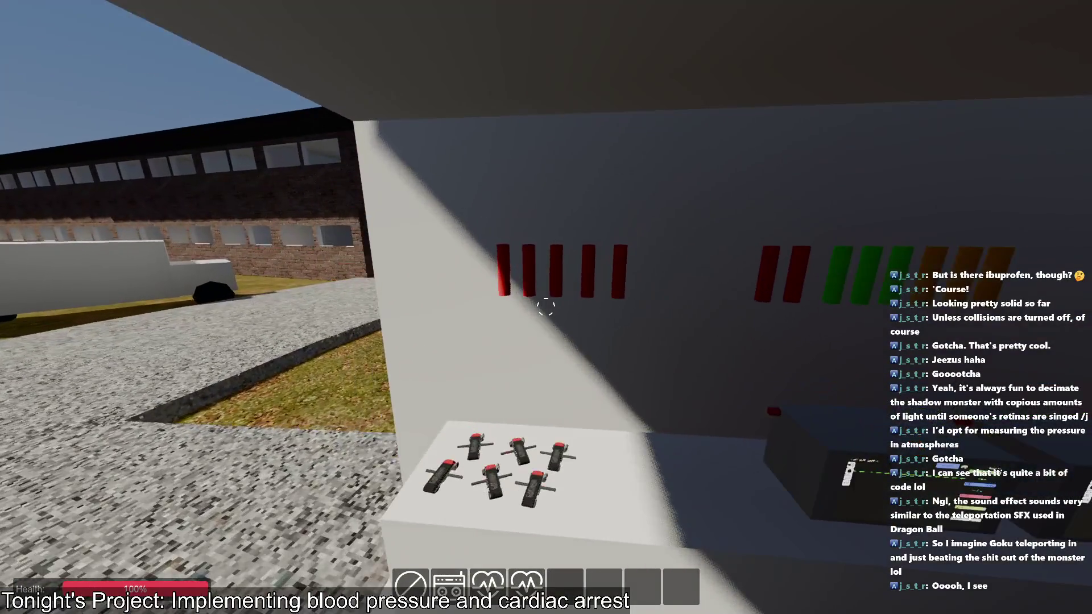
key("w")
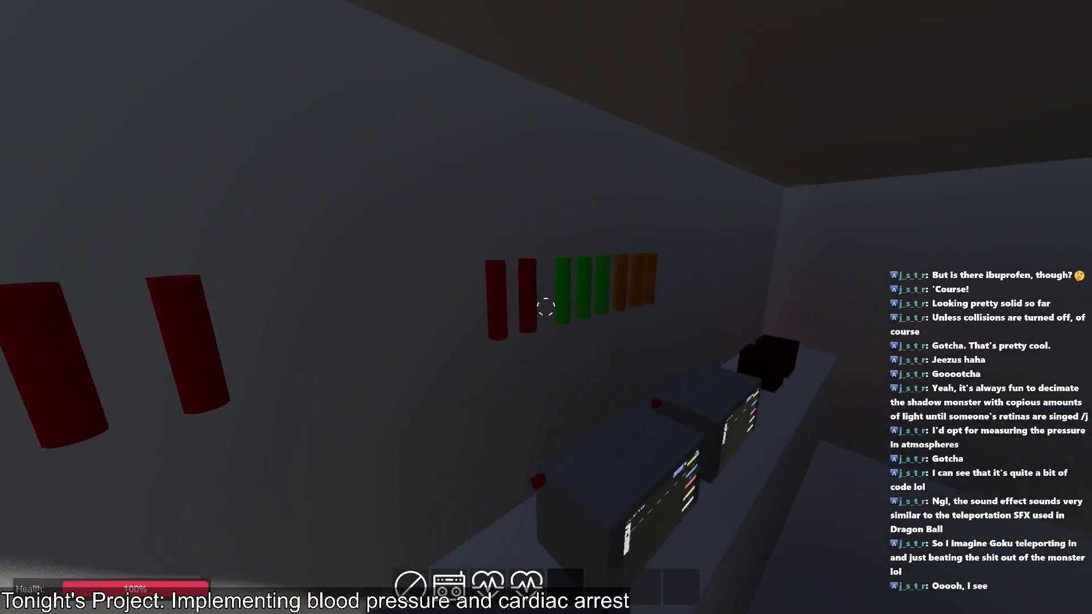
key("e")
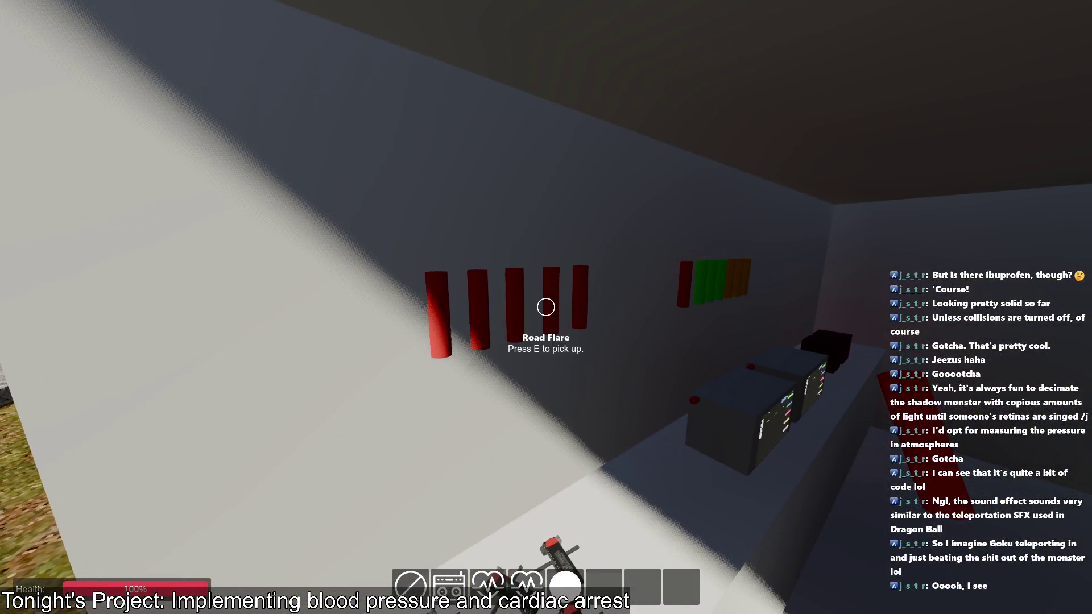
key("e")
Step: At the collapsed patient, drop the red chemlight, place the monitor and plug in the three-lead cable
key("w")
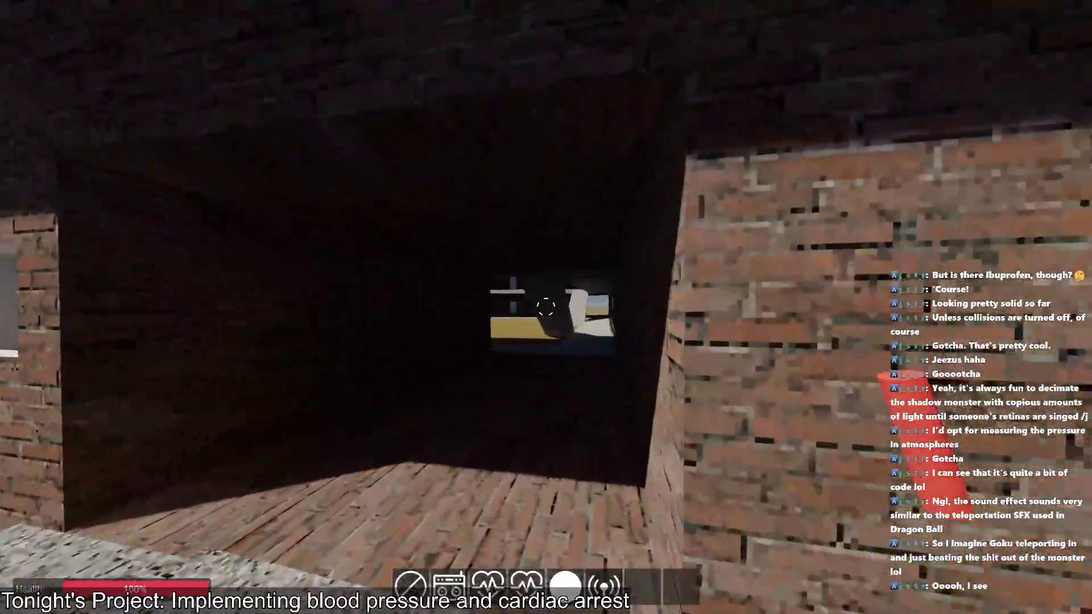
key("w")
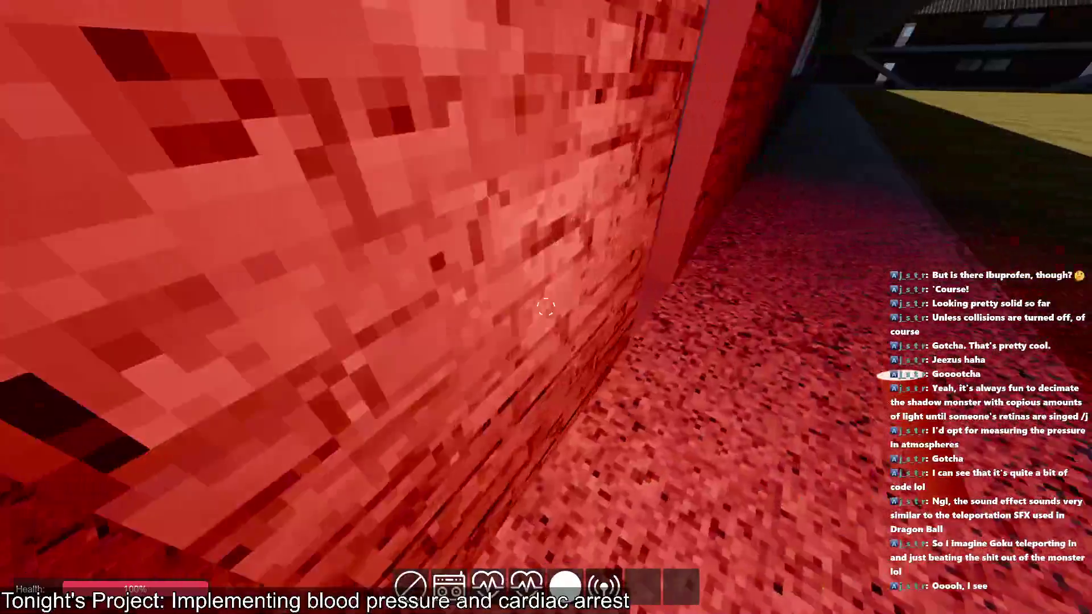
key("w")
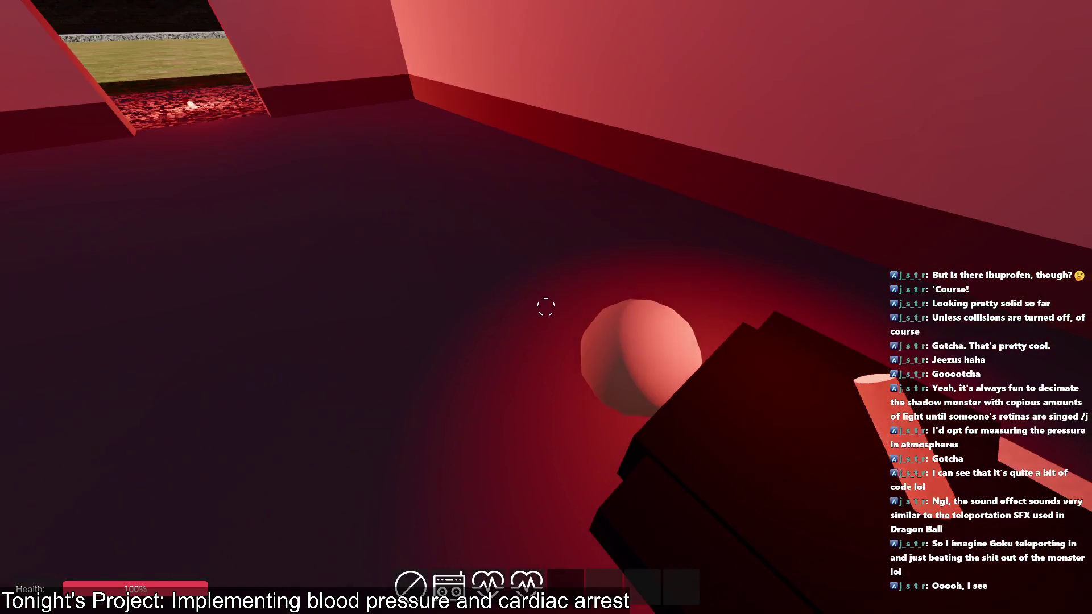
left_click(546, 307)
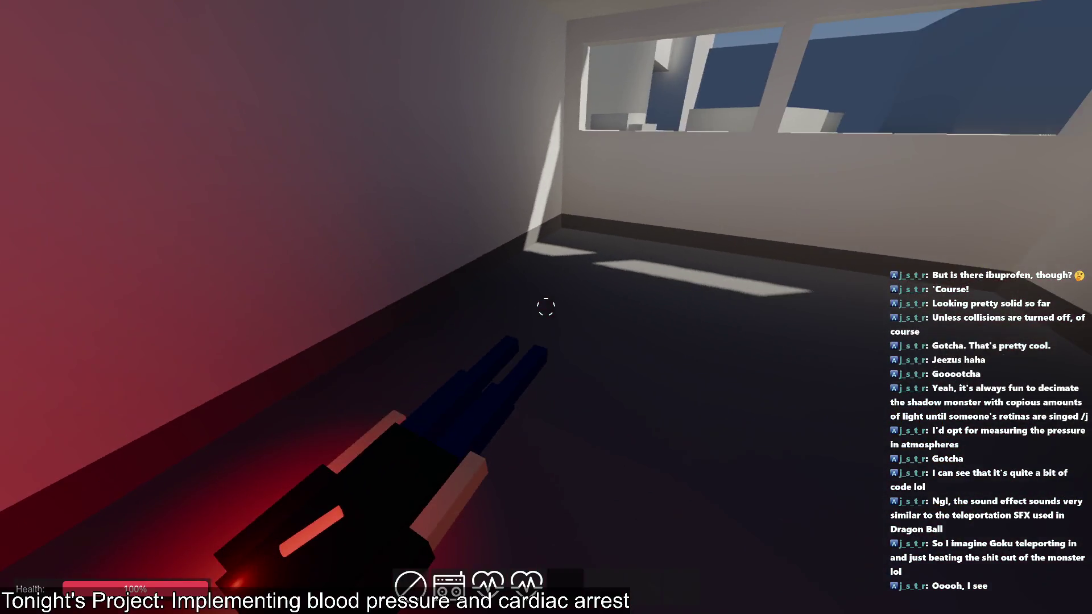
left_click(546, 307)
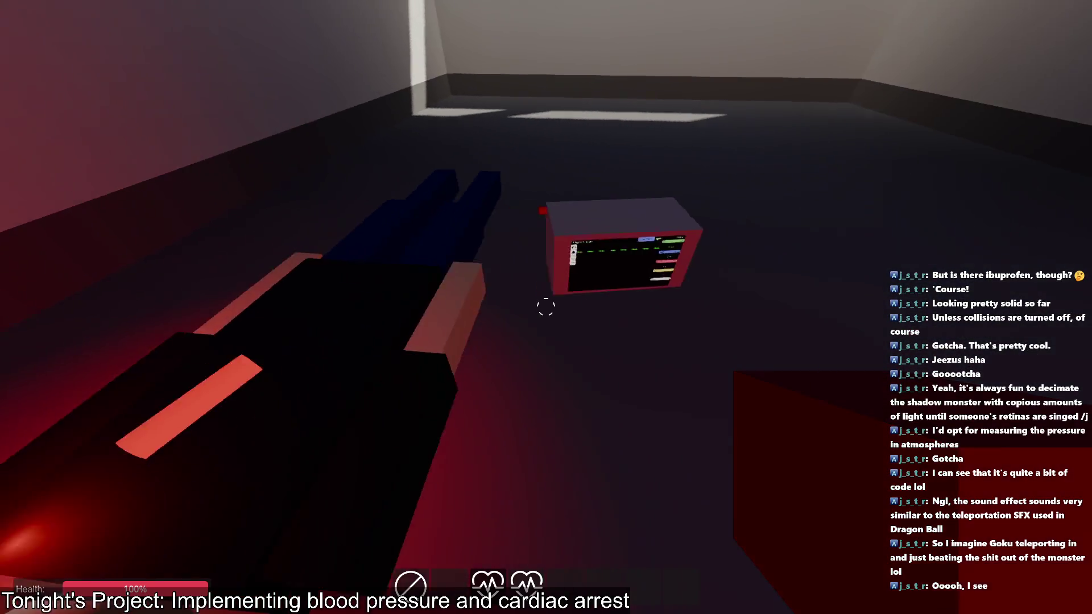
key("e")
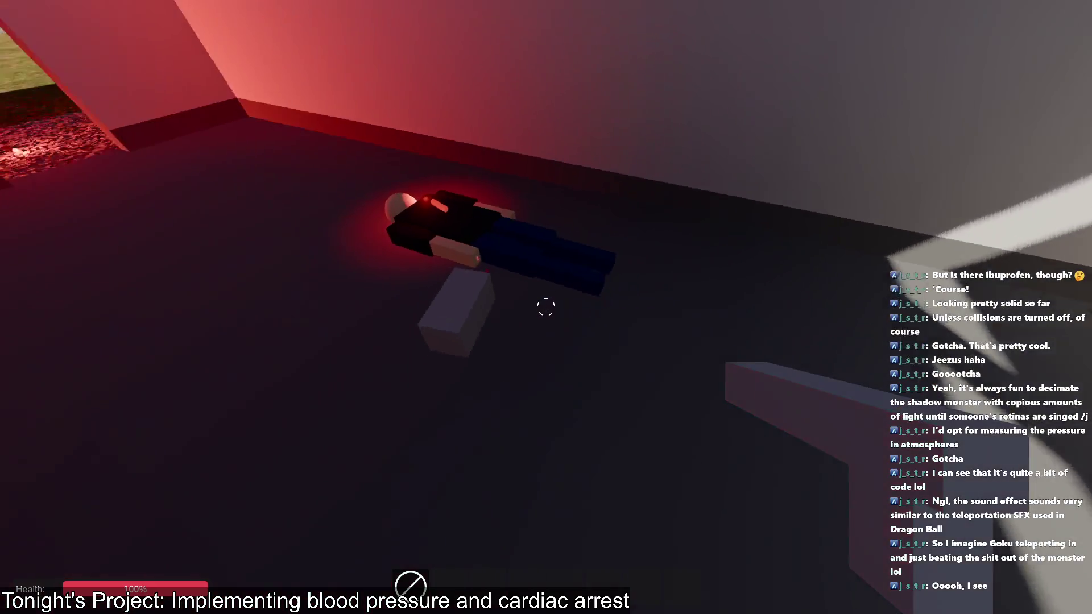
left_click(546, 307)
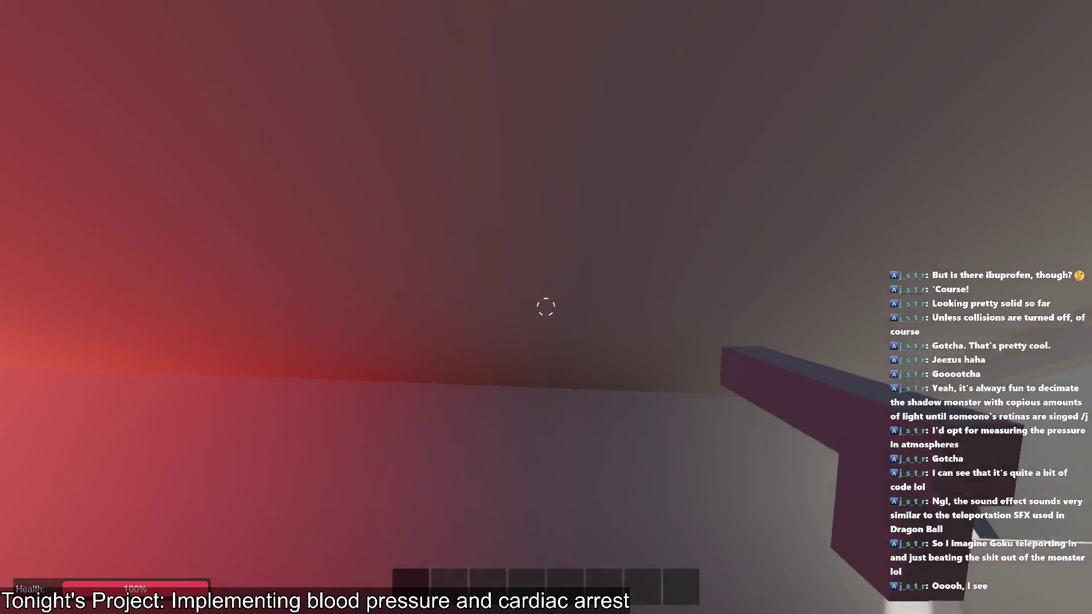
left_click(546, 307)
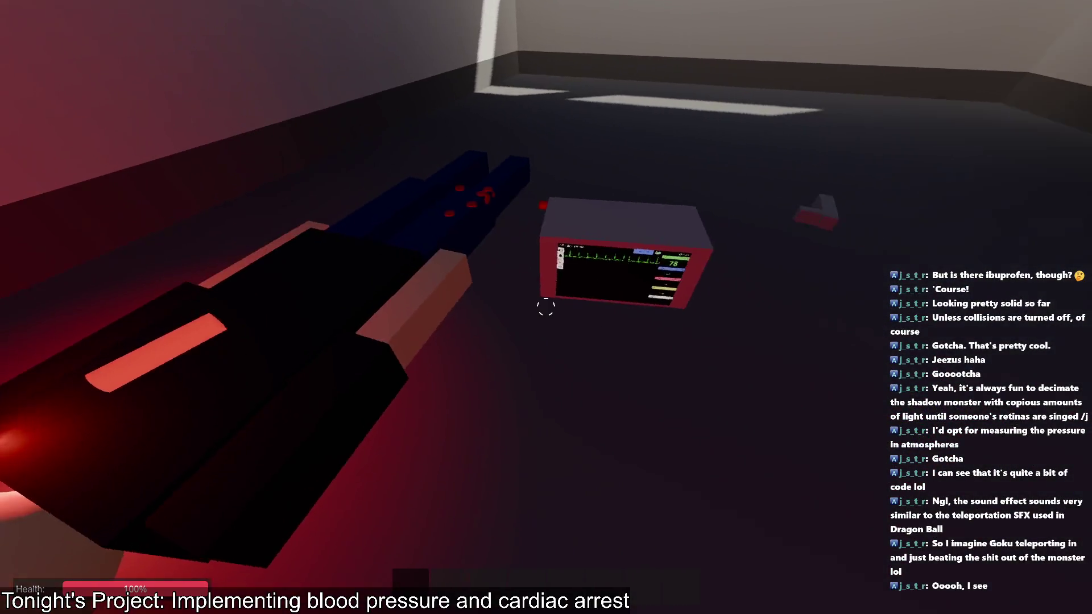
Step: Read the monitor's full vitals display (HR 79, no blood pressure), then return to the editor
left_click(546, 308)
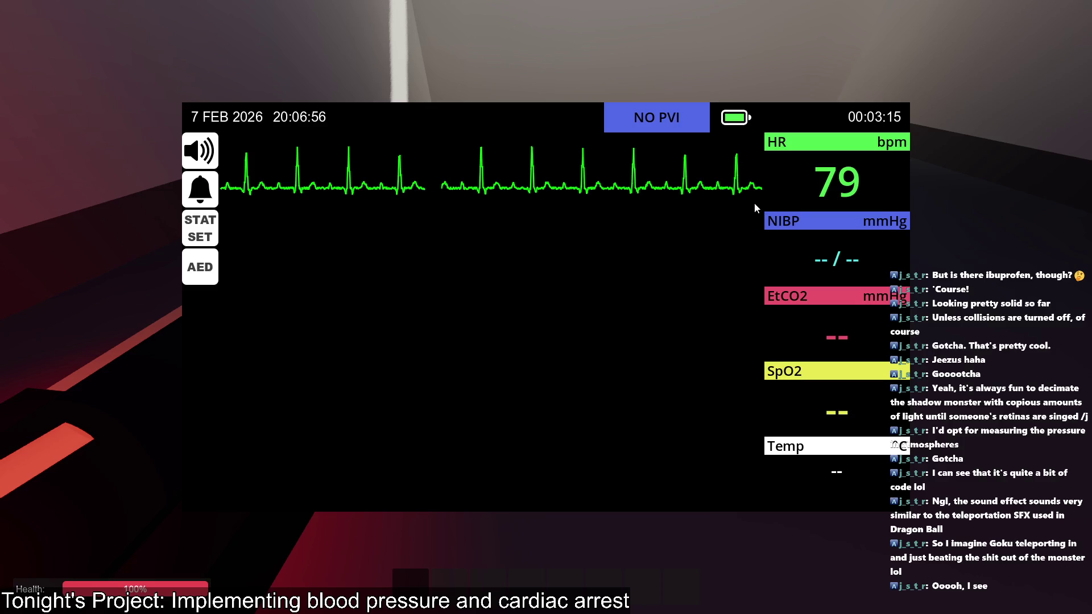
key("Escape")
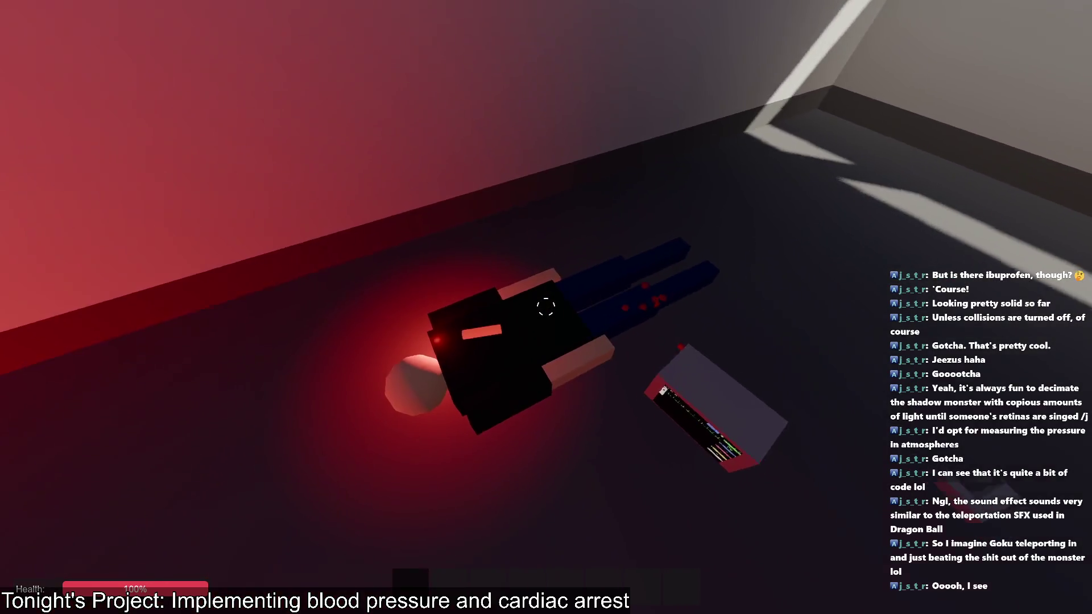
key("alt+Tab")
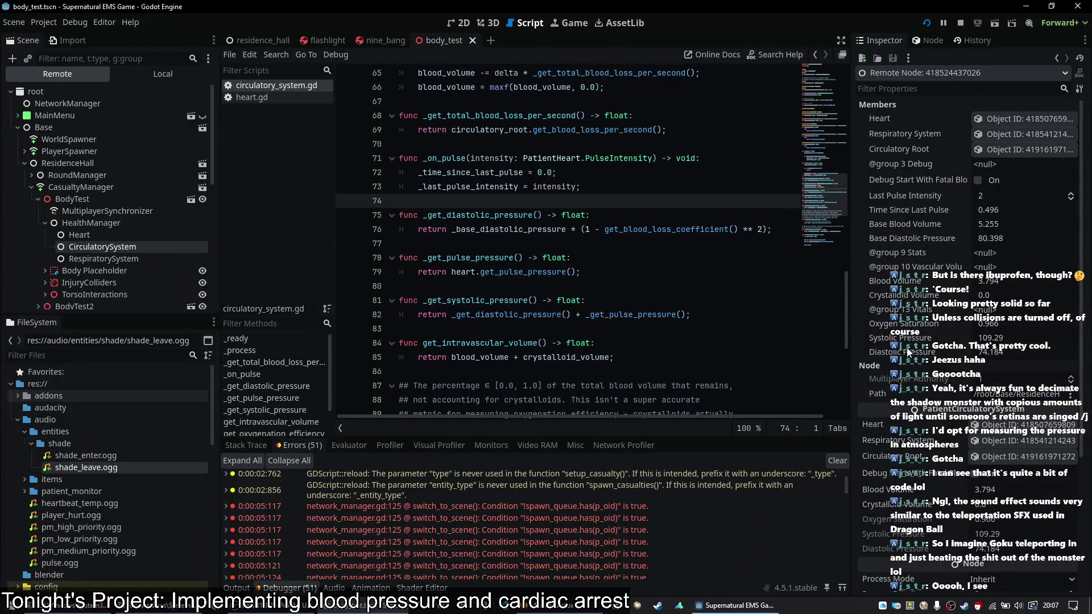
Step: Inspect the live PatientMonitor node and BodyTest2's Heart properties in the Remote tree
scroll(930, 352, "down", 3)
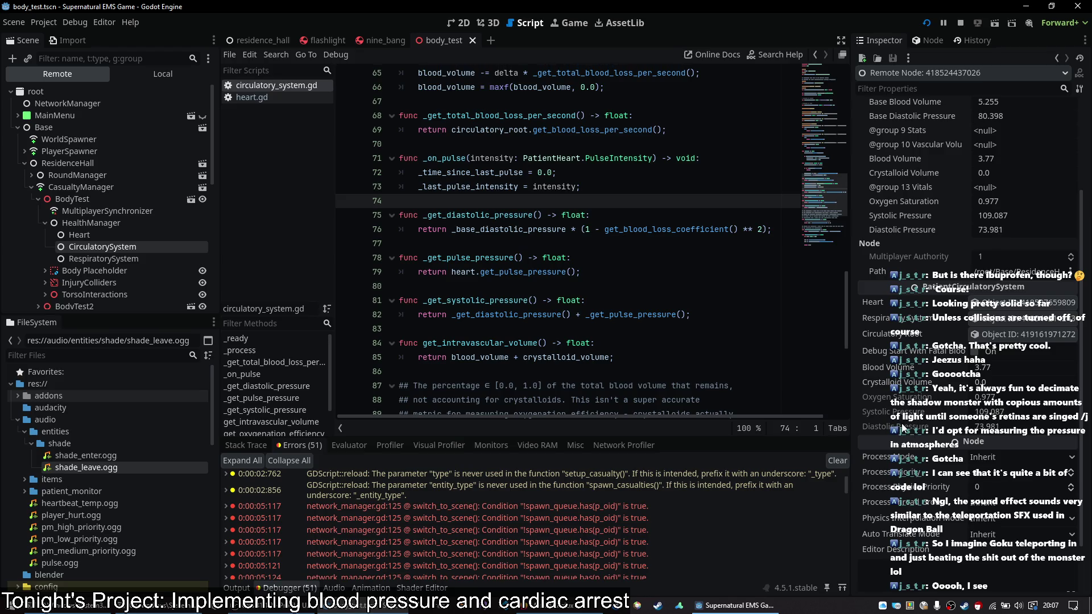
scroll(63, 190, "down", 5)
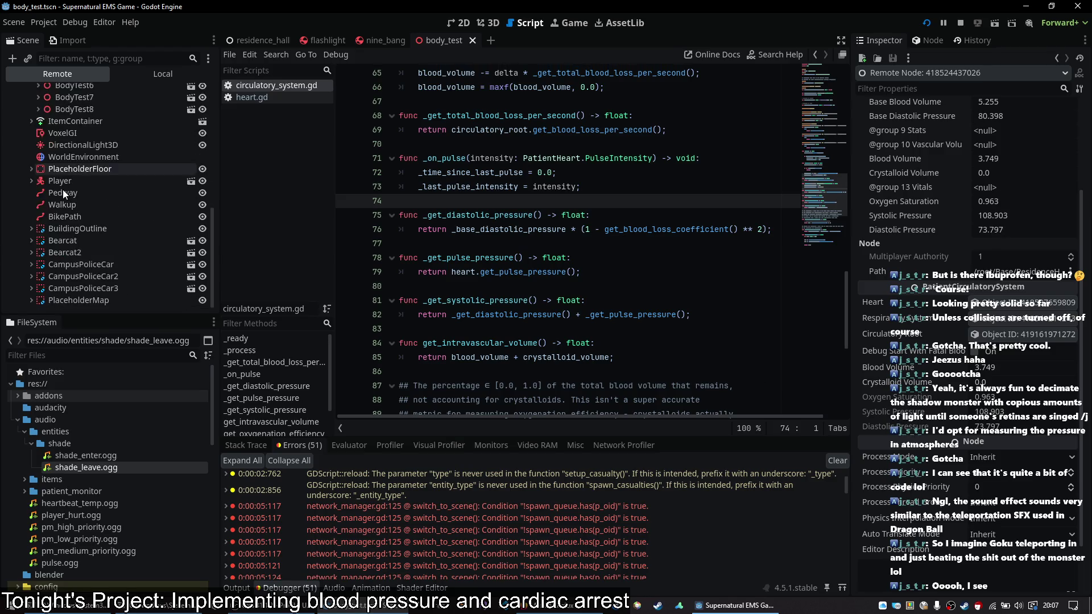
left_click(65, 146)
scroll(70, 169, "down", 5)
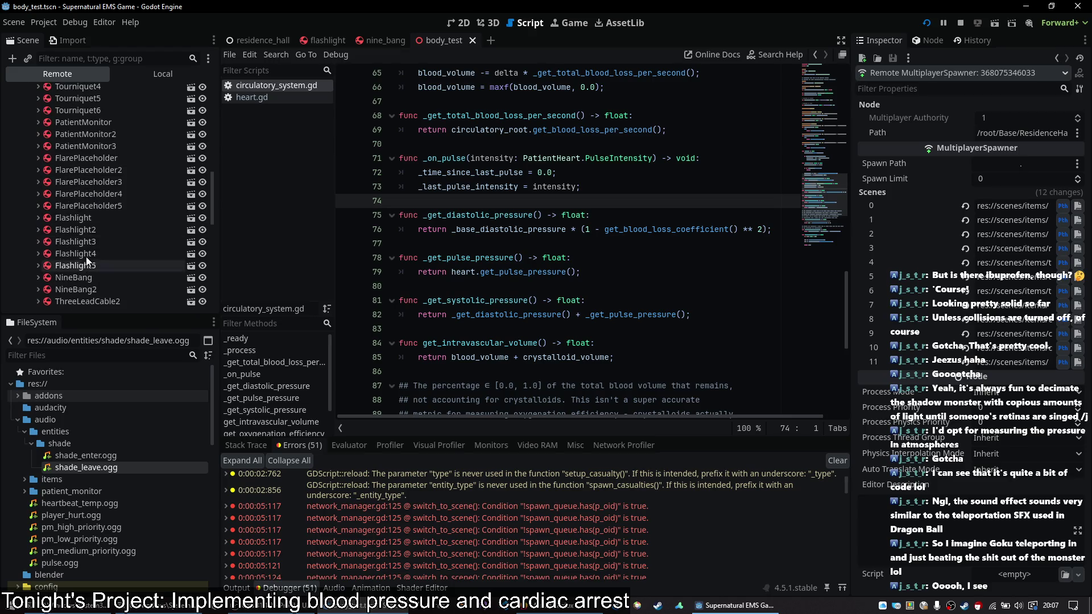
left_click(83, 123)
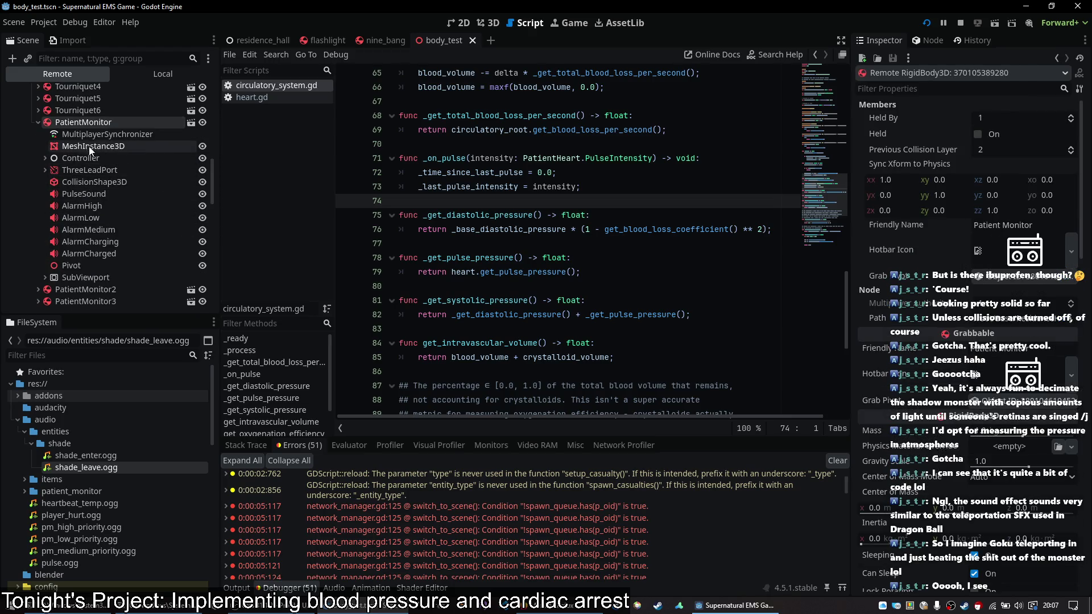
left_click(81, 158)
Step: Inspect BodyTest2's live CirculatorySystem values, then return to the running game
scroll(76, 145, "up", 5)
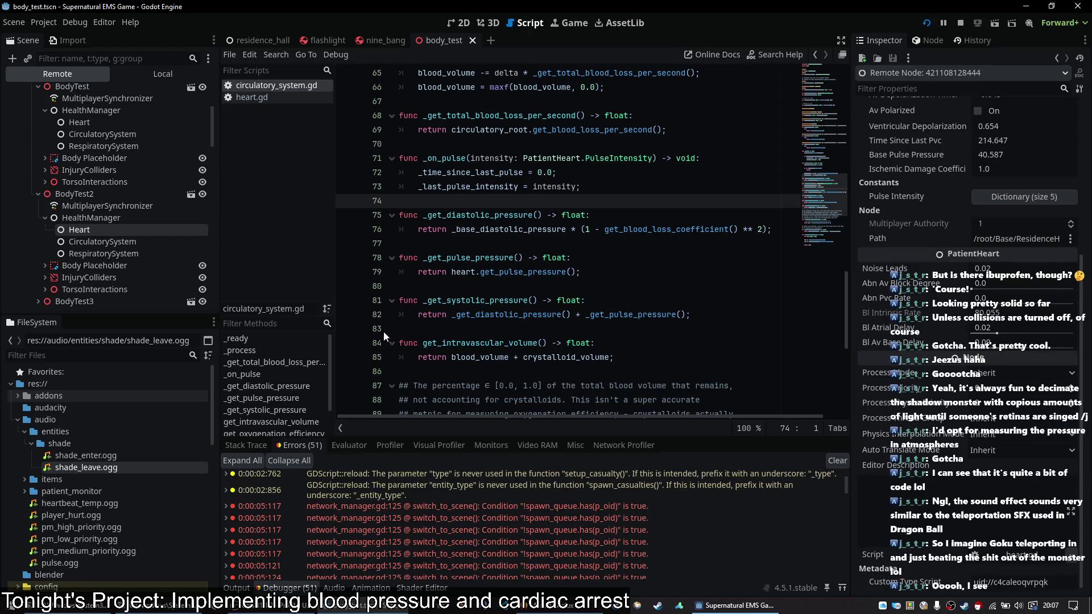
scroll(871, 283, "up", 5)
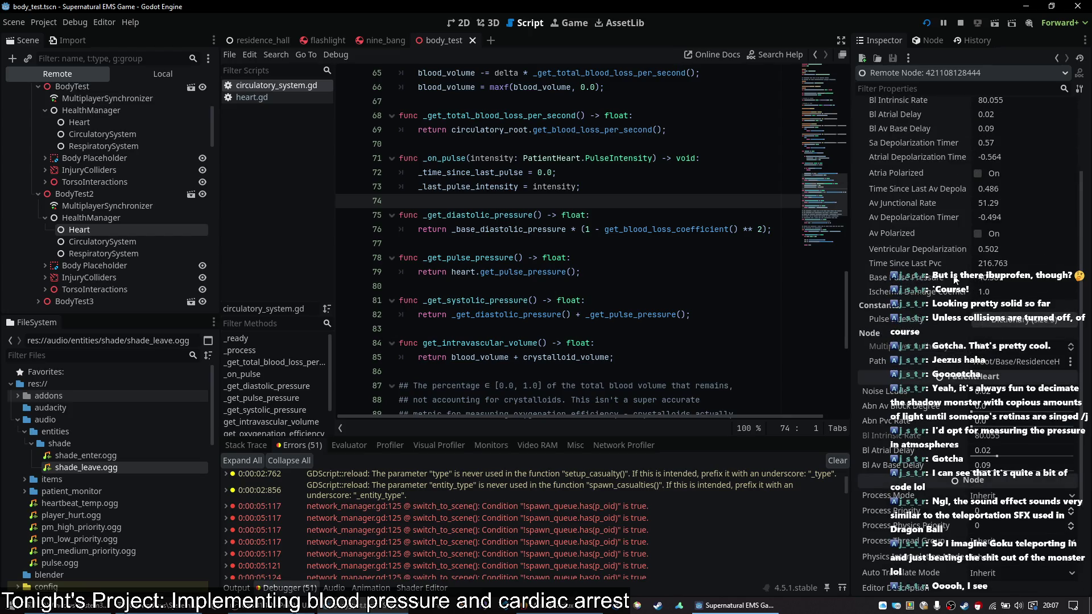
left_click(96, 254)
left_click(96, 242)
scroll(1003, 359, "down", 5)
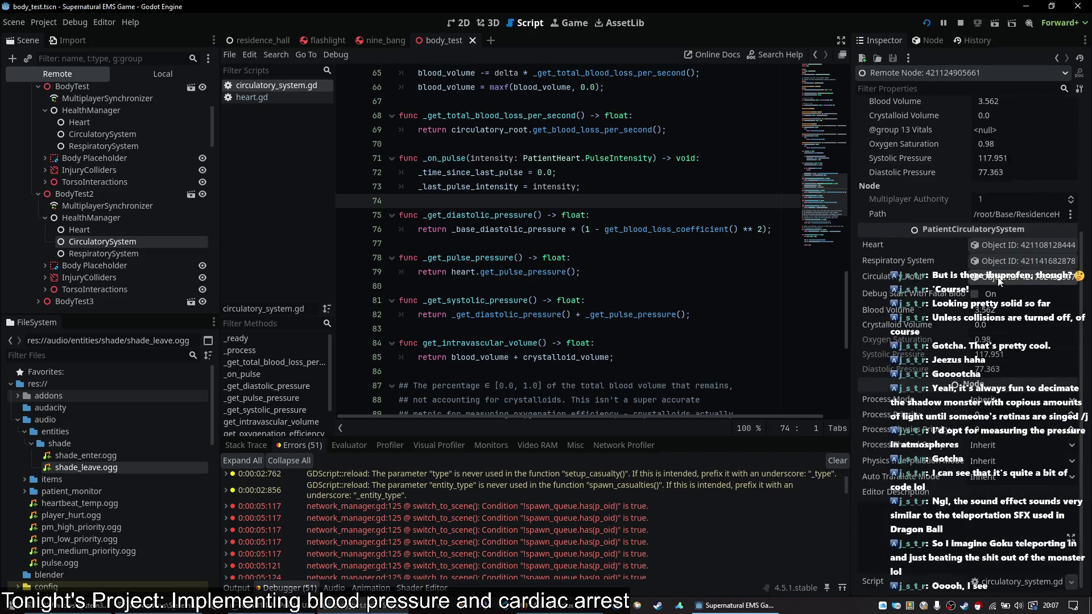
key("alt+Tab")
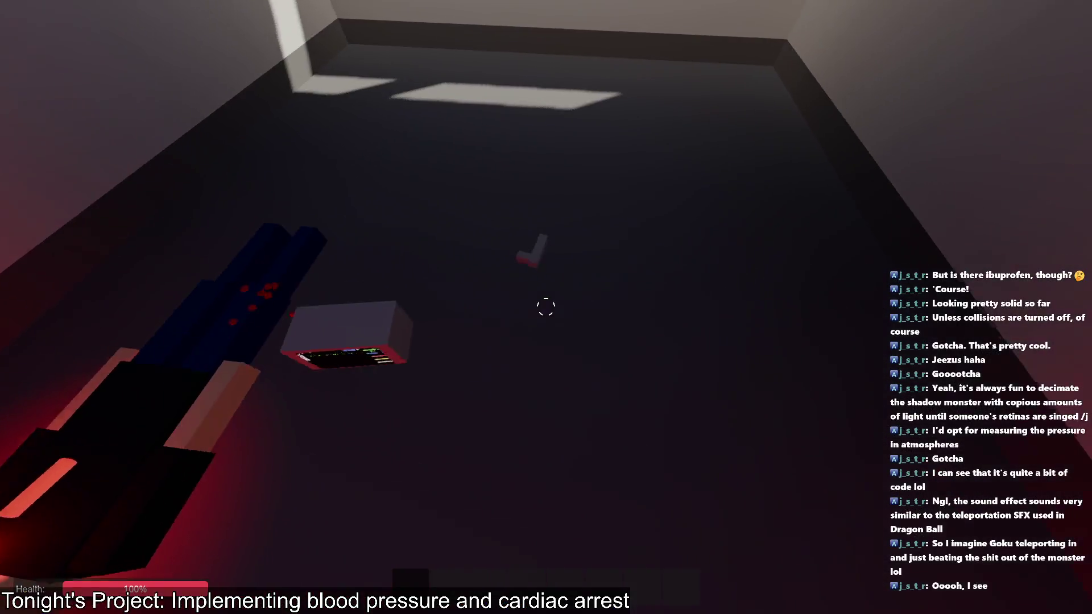
Step: Set the monitor down beside the bleeding patient and return to the Godot editor
key("w")
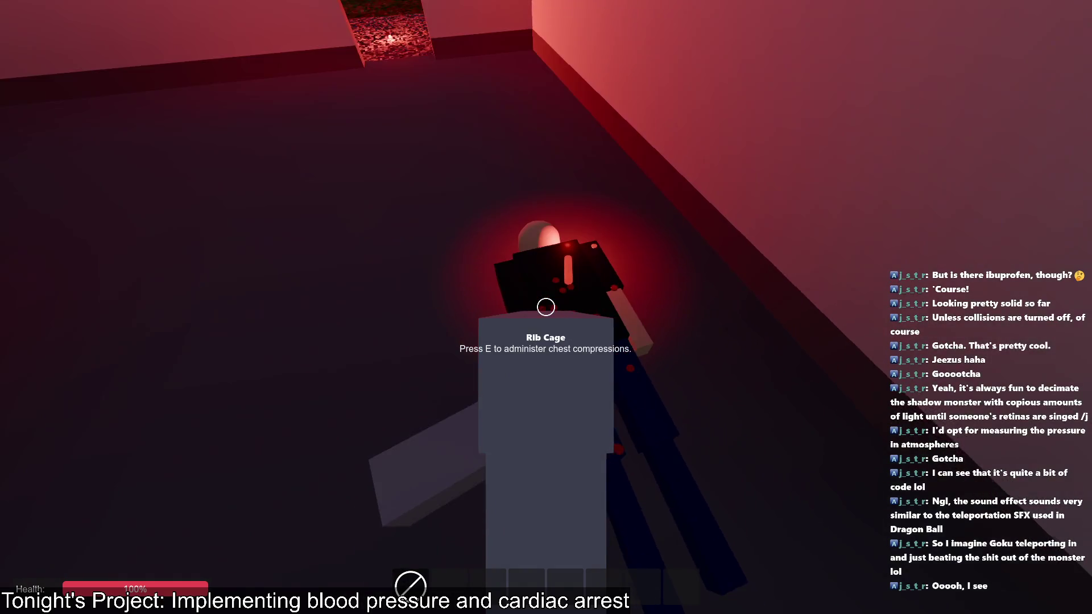
key("e")
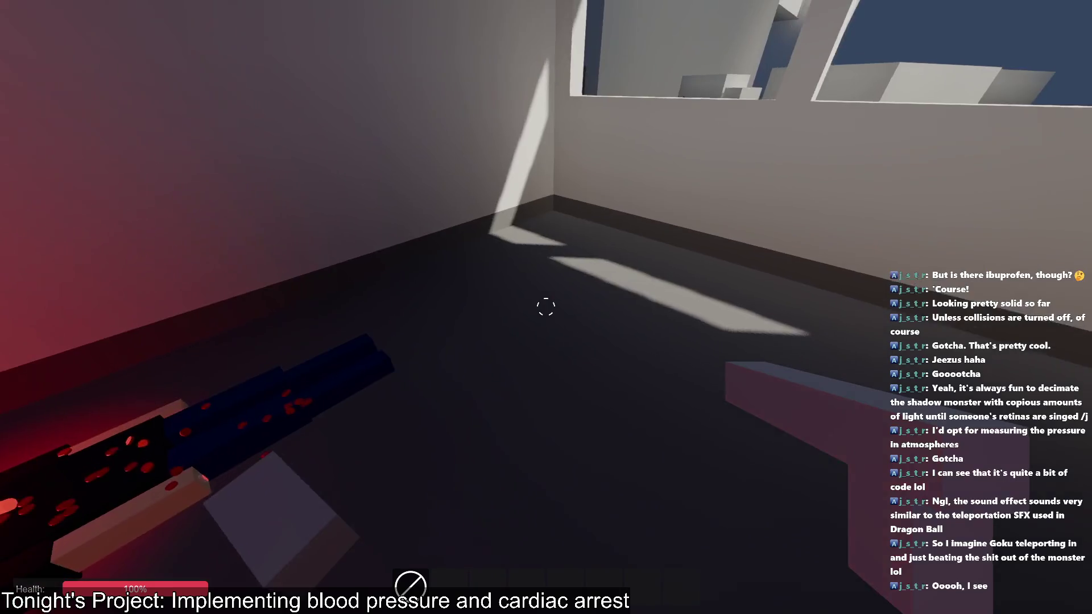
left_click(546, 307)
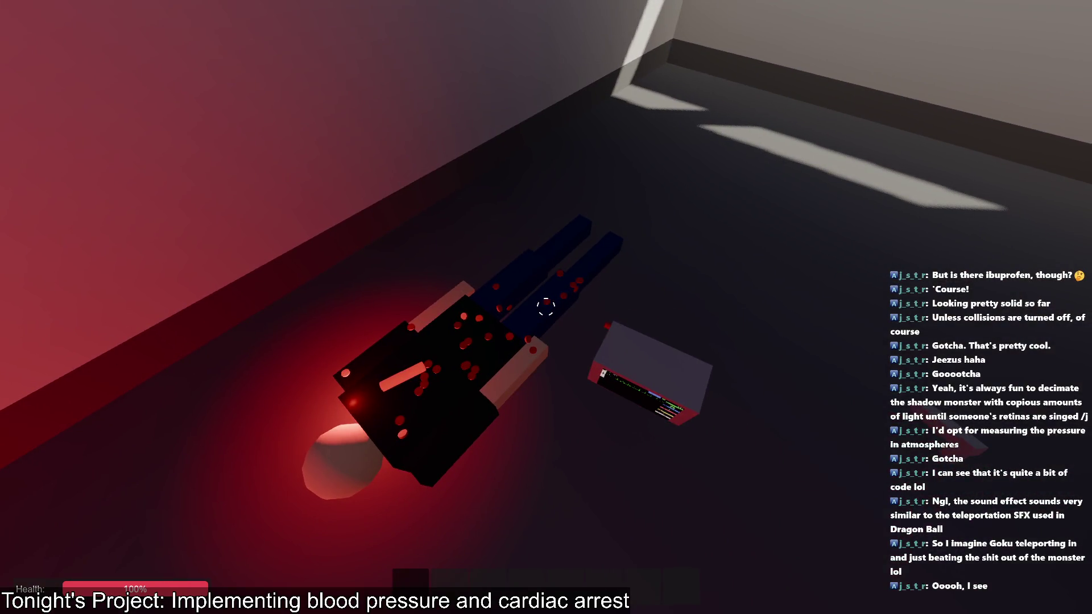
key("alt+Tab")
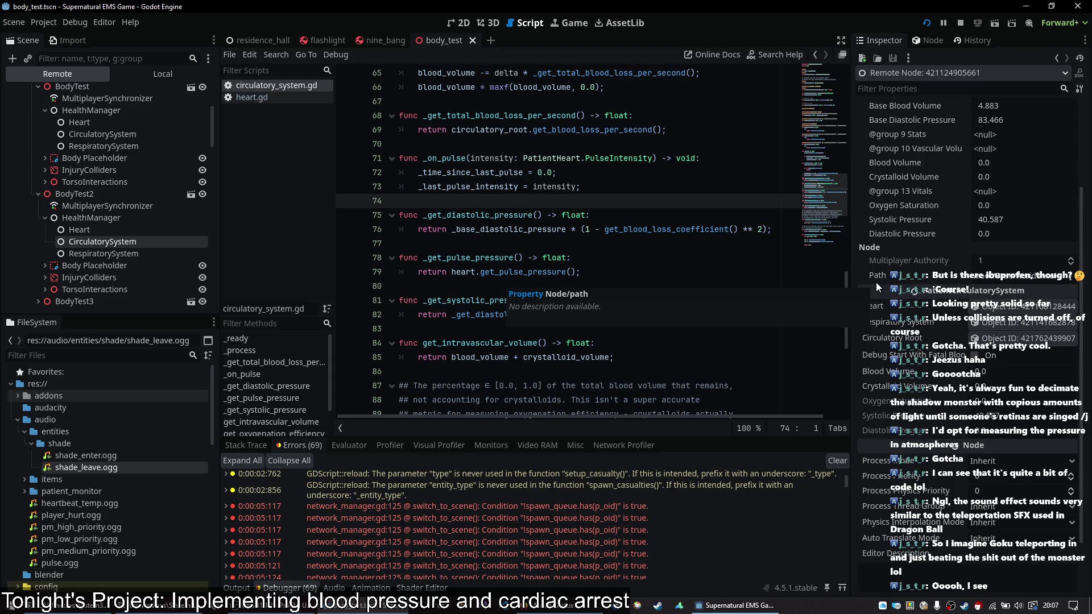
Step: Locate BodyTest2's Heart node in the Remote tree and view its live properties in the Inspector
scroll(569, 239, "down", 6)
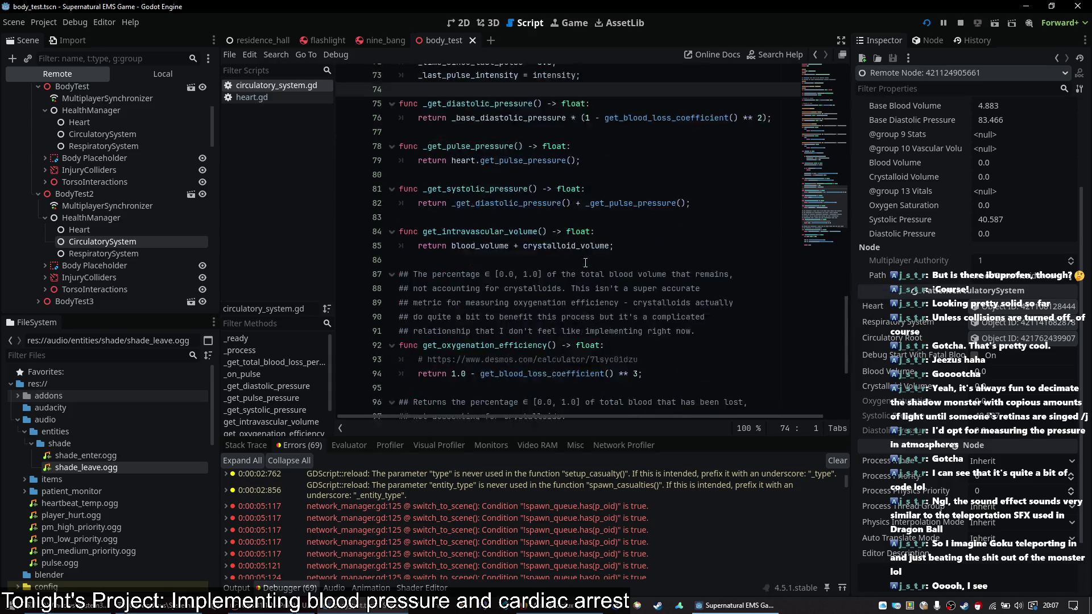
scroll(531, 257, "down", 1)
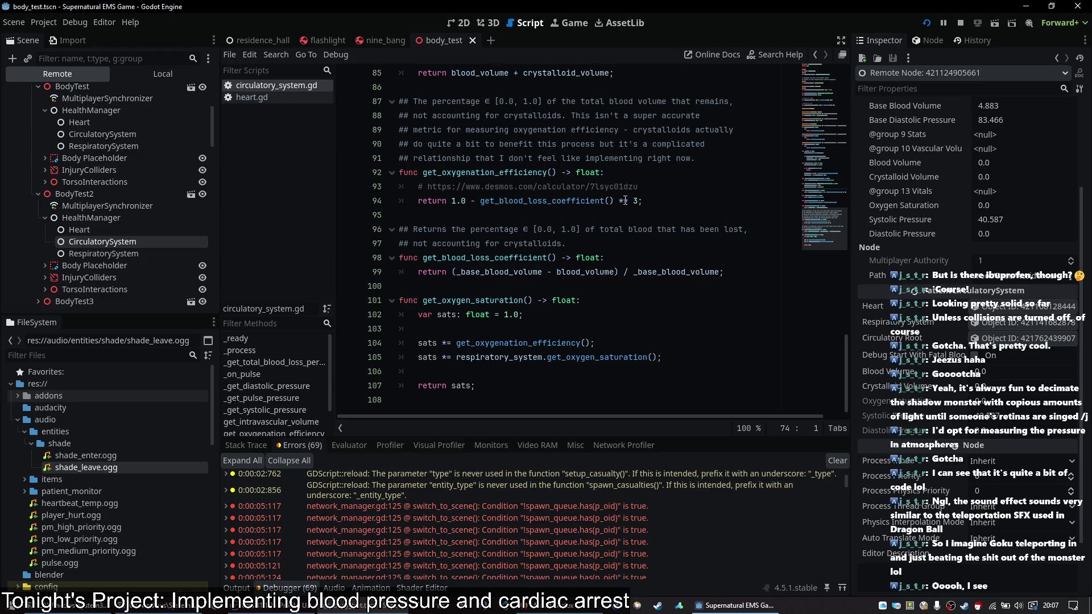
scroll(684, 209, "up", 4)
scroll(642, 263, "down", 2)
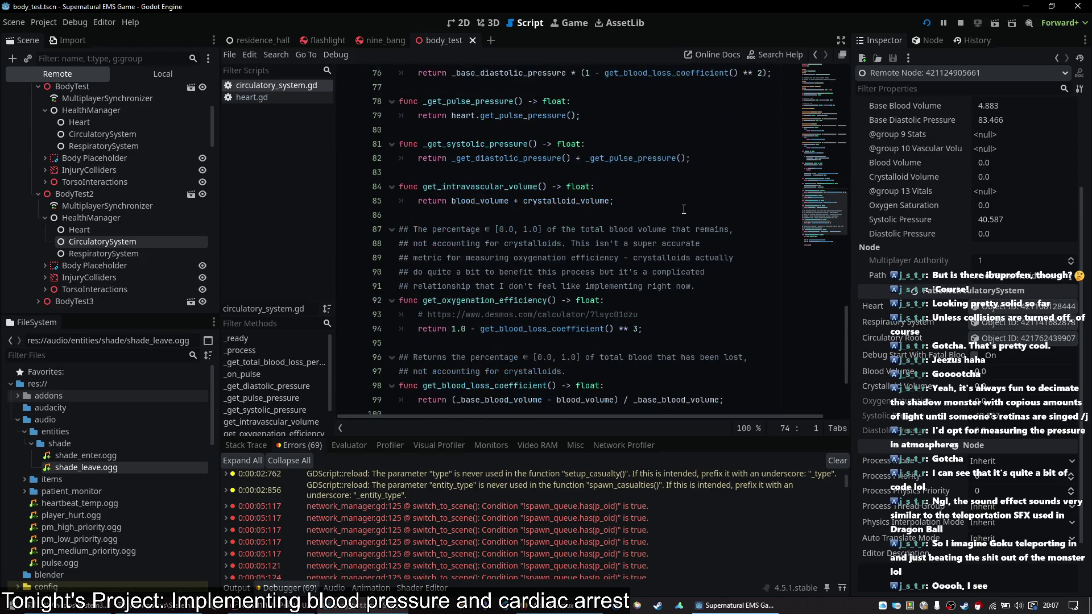
scroll(677, 296, "down", 1)
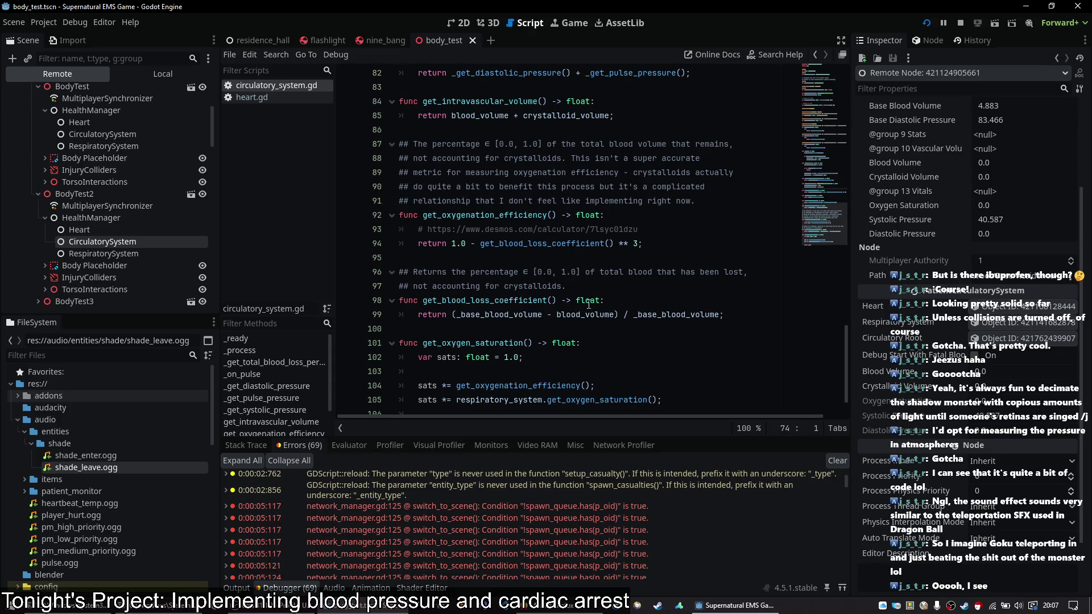
scroll(683, 259, "down", 1)
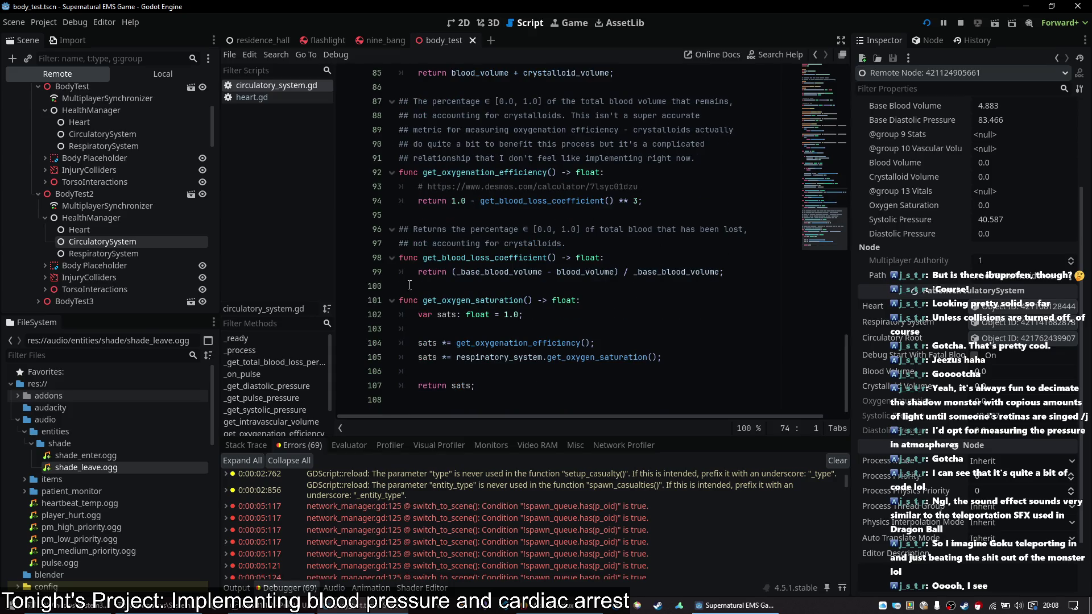
left_click(105, 230)
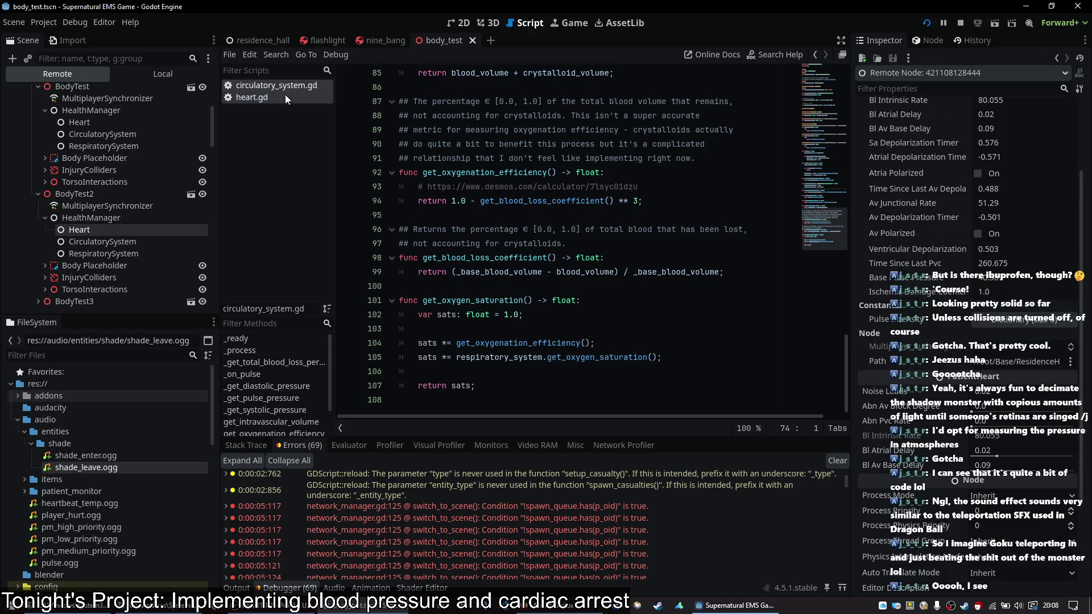
left_click(137, 74)
Step: Open heart.gd at the end of line 199's return and erase the partially typed 'circul'
left_click(203, 128)
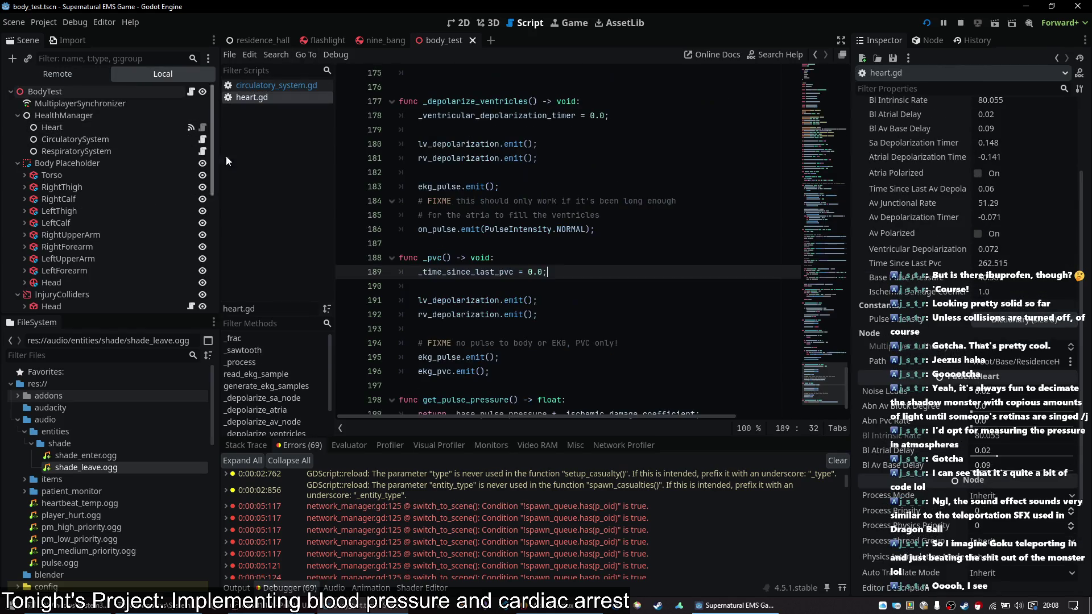
left_click(707, 386)
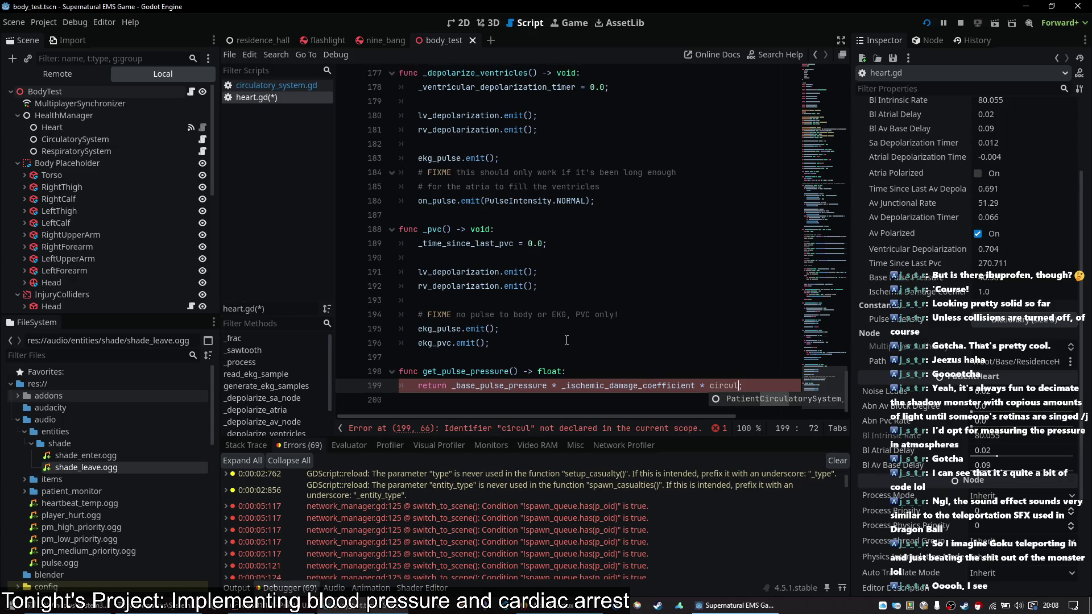
key("BackSpace")
key("BackSpace")
key("BackSpace")
key("BackSpace")
key("BackSpace")
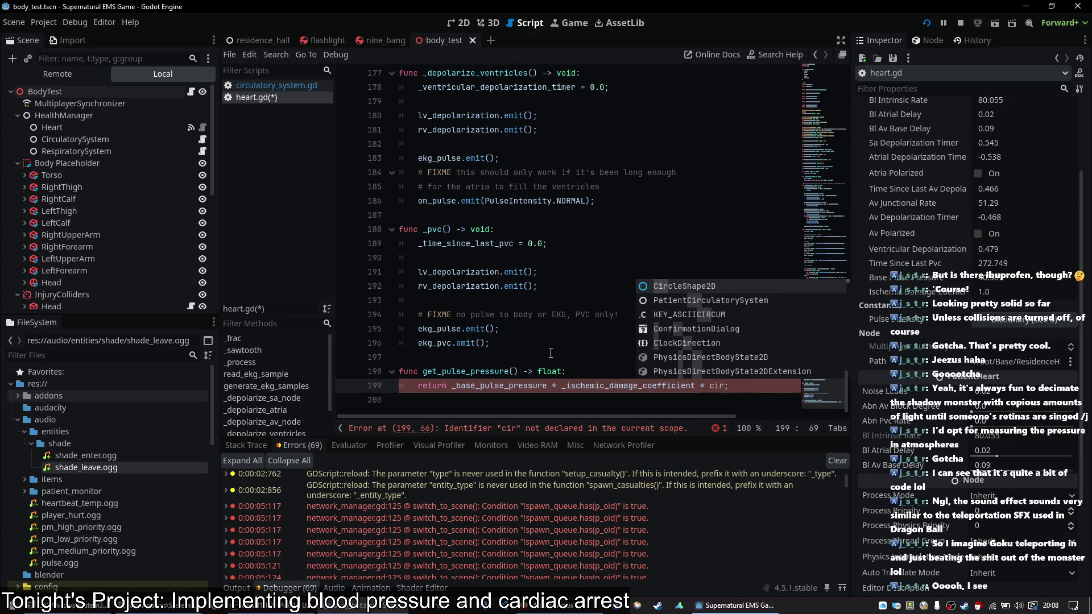
Step: Search heart.gd for 'circul' to confirm there is no existing circulatory reference
scroll(550, 351, "up", 15)
scroll(550, 353, "up", 20)
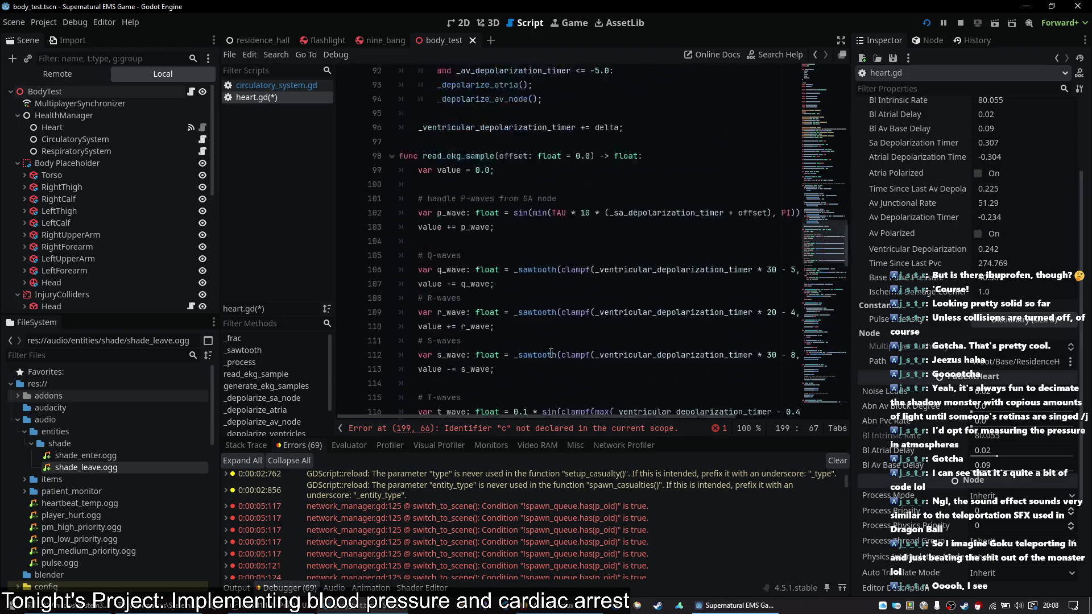
scroll(590, 209, "up", 8)
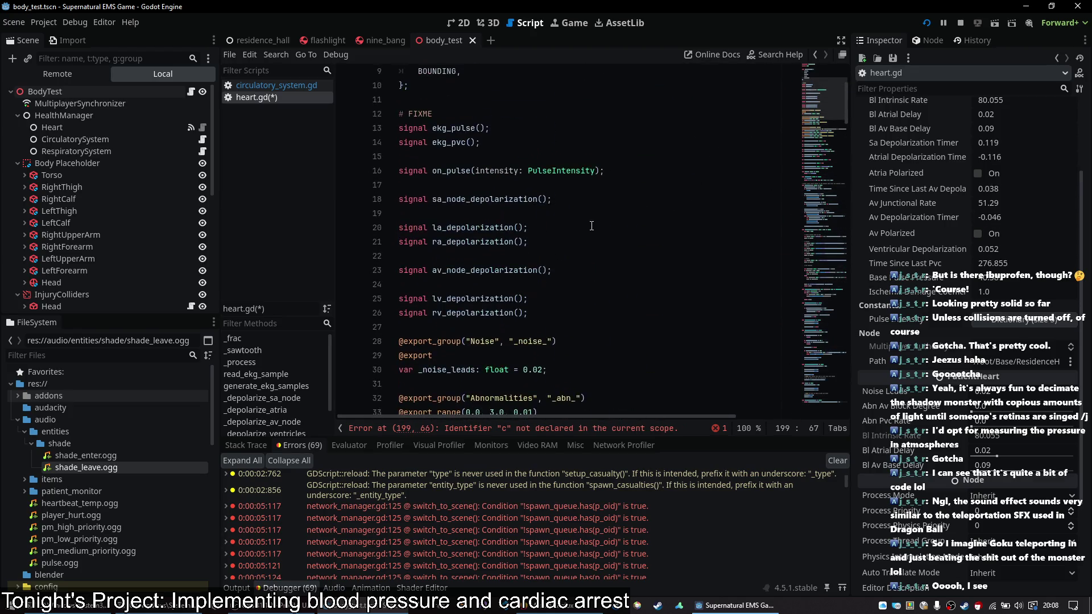
key("ctrl+f")
type("circul")
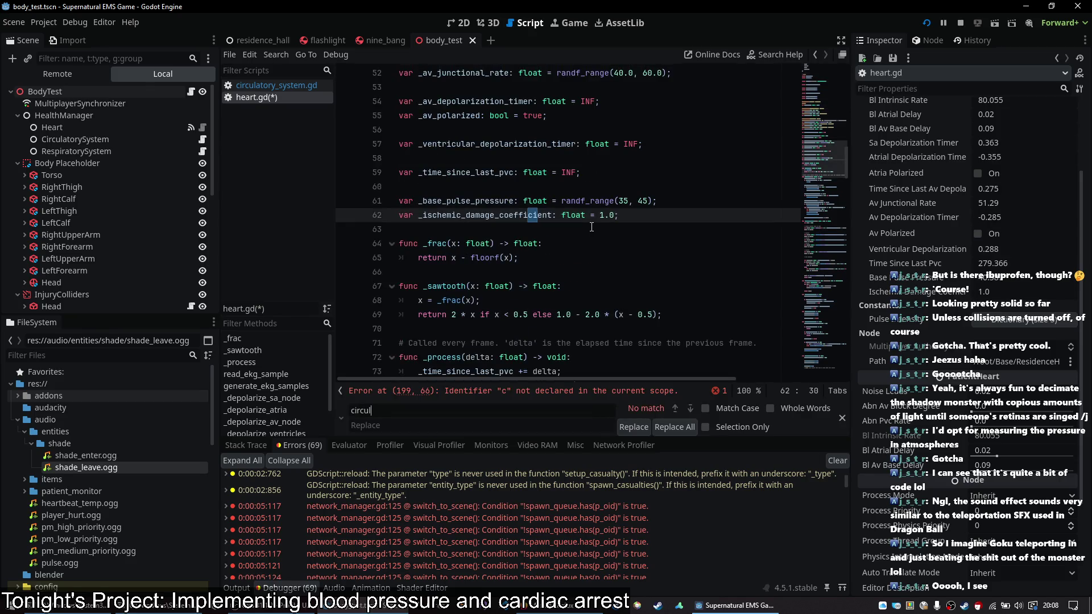
key("Escape")
scroll(592, 216, "down", 11)
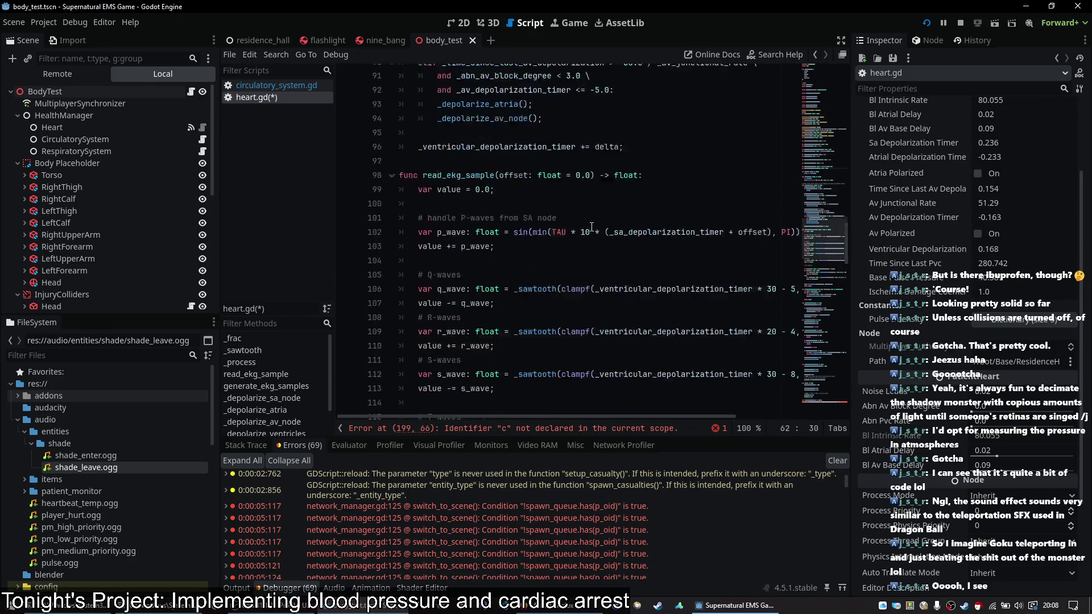
scroll(594, 206, "up", 20)
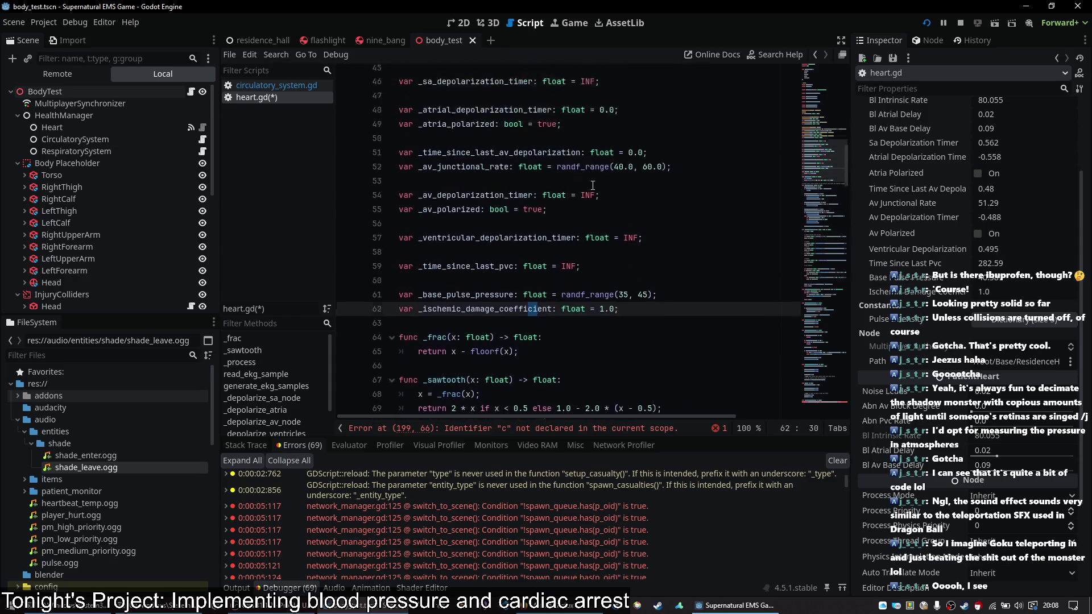
scroll(591, 187, "up", 1)
left_click(585, 252)
left_click(549, 205)
key("Return")
key("Return")
key("Up")
type("@")
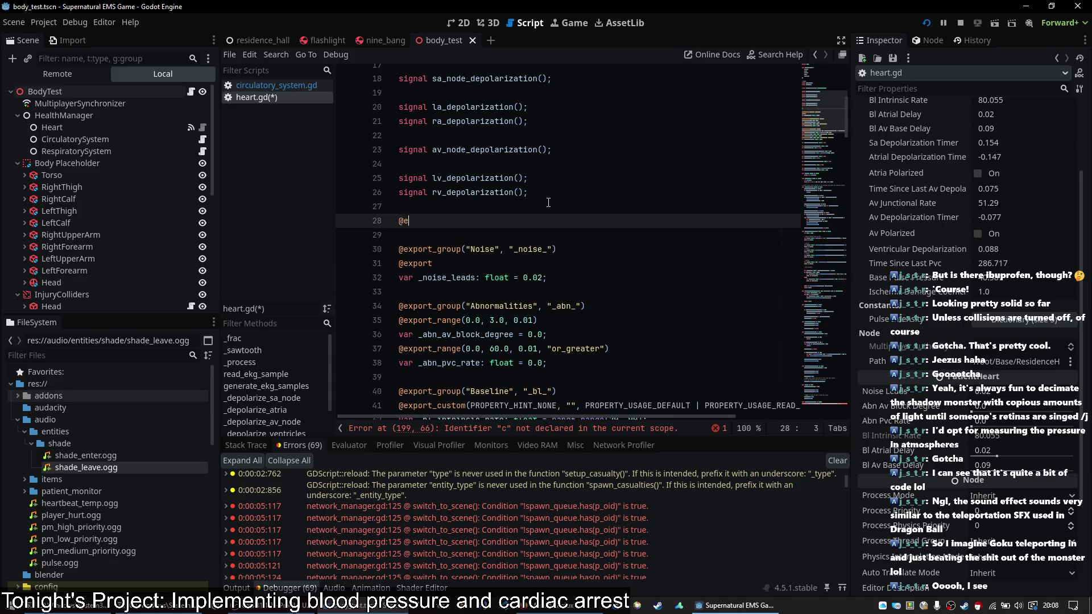
key("Return")
type("var ")
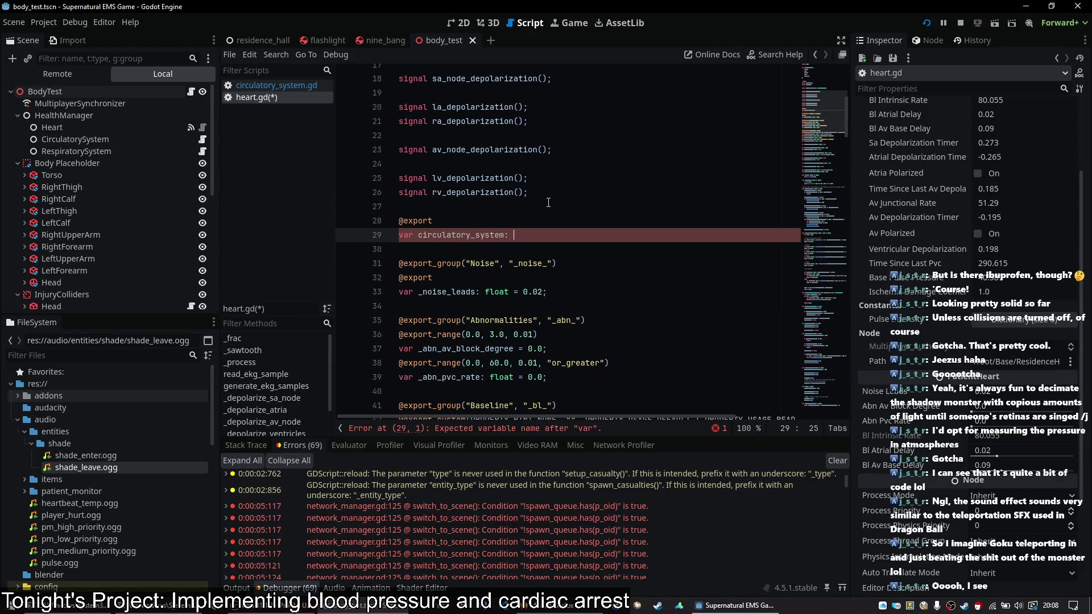
type("Cir")
key("Return")
type(";")
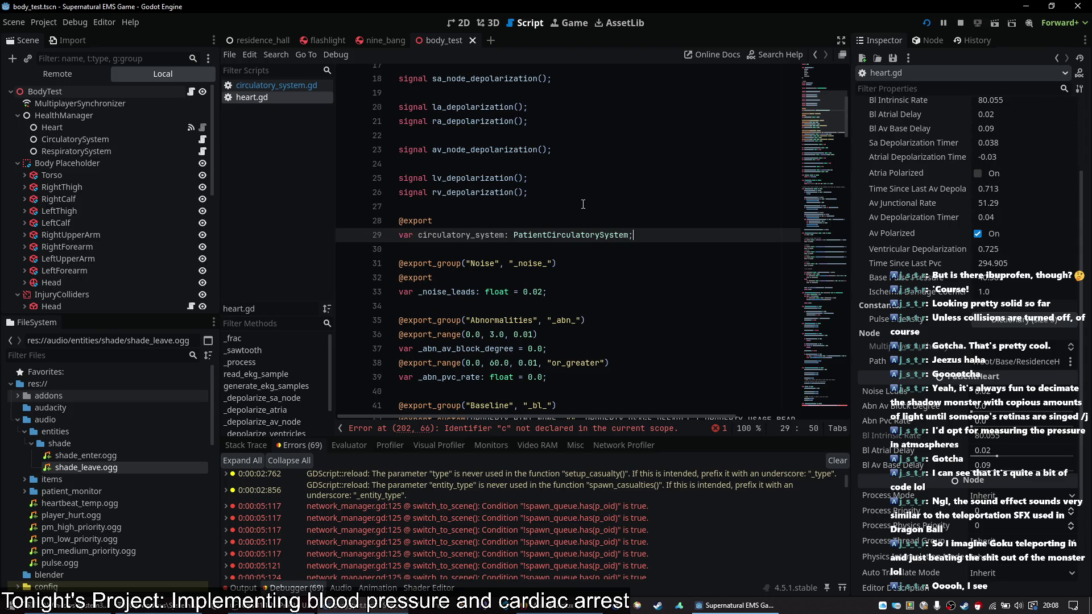
Step: Multiply line 202's pulse pressure return by circulatory_system.get_blood_loss_coefficient()
scroll(583, 203, "down", 20)
scroll(576, 206, "down", 8)
left_click(711, 385)
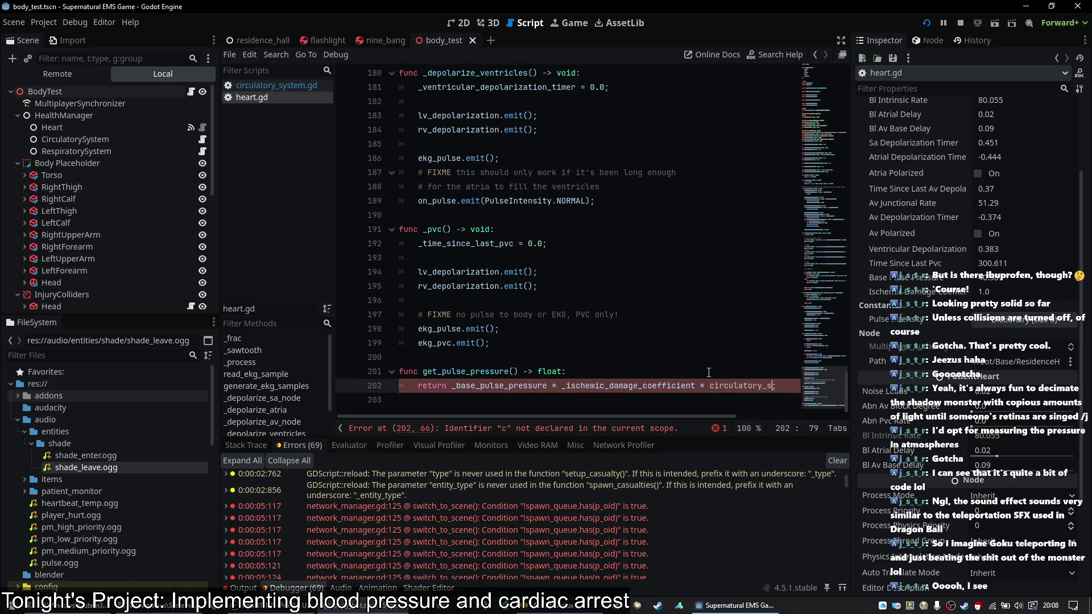
type("ystem.get_b")
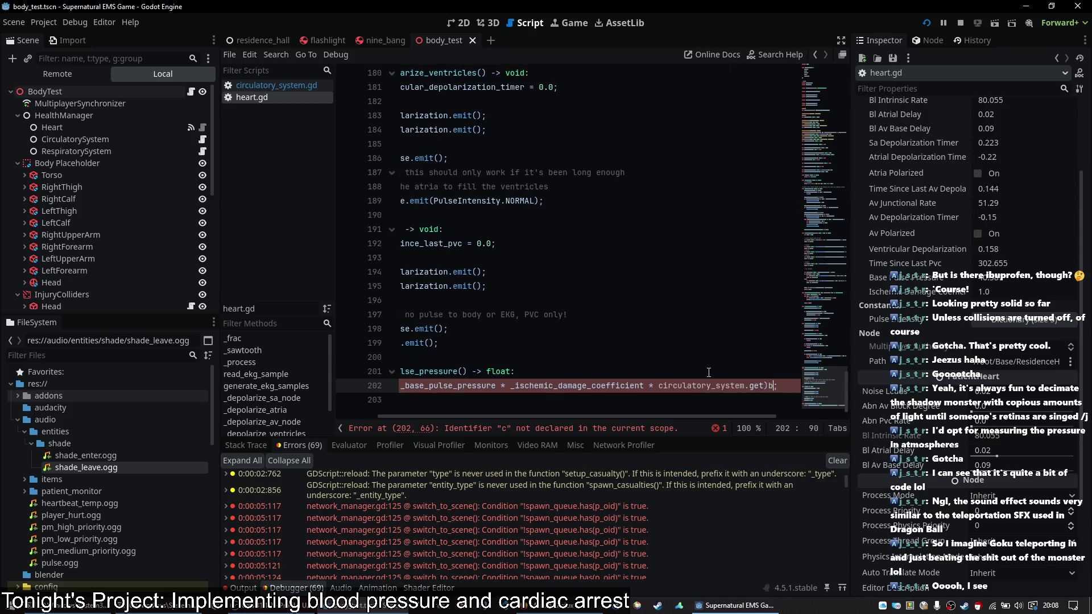
type("blood_loss_c")
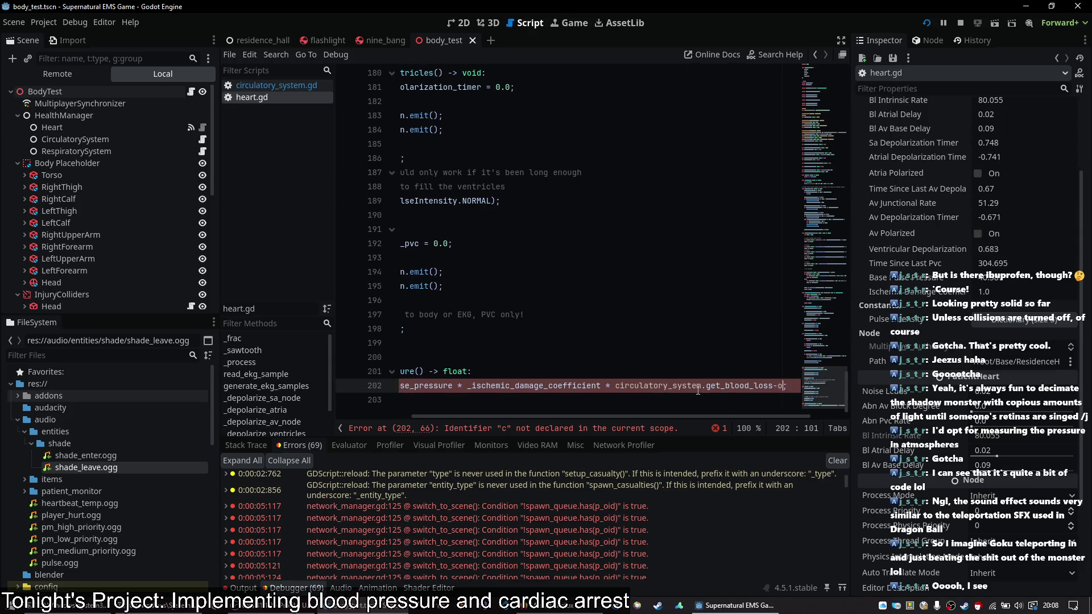
type("oefficient();")
left_click(569, 172)
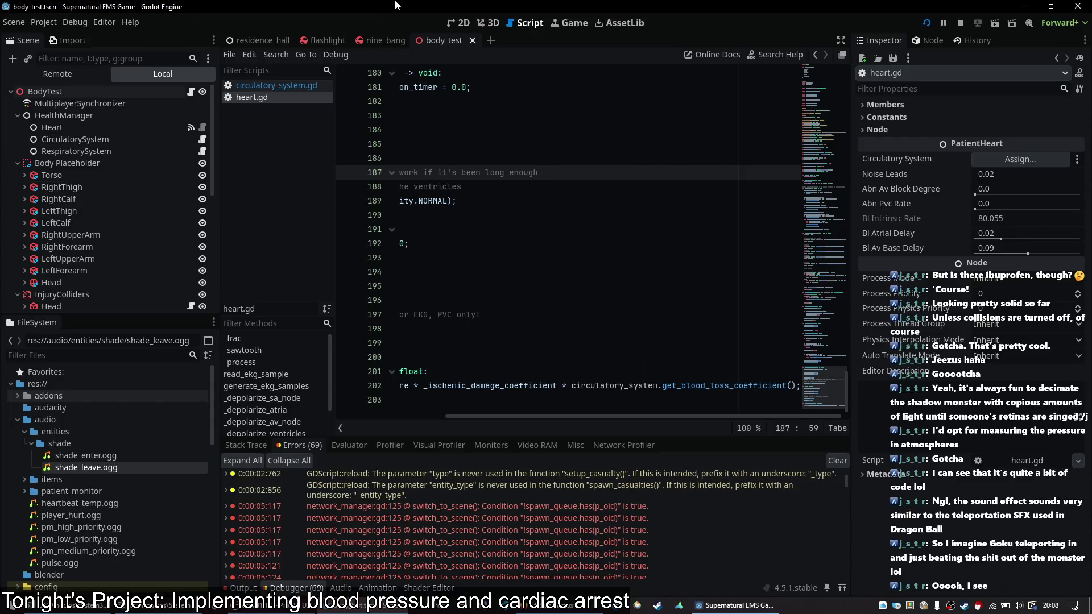
Step: Test-run the game, read the Nil-call error at line 202, and resume past it
left_click(85, 151)
left_click(128, 141)
scroll(41, 175, "down", 3)
left_click(55, 69)
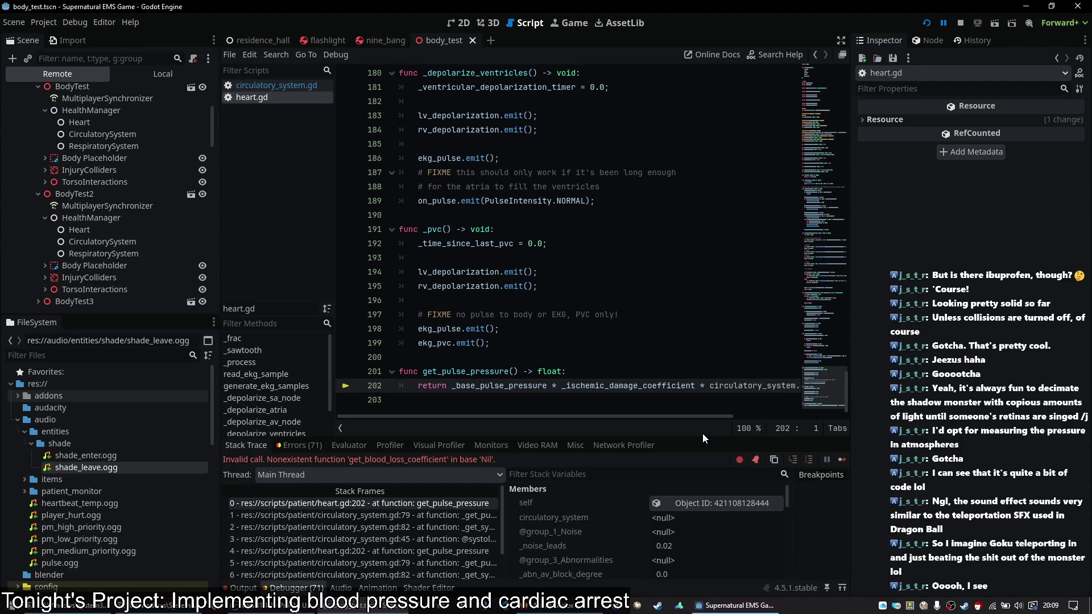
scroll(621, 396, "right", 5)
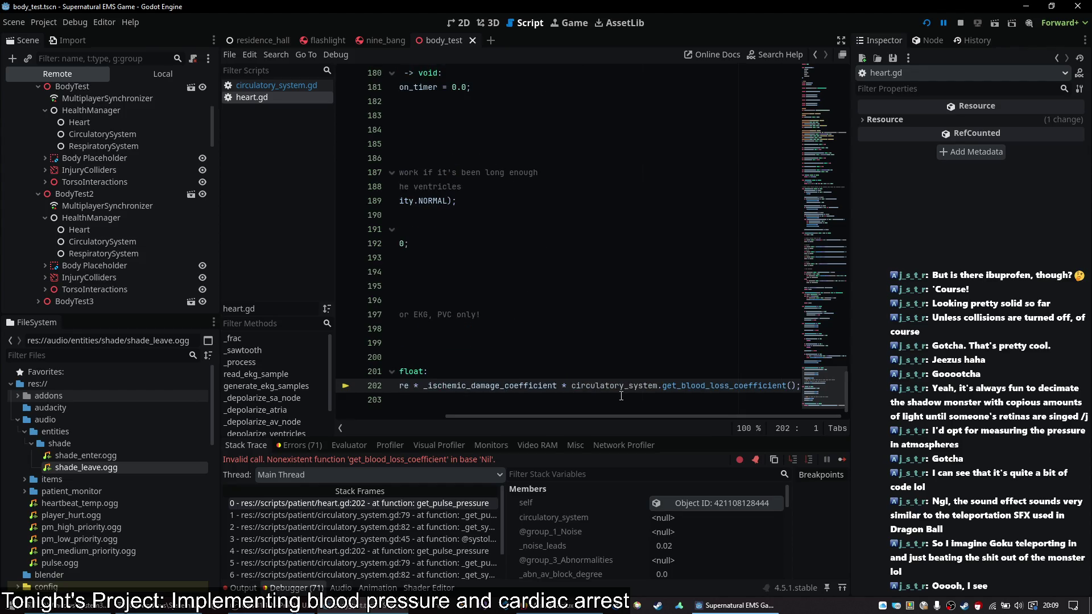
type("_")
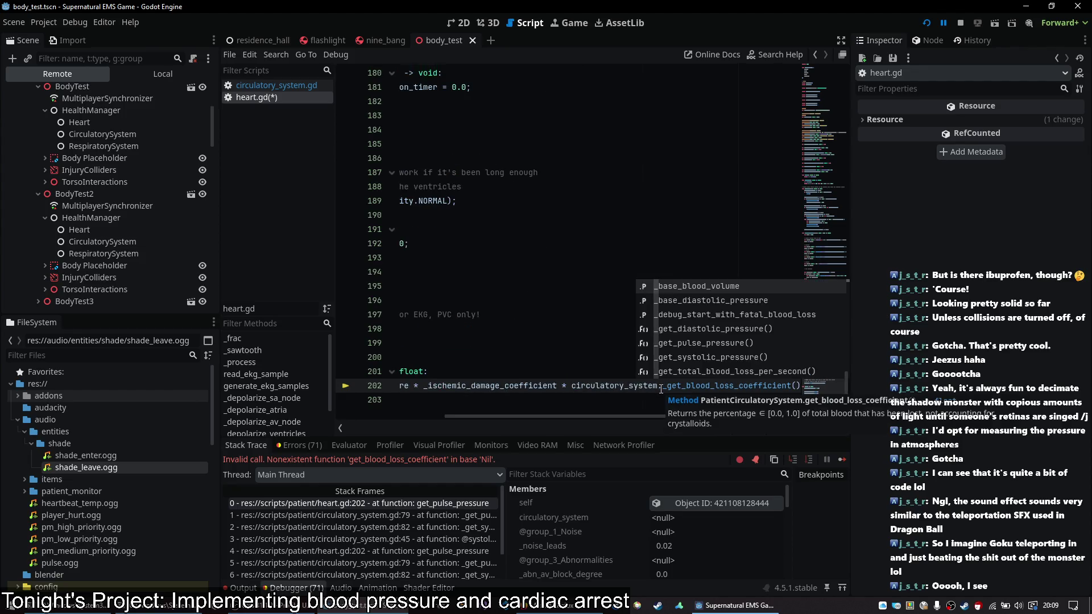
left_click(468, 279)
left_click(944, 24)
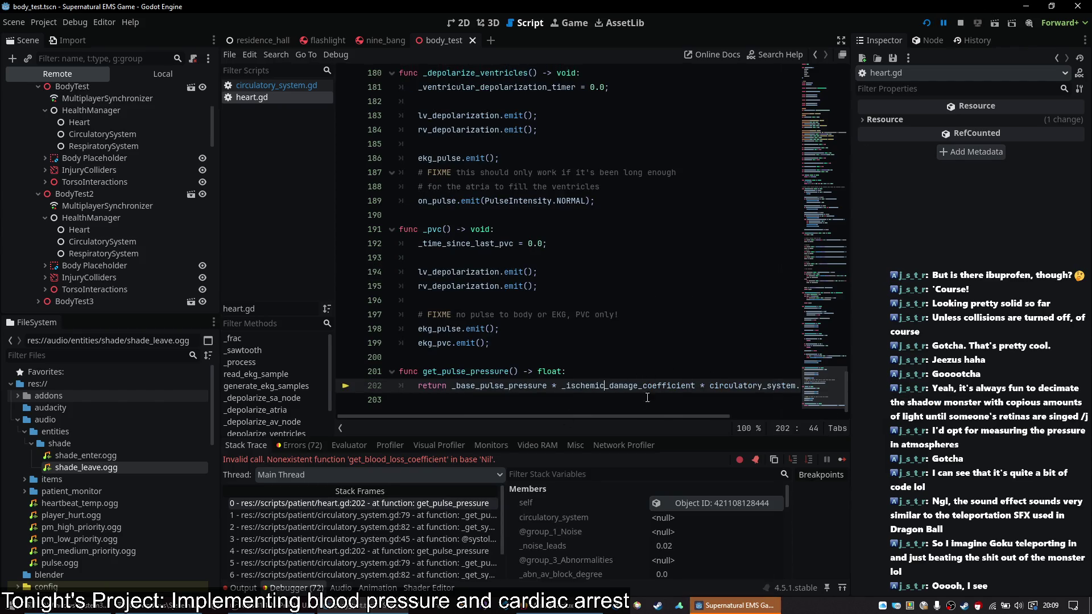
Step: Assign CirculatorySystem to the Heart's Circulatory System property, save the scene, and relaunch
left_click(168, 77)
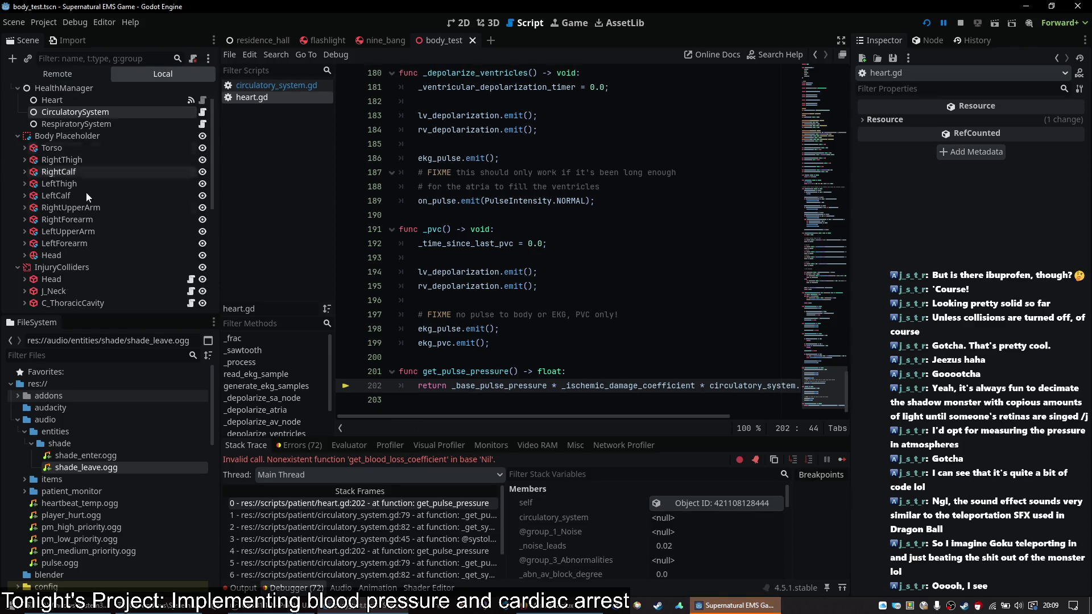
scroll(64, 128, "up", 2)
left_click(87, 132)
mouse_move(100, 138)
left_mouse_down()
mouse_move(569, 116)
mouse_move(995, 125)
left_mouse_up()
key("ctrl+s")
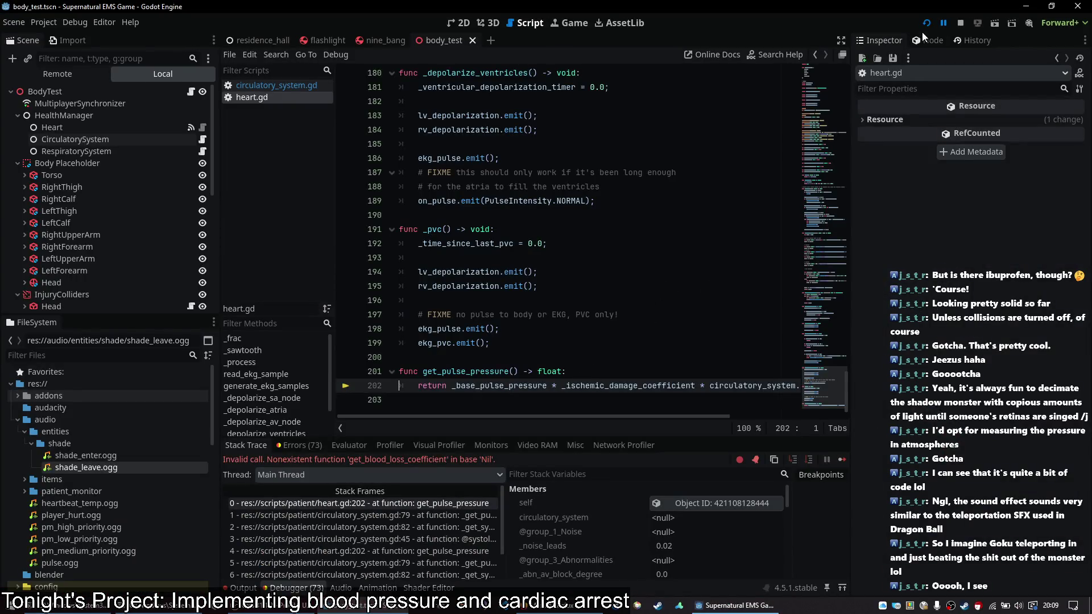
left_click(928, 25)
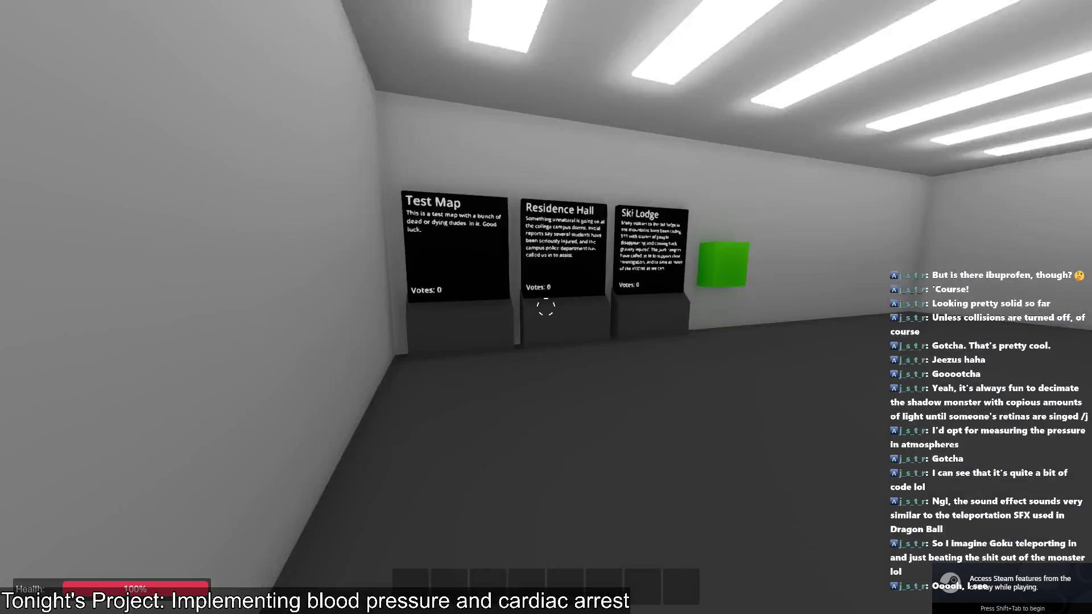
Step: Ready up and collect the three-lead ECG cable, pulse oximeter, debug pistol and flashlight from the ambulance
key("w")
key("e")
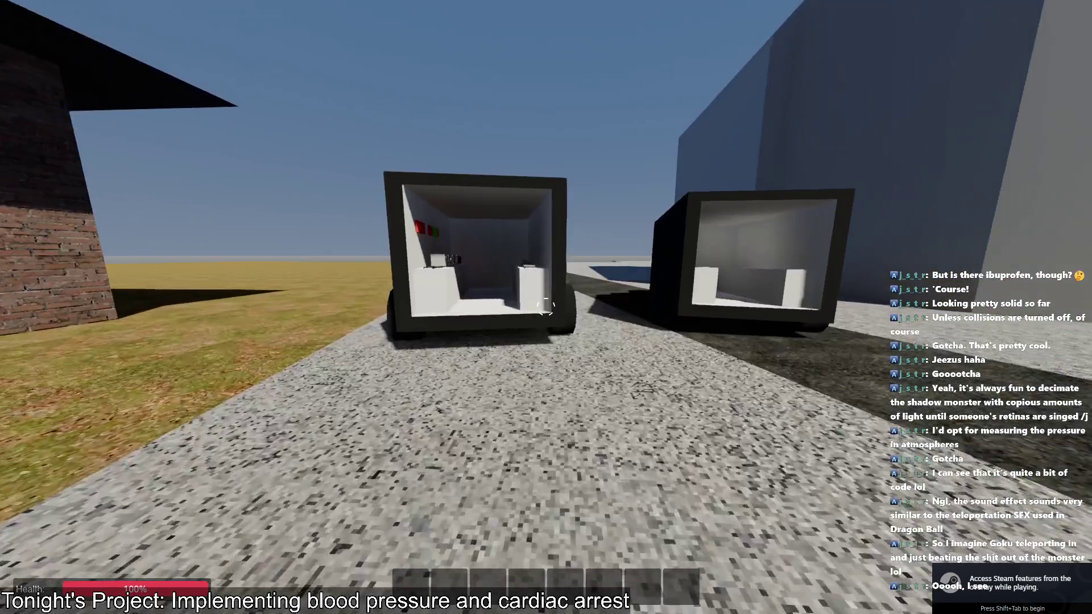
key("w")
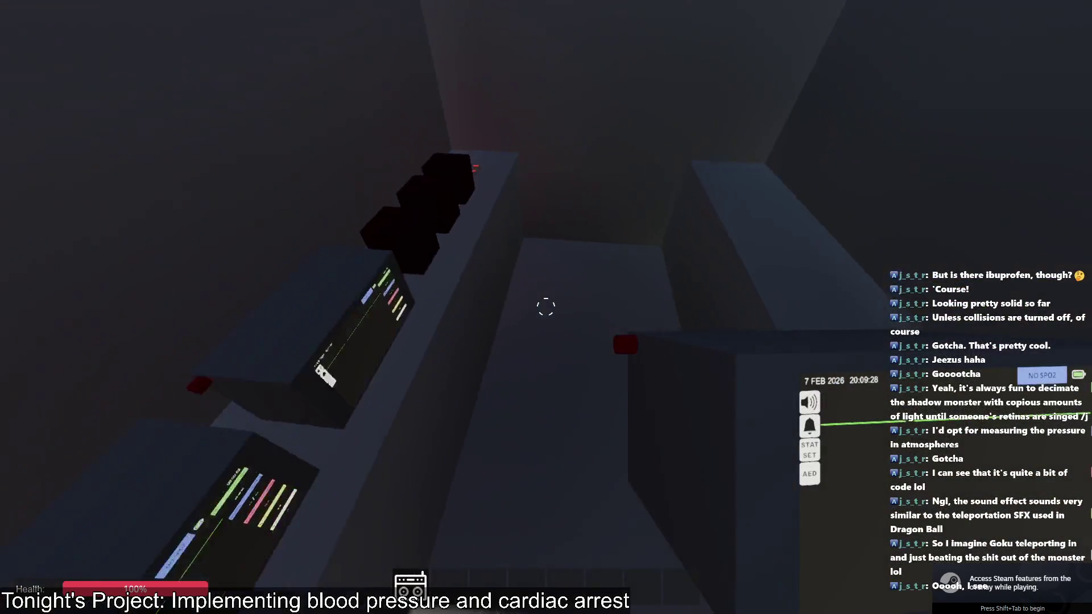
key("e")
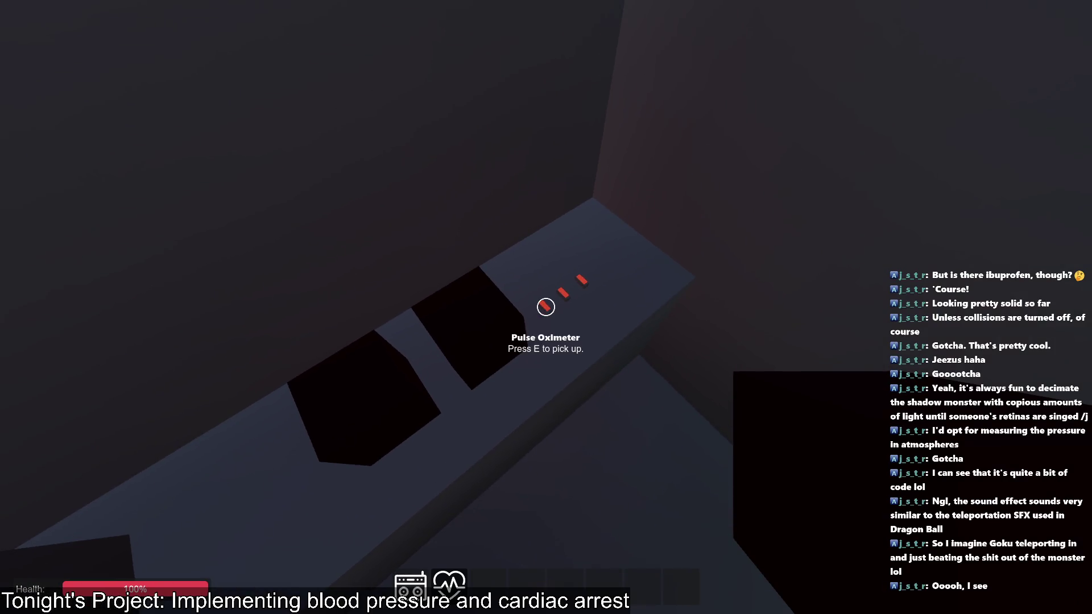
key("e")
key("e")
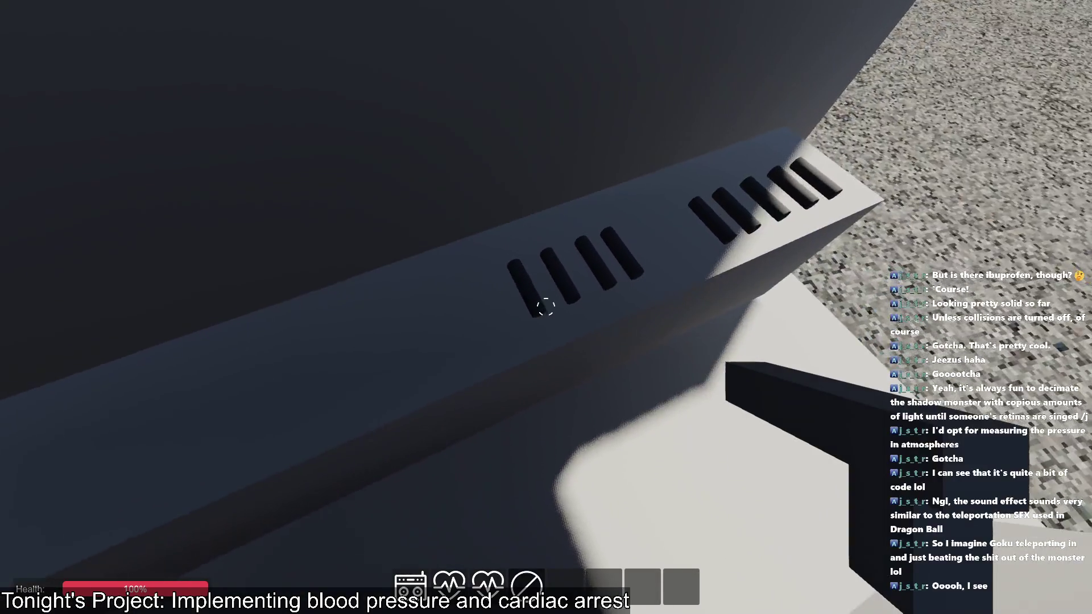
key("e")
Step: Walk through the building and along the courtyard walkway to the patient's head
key("w")
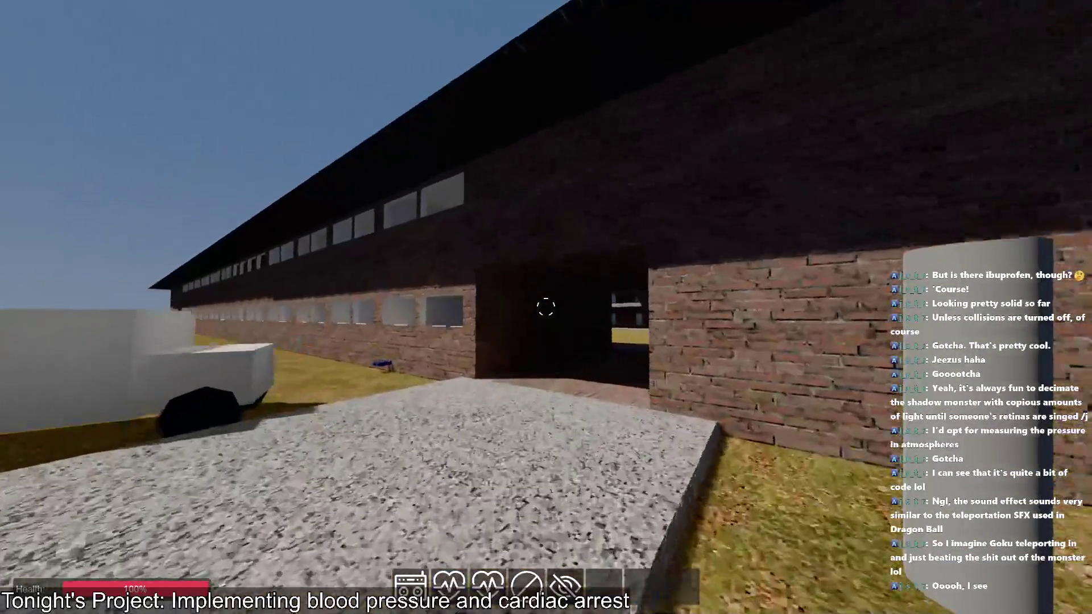
key("w")
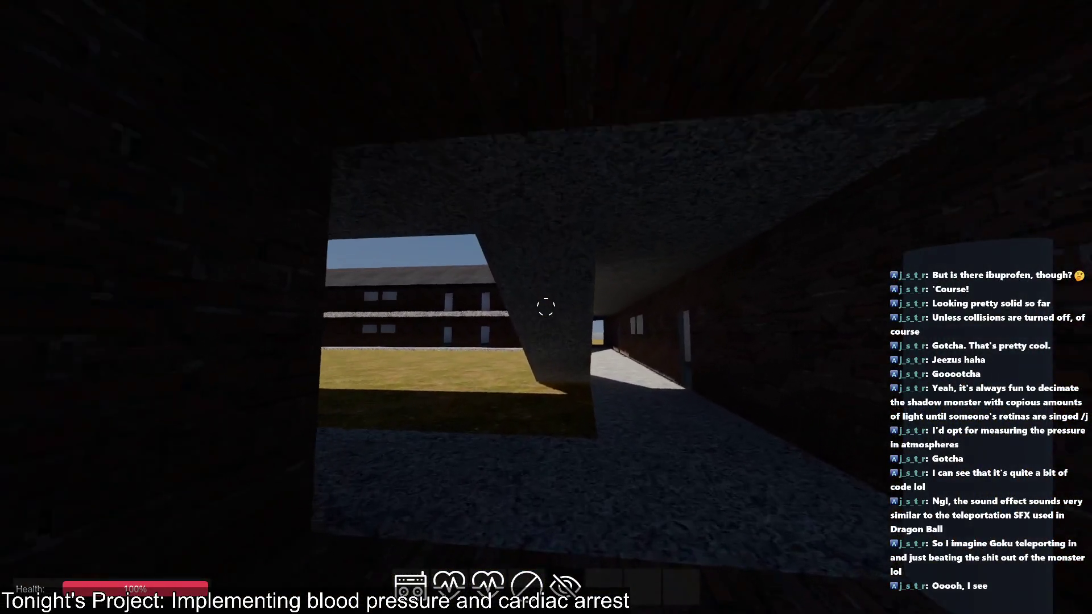
key("w")
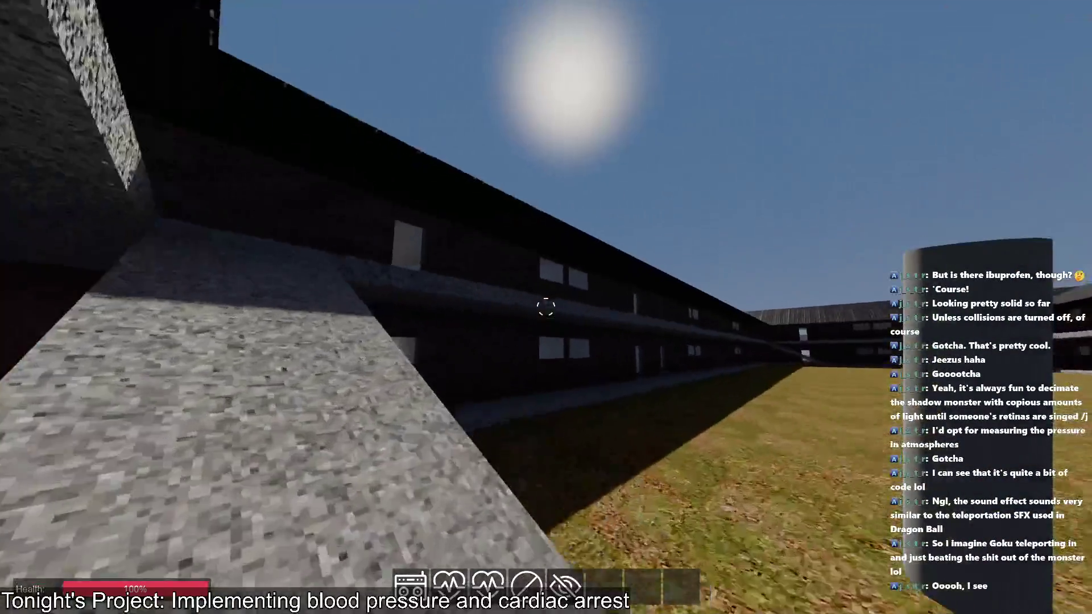
key("w")
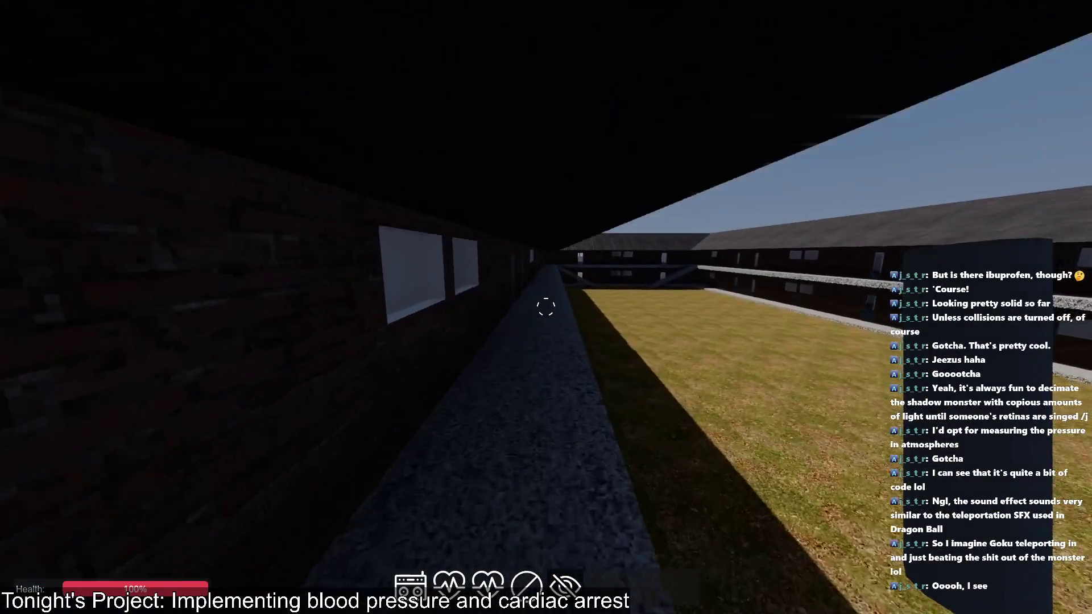
key("w")
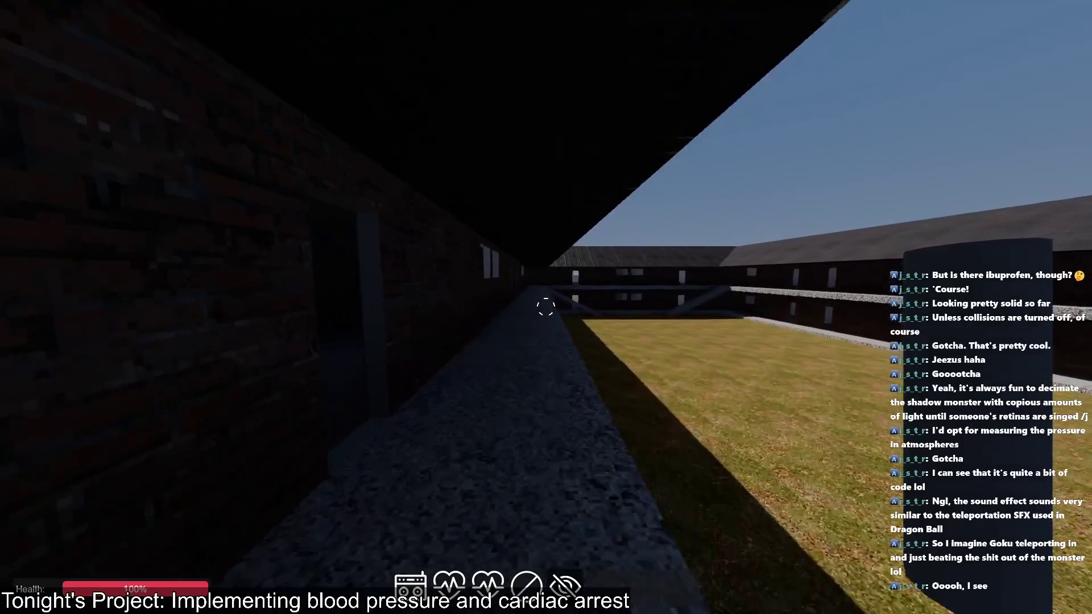
key("w")
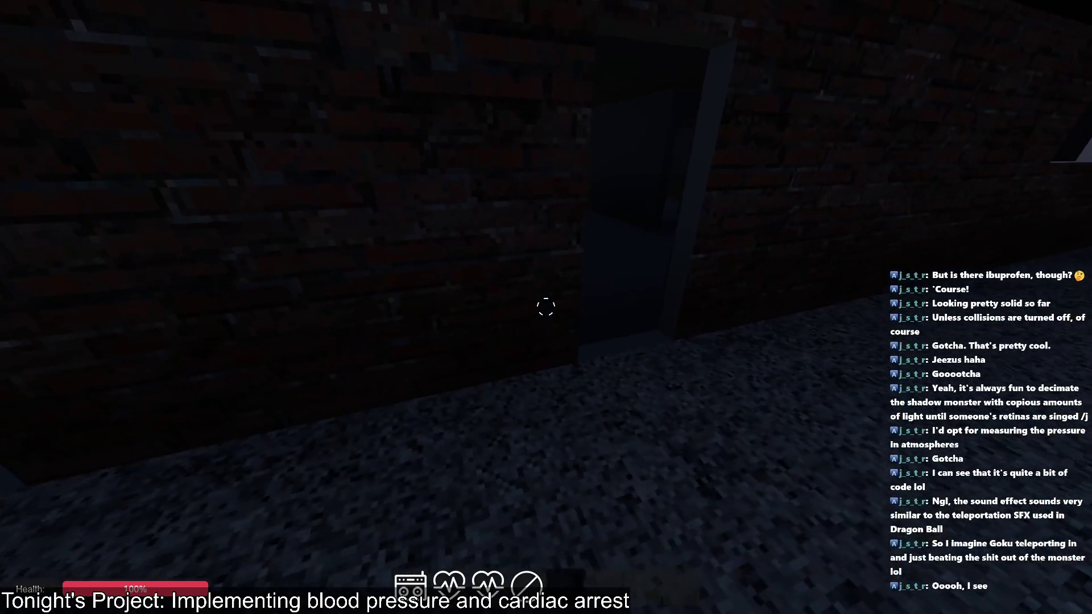
key("w")
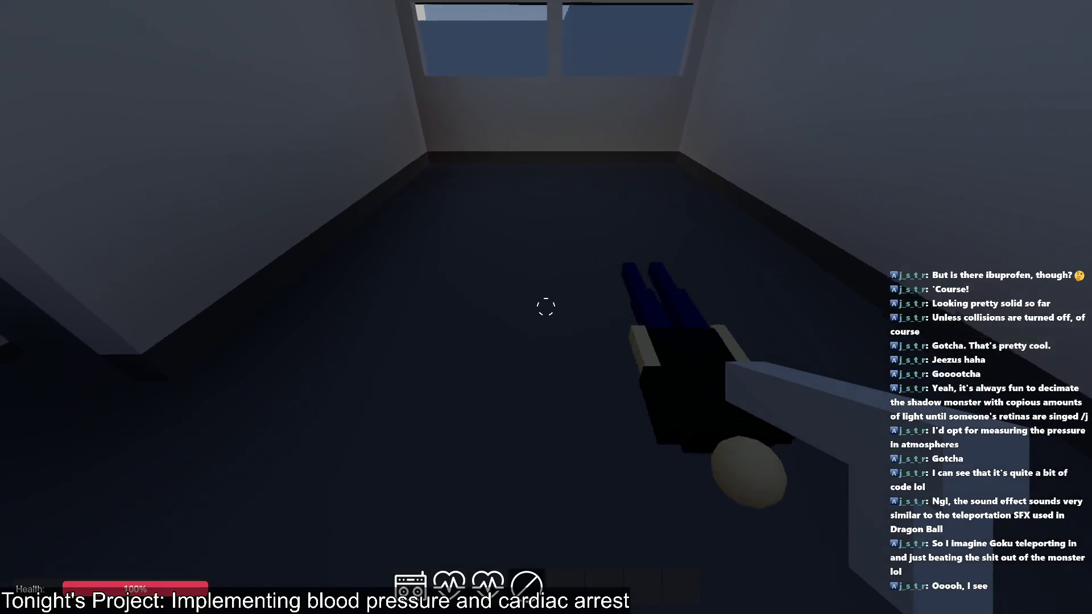
key("w")
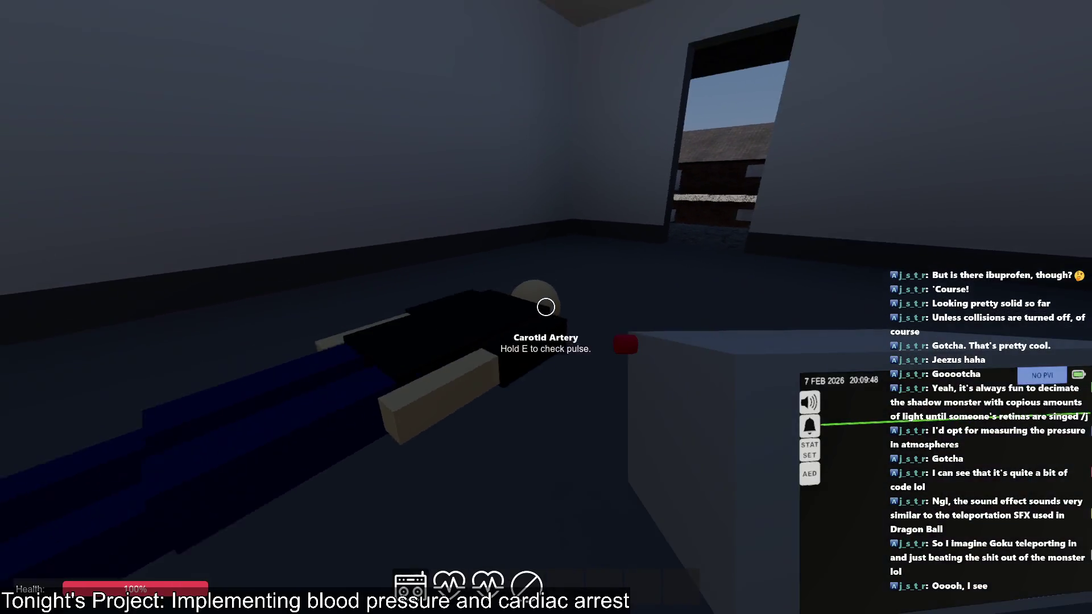
Step: Place the monitor, attach a cable, read HR 85 with no NIBP, then return to Godot
key("e")
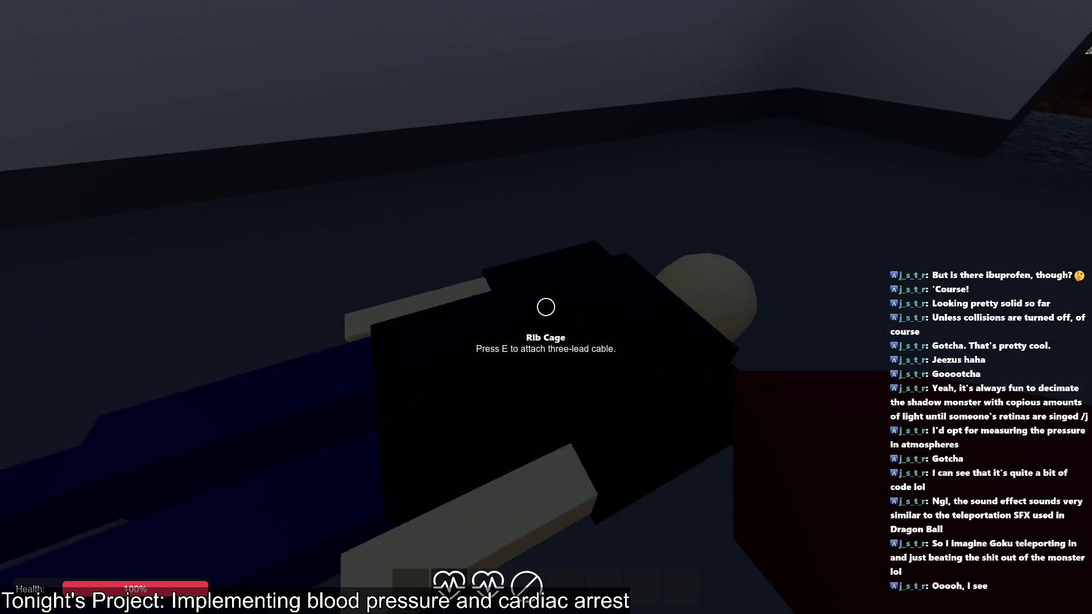
key("s")
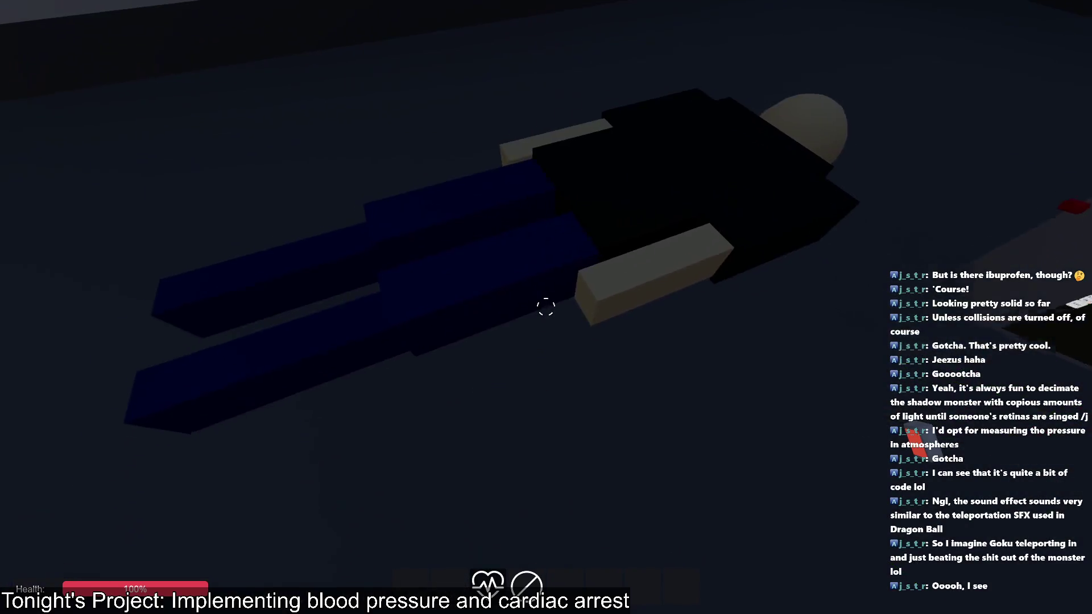
key("w")
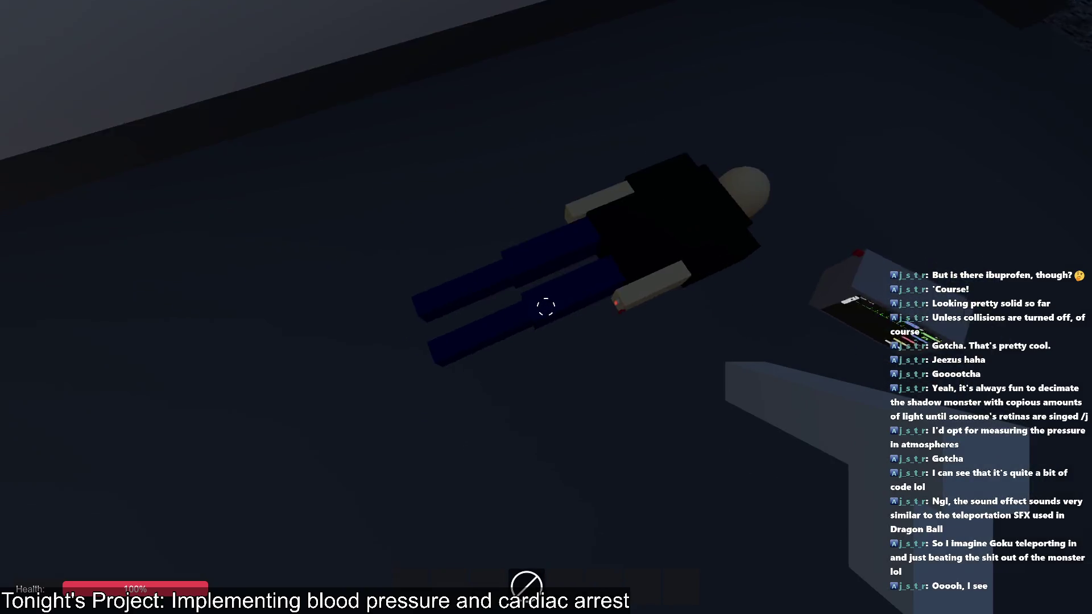
mouse_move(545, 307)
key("d")
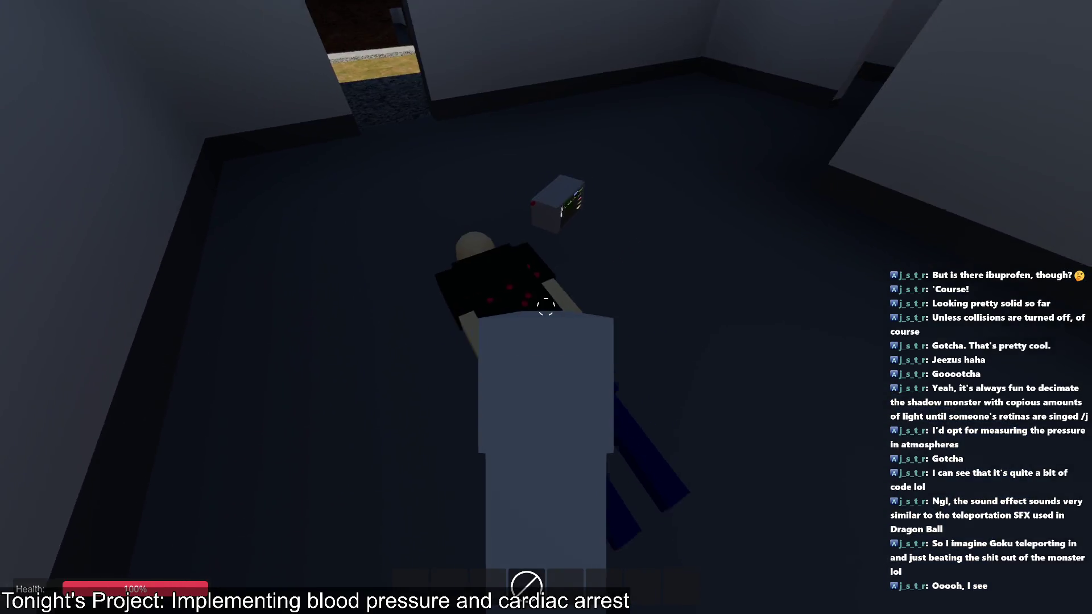
key("a")
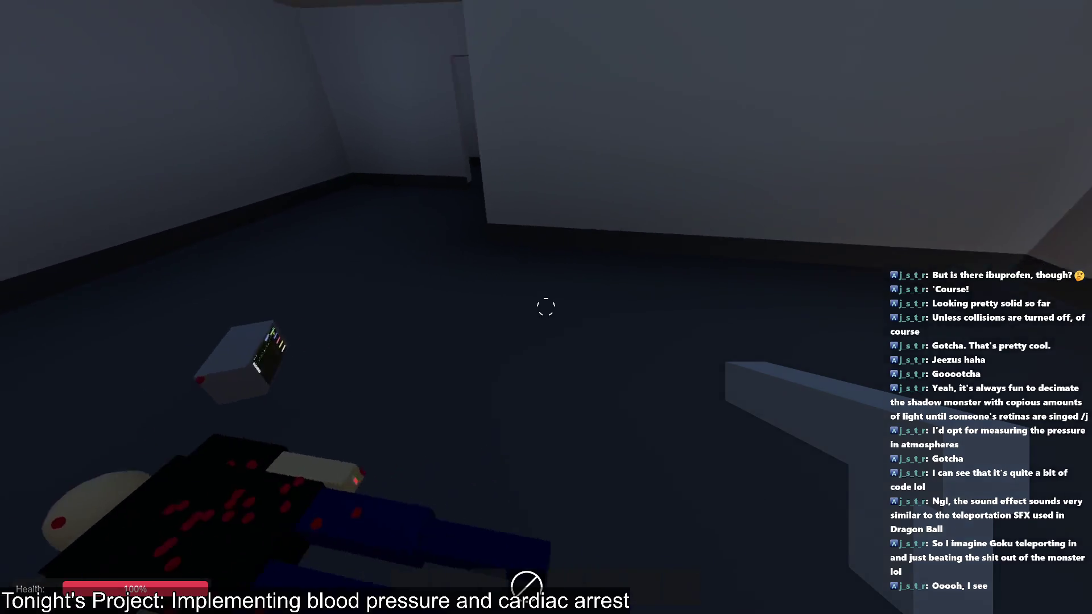
key("w")
key("e")
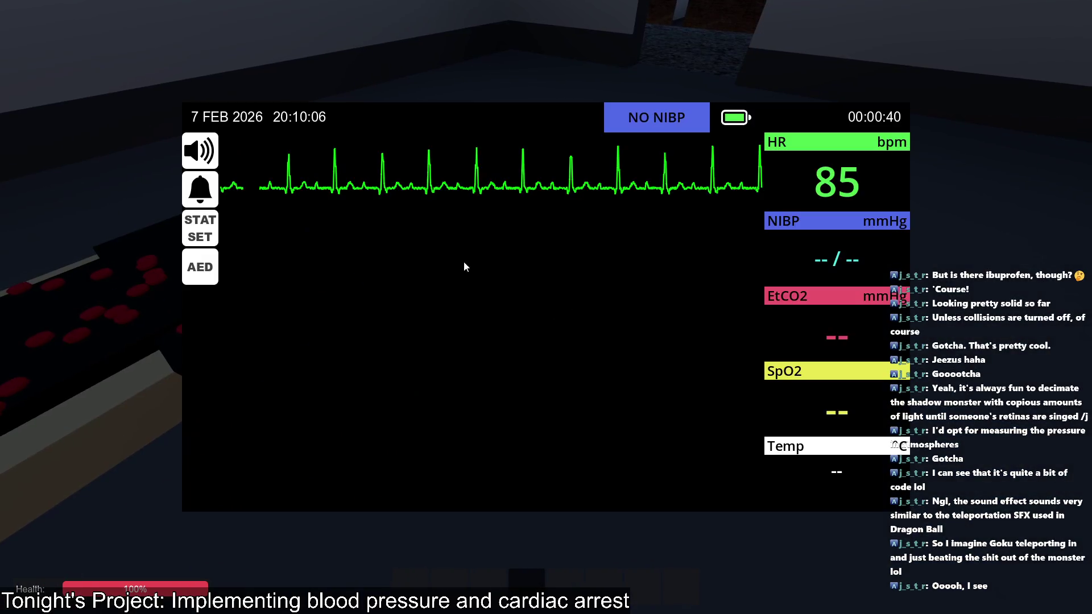
key("alt+Tab")
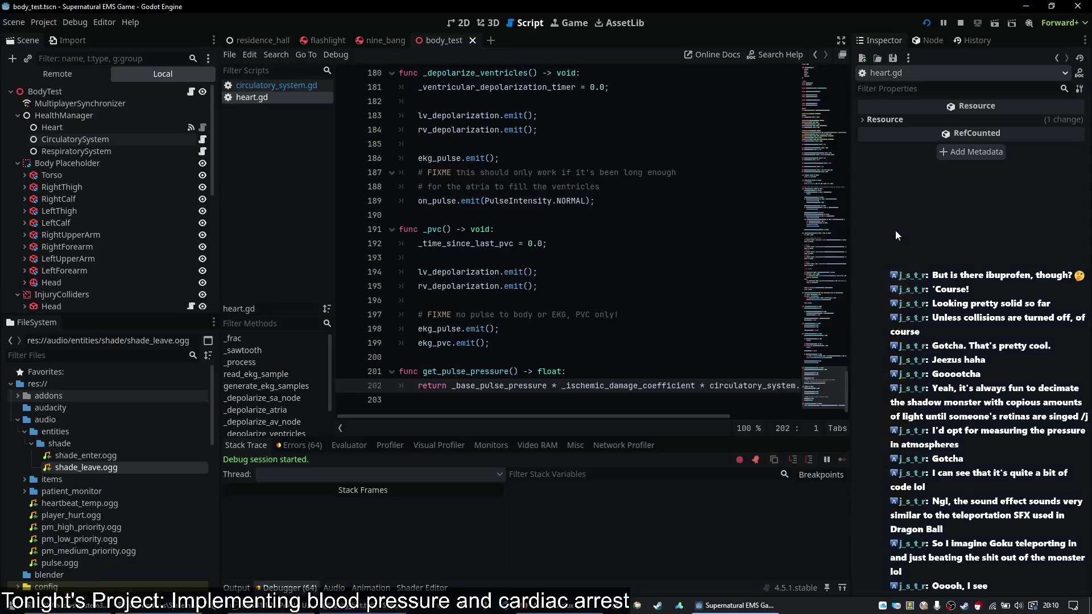
Step: Clear the old logged errors from the Debugger's Errors list
left_click(300, 445)
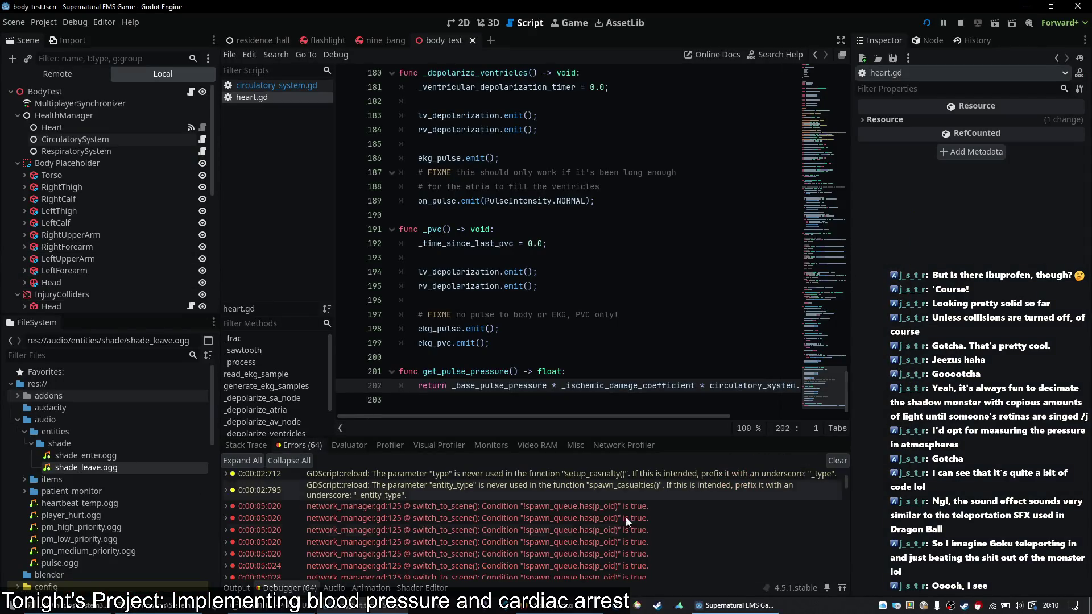
scroll(764, 527, "up", 1)
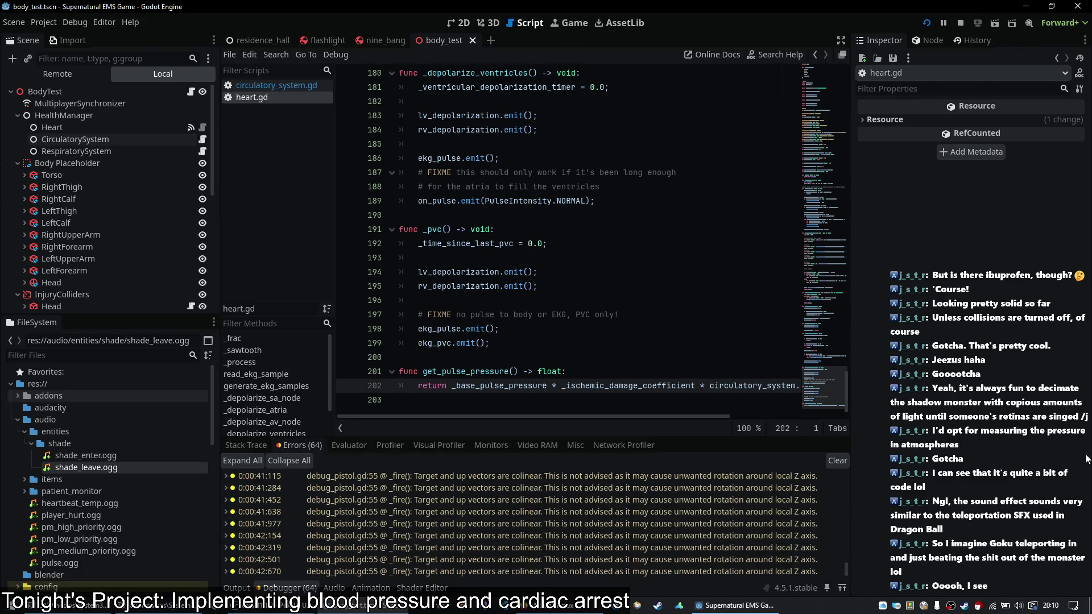
left_click(838, 460)
Step: Browse the live Remote tree through ResidenceHall > ItemContainer > PatientMonitor and its Controller node
left_click(76, 95)
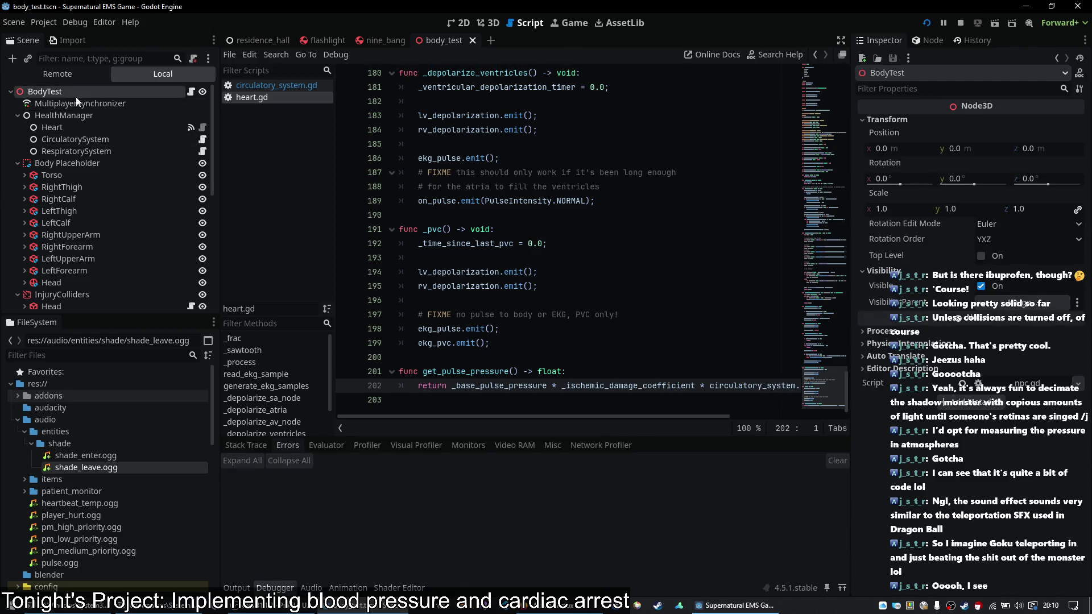
double_click(63, 162)
left_click(74, 127)
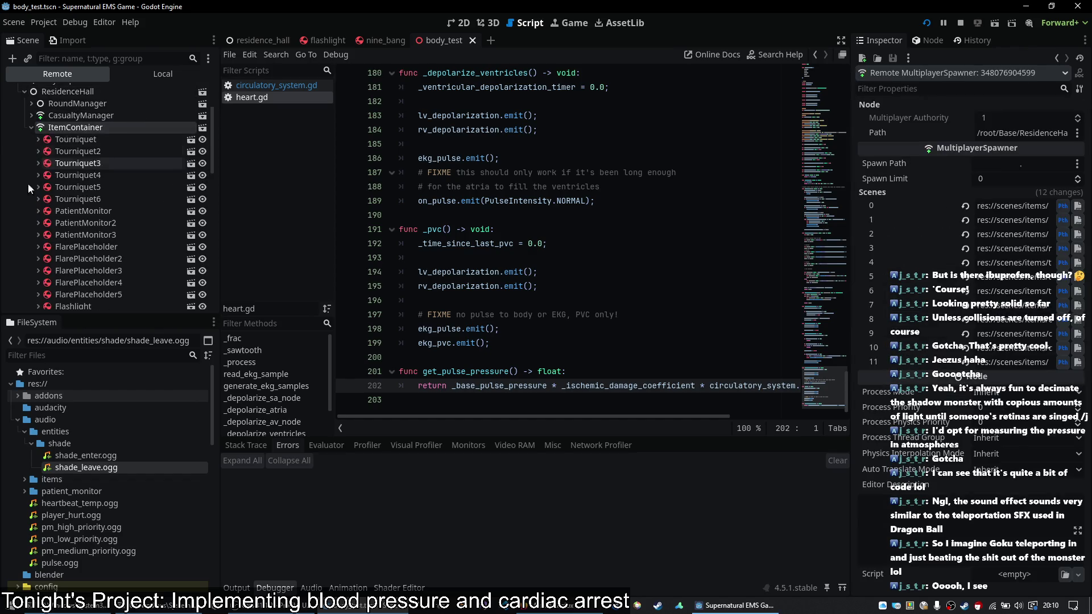
double_click(84, 211)
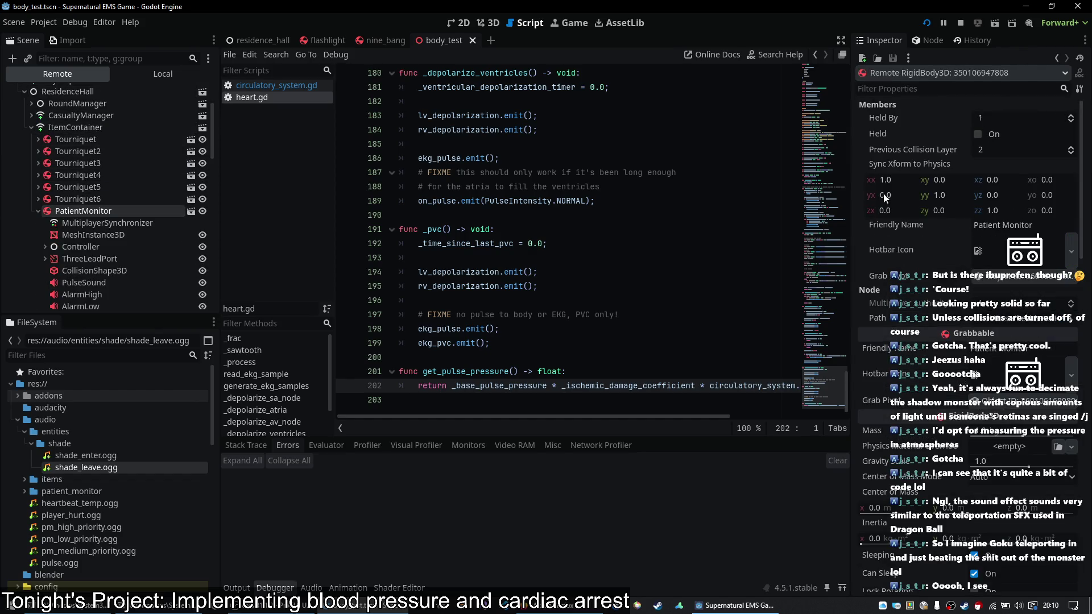
double_click(80, 247)
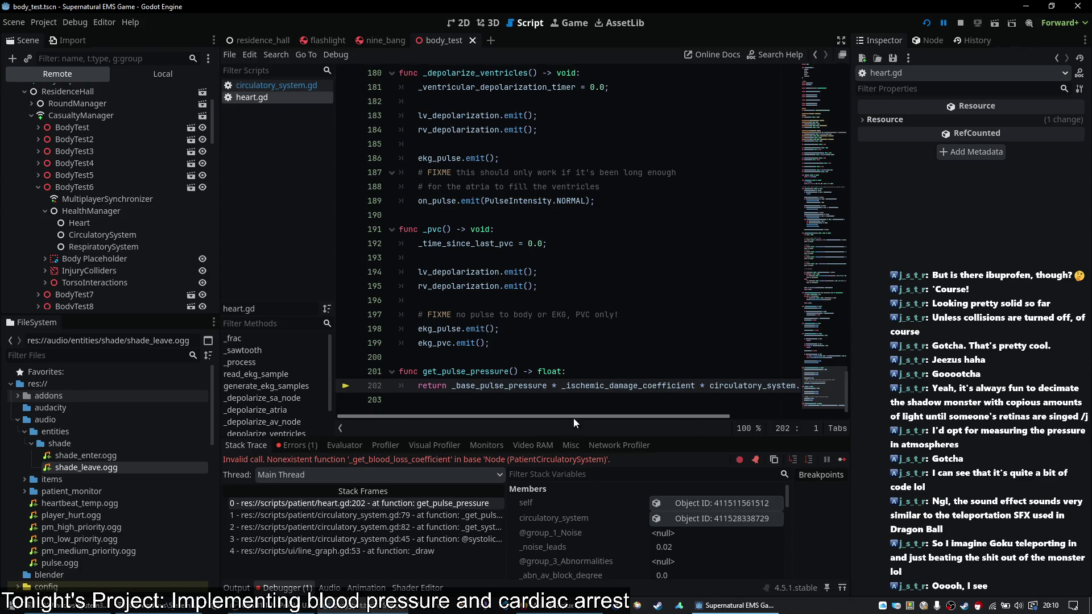
Step: On line 202, replace _get_blood_loss_coefficient with the autocompleted get_blood_loss_coefficient and resume the game
left_click_drag(573, 414, 704, 411)
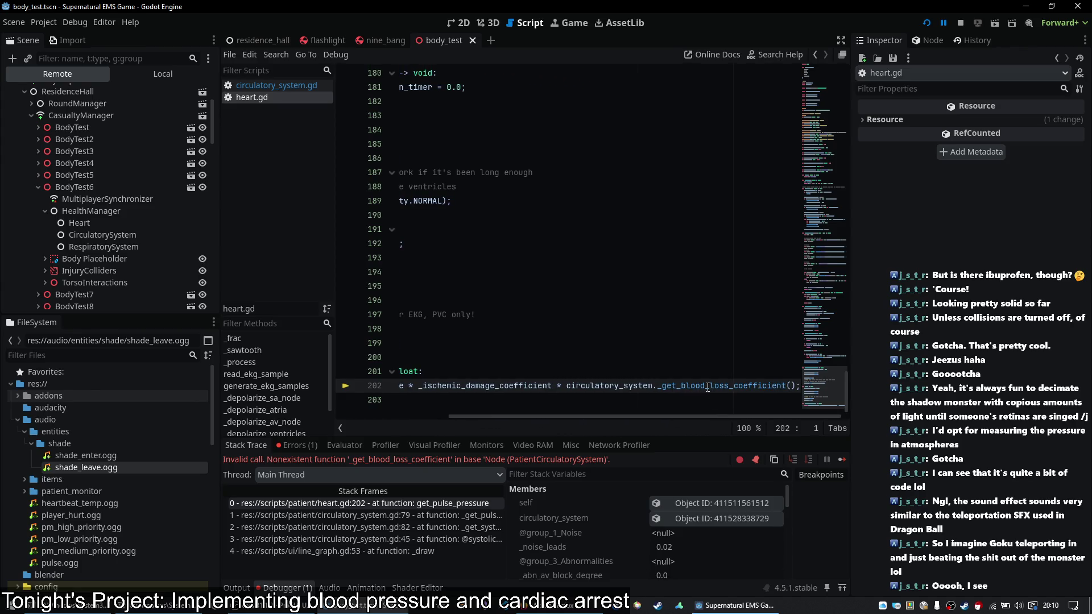
double_click(707, 387)
key("BackSpace")
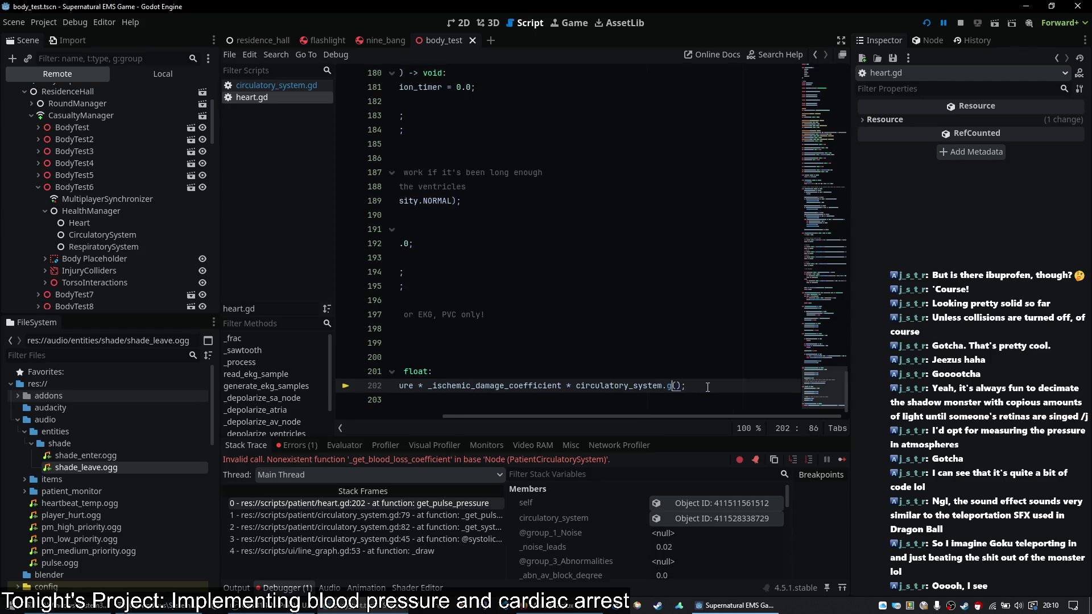
type("blood")
key("Return")
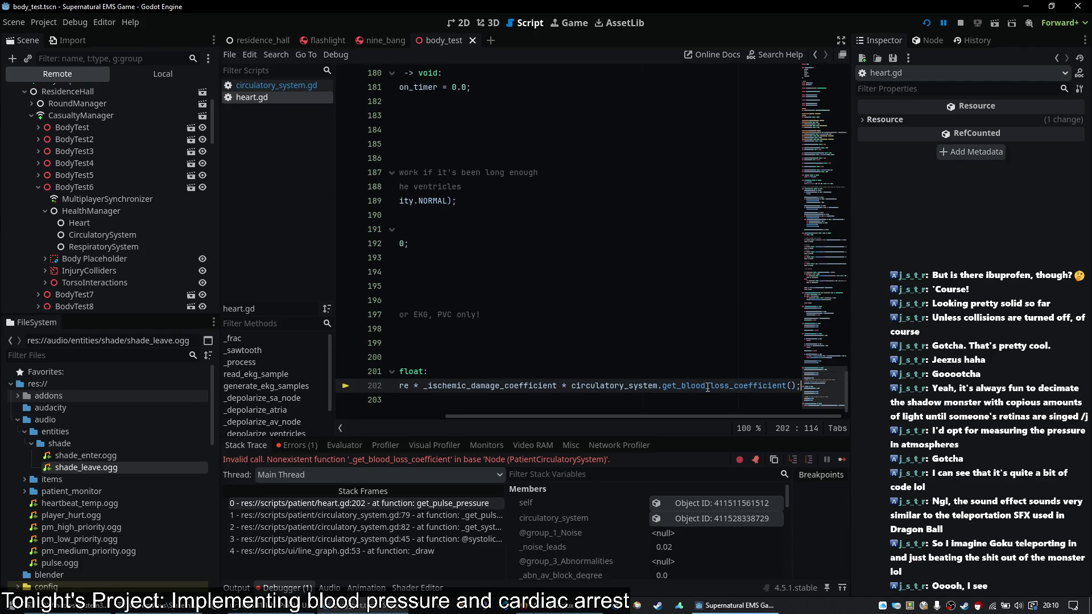
left_click(711, 357)
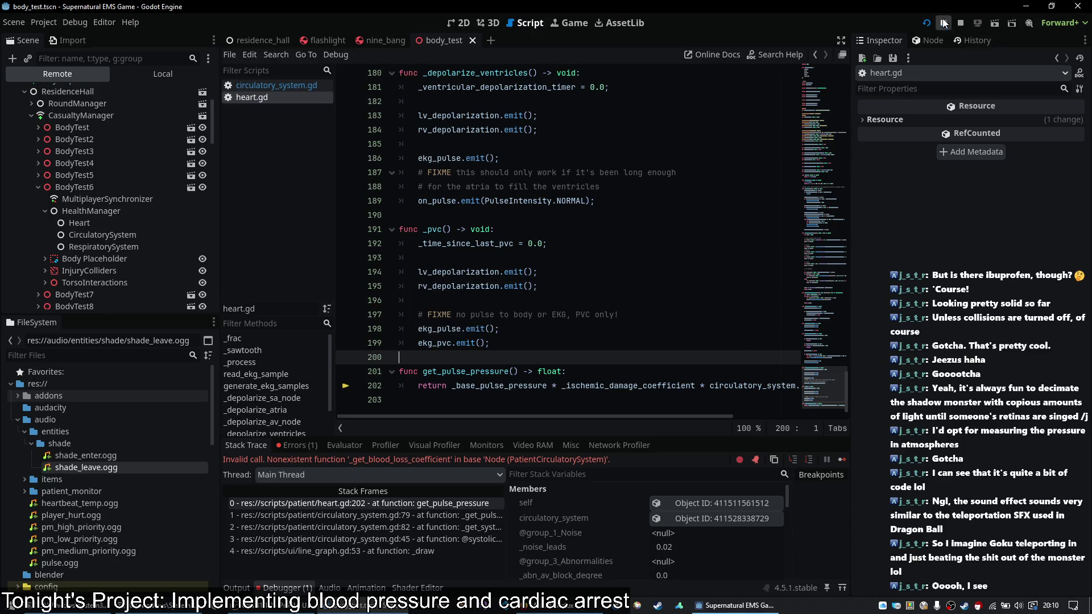
key("Down")
key("Down")
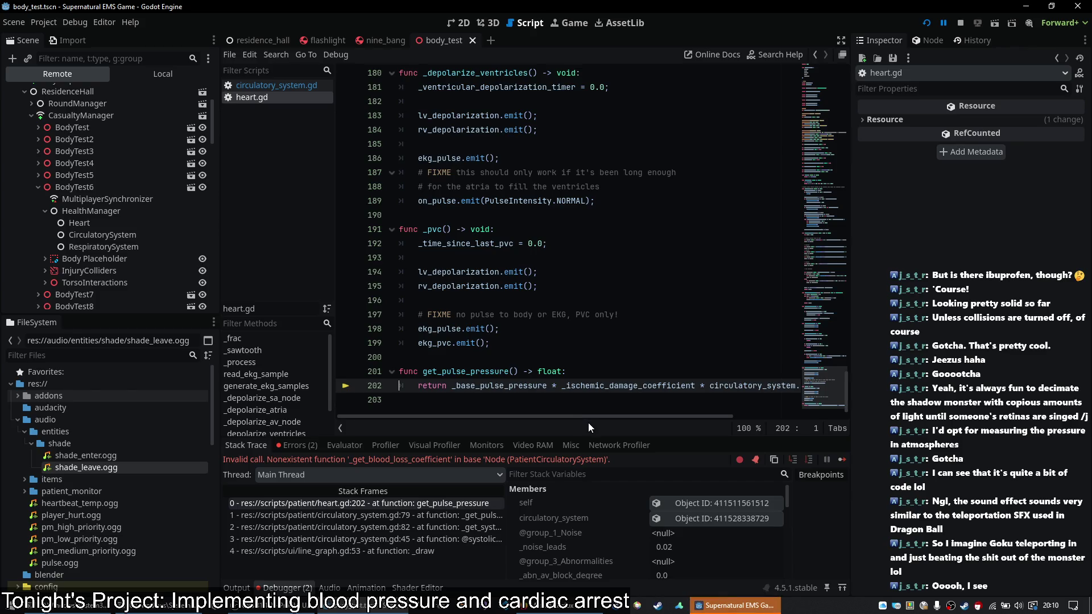
left_click_drag(610, 414, 720, 417)
Step: Check the resumed game's patient monitor, then return to the editor's live CirculatorySystem values
left_click(717, 345)
key("alt+Tab")
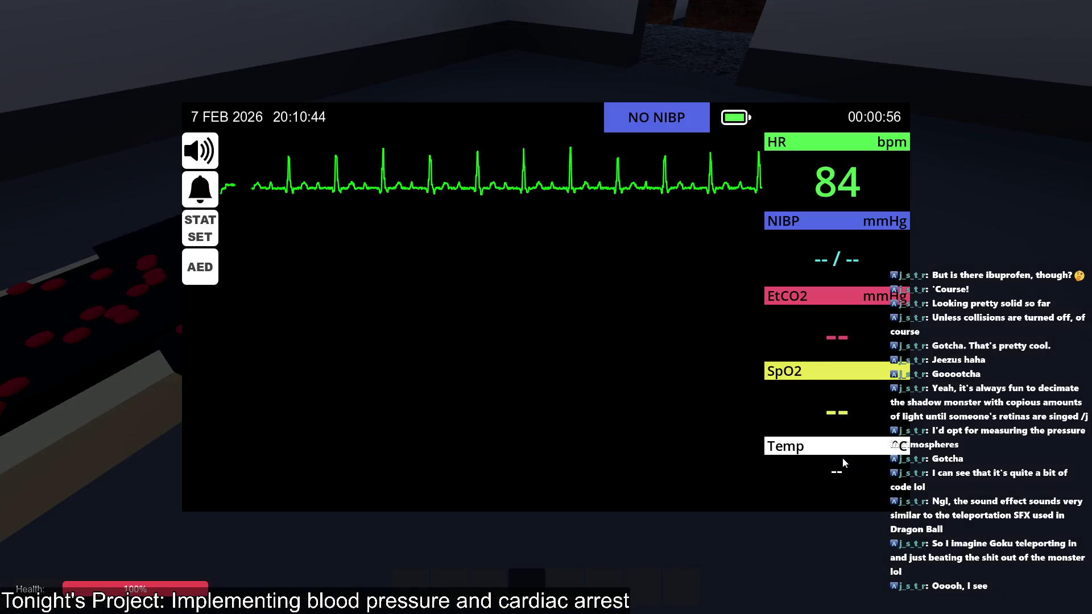
key("alt+Tab")
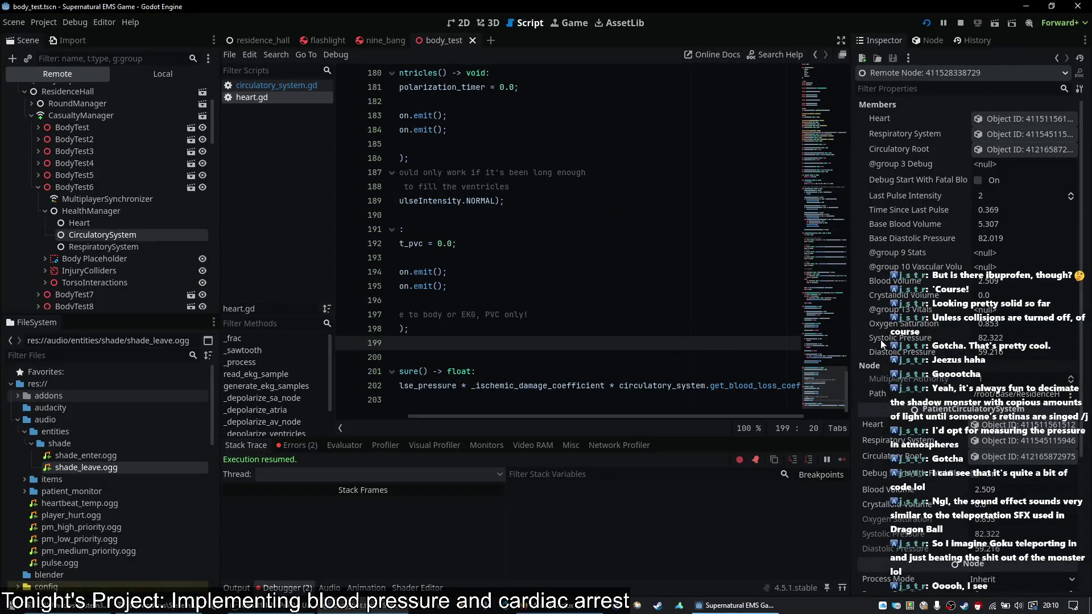
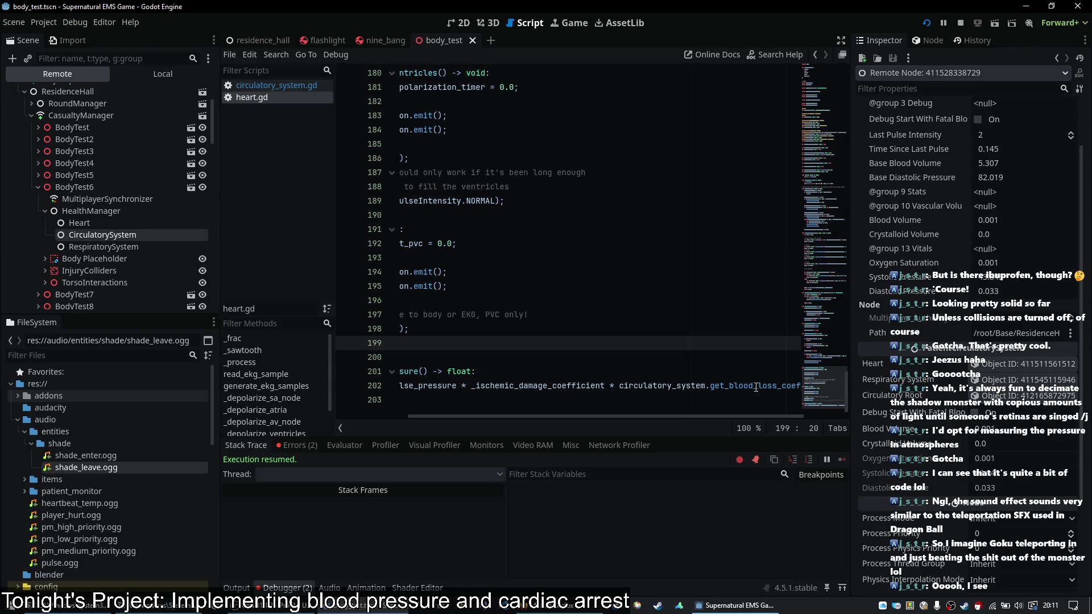
Step: Check circulatory_system.gd briefly, then return to line 202 of heart.gd
mouse_move(756, 387)
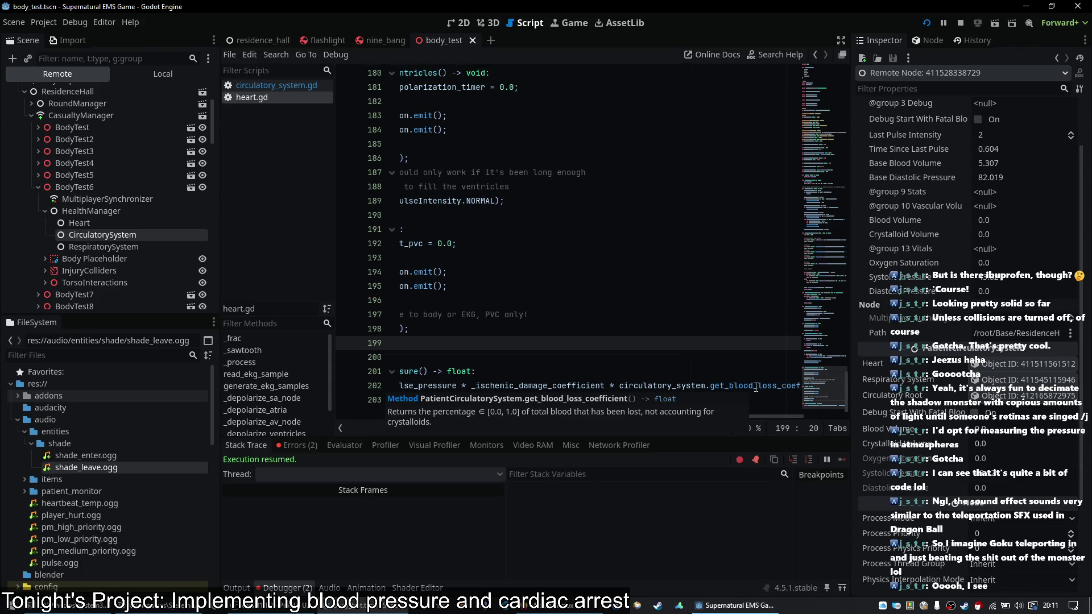
left_click(755, 386)
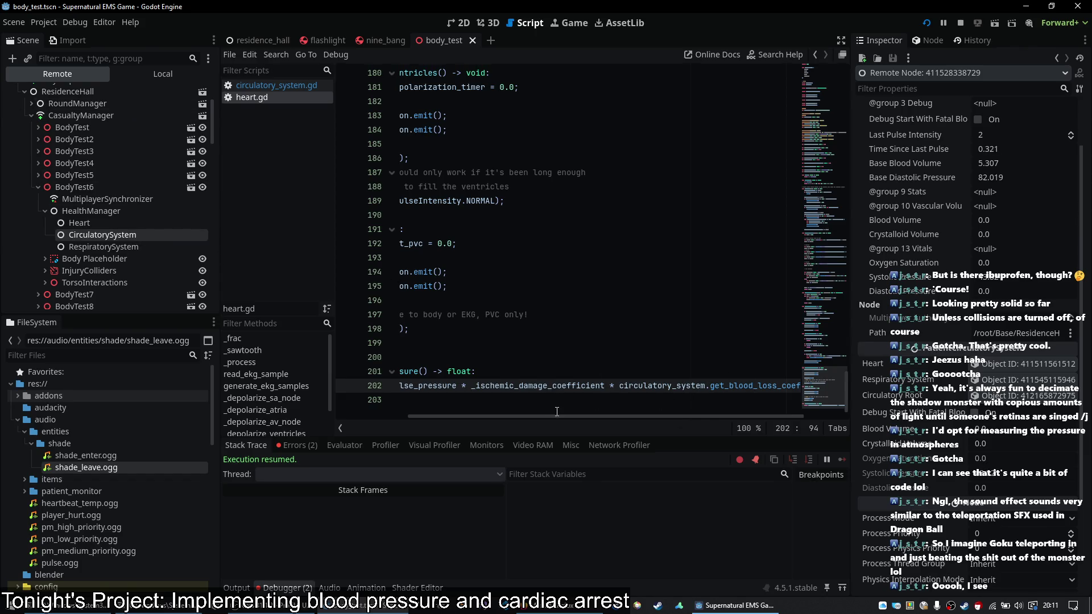
mouse_move(559, 423)
left_mouse_down()
mouse_move(354, 424)
mouse_move(594, 424)
left_mouse_up()
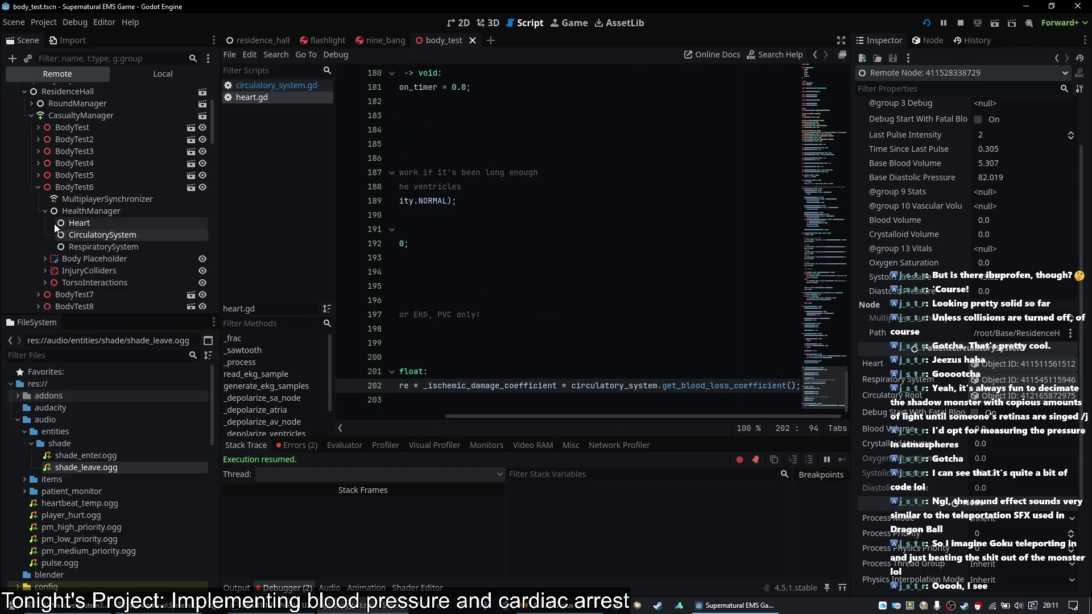
left_click(81, 247)
left_click(111, 237)
left_click(277, 85)
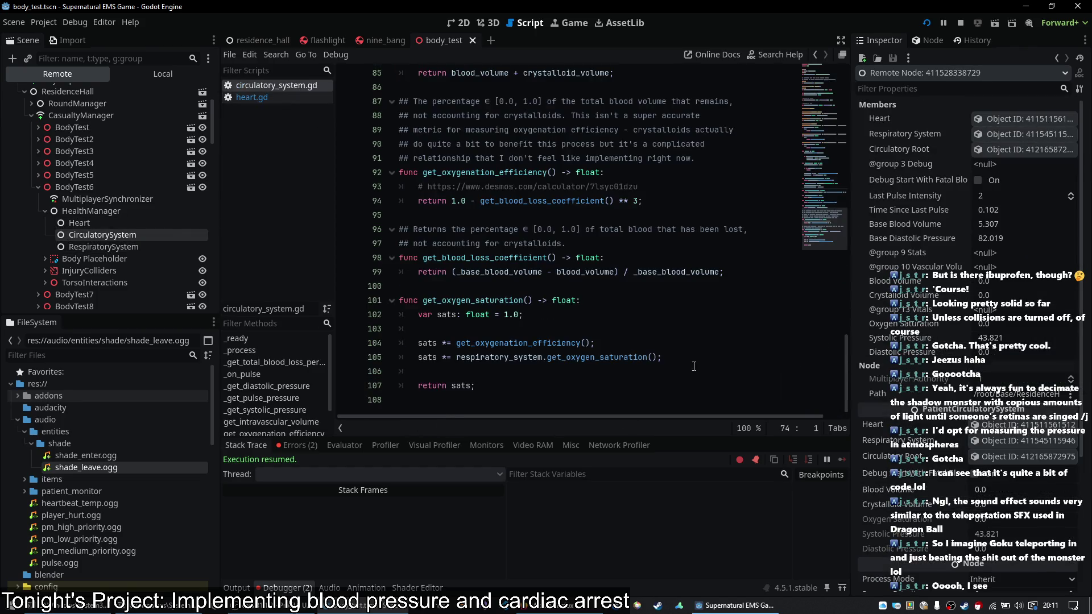
scroll(525, 308, "up", 2)
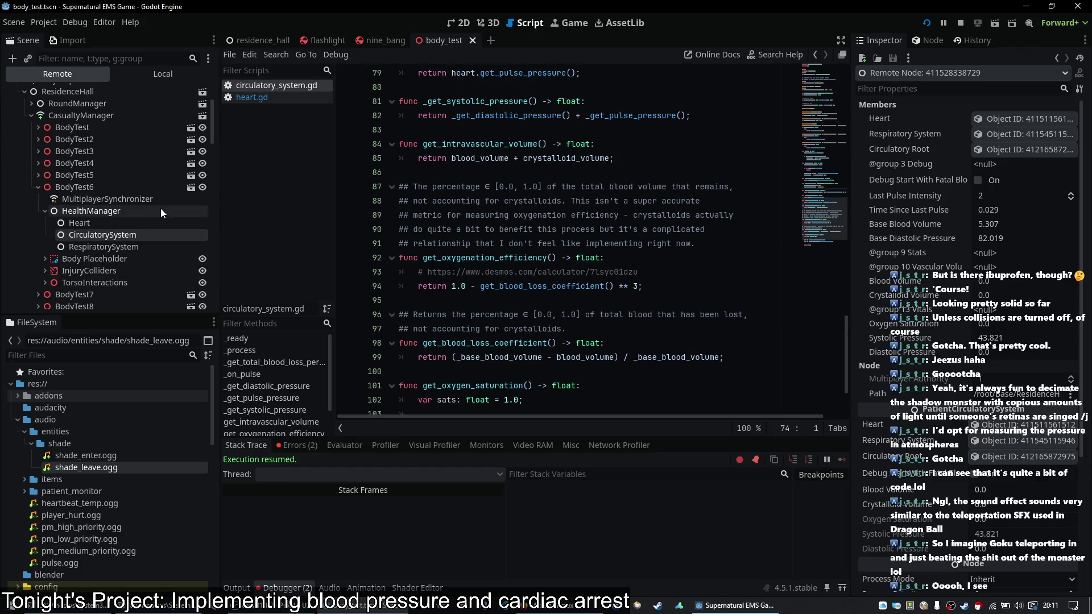
left_click(114, 243)
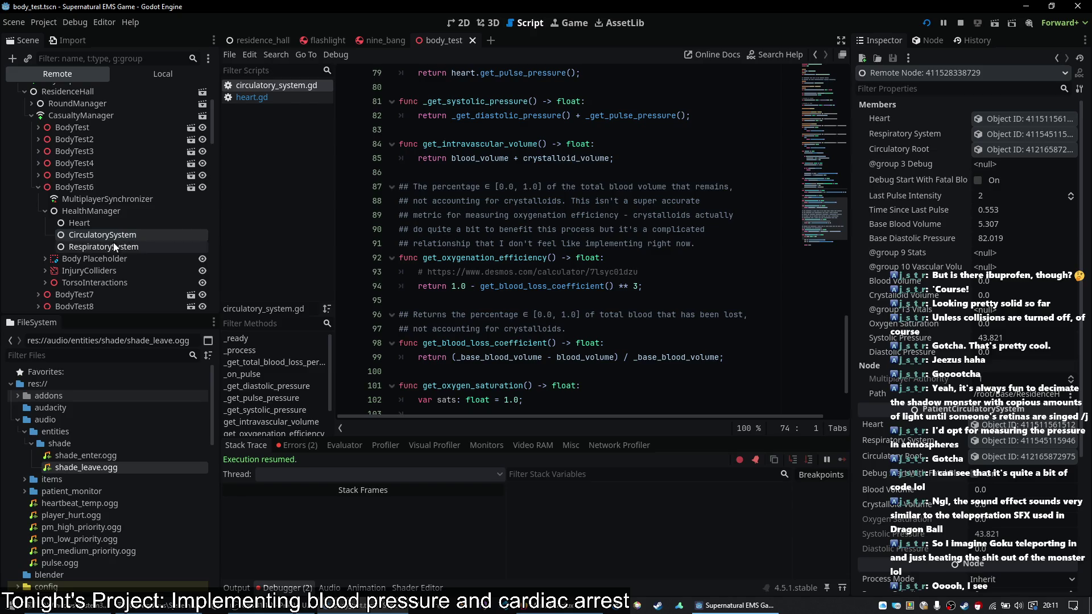
left_click(114, 227)
left_click(296, 97)
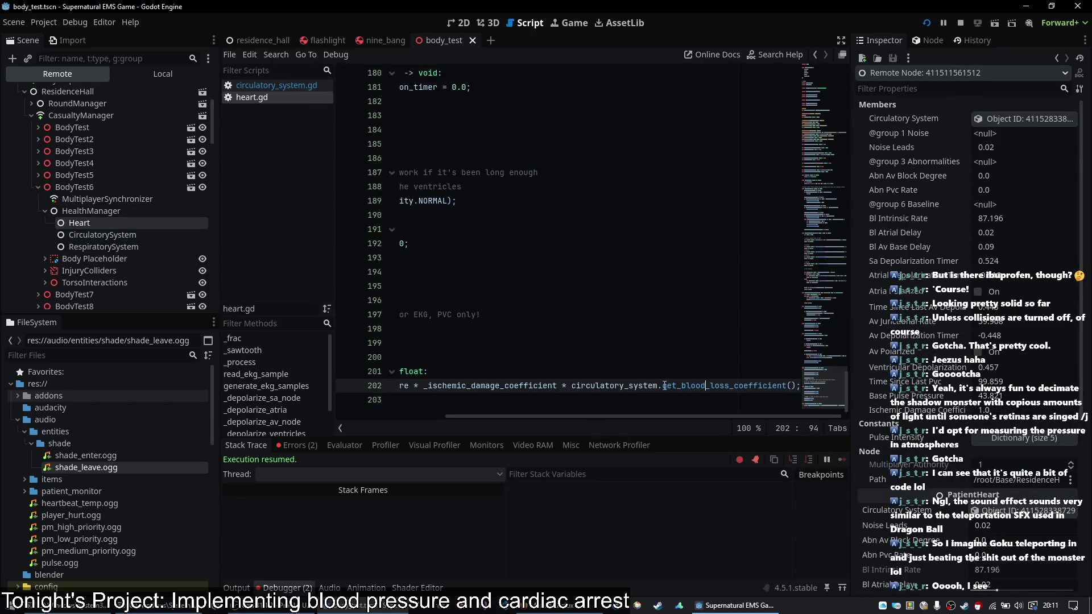
Step: Change the ischemic damage coefficient default on line 65 from 1.0 to 0.0
left_click(569, 386)
scroll(570, 387, "up", 20)
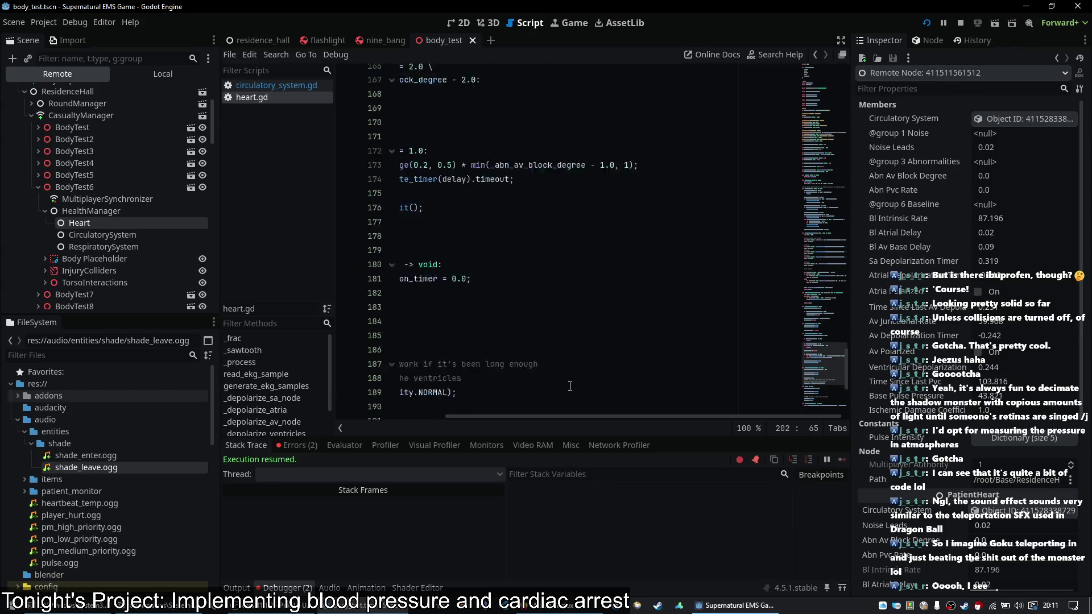
scroll(570, 386, "down", 3)
scroll(570, 386, "up", 4)
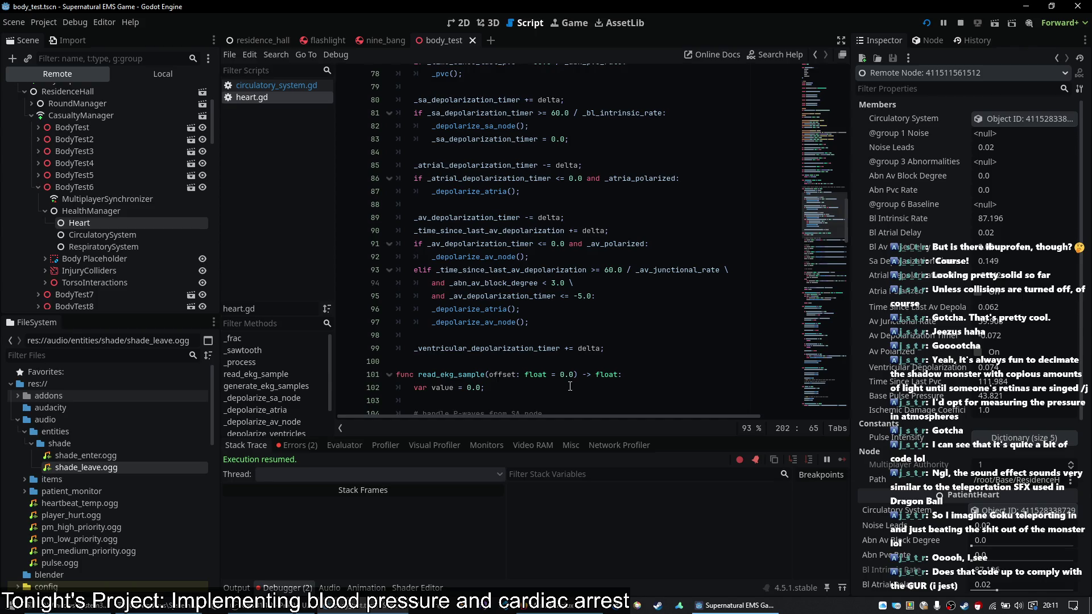
scroll(570, 386, "up", 9)
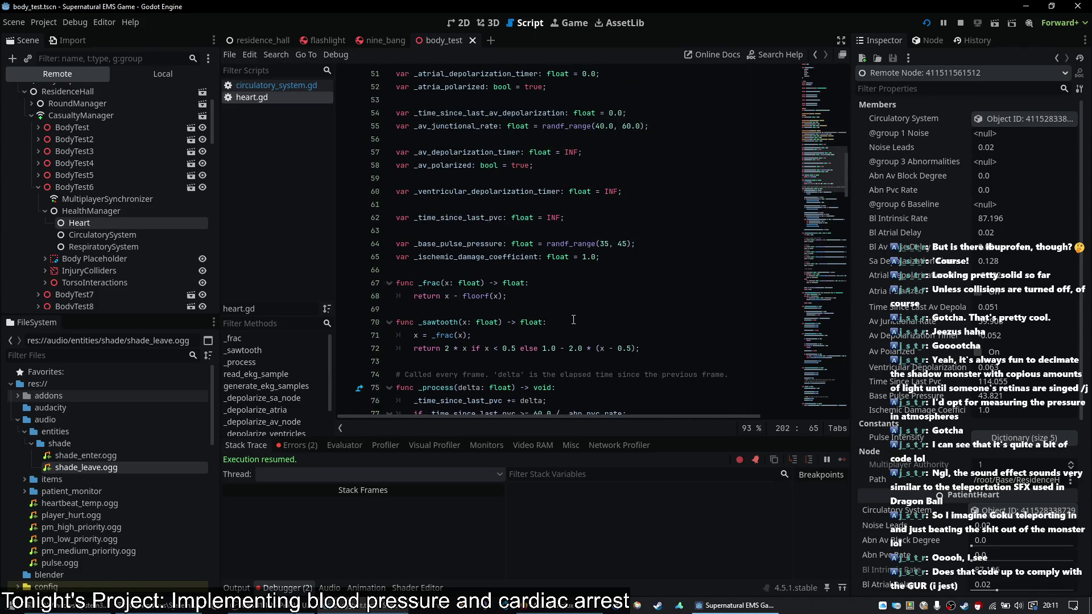
left_click(587, 266)
left_click(586, 257)
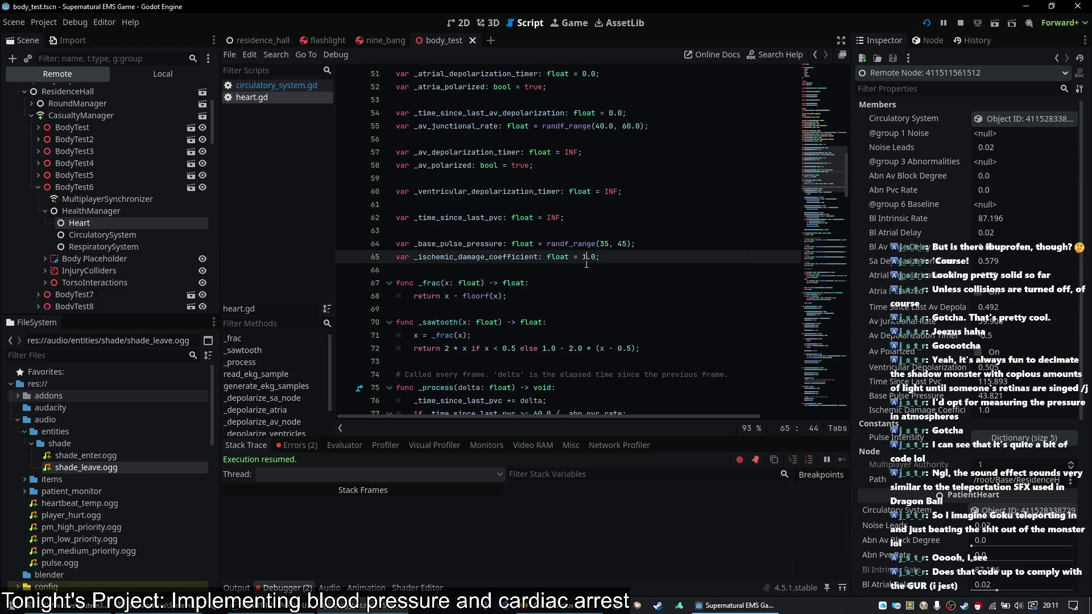
key("BackSpace")
type("0")
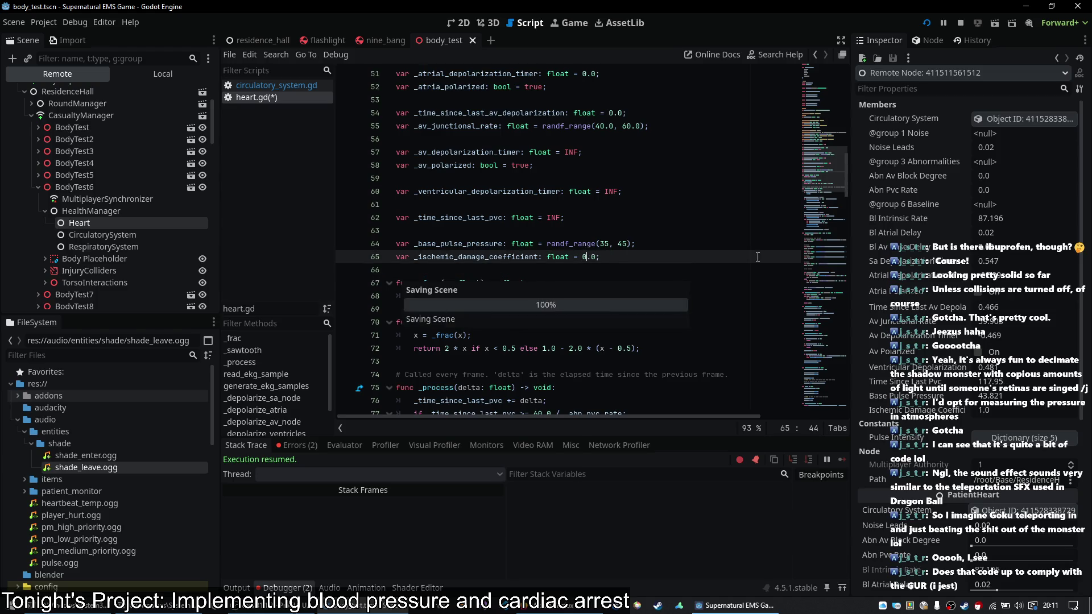
Step: Rewrite line 202 as (1.0 - ischemic damage) times (1.0 - blood-loss coefficient) and save heart.gd
left_click_drag(851, 161, 697, 387)
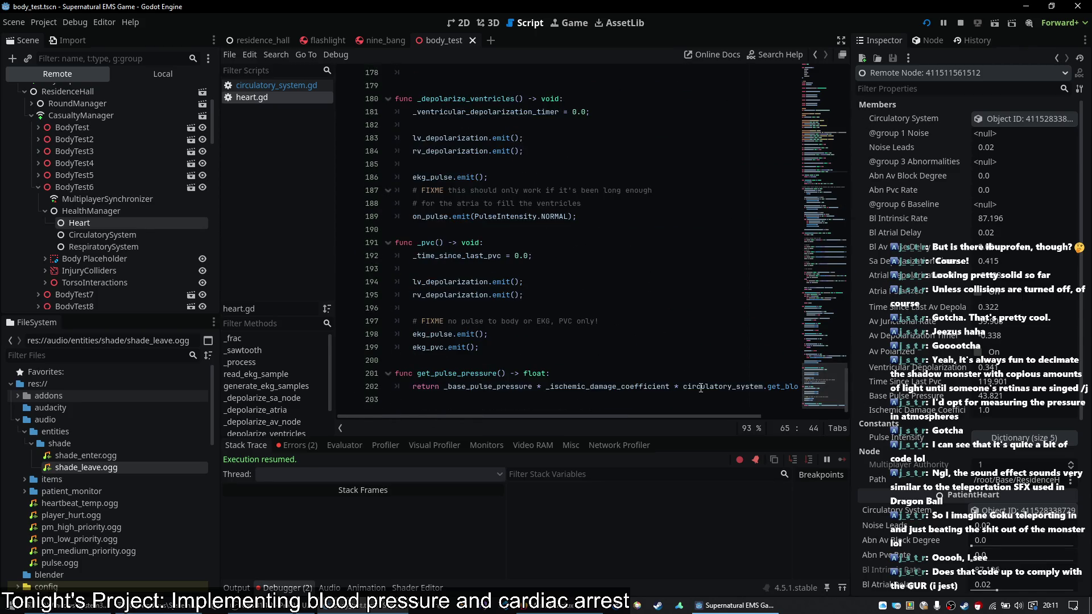
left_click_drag(643, 417, 685, 417)
double_click(530, 386)
type("(")
type("1.0")
key("End")
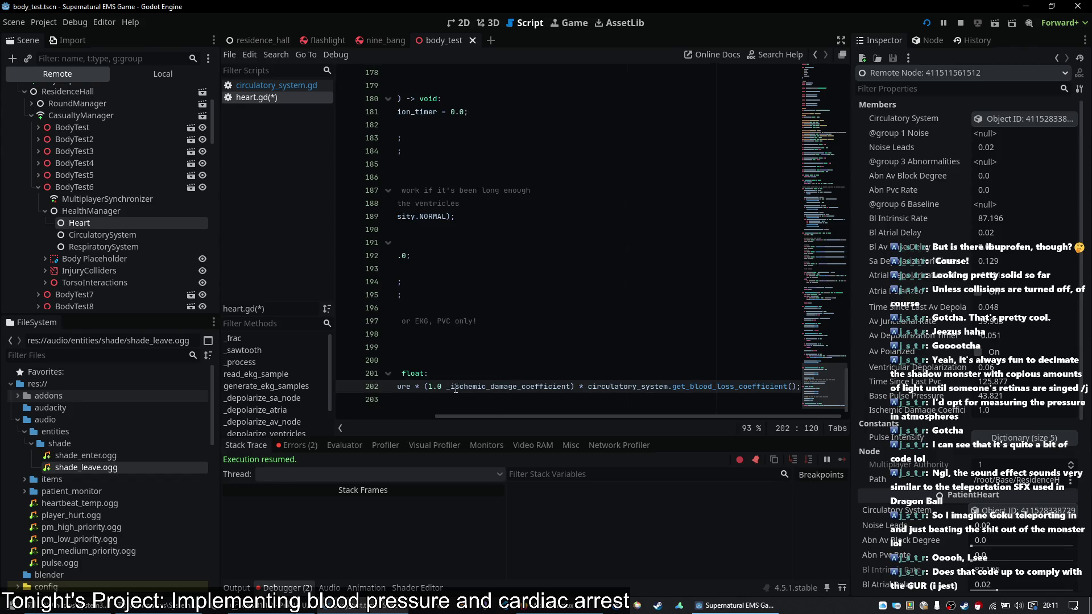
left_click(447, 386)
type("-")
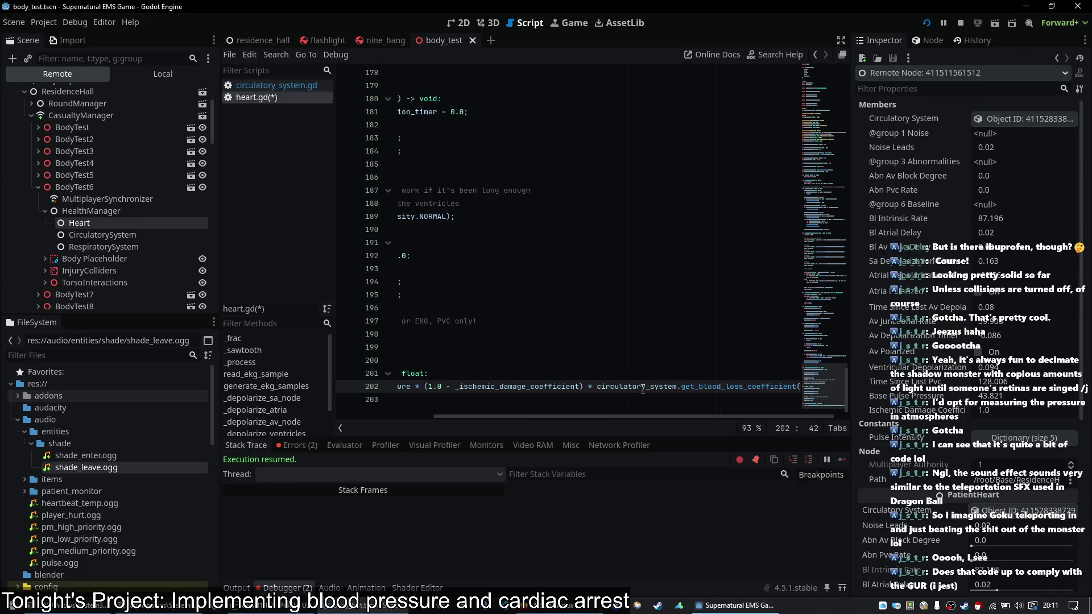
left_click(596, 387)
key("shift+End")
type("(")
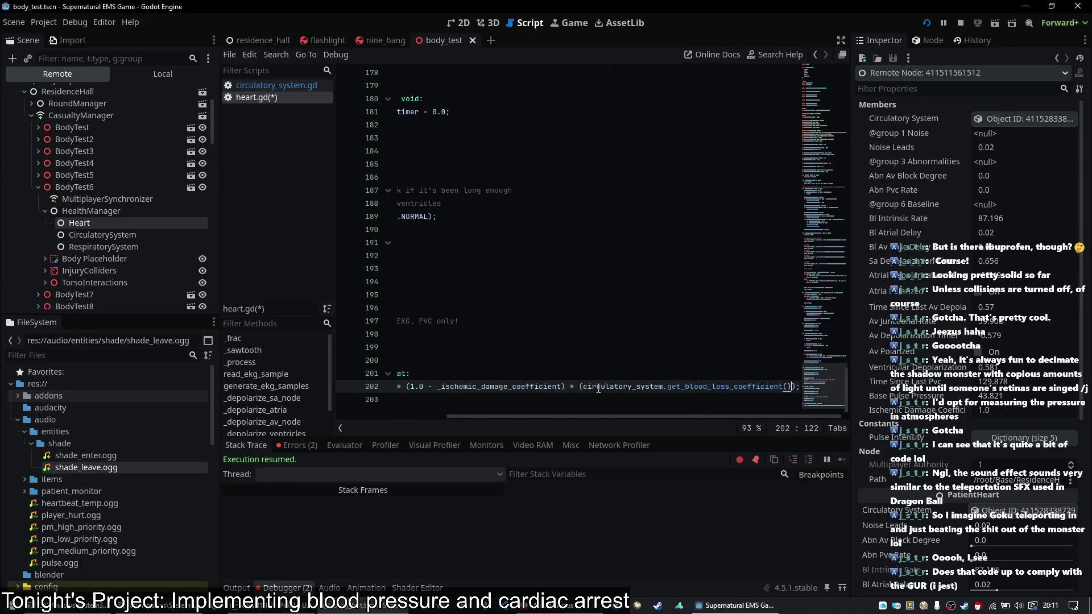
type("1.0 -")
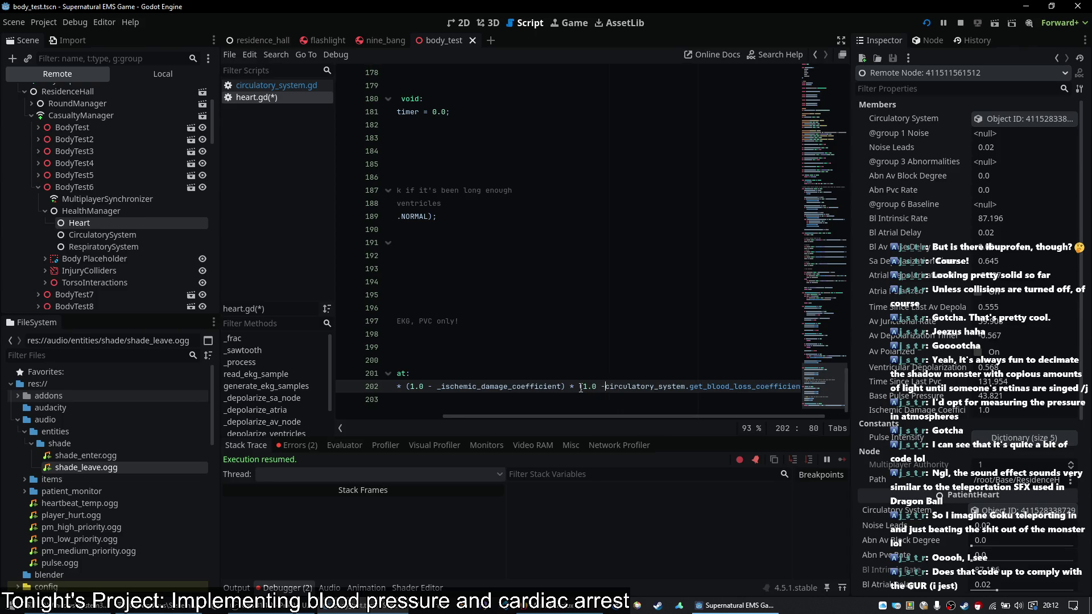
key("ctrl+s")
left_click(555, 335)
left_click(578, 376)
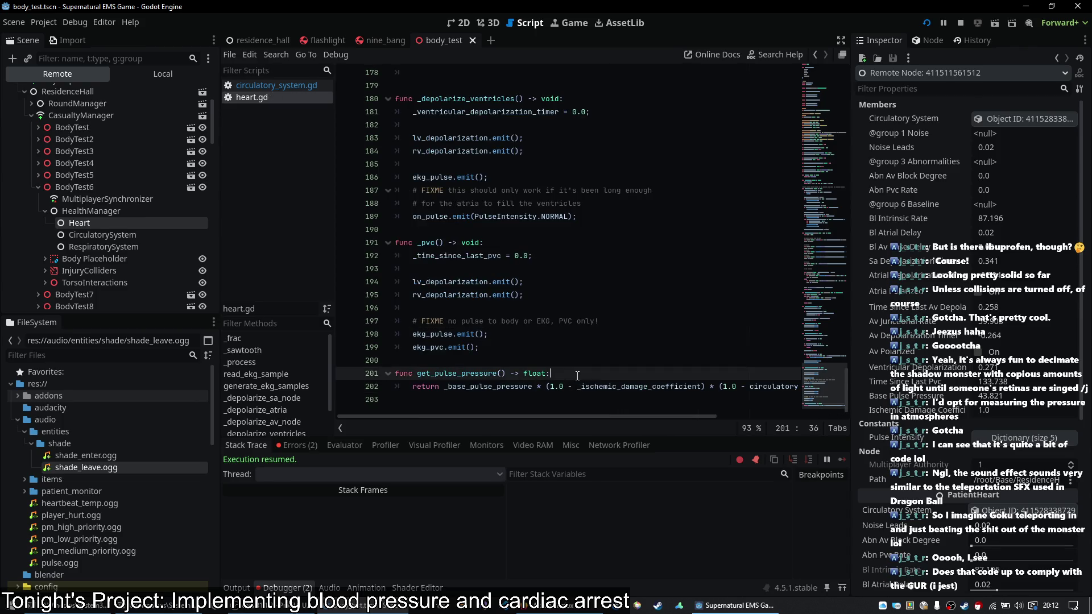
Step: Add 'var pressure: float = _base_pulse_pressure' and multiply it by (1.0 - _ischemic_damage_coefficient)
key("Return")
type("var pressure: float =")
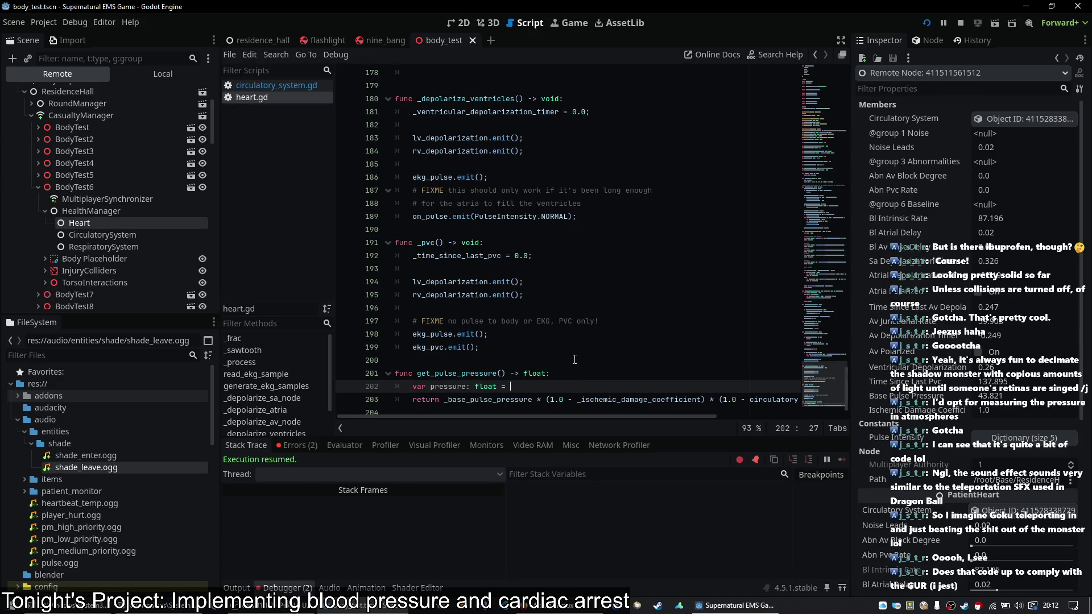
type(" _base_pulse_pressure;")
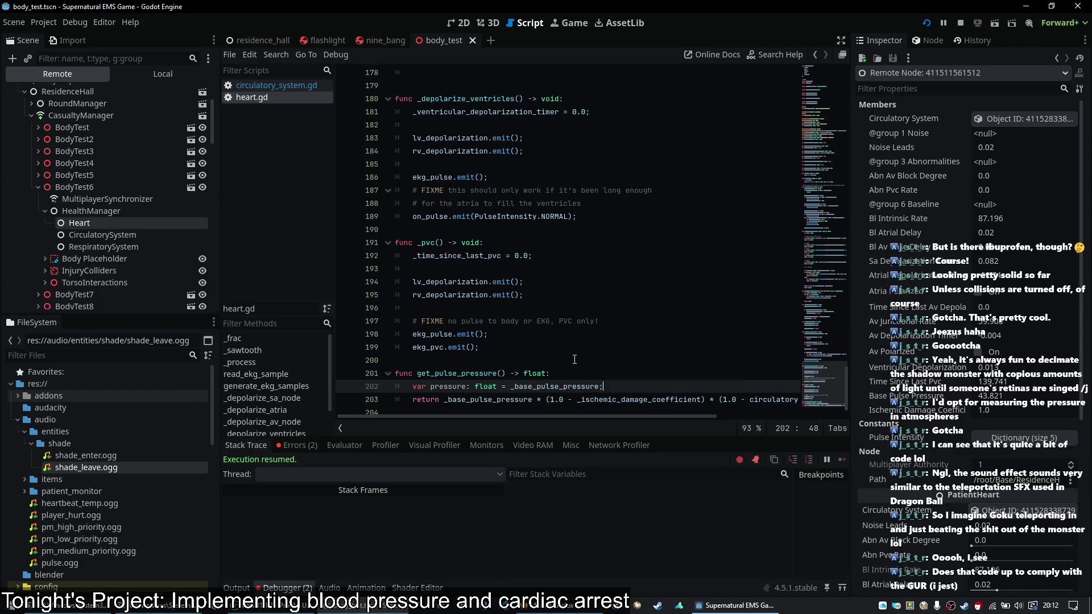
key("Return")
key("Return")
key("Return")
key("Up")
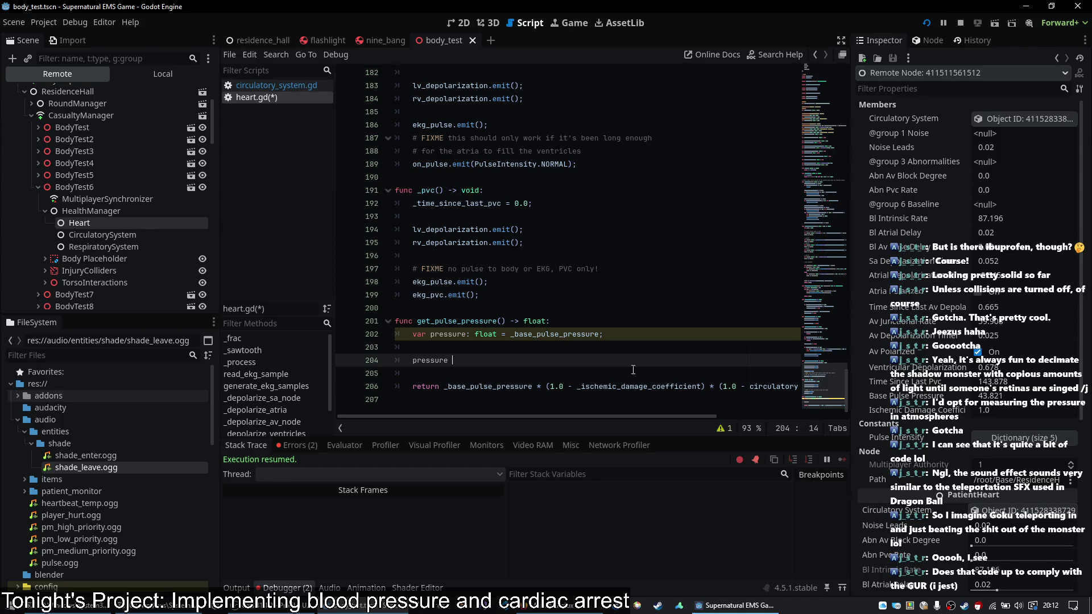
type("(1.0 ")
type("- ")
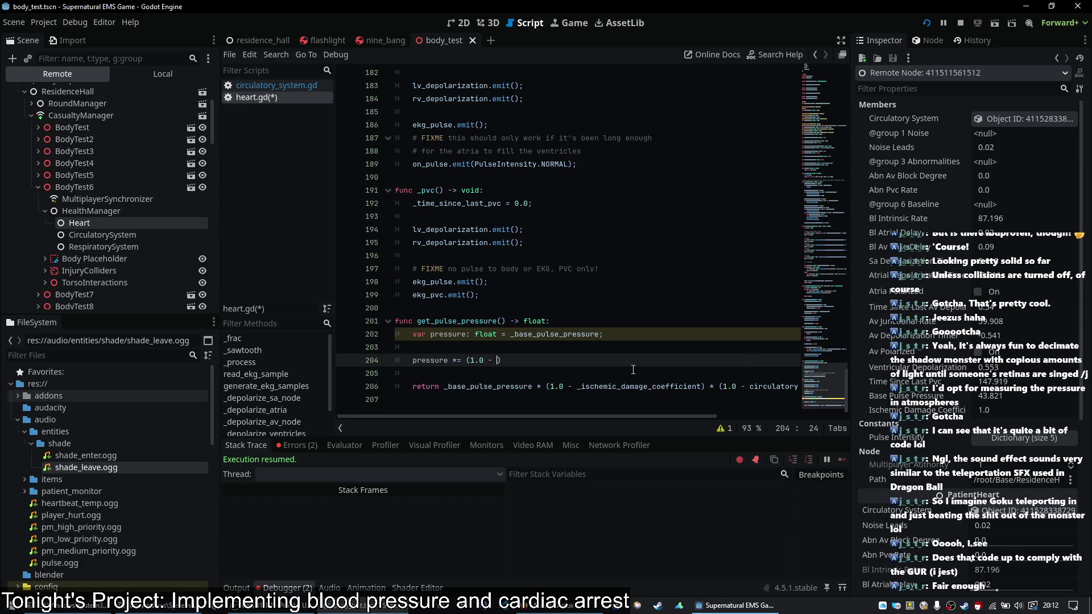
type("_isc")
key("Return")
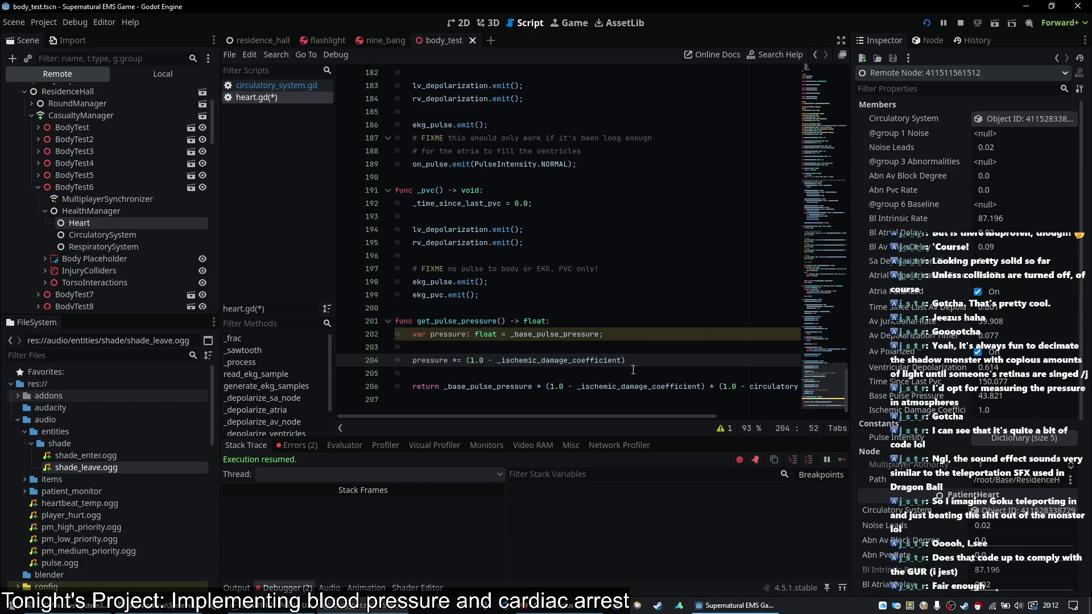
key("BackSpace")
Step: Add 'pressure *= (1.0 - circulatory_system.get_blood_loss_coefficient());' and save heart.gd
key("Return")
type("pressure *= (1.0 - ")
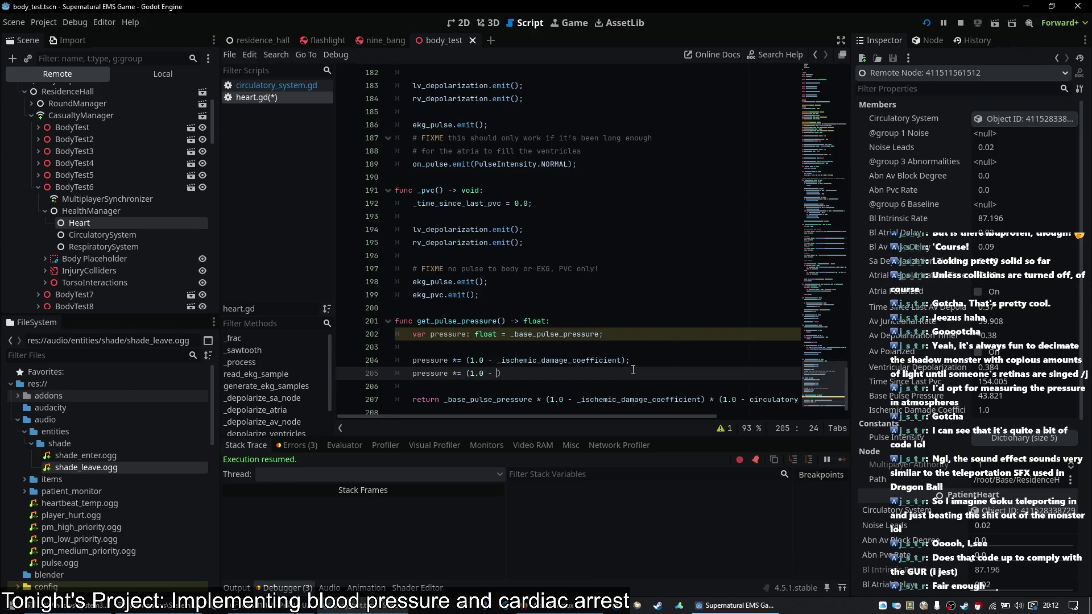
type("circulatory_system.get_bloos")
key("Return")
type(");")
key("ctrl+s")
key("Down")
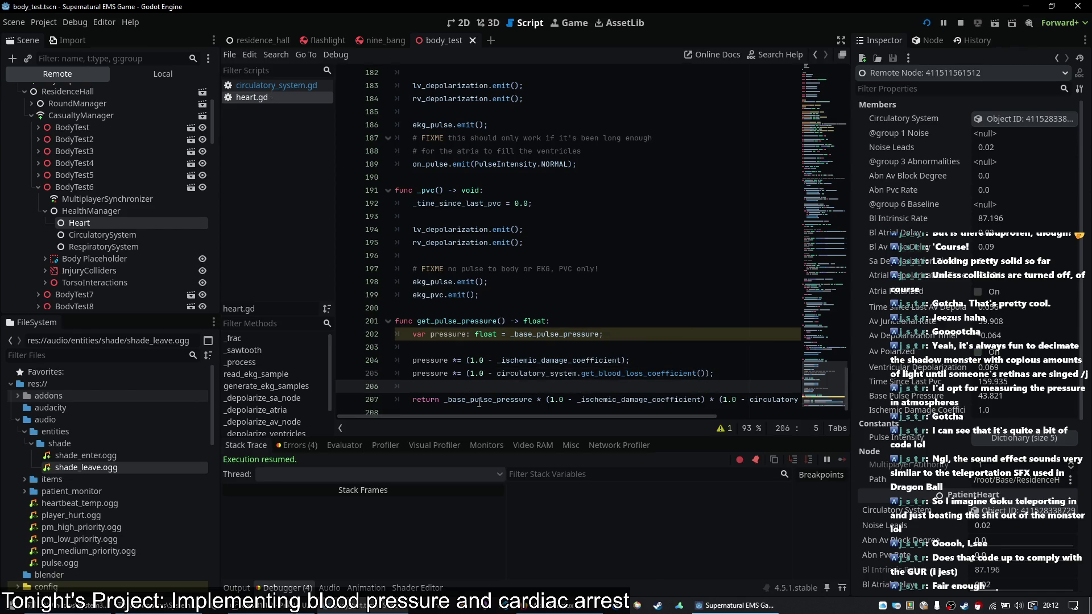
Step: Replace the old return expression on line 207 with 'pressure;'
left_click(444, 401)
key("shift+End")
type("ps")
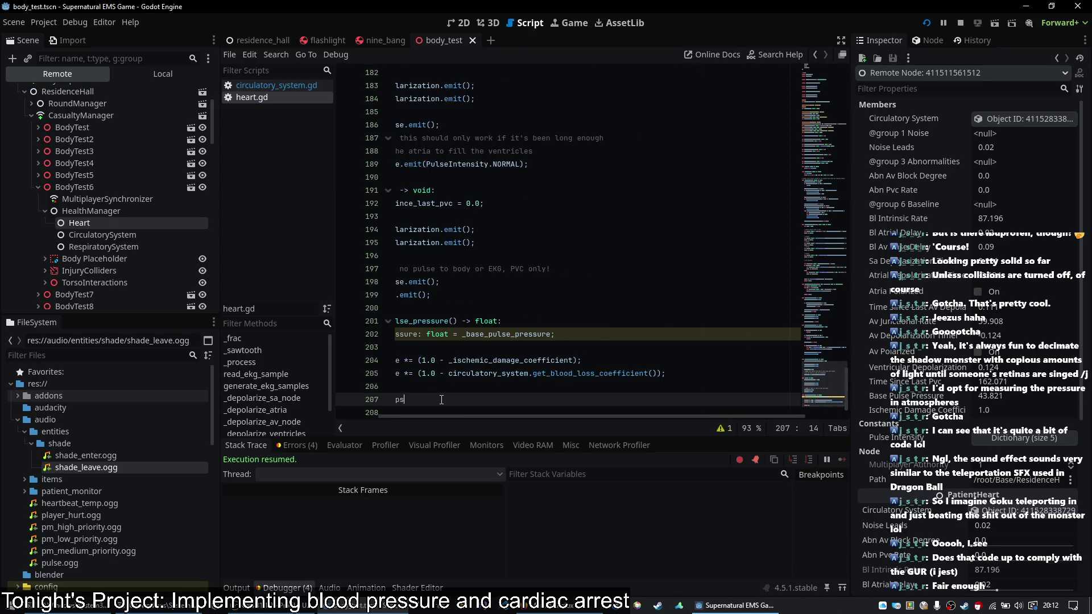
key("BackSpace")
type("ressure;")
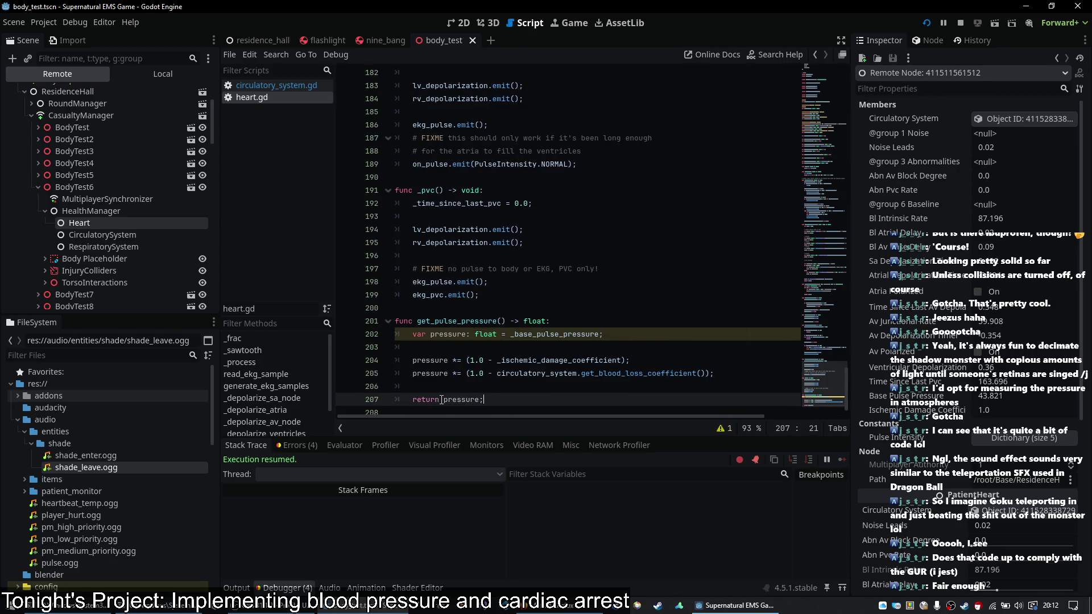
left_click(626, 269)
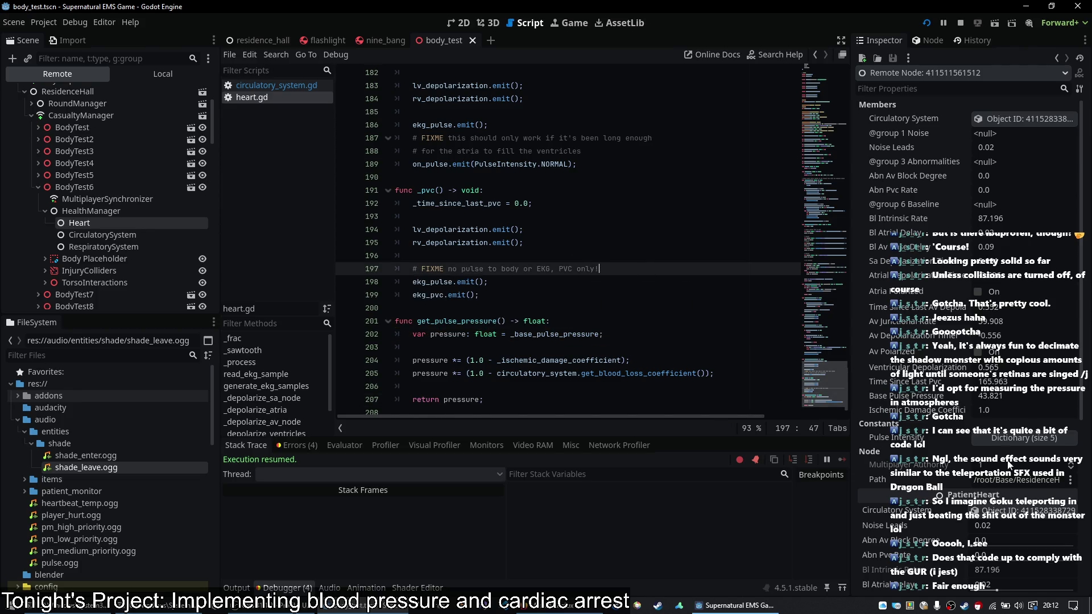
Step: Inspect the live CirculatorySystem and Heart node values in the Remote scene tree
scroll(967, 341, "down", 5)
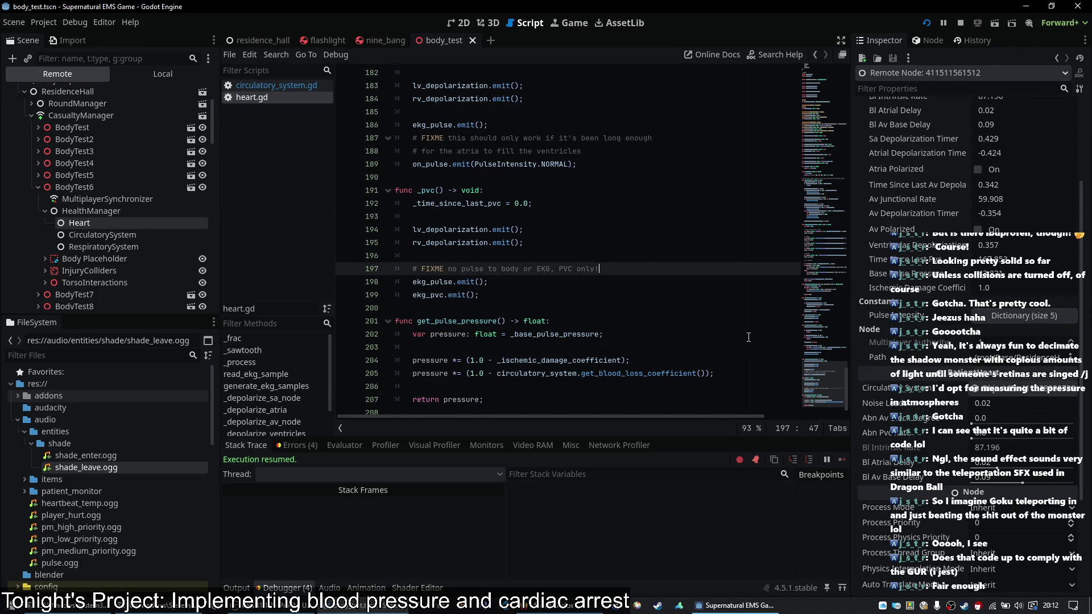
left_click(114, 235)
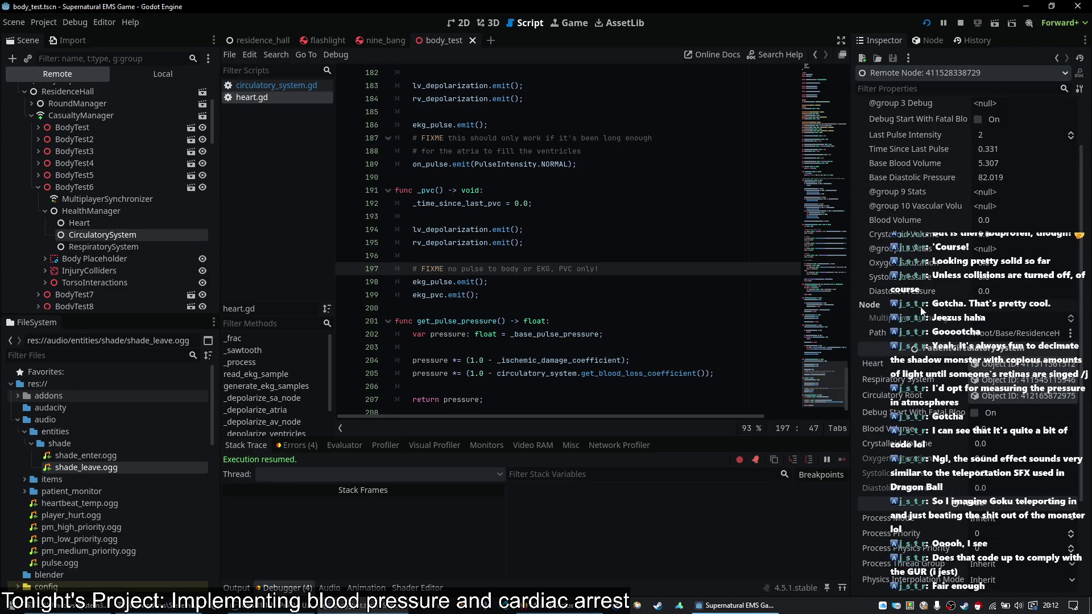
scroll(1014, 332, "up", 2)
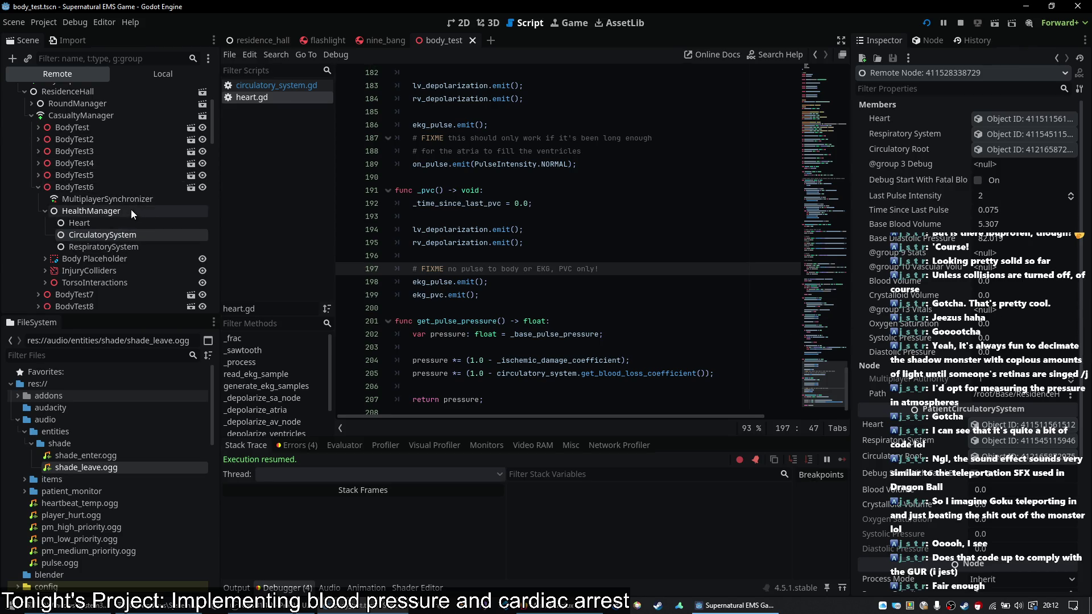
left_click(115, 223)
left_click(107, 238)
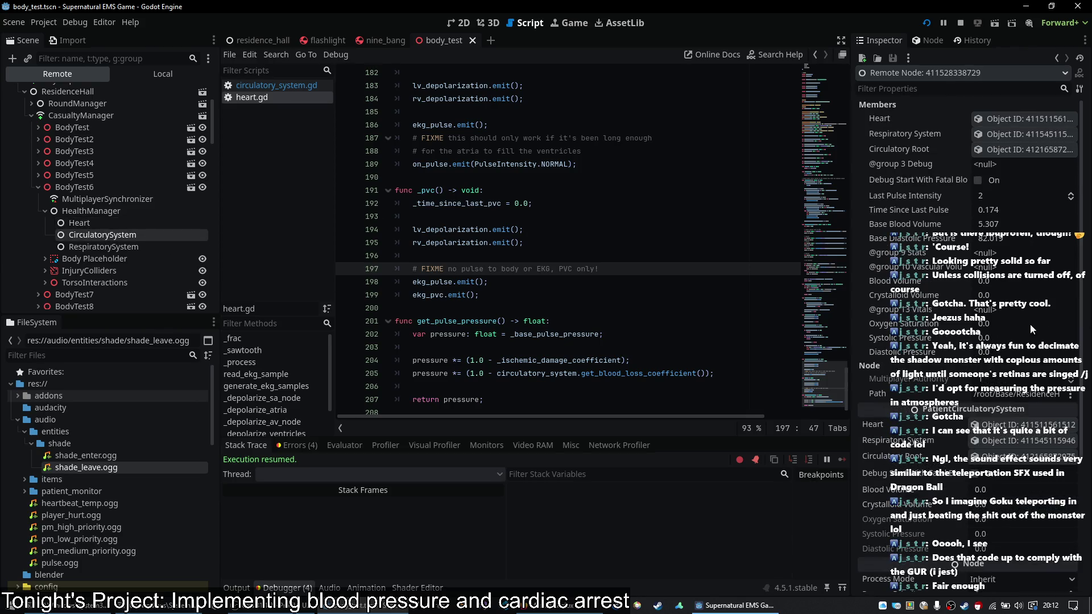
left_click(1019, 282)
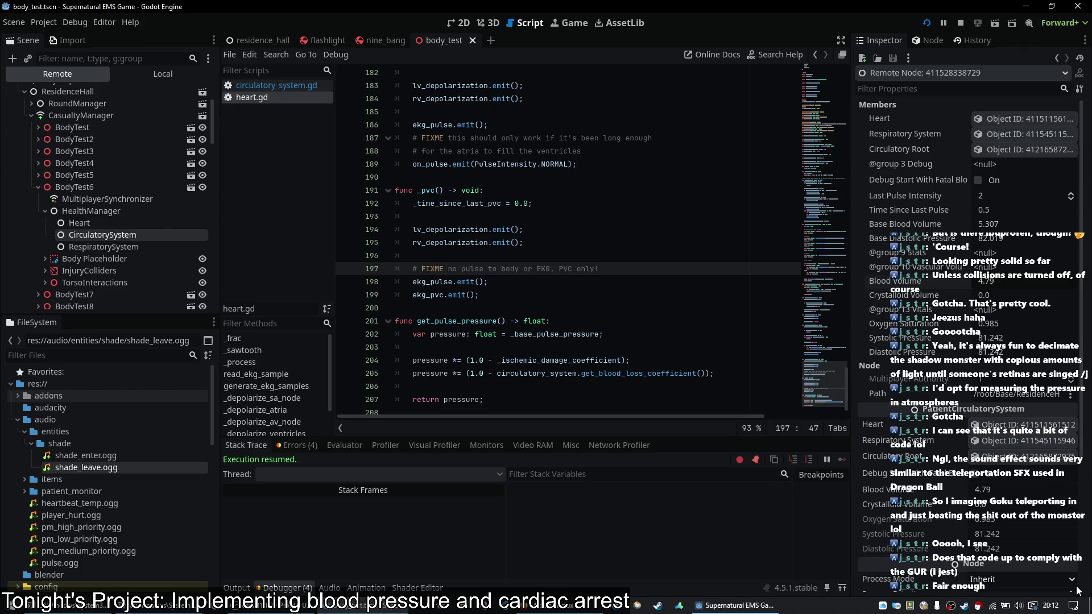
scroll(681, 344, "down", 1)
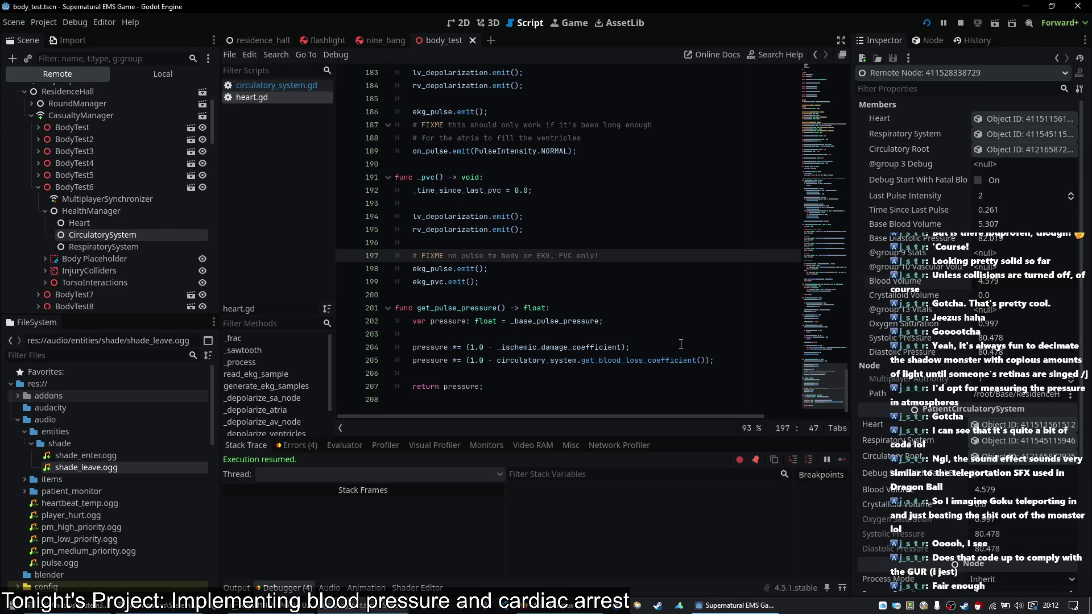
key("Down")
key("Down")
key("Down")
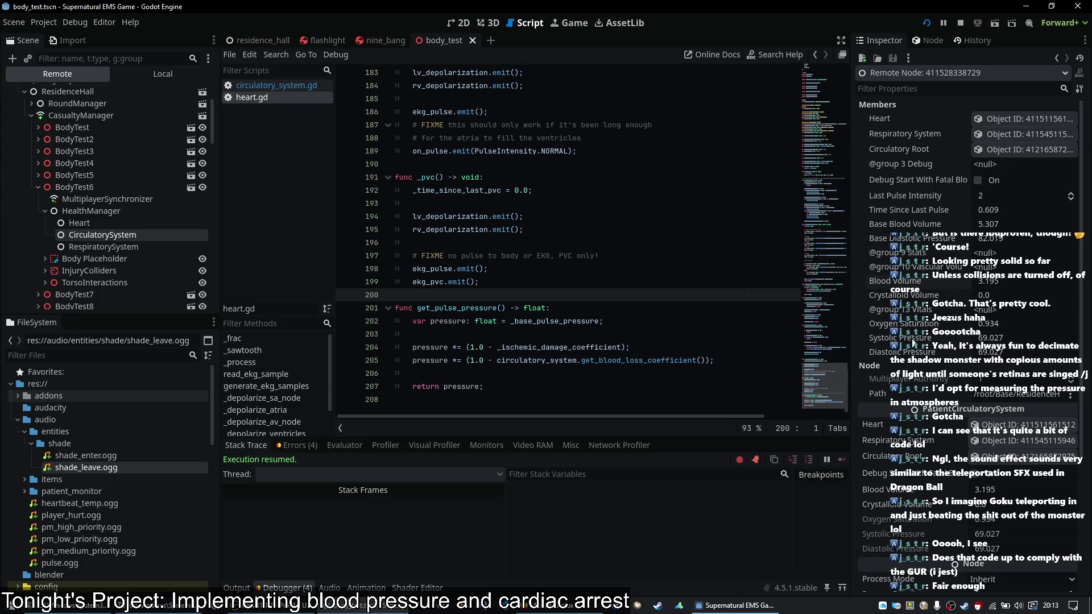
Step: Check the Heart's Ischemic Damage Coefficient and the RespiratorySystem's live oxygen and CO2 values
left_click(80, 223)
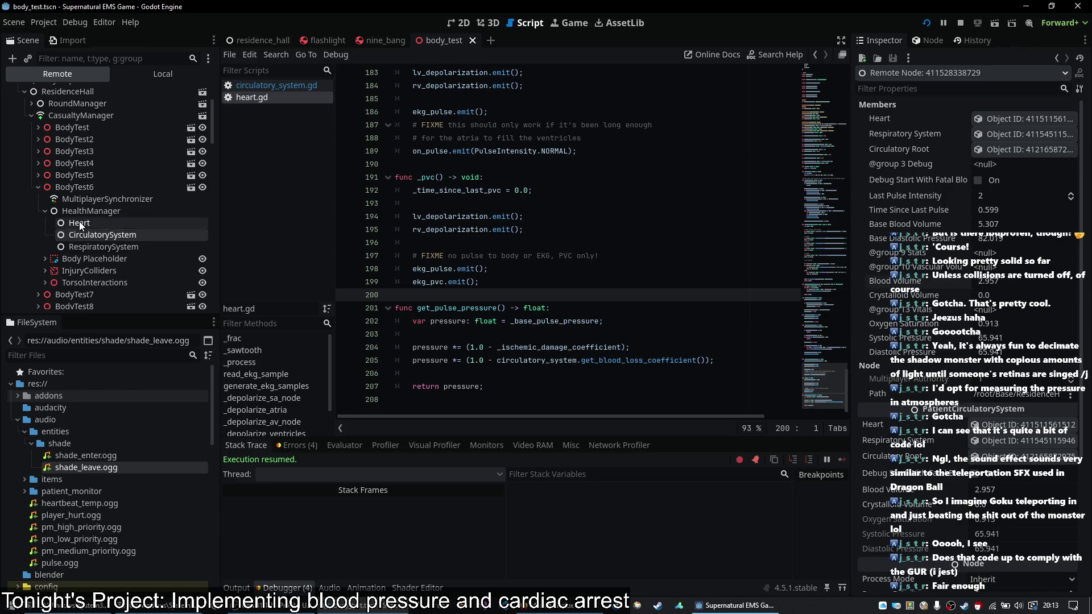
scroll(930, 196, "up", 3)
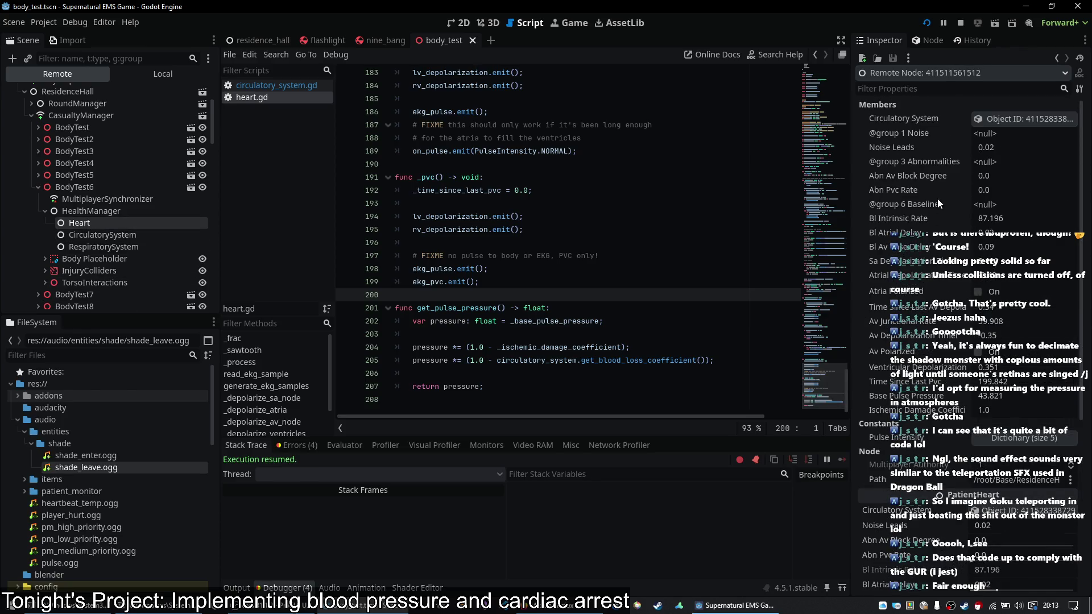
scroll(909, 458, "down", 4)
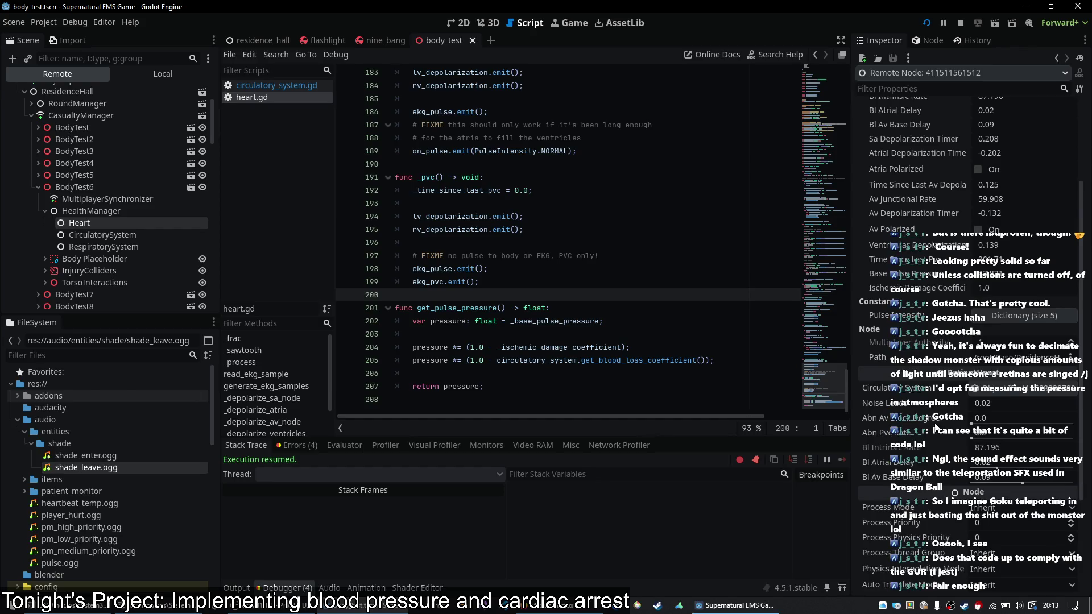
scroll(910, 218, "up", 2)
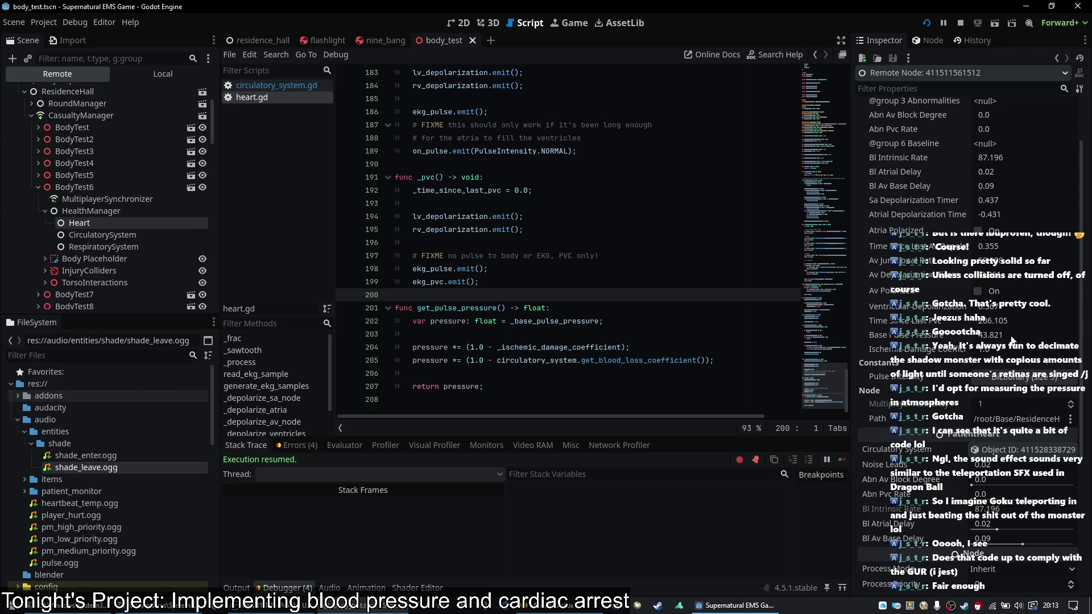
left_click(1003, 354)
left_click(132, 213)
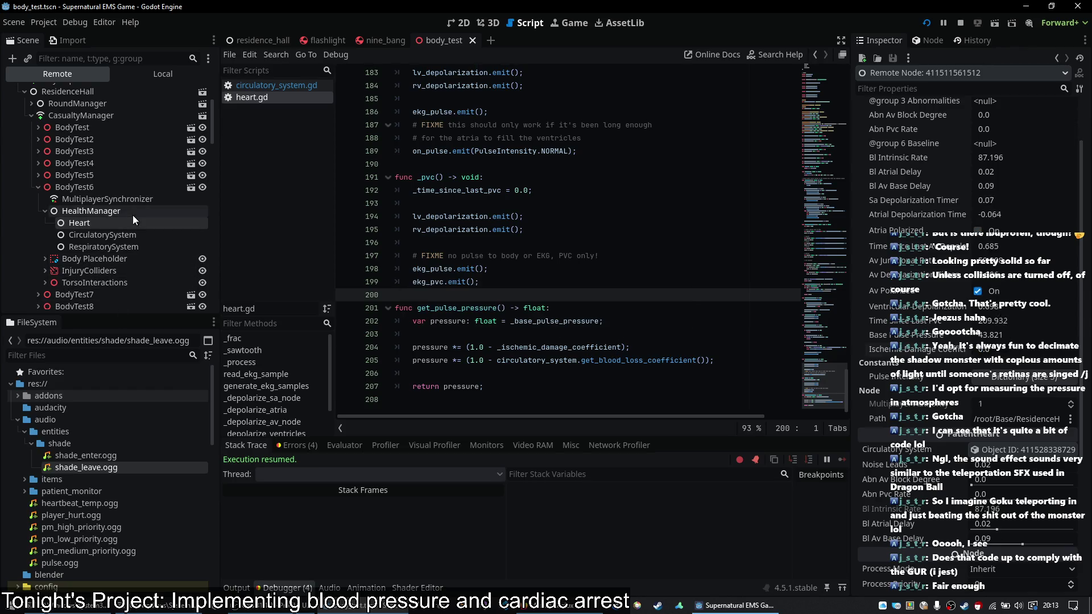
left_click(129, 244)
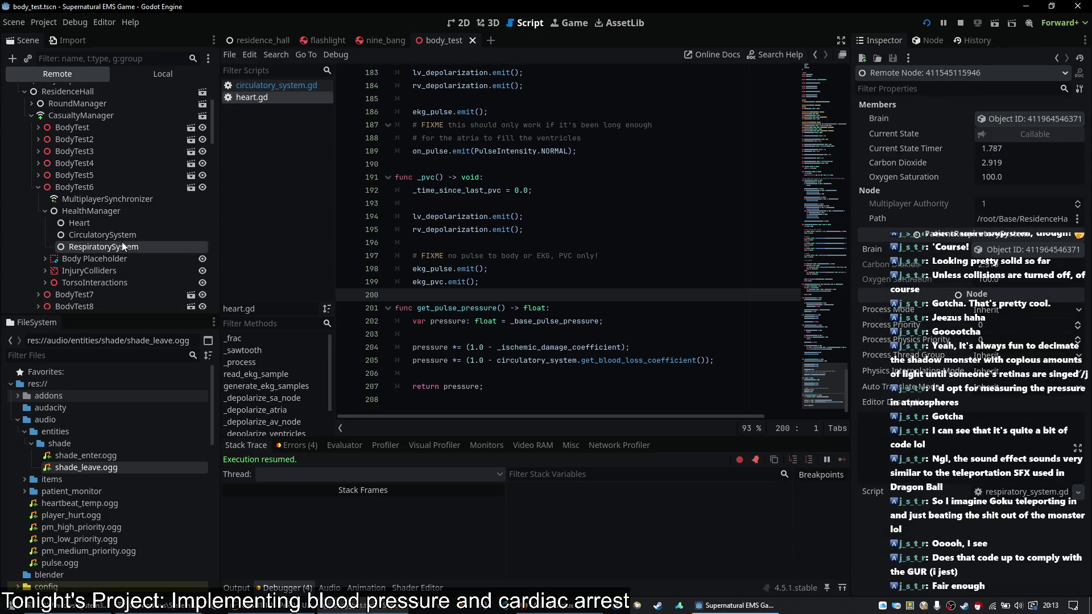
left_click(131, 236)
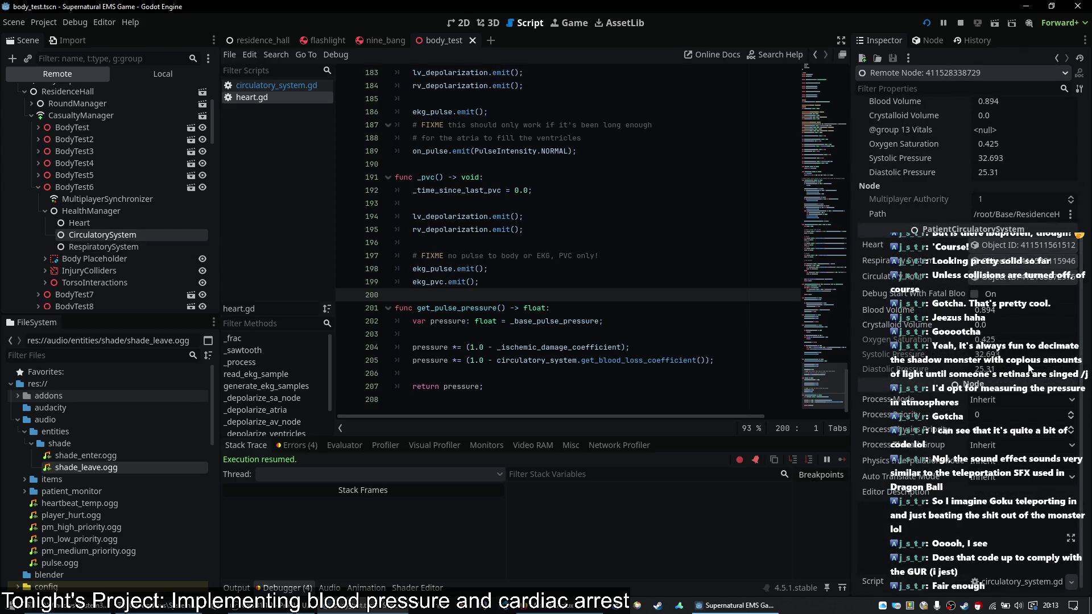
Step: Set the live CirculatorySystem Blood Volume to 5, then stop the running game
scroll(1018, 264, "up", 3)
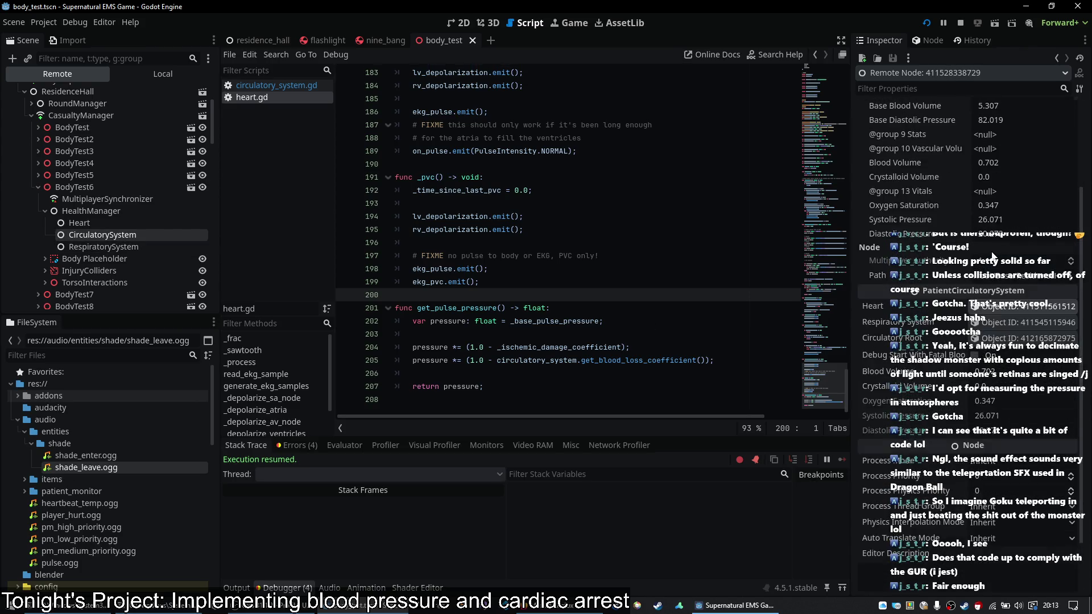
left_click(1014, 281)
type("5")
key("Return")
scroll(1013, 281, "down", 1)
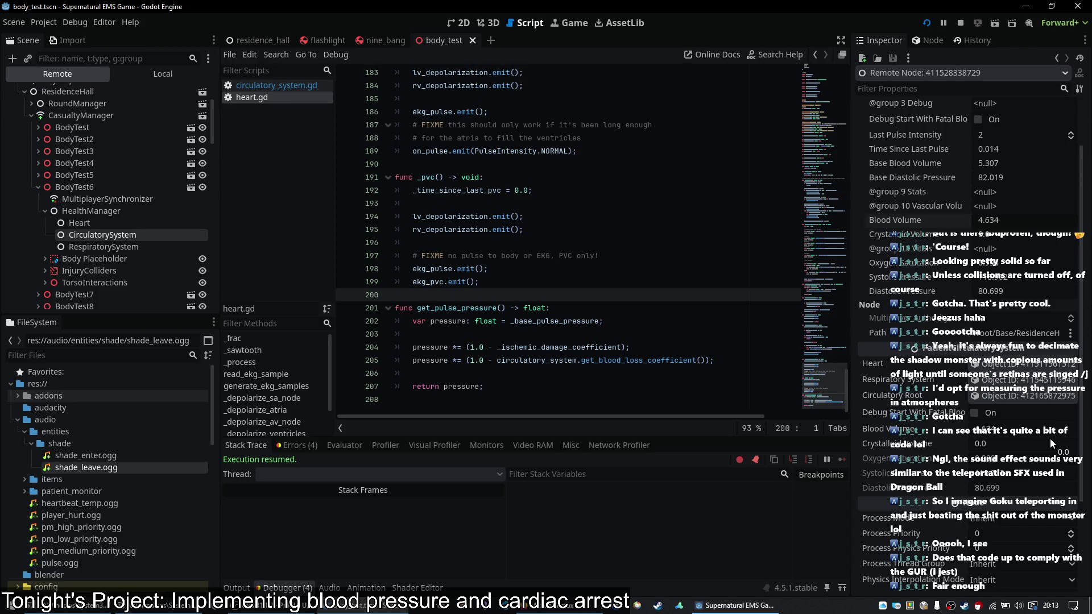
left_click(961, 22)
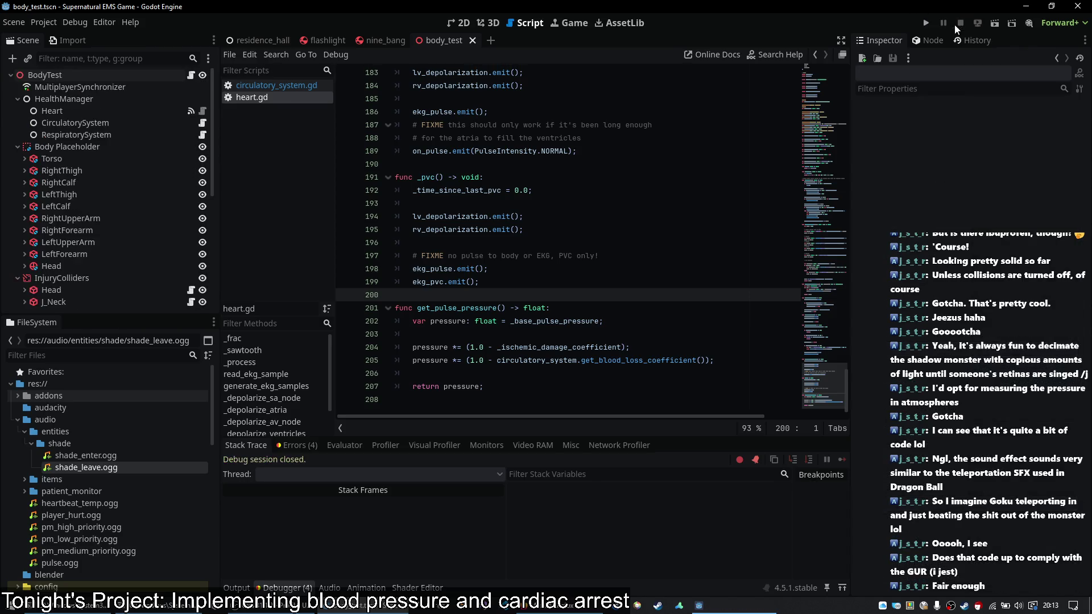
left_click(753, 283)
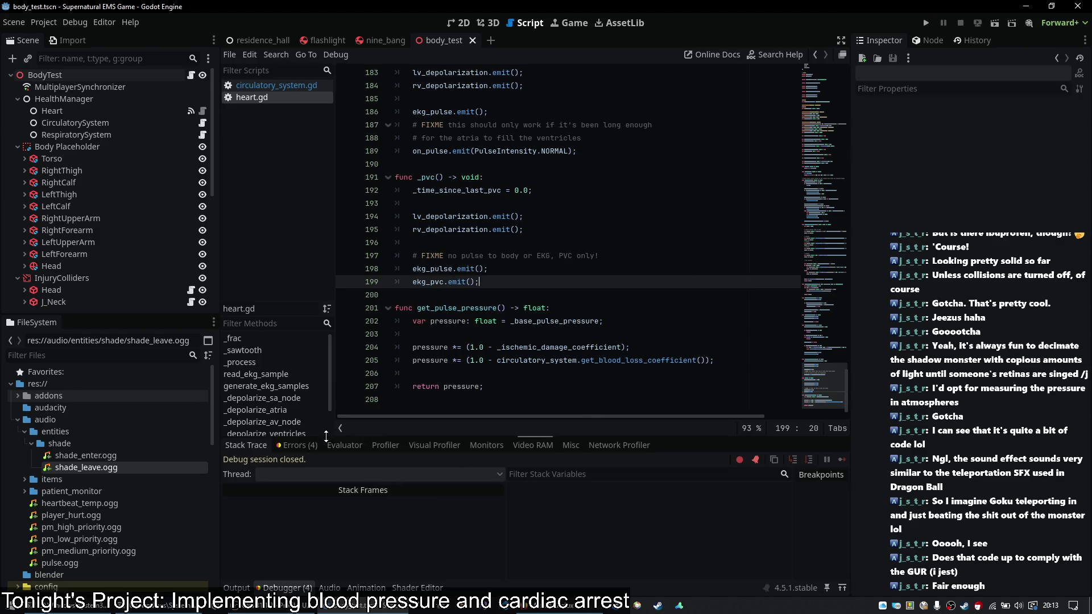
Step: Clear the four errors and warnings in the Debugger, then open a terminal on the res:// folder
left_click(297, 445)
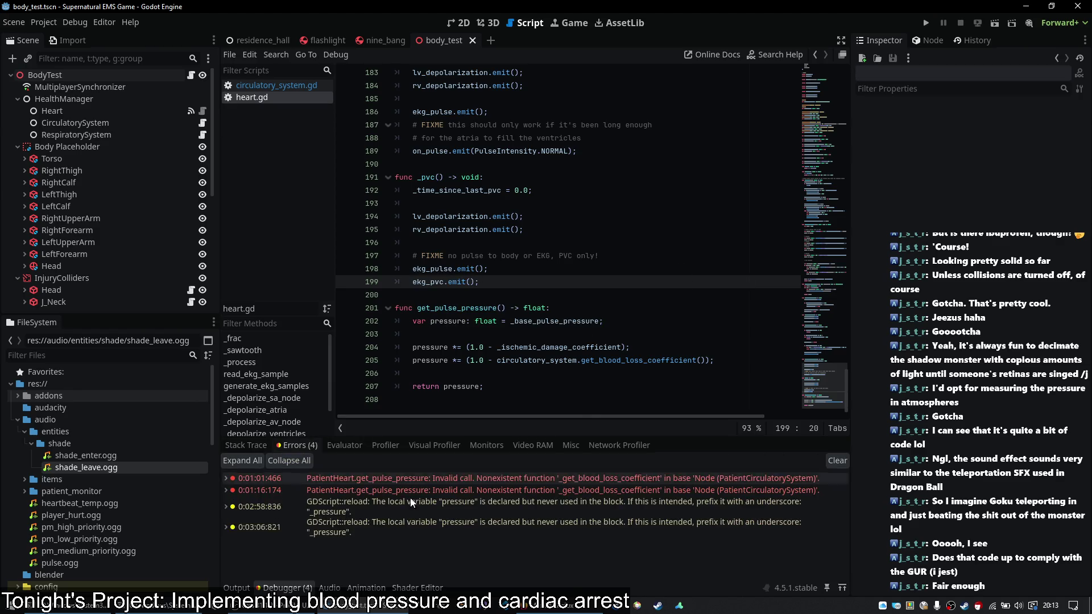
left_click(836, 466)
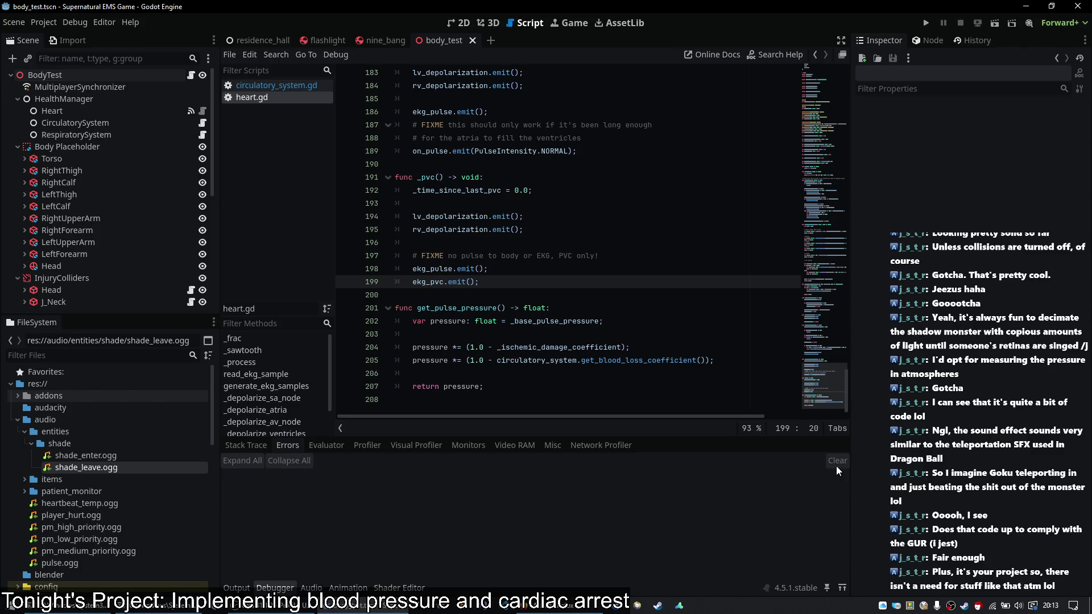
left_click(237, 445)
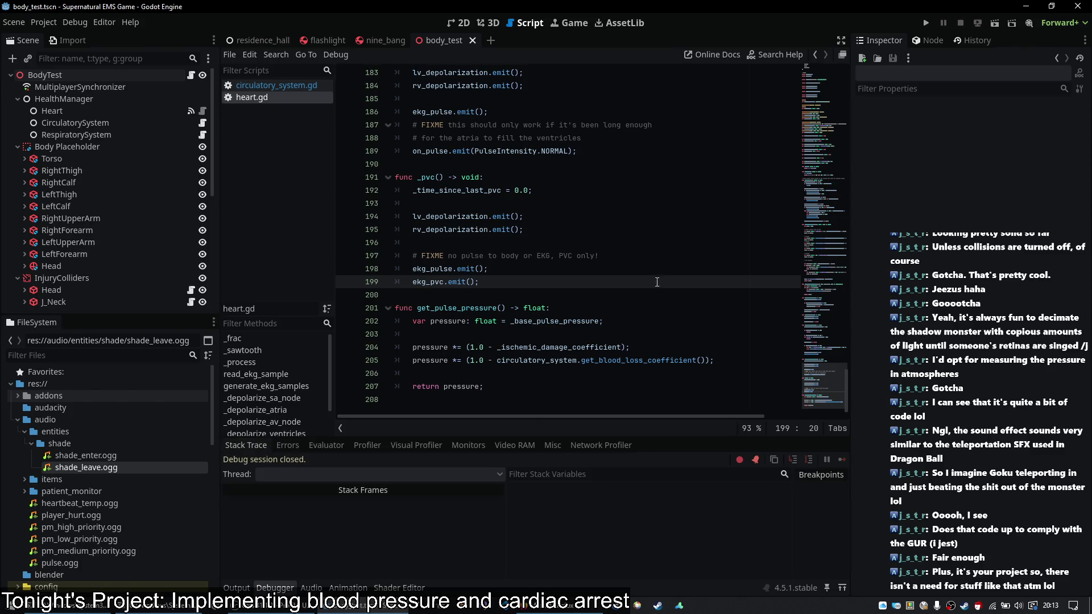
left_click(575, 297)
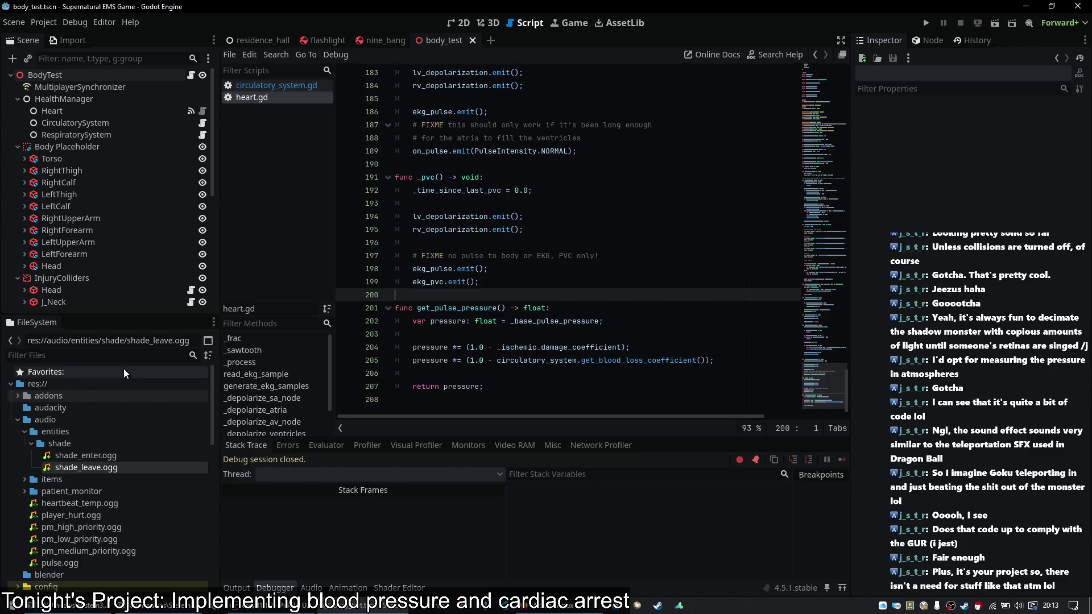
right_click(97, 386)
left_click(196, 488)
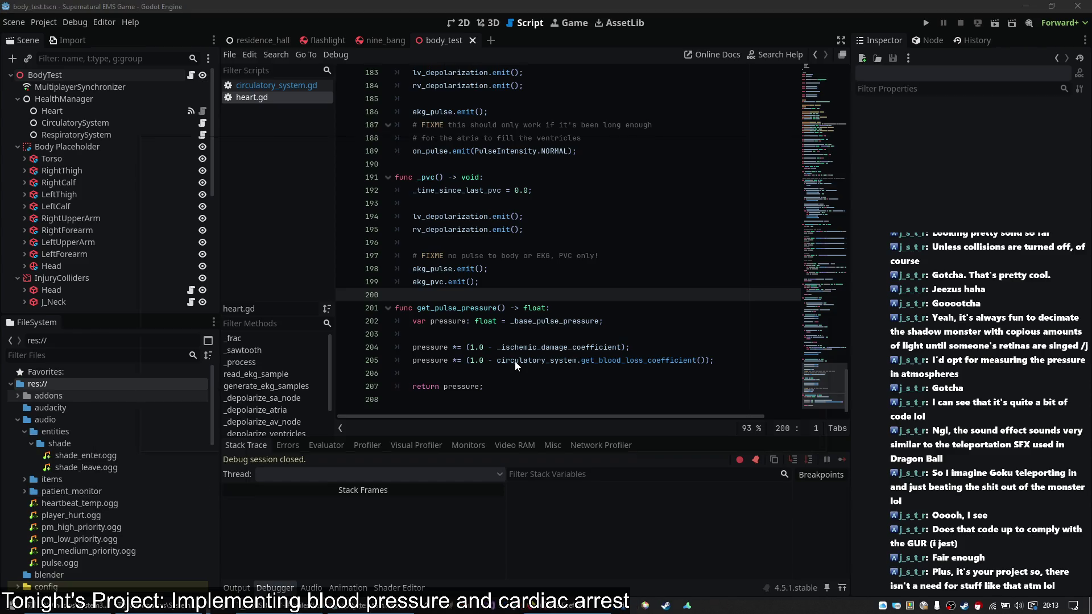
Step: Check git status and stage all changed files with git add
type("git status")
key("Return")
type("git add .")
key("Return")
Step: Commit as "Scripts+Scenes: Implement start of blood pressure system.", enter the passphrase, and push
type("git commit -m \"")
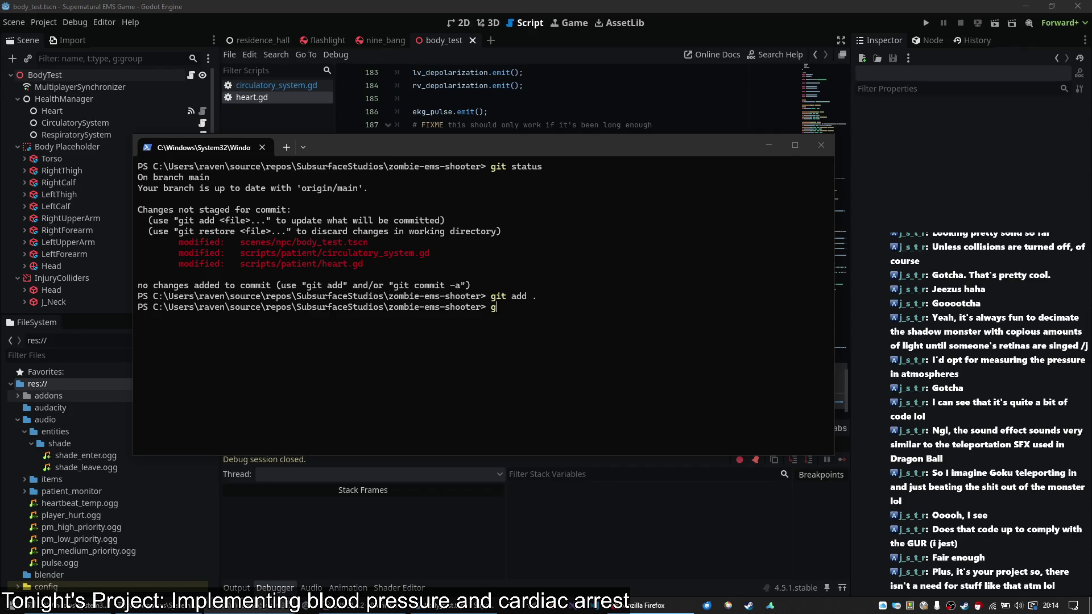
type("Scripts+Scen")
type("es: I")
type("mplement start of blo")
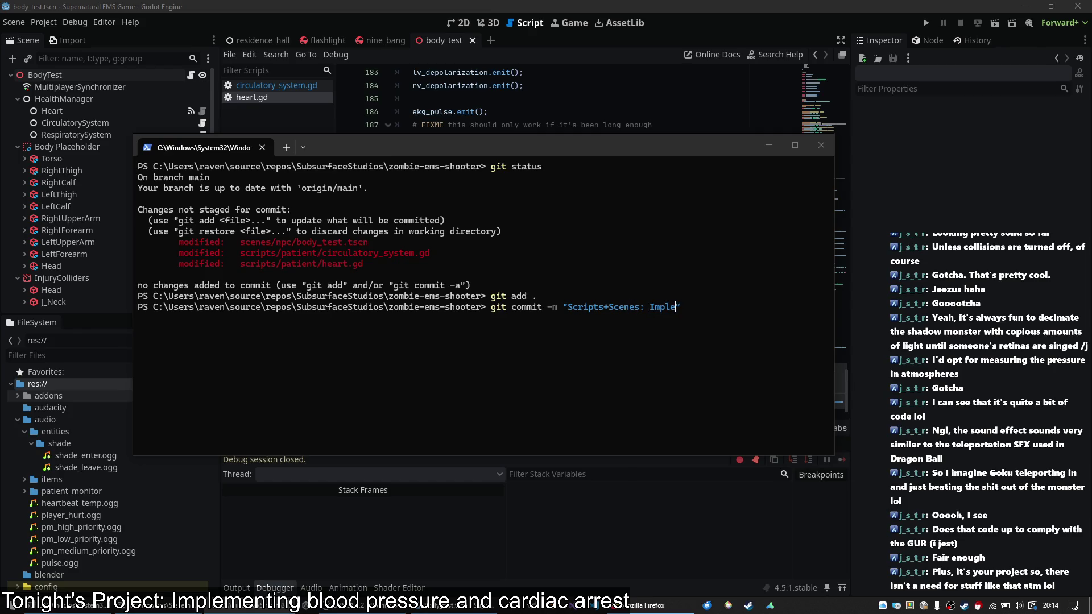
type("od pressure system.")
key("Return")
type("**********")
key("Return")
type("git push")
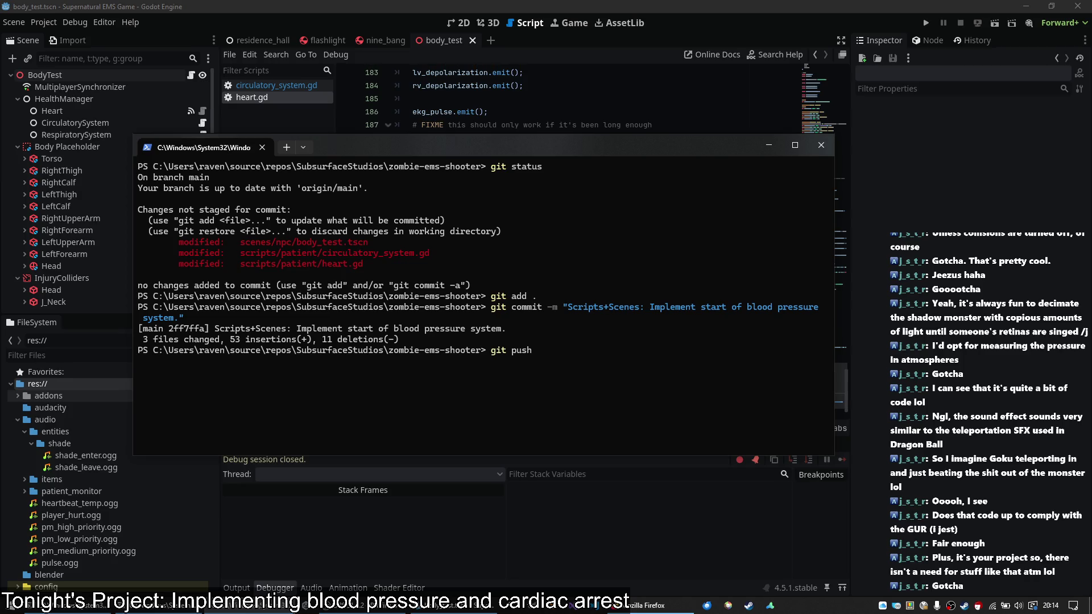
key("Return")
left_click(1053, 301)
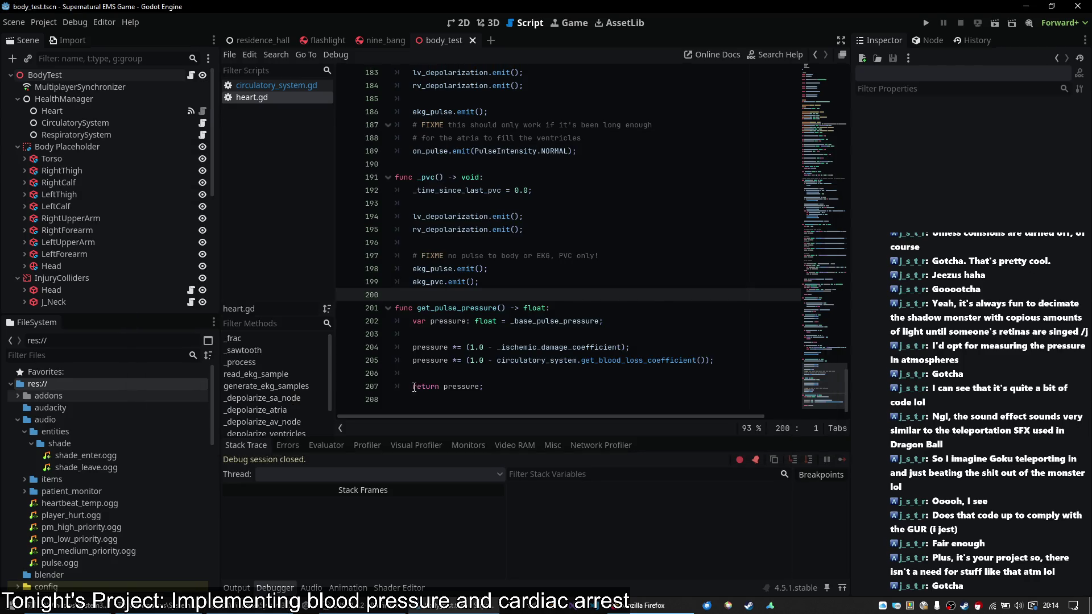
left_click(683, 242)
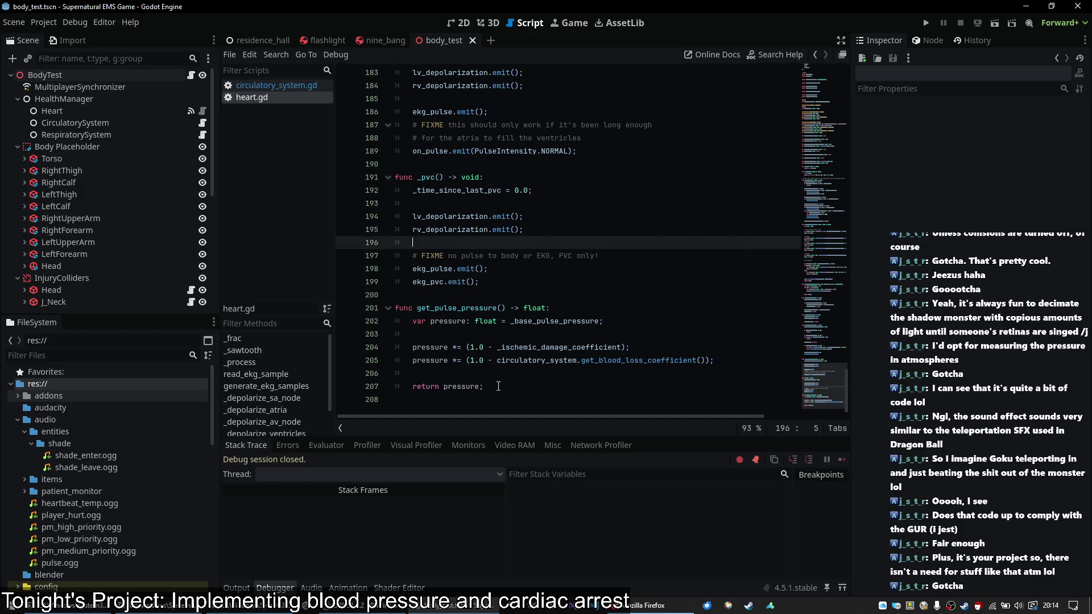
left_click_drag(498, 386, 410, 349)
left_click(546, 261)
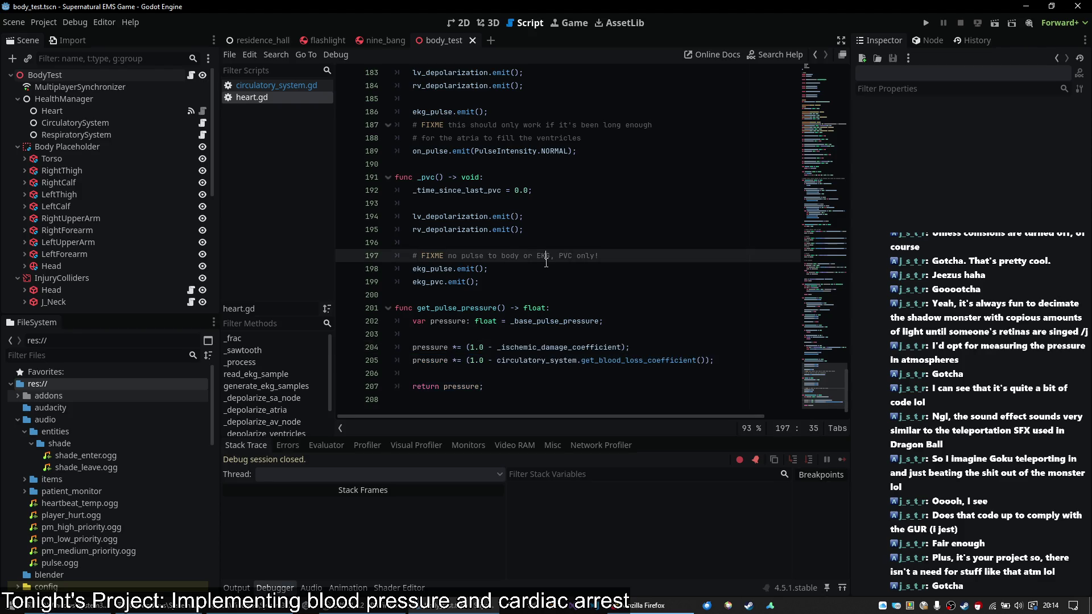
left_click(249, 83)
left_click(244, 100)
scroll(540, 282, "up", 20)
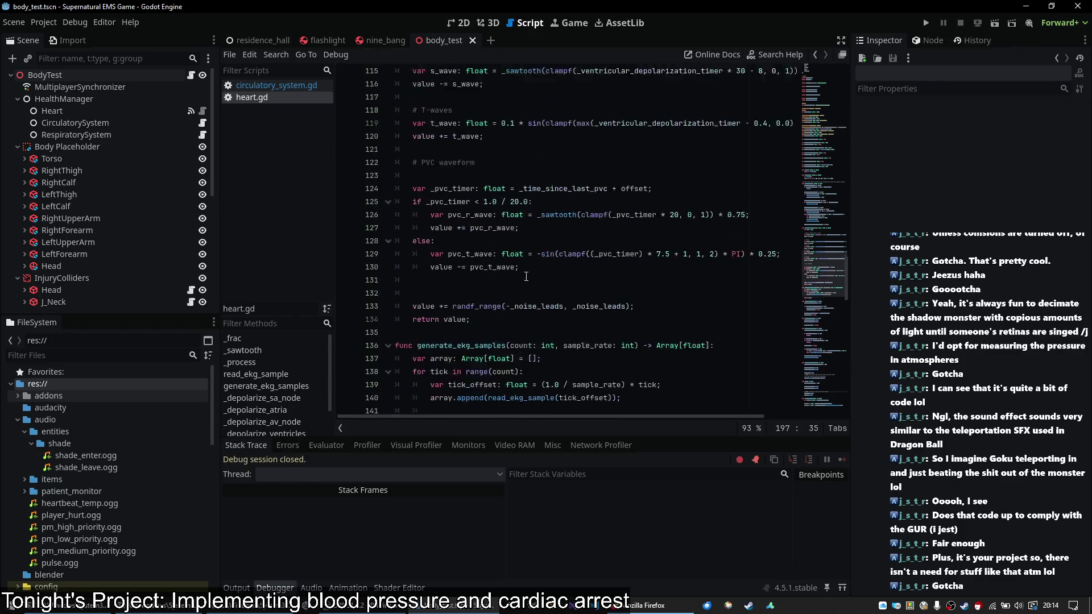
scroll(526, 276, "up", 7)
left_click(588, 167)
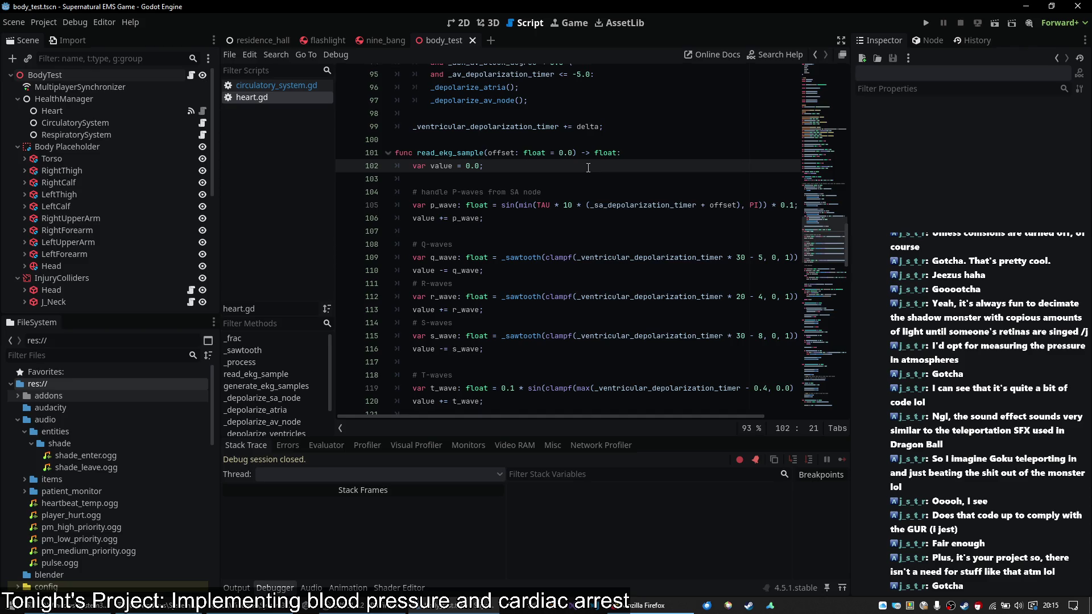
left_click(754, 428)
Step: Reset code zoom to 100 %, review circulatory_system.gd, then scroll heart.gd down to _process
left_click(756, 483)
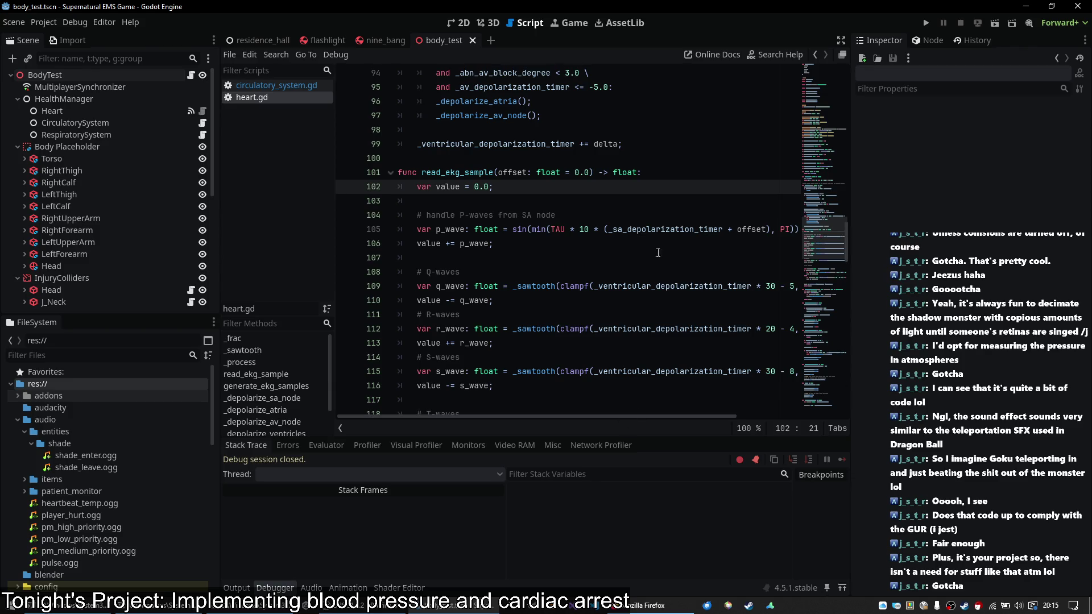
scroll(625, 289, "up", 15)
scroll(625, 289, "up", 3)
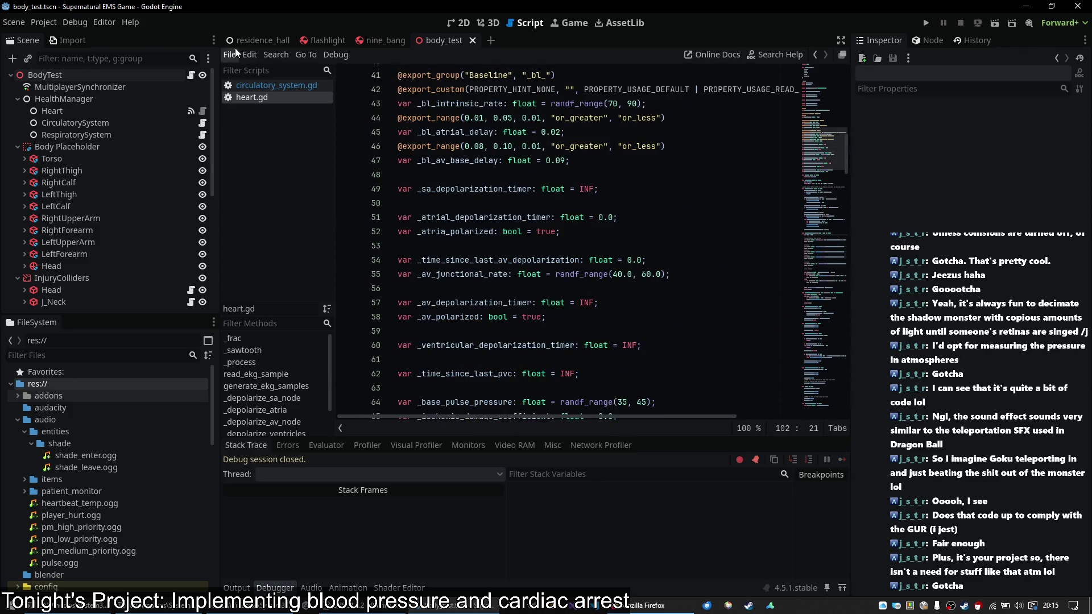
left_click(271, 86)
scroll(716, 309, "up", 12)
scroll(737, 358, "down", 5)
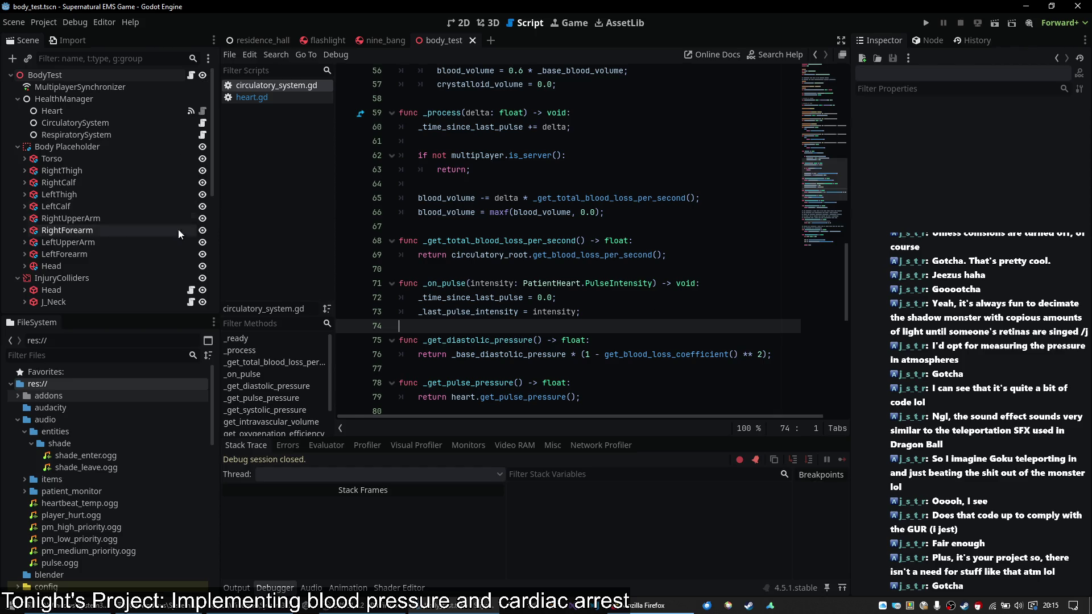
left_click(192, 111)
scroll(706, 296, "down", 11)
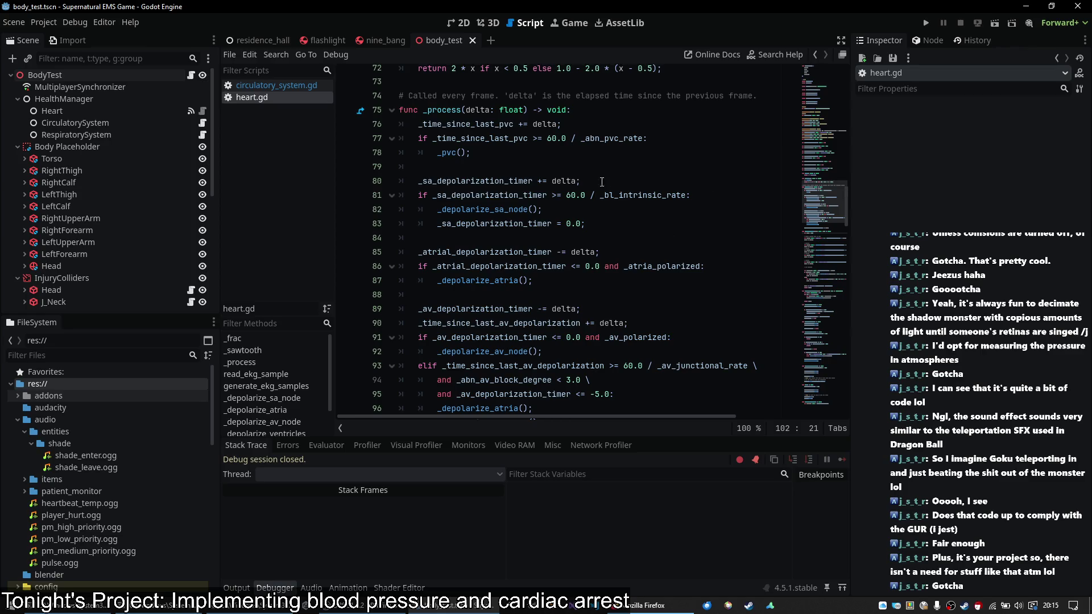
left_click(655, 606)
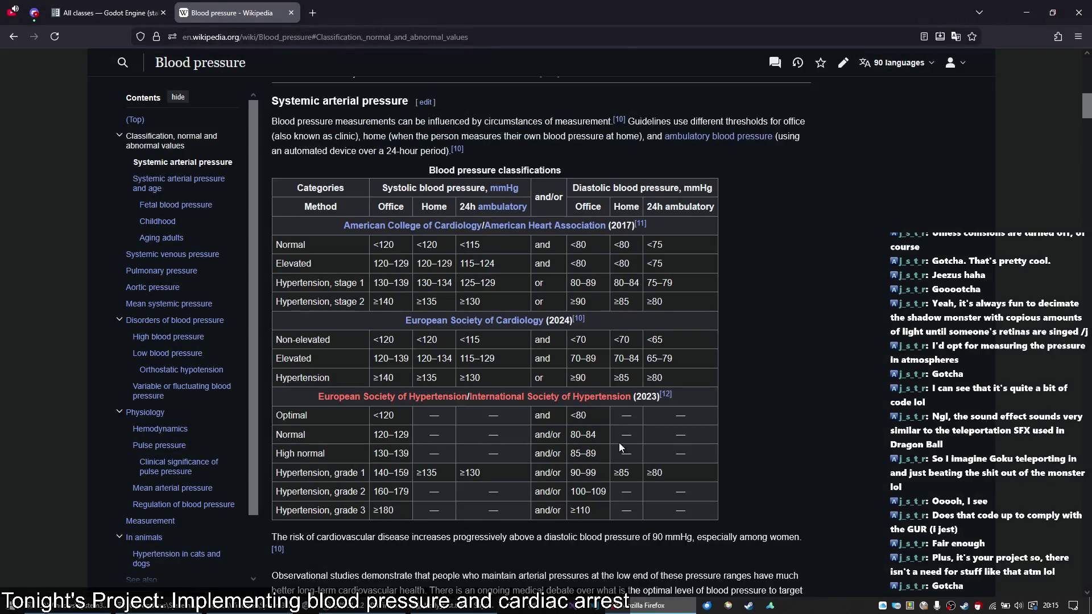
Step: Search 'how long does it take for ischemic damage to occur to the heart'; open Cleveland and Mayo Clinic results
scroll(375, 235, "up", 15)
left_click(307, 18)
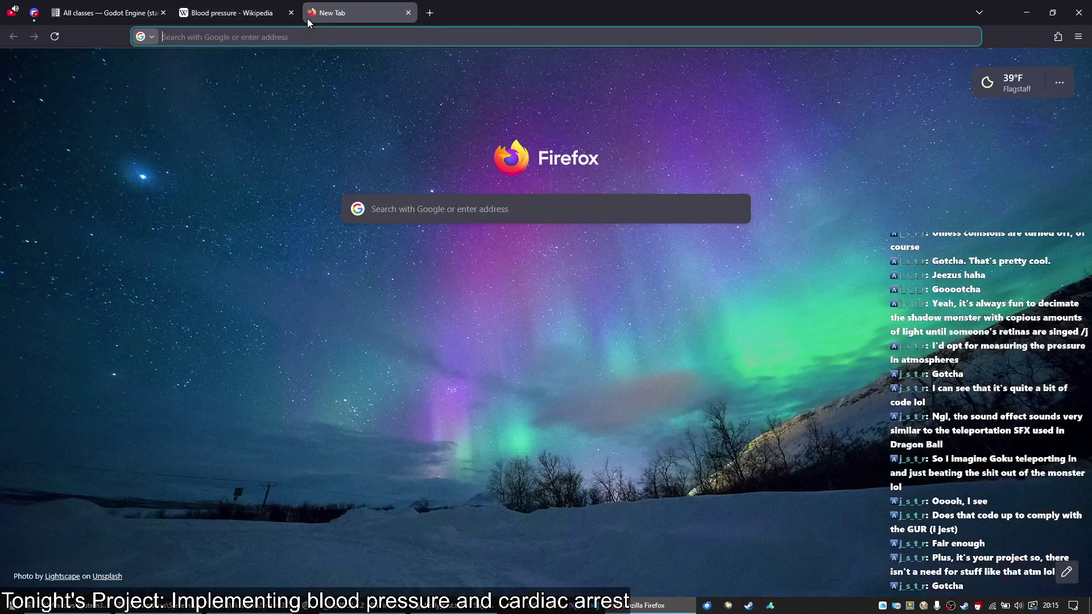
type("how long does it take f")
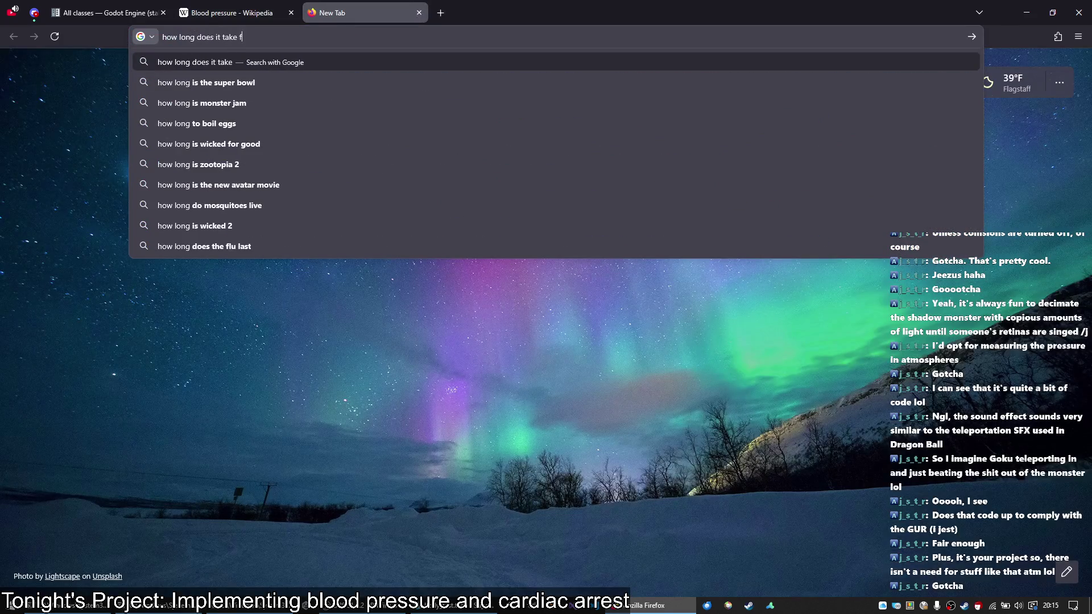
type("or ischemic damage to oc")
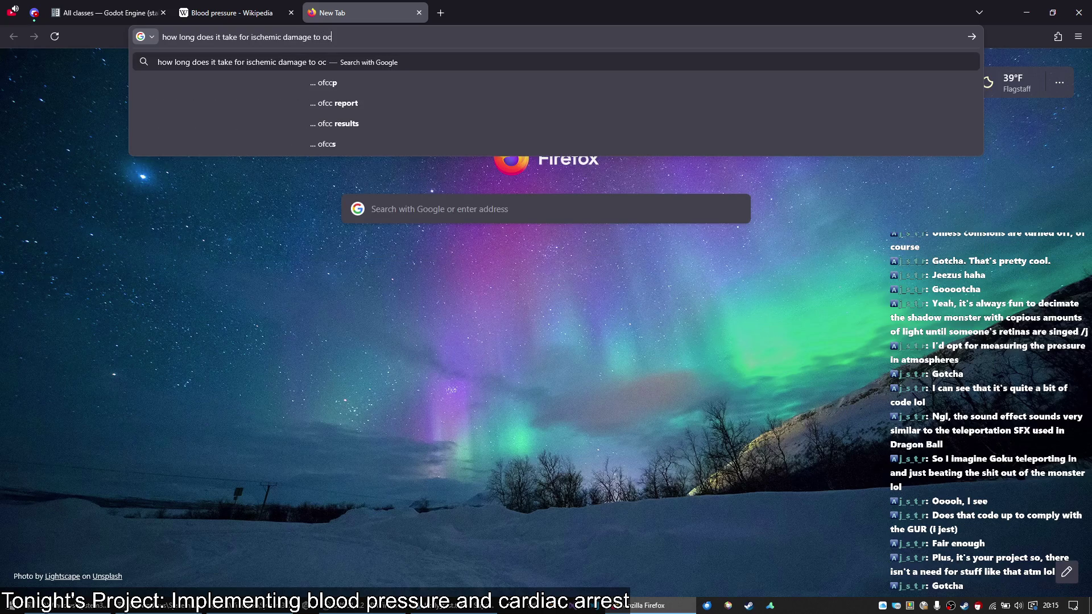
type("cur to the hear")
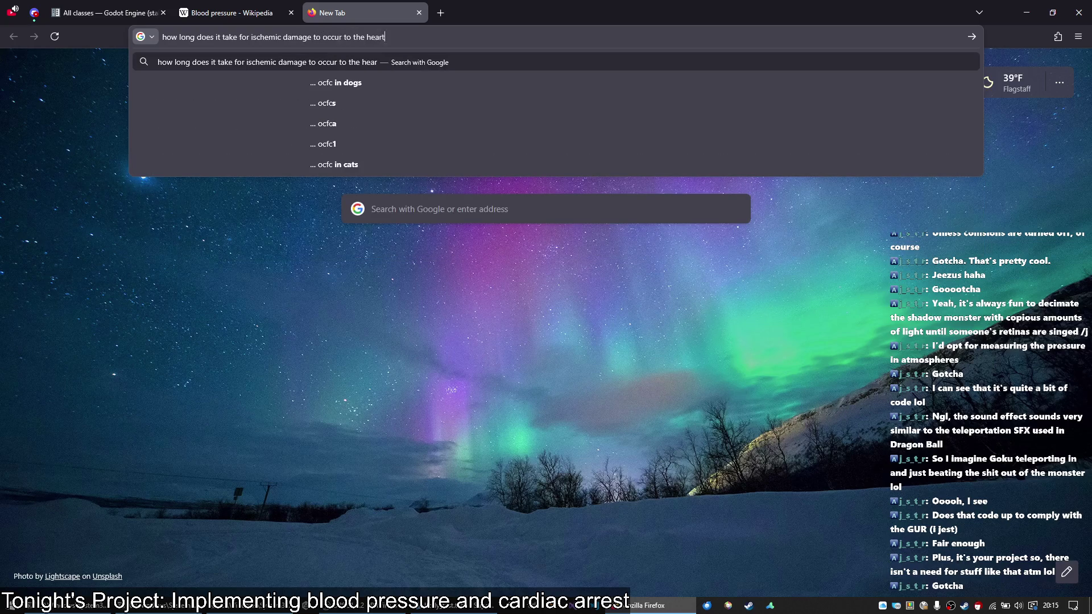
type("t")
key("Return")
scroll(330, 287, "down", 5)
middle_click(370, 187)
scroll(302, 447, "down", 2)
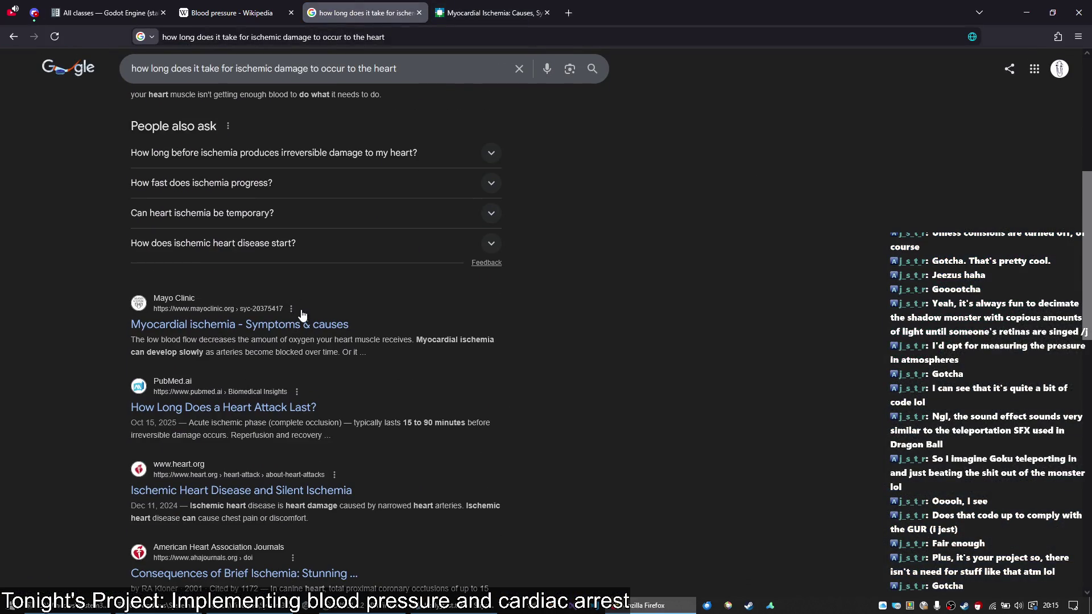
left_click(302, 315)
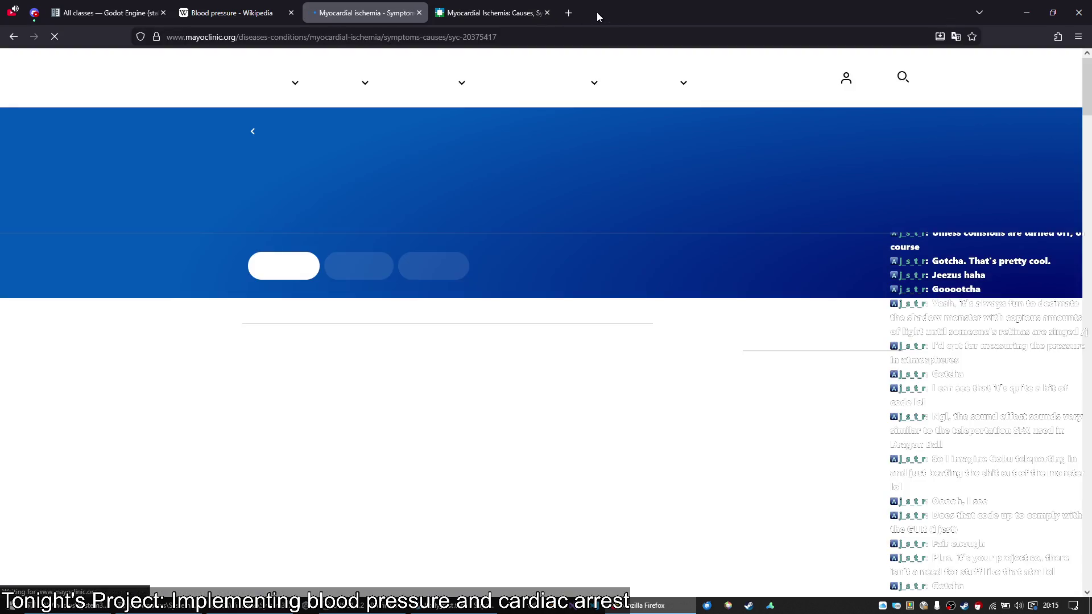
Step: Read through the Mayo Clinic myocardial ischemia page, then close its tab
scroll(156, 334, "down", 8)
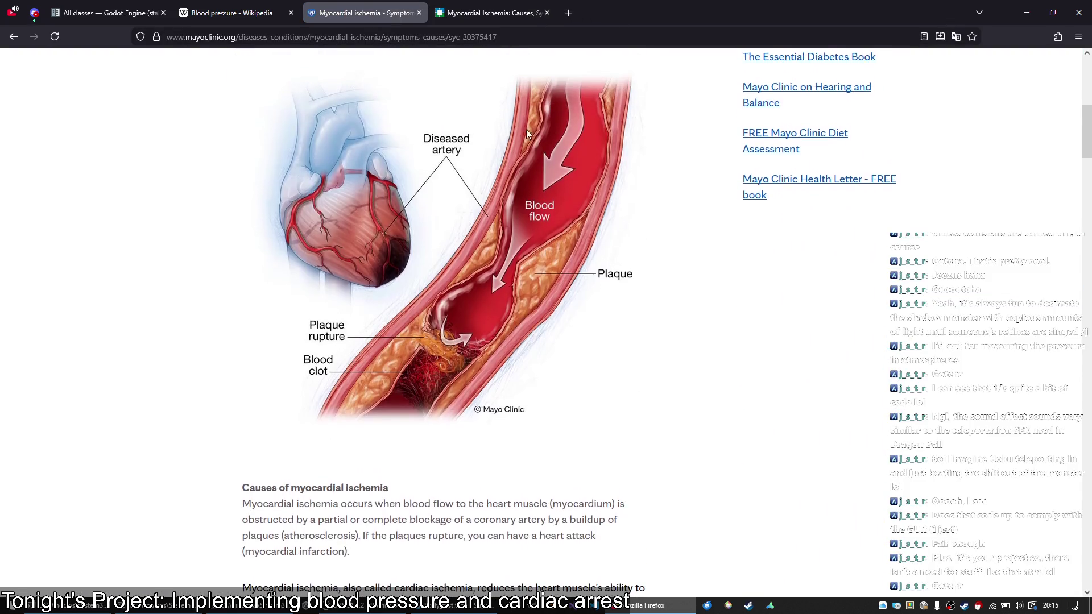
scroll(356, 326, "down", 2)
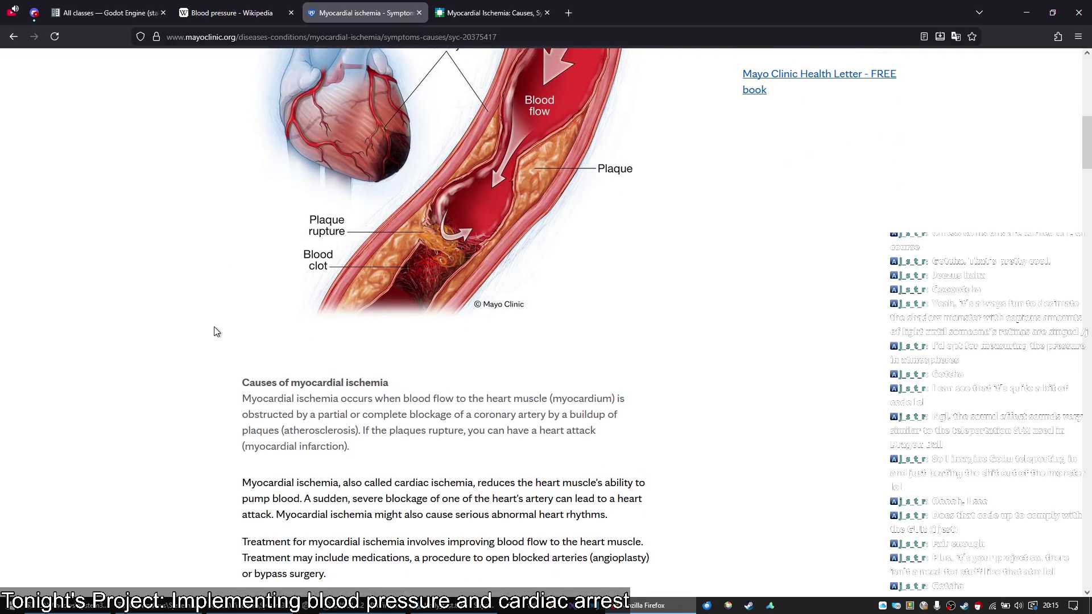
scroll(199, 282, "down", 1)
scroll(180, 261, "down", 5)
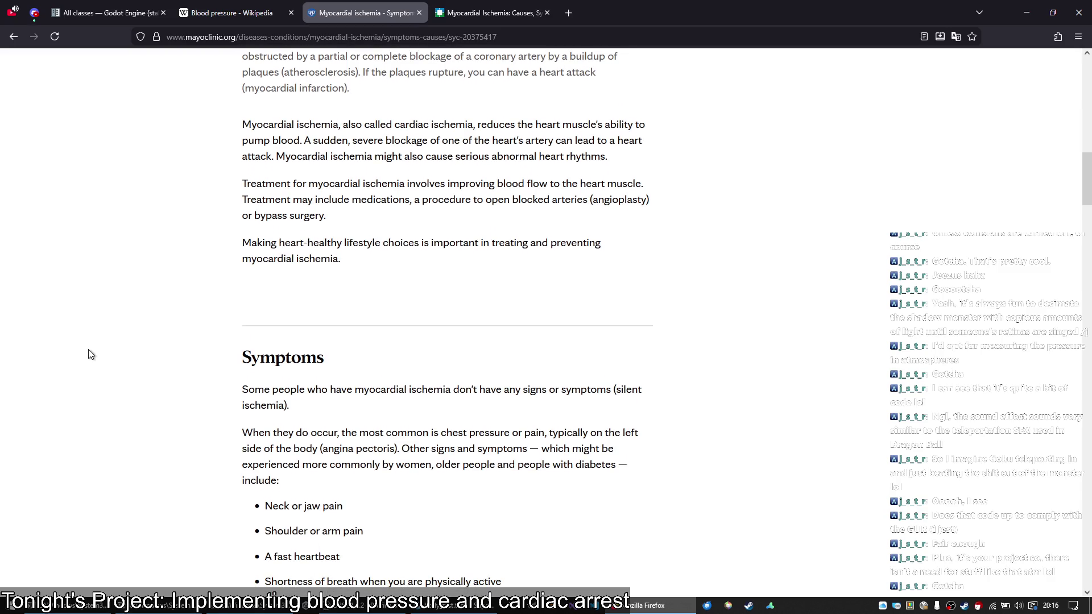
scroll(115, 361, "down", 3)
scroll(126, 341, "down", 5)
scroll(127, 341, "down", 4)
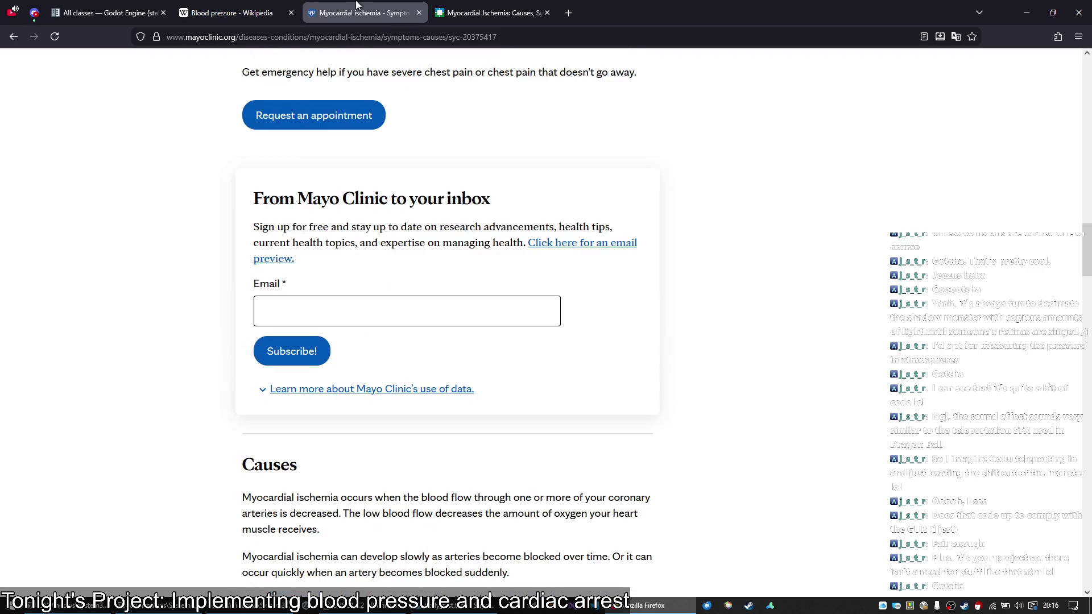
key("ctrl+w")
Step: Read through the Cleveland Clinic ischemia page, then close its tab
scroll(151, 194, "down", 3)
scroll(120, 298, "down", 2)
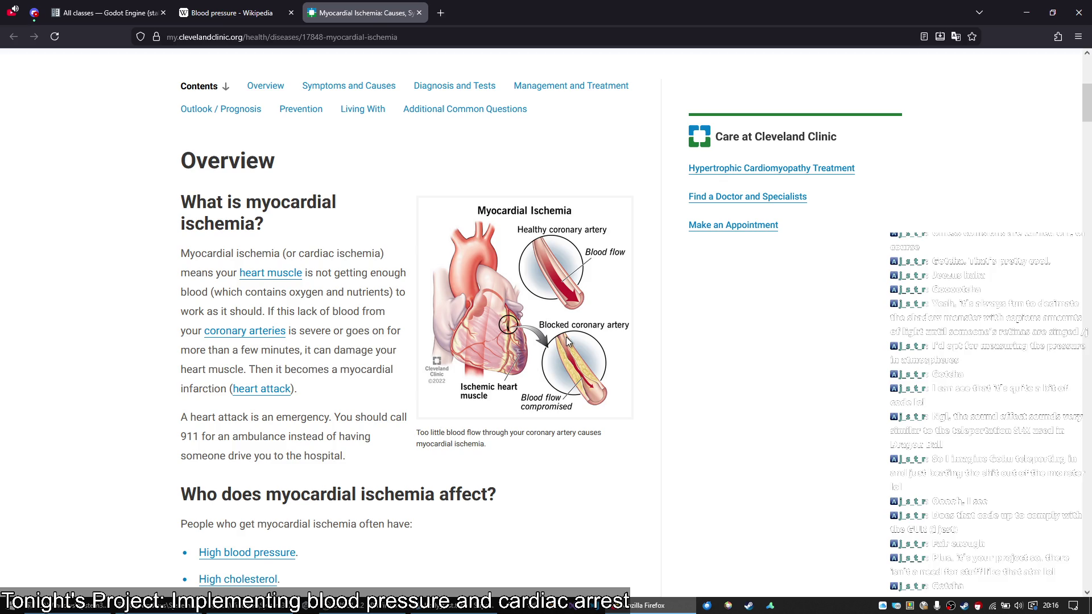
scroll(260, 344, "down", 3)
scroll(139, 377, "down", 4)
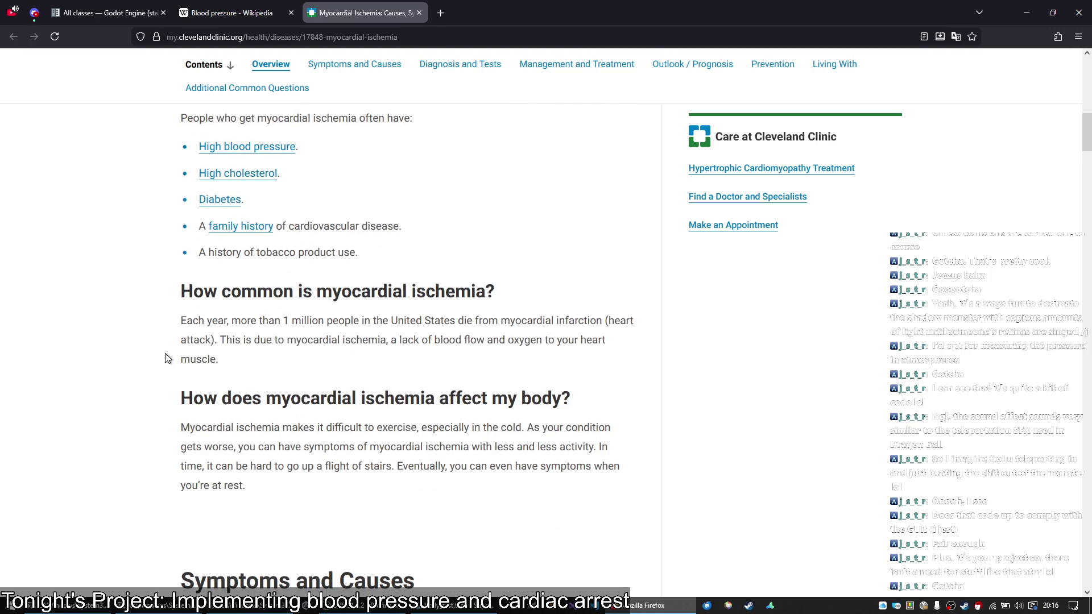
scroll(166, 357, "down", 4)
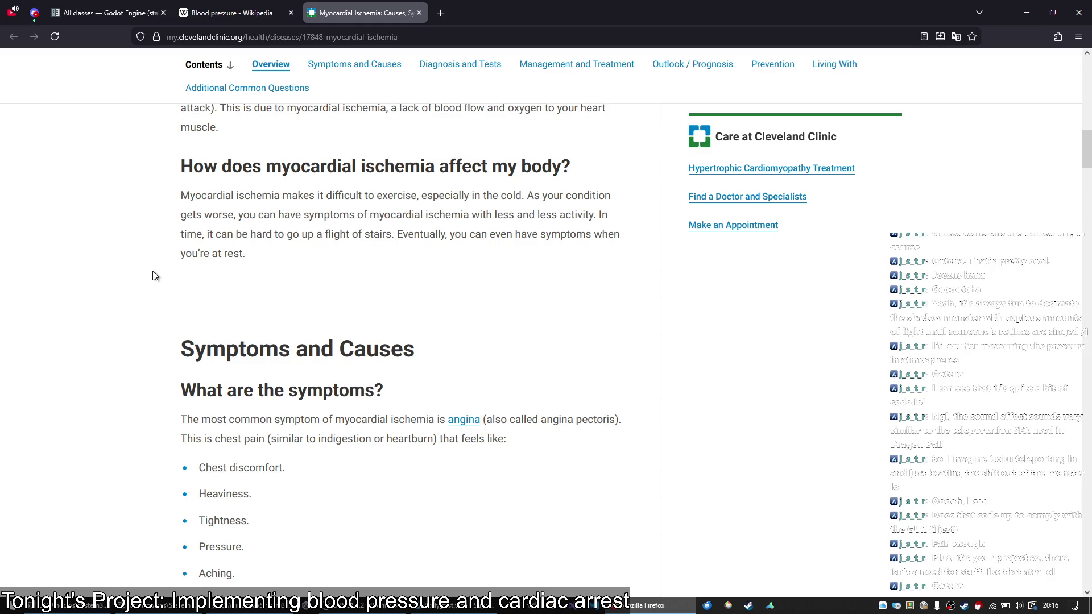
scroll(153, 271, "down", 3)
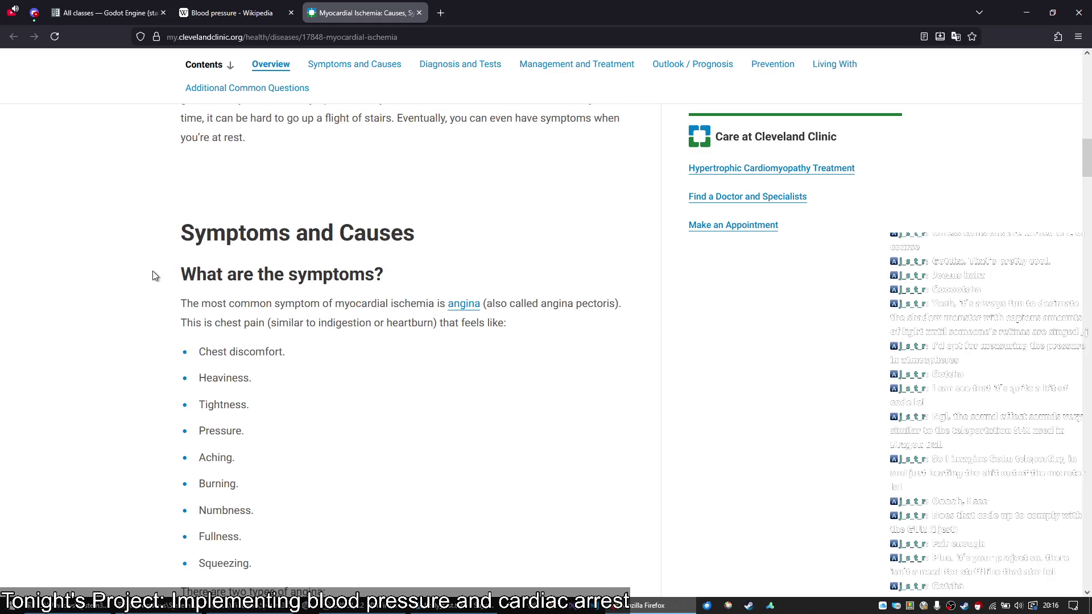
scroll(152, 271, "down", 3)
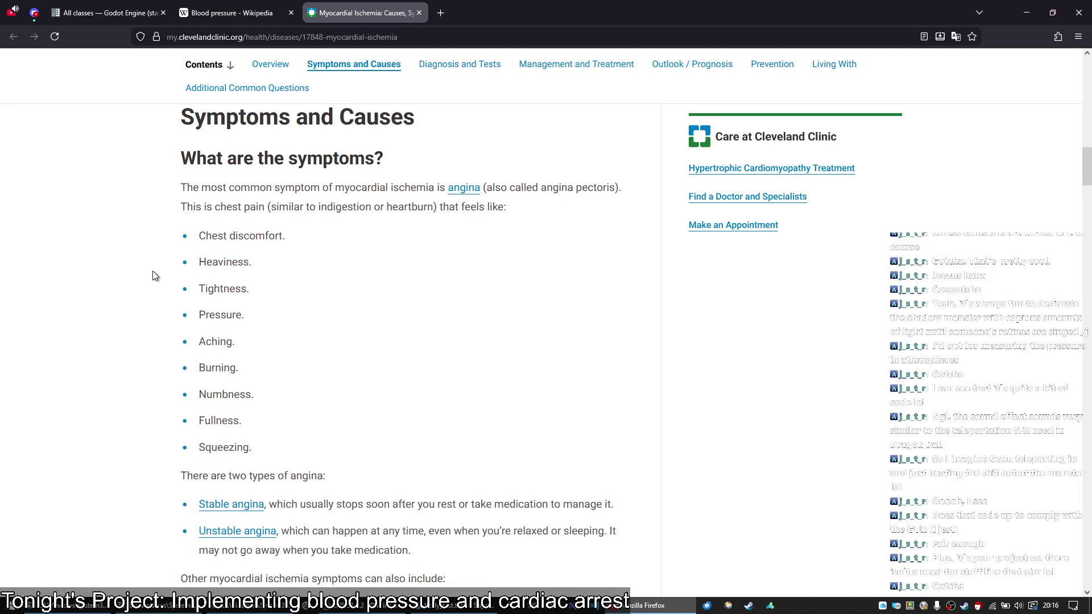
scroll(152, 277, "down", 2)
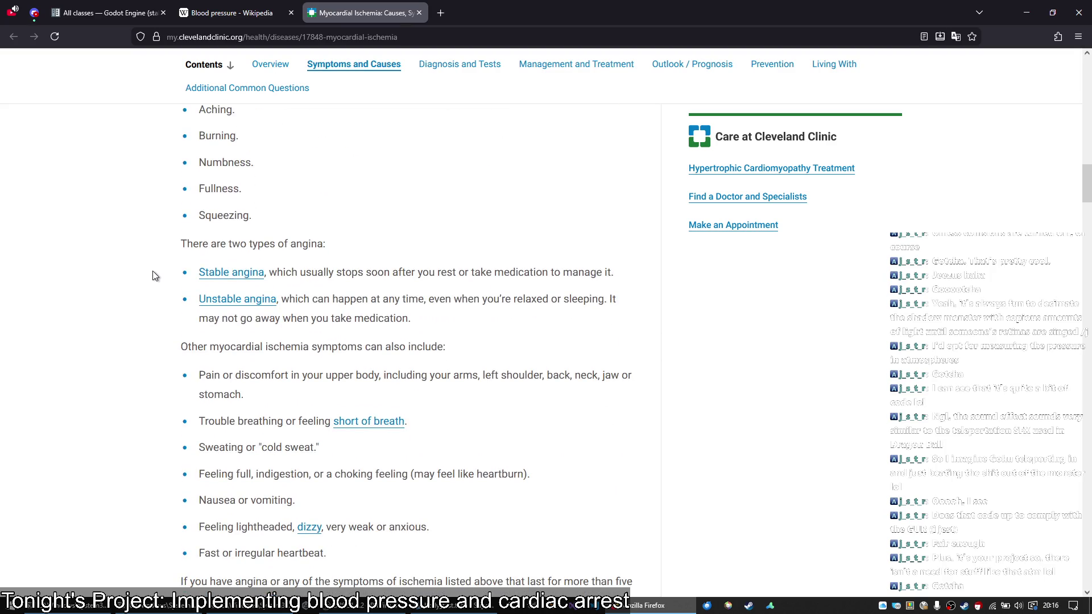
scroll(153, 277, "down", 1)
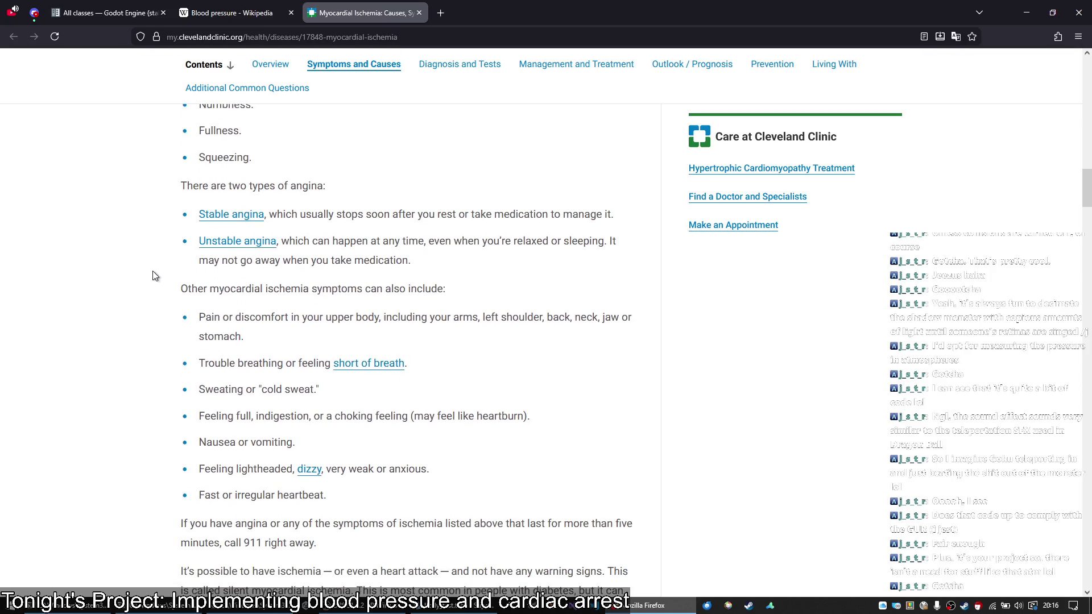
scroll(152, 277, "down", 4)
scroll(152, 276, "down", 4)
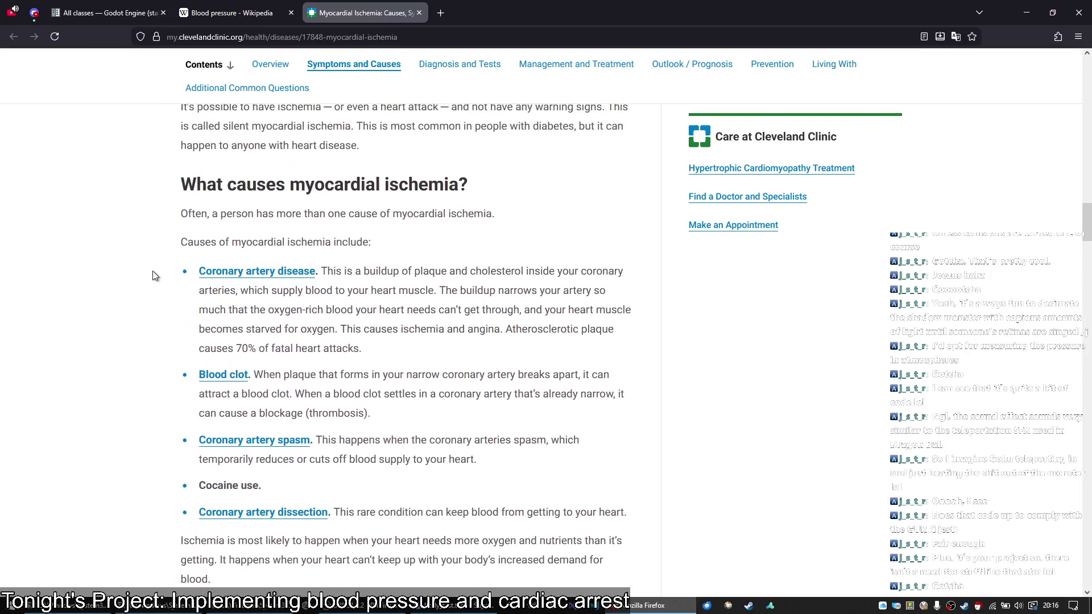
scroll(152, 277, "down", 1)
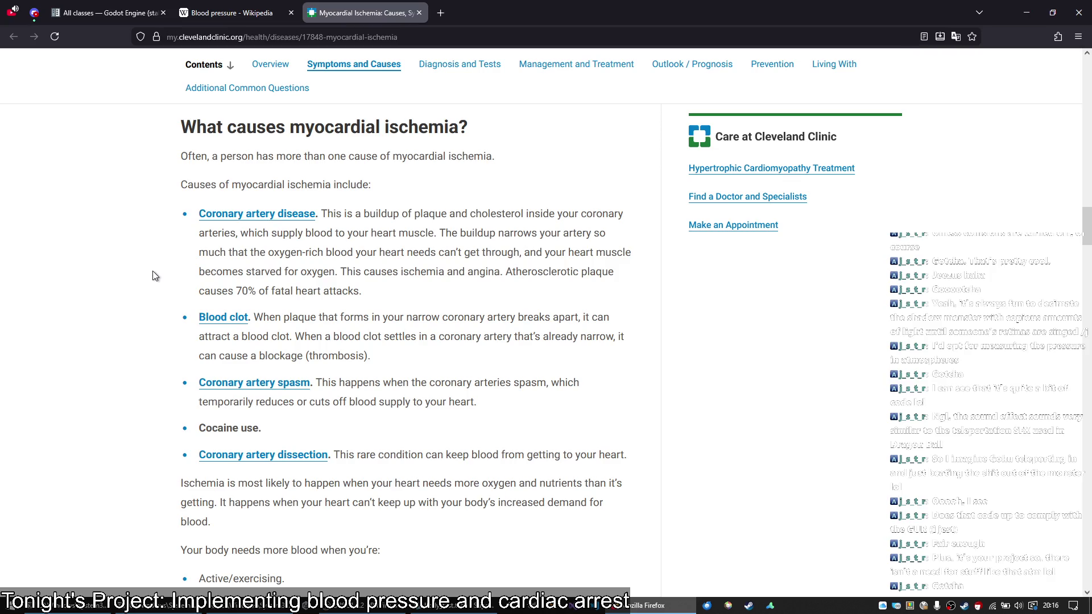
scroll(170, 317, "down", 2)
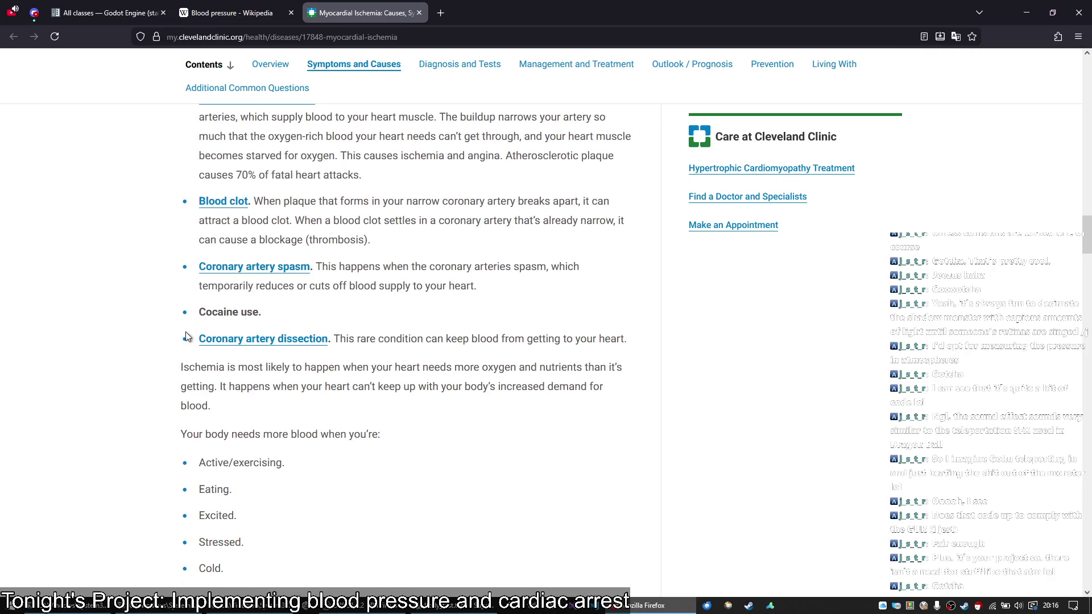
left_click_drag(293, 320, 187, 319)
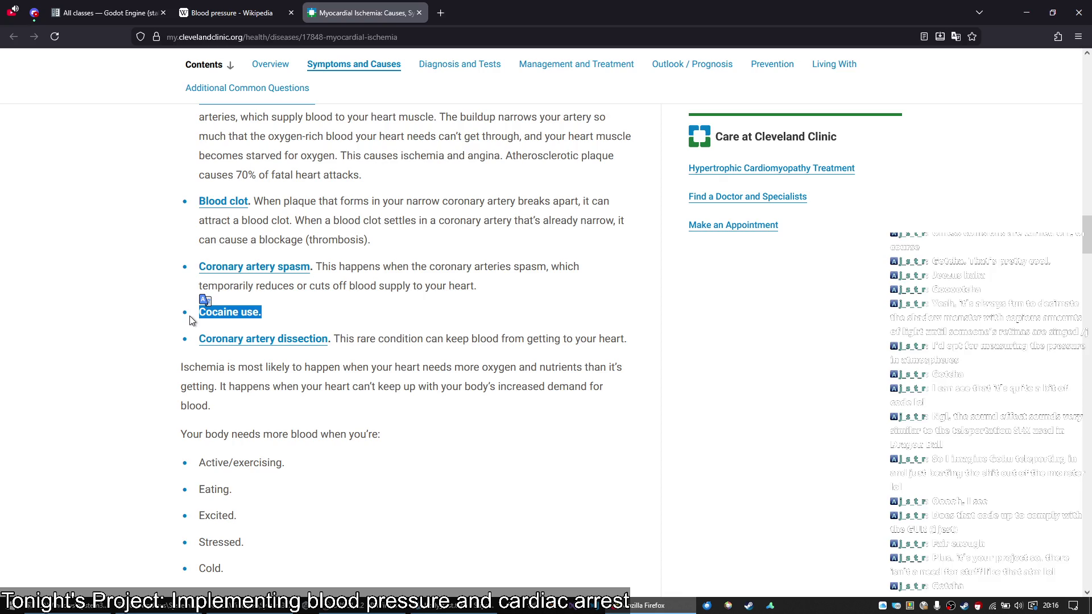
left_click(118, 262)
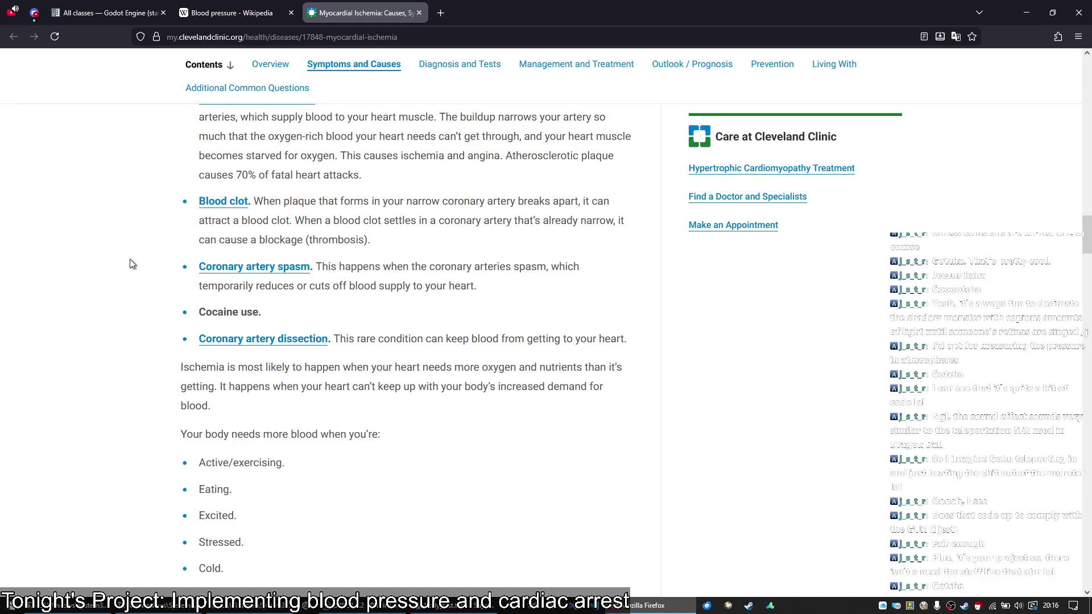
scroll(118, 262, "down", 10)
scroll(131, 265, "up", 2)
scroll(131, 265, "down", 15)
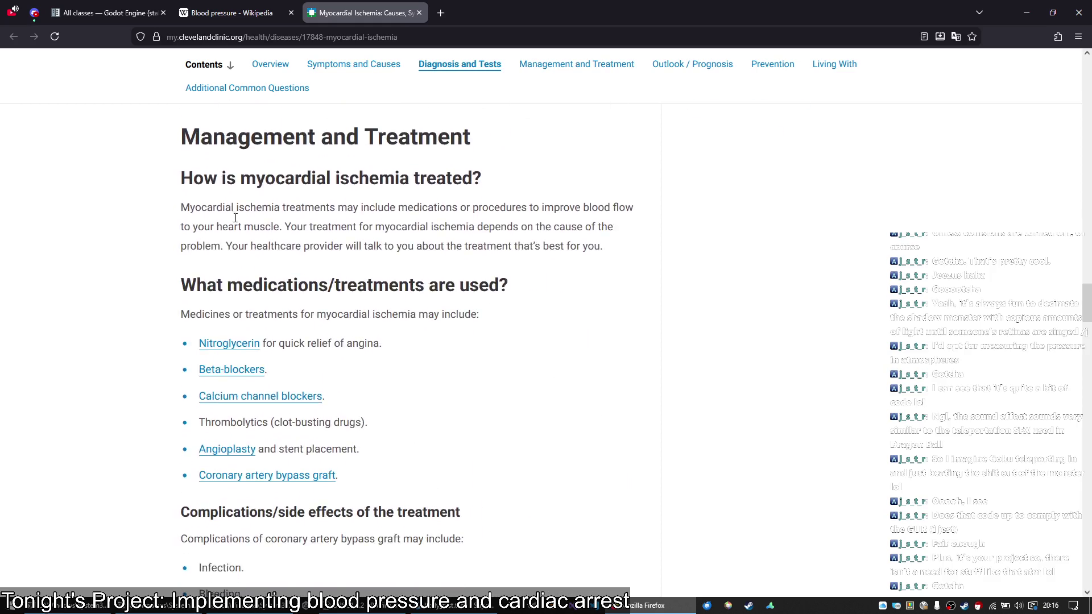
key("ctrl+w")
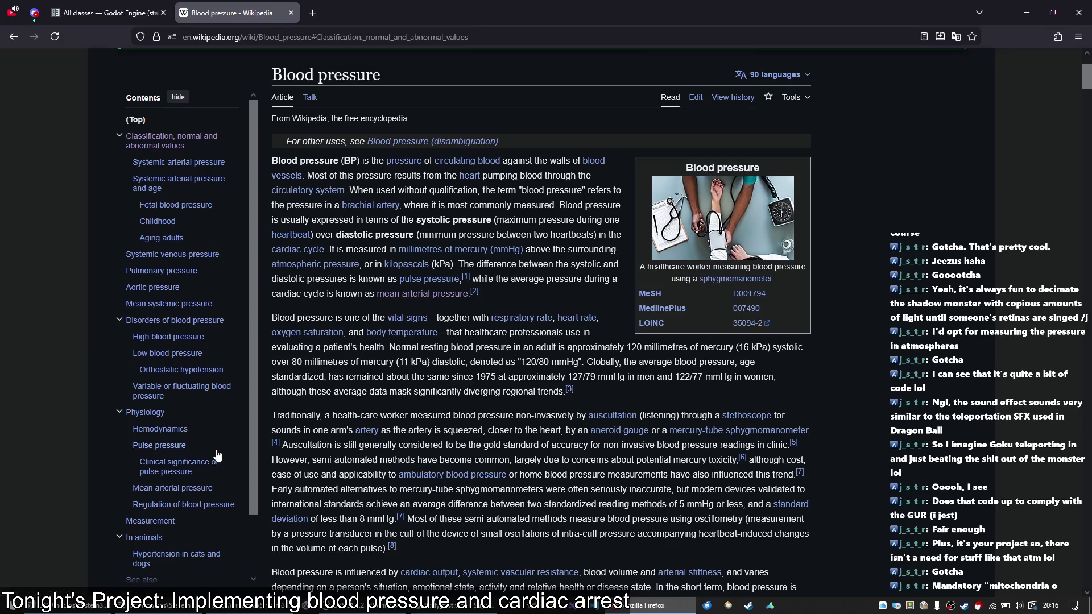
scroll(217, 453, "down", 3)
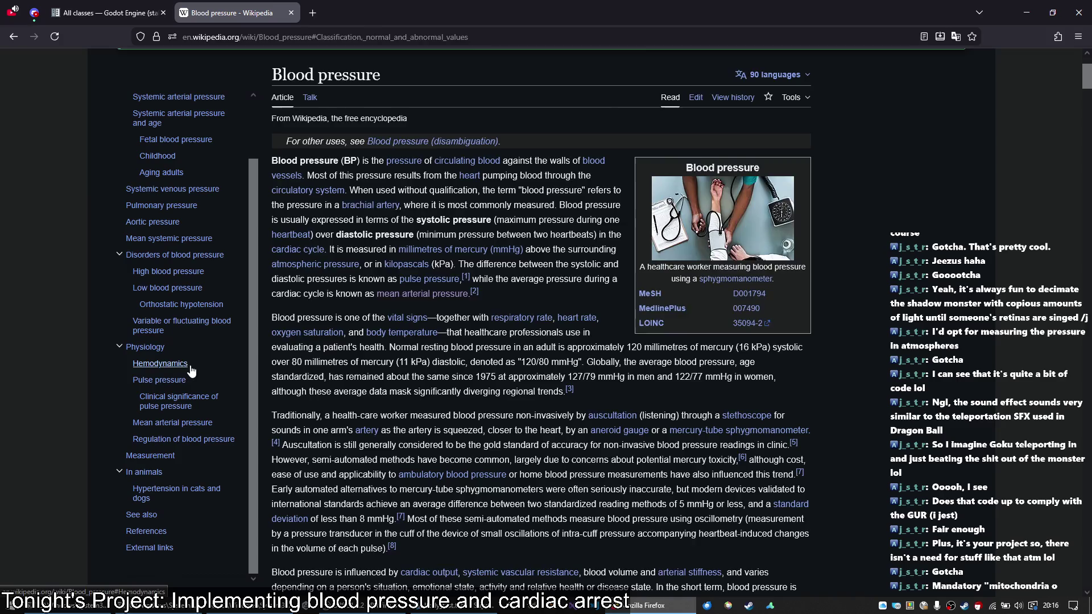
left_click(160, 363)
left_click(756, 264)
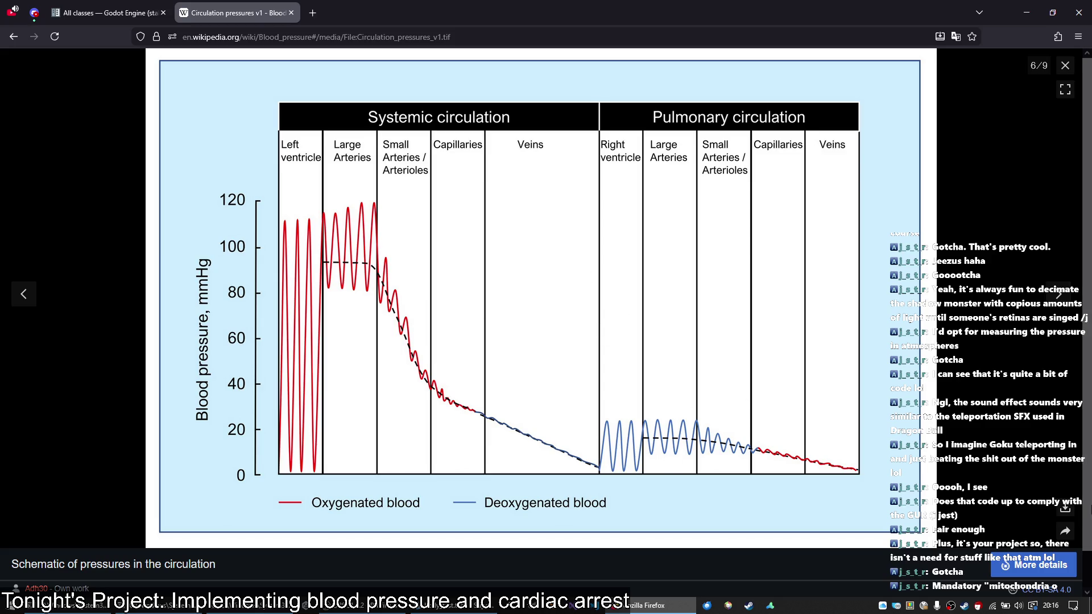
left_click(1065, 65)
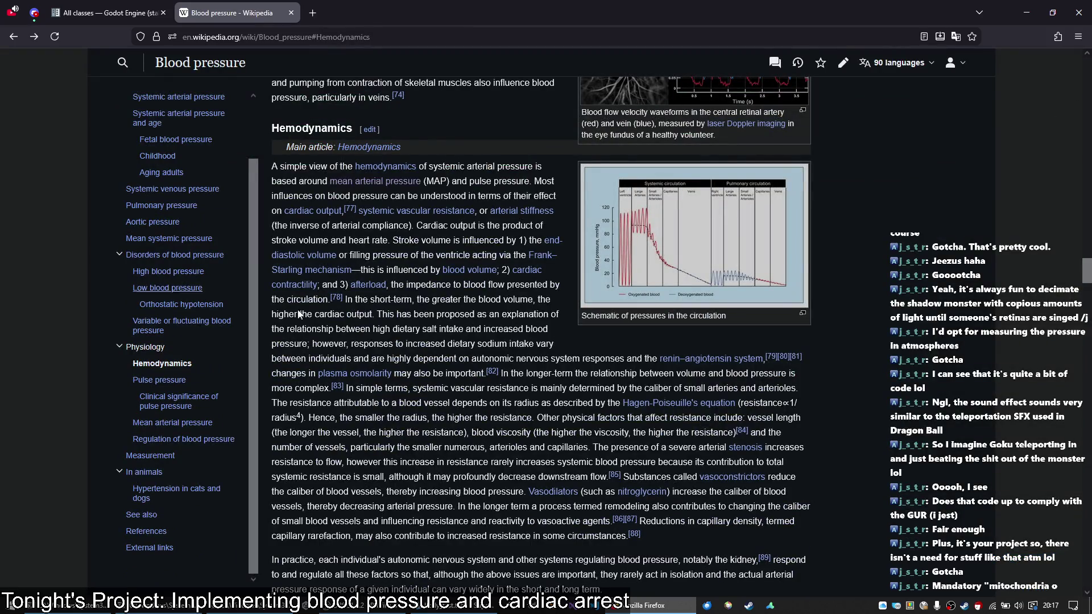
mouse_move(310, 271)
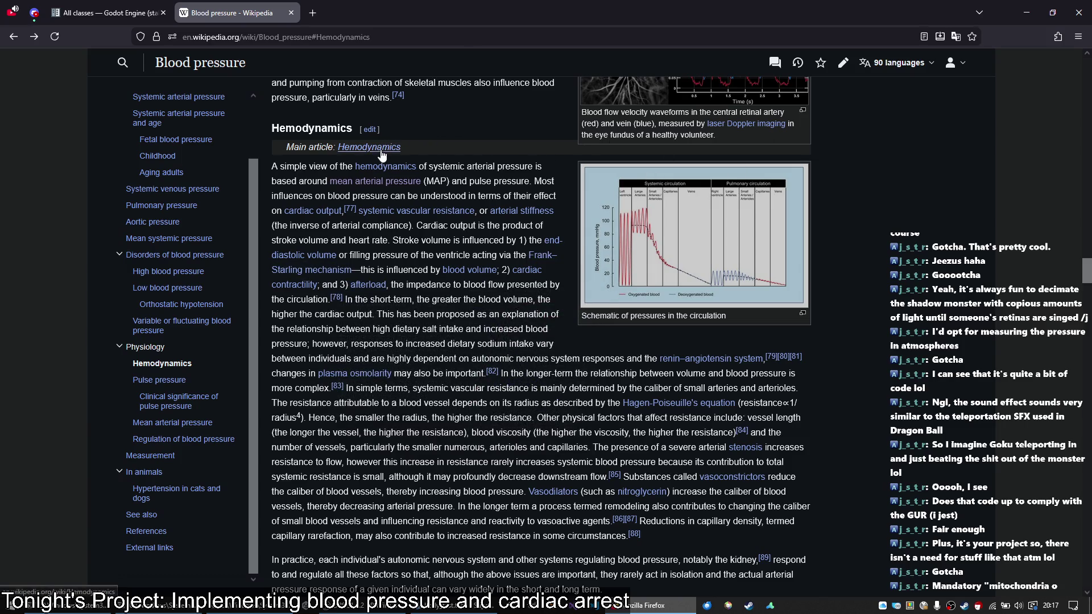
mouse_move(382, 156)
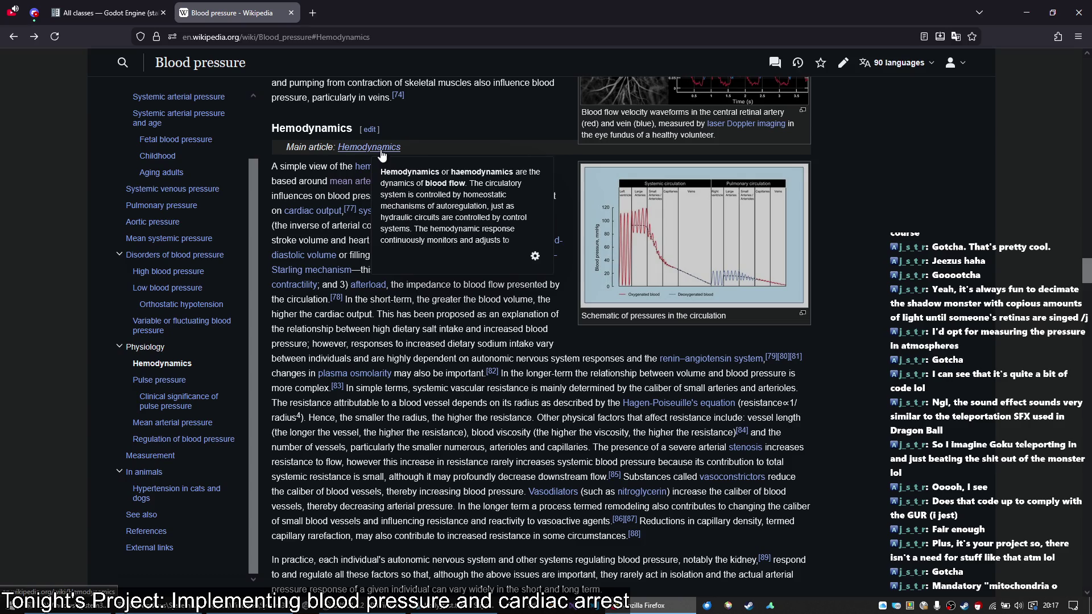
scroll(882, 381, "down", 4)
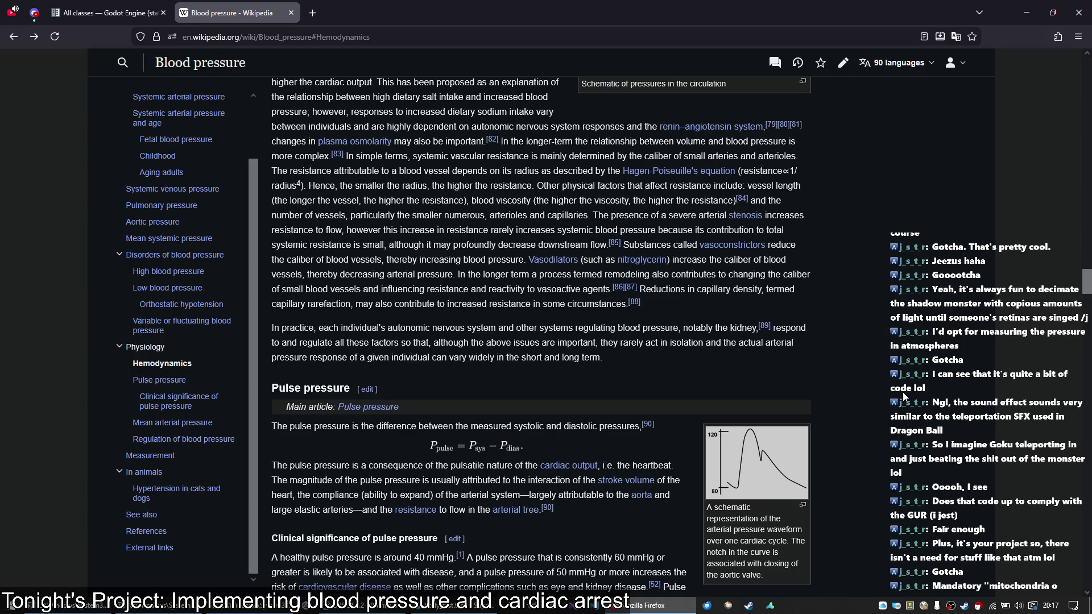
scroll(839, 384, "down", 4)
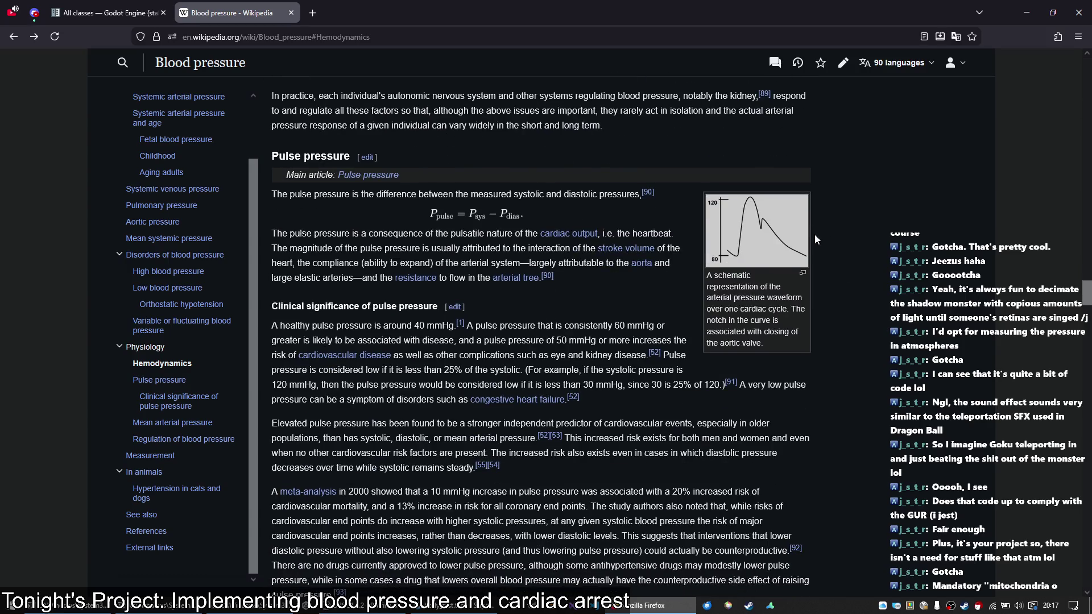
left_click(122, 9)
left_click(11, 11)
left_click(68, 5)
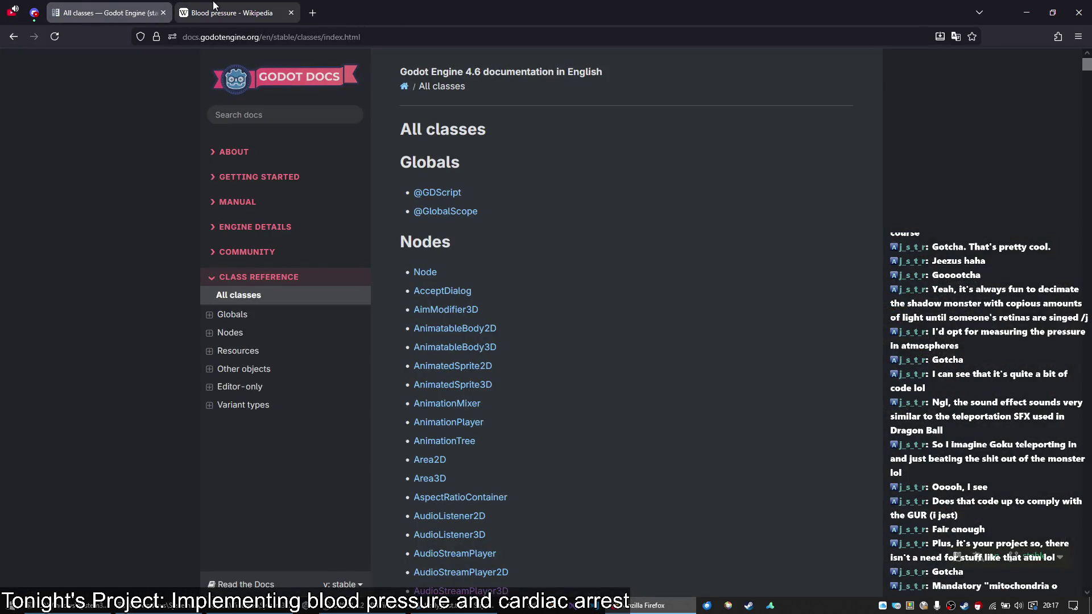
left_click(227, 13)
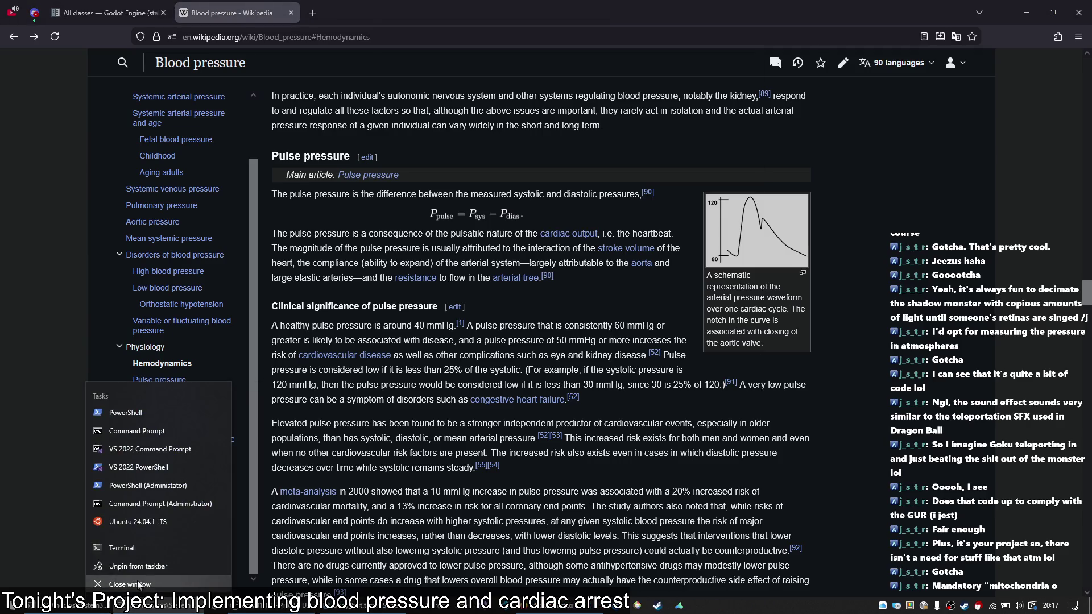
Step: Back in Godot, browse heart.gd around line 152, then open scenes/items/patient_monitor.tscn
key("alt+Tab")
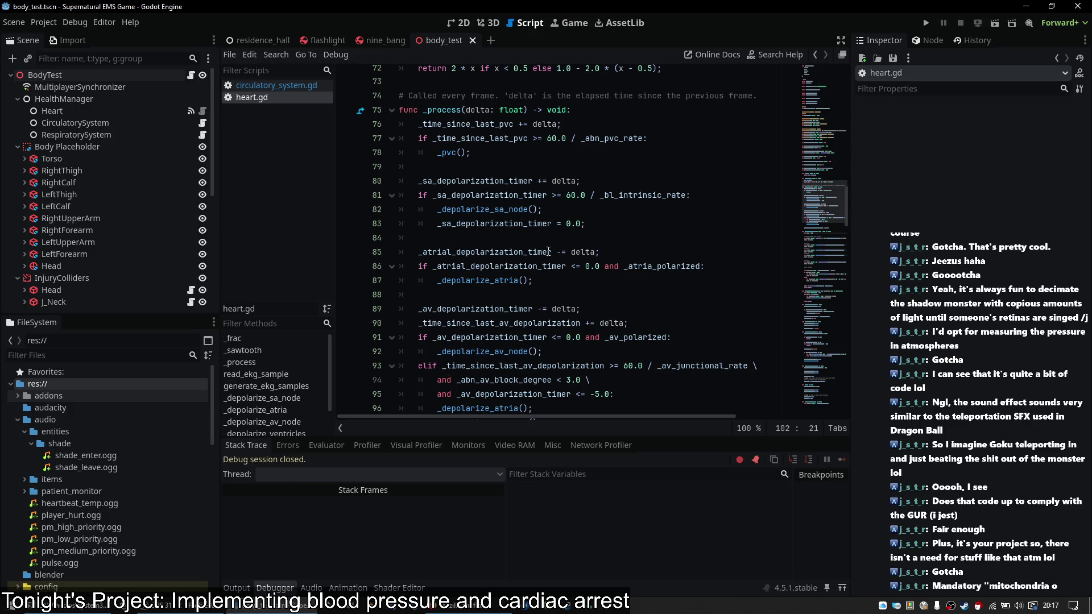
scroll(617, 274, "down", 15)
scroll(617, 273, "down", 5)
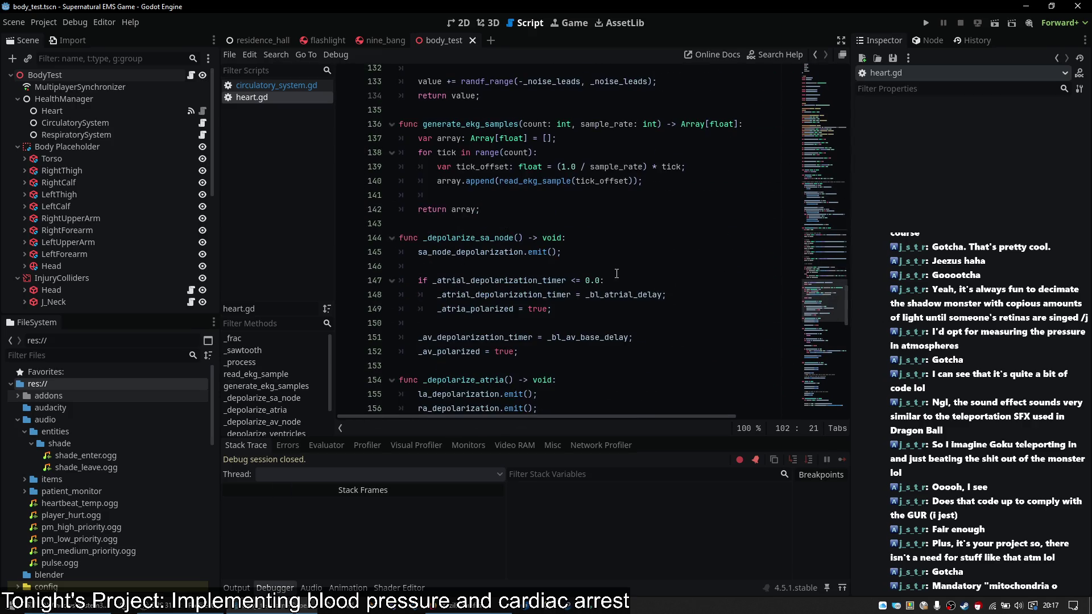
scroll(551, 254, "down", 18)
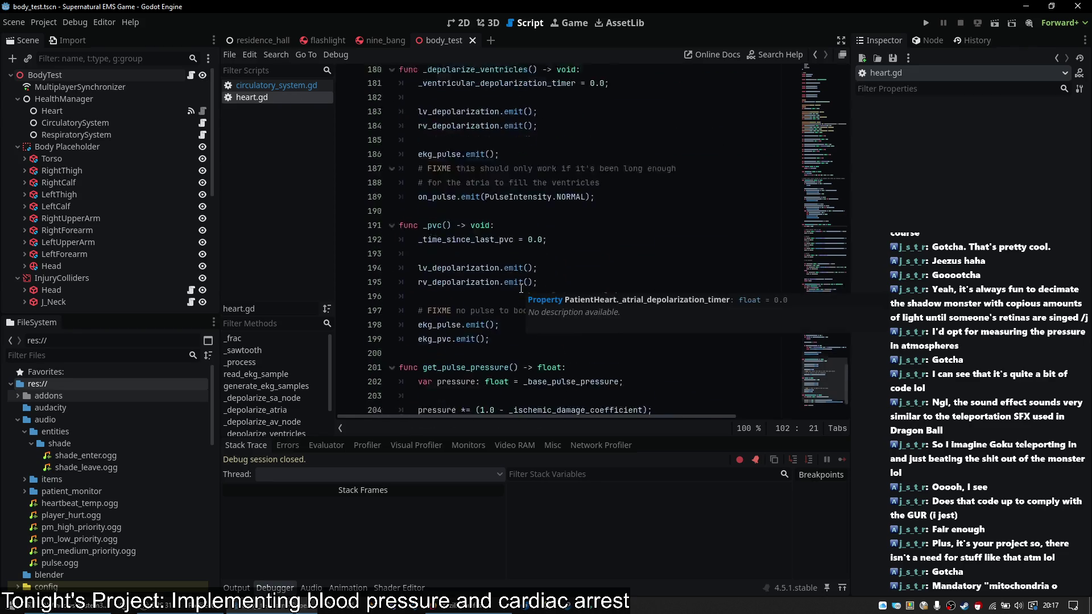
scroll(551, 255, "up", 17)
left_click(549, 250)
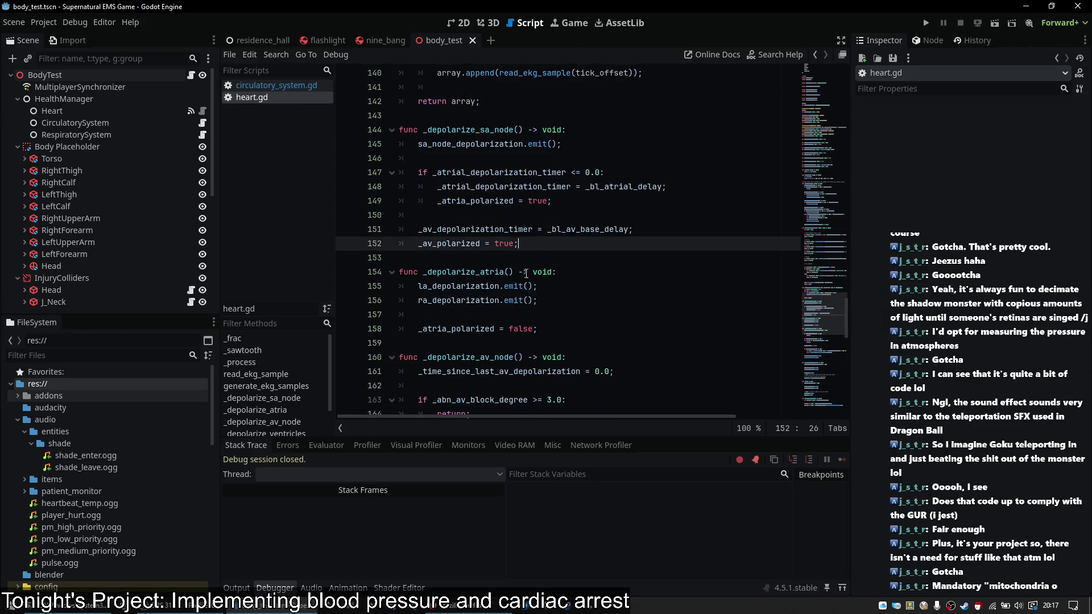
scroll(541, 247, "down", 15)
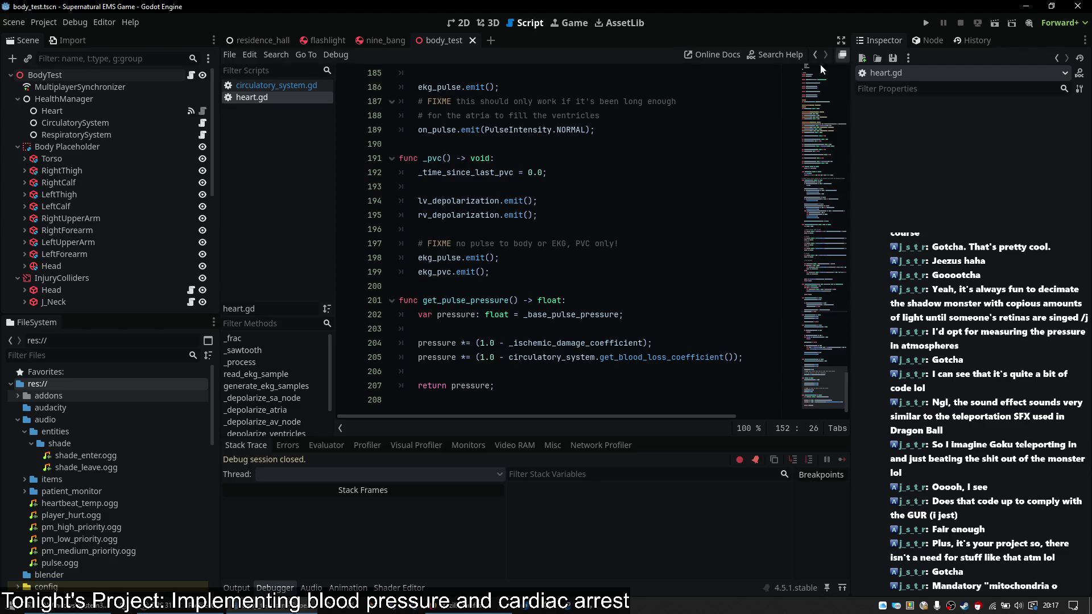
scroll(134, 499, "down", 10)
scroll(134, 494, "up", 8)
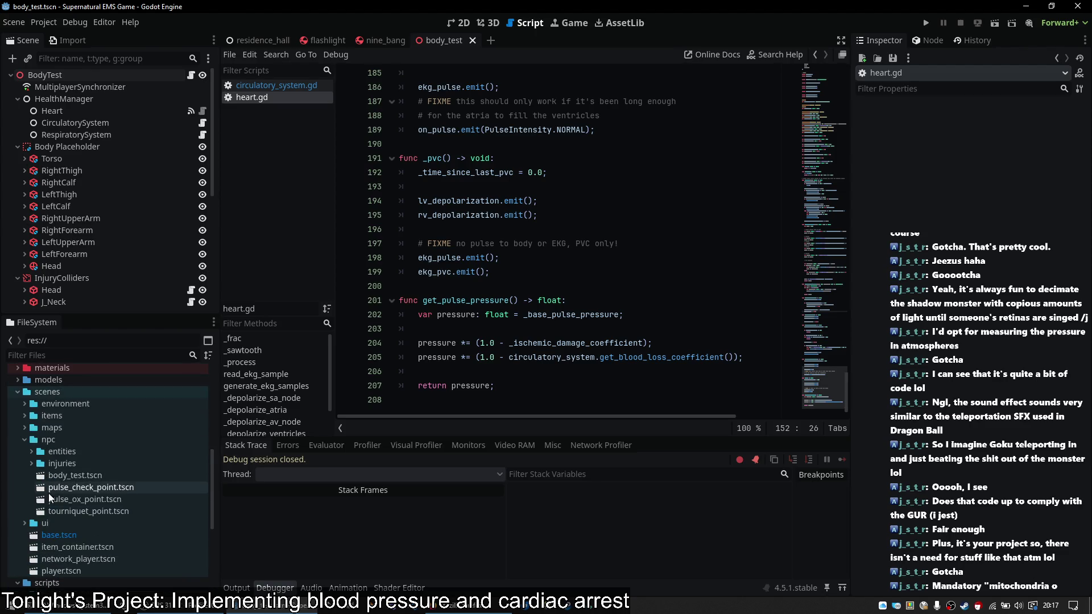
double_click(100, 499)
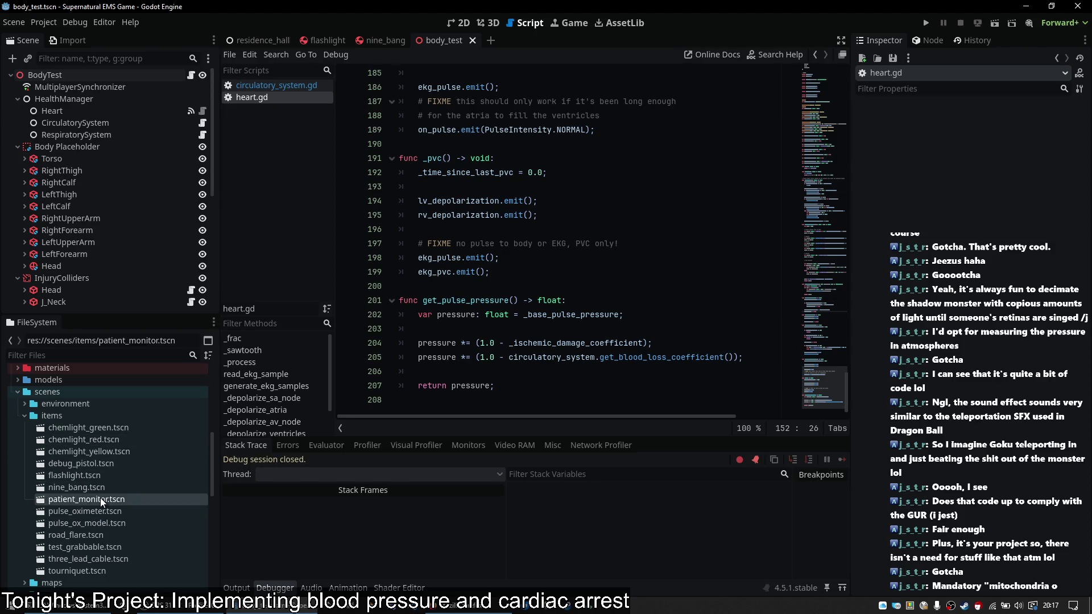
Step: Expand UIRoot, move it out of SubViewport, and view the LineGraph node in 2D
left_click(25, 206)
scroll(57, 182, "down", 3)
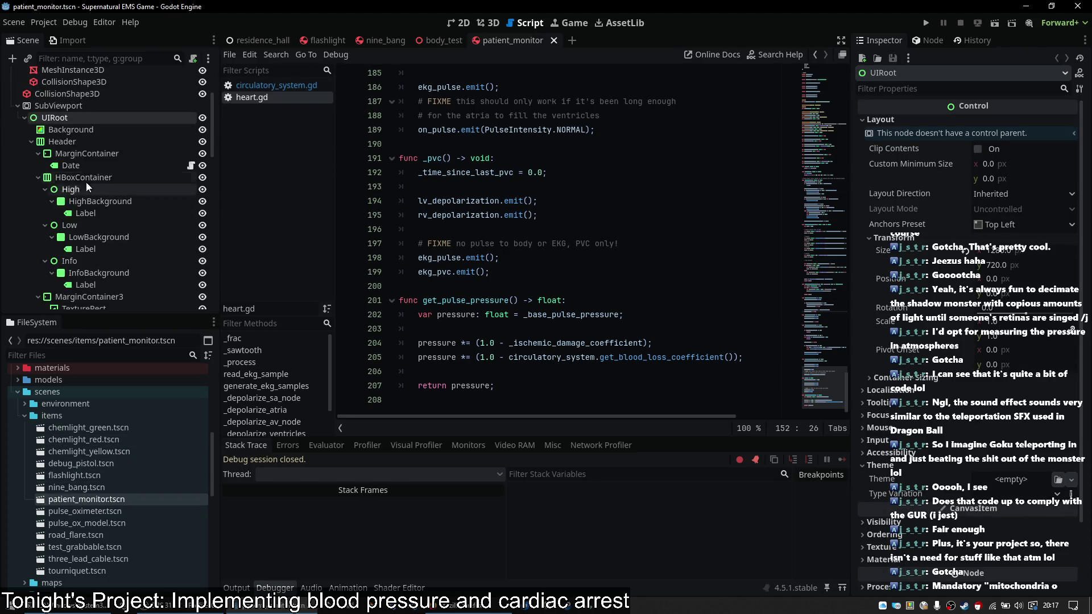
left_click_drag(54, 117, 74, 102)
scroll(91, 148, "down", 1)
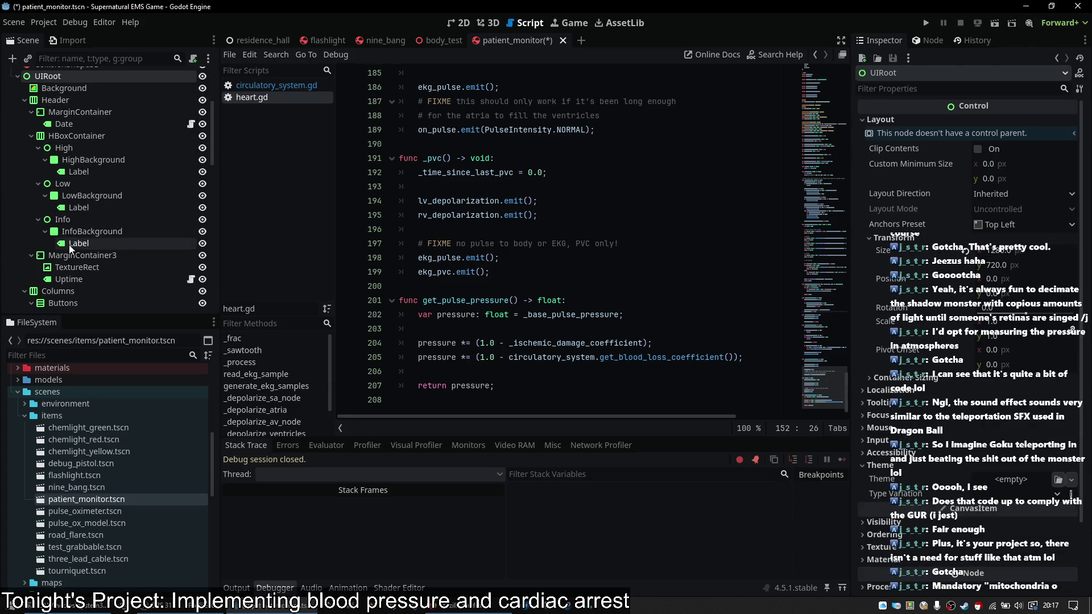
scroll(97, 171, "down", 6)
left_click(81, 232)
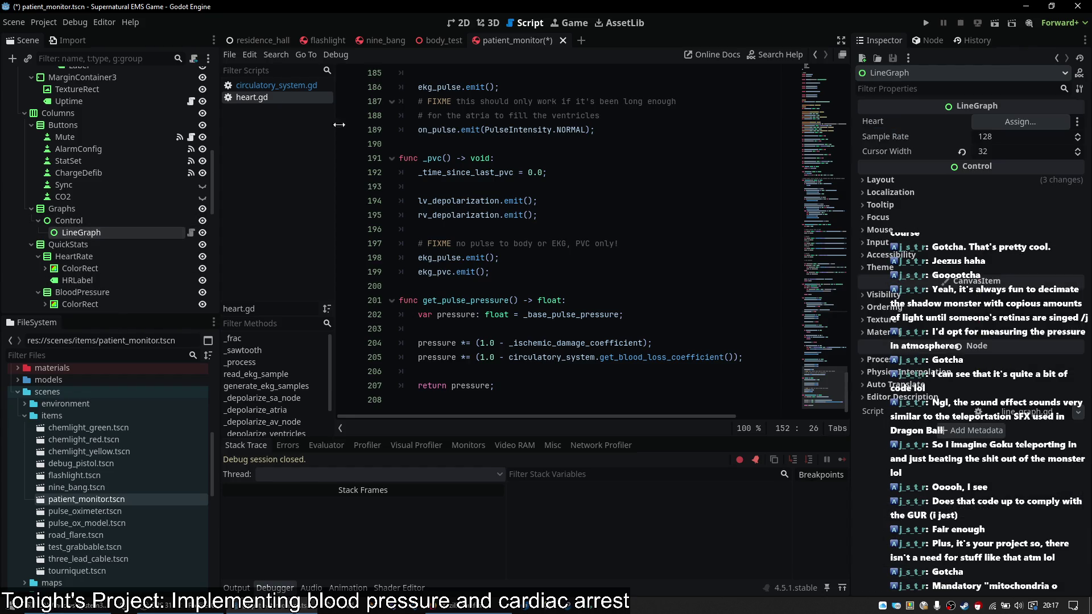
left_click(459, 23)
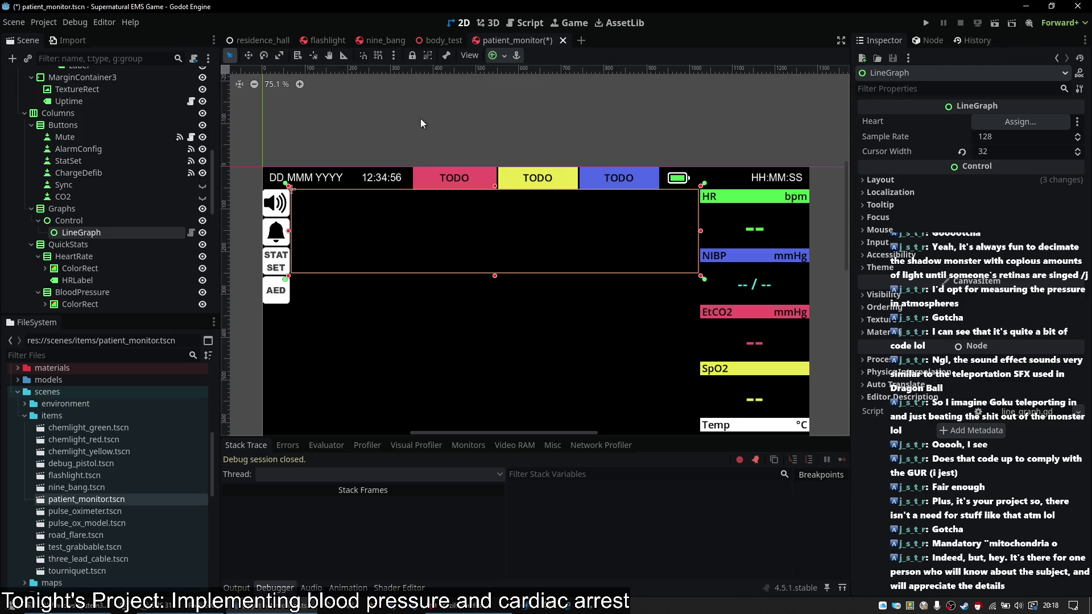
Step: Save the patient_monitor scene and move the collapsed UIRoot back under SubViewport
key("ctrl+s")
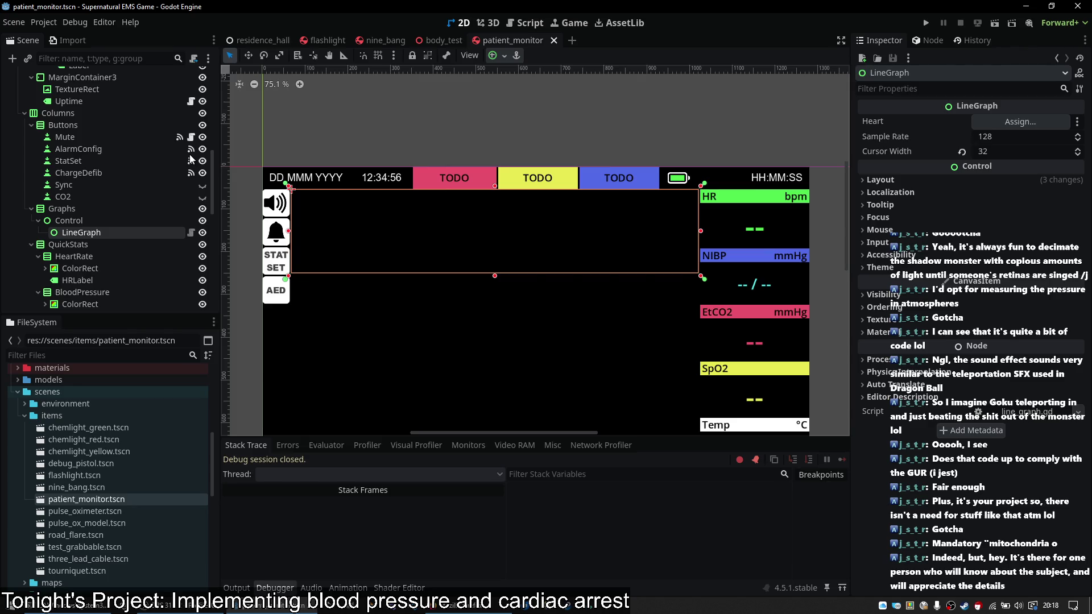
scroll(34, 142, "up", 5)
left_click(17, 194)
left_click_drag(46, 194, 63, 207)
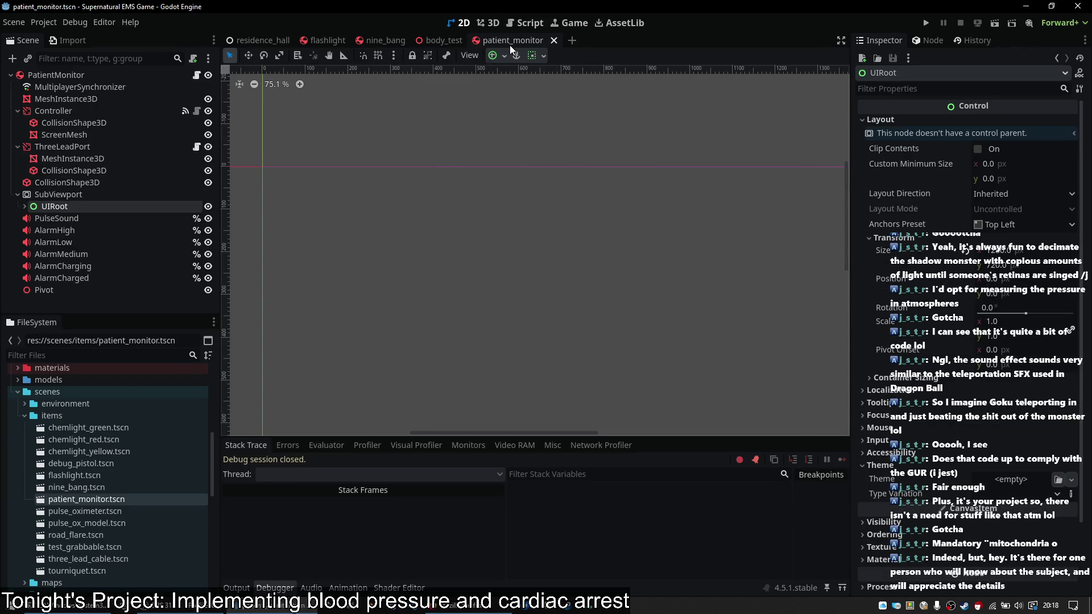
key("ctrl+shift+w")
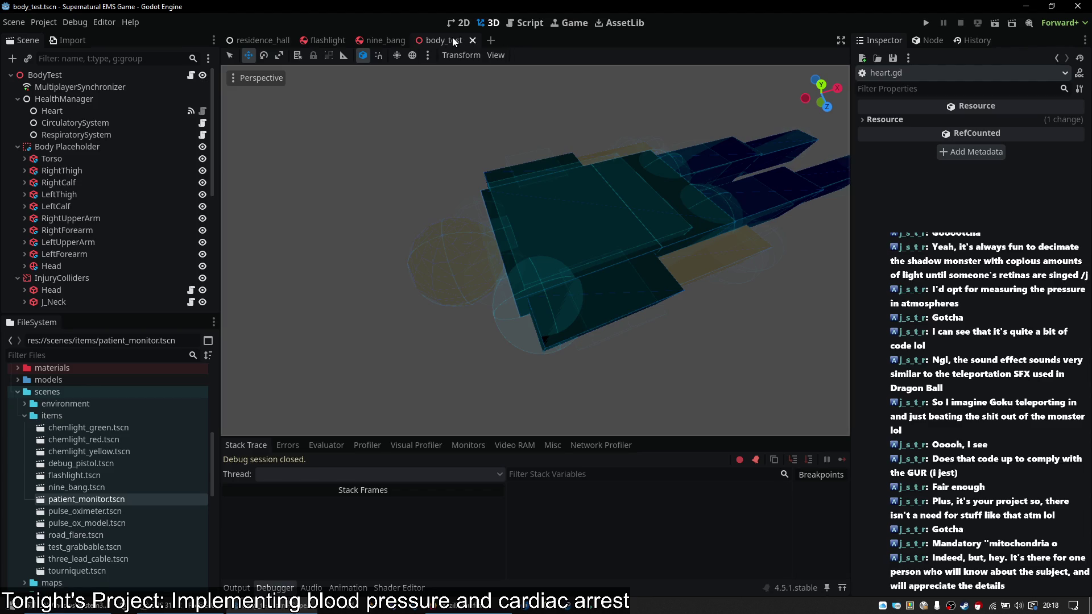
left_click(377, 41)
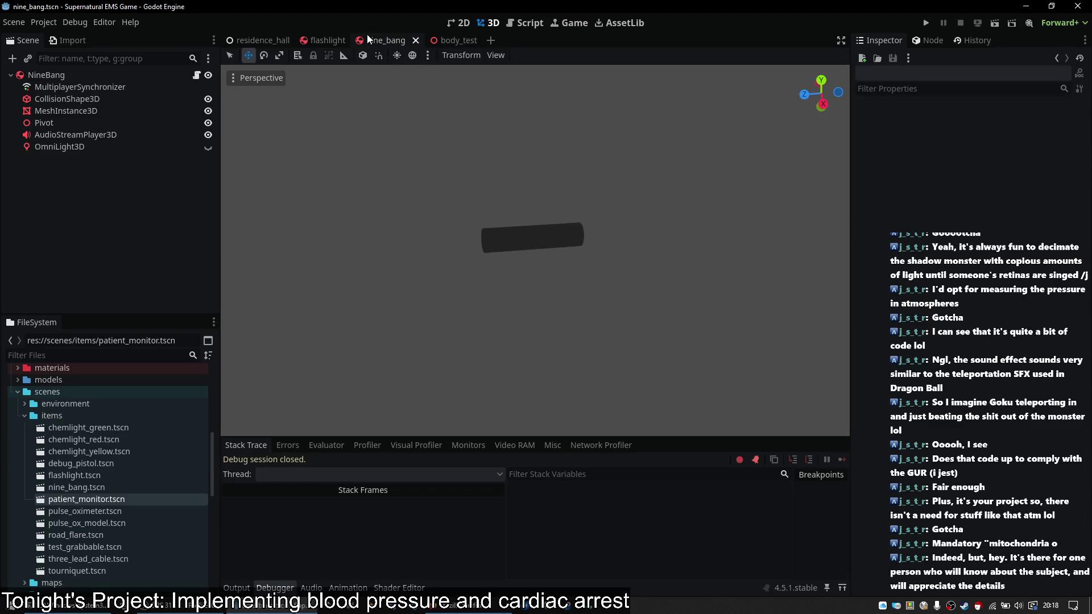
middle_click(315, 45)
middle_click(315, 45)
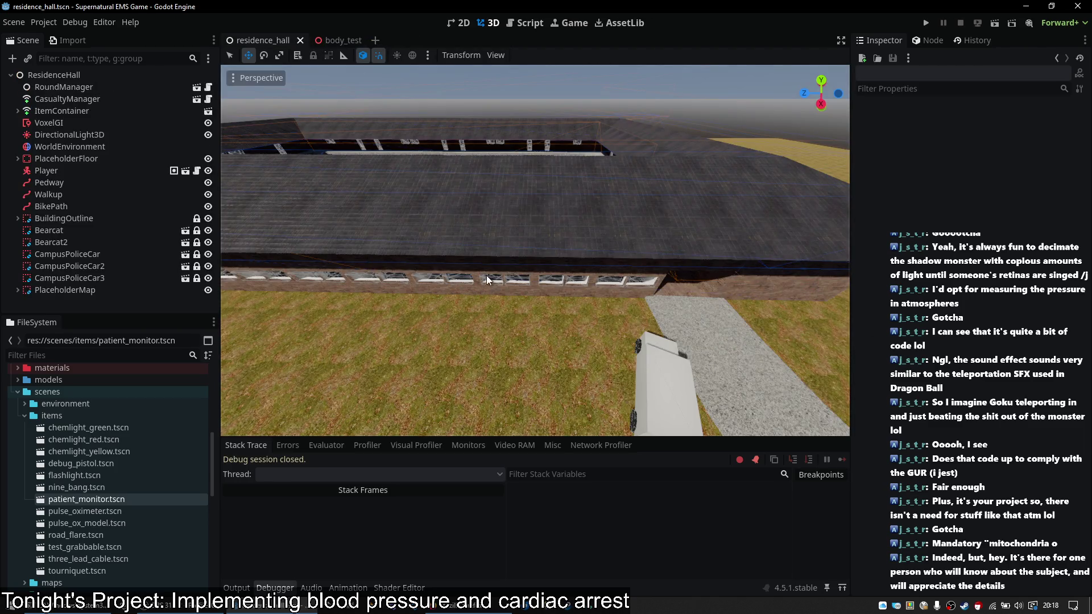
key("KP_3")
mouse_move(517, 203)
left_mouse_down()
mouse_move(551, 227)
mouse_move(577, 284)
left_mouse_up()
key("w")
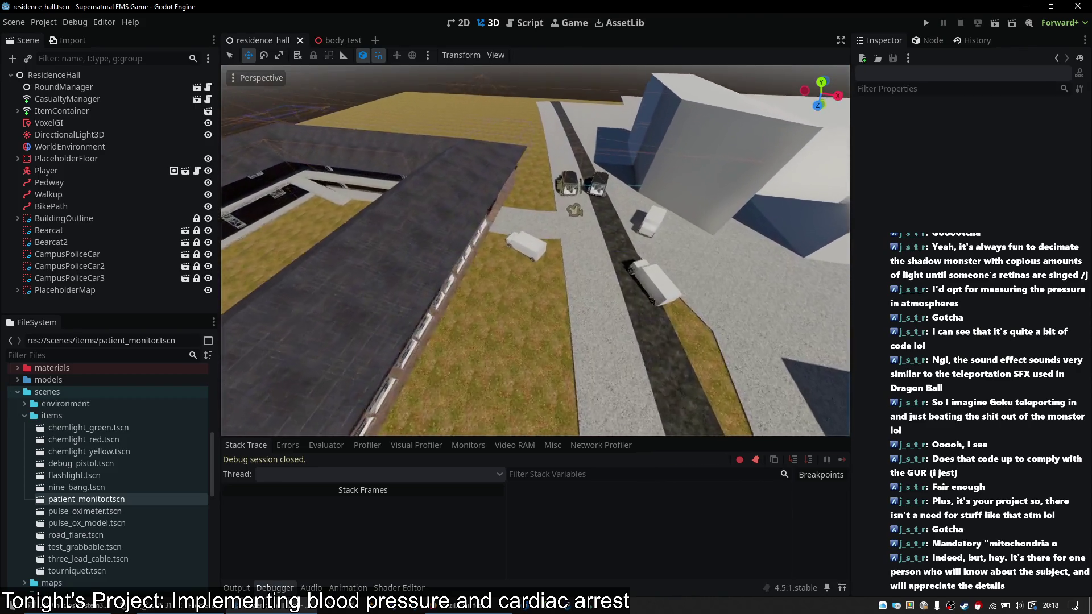
key("w")
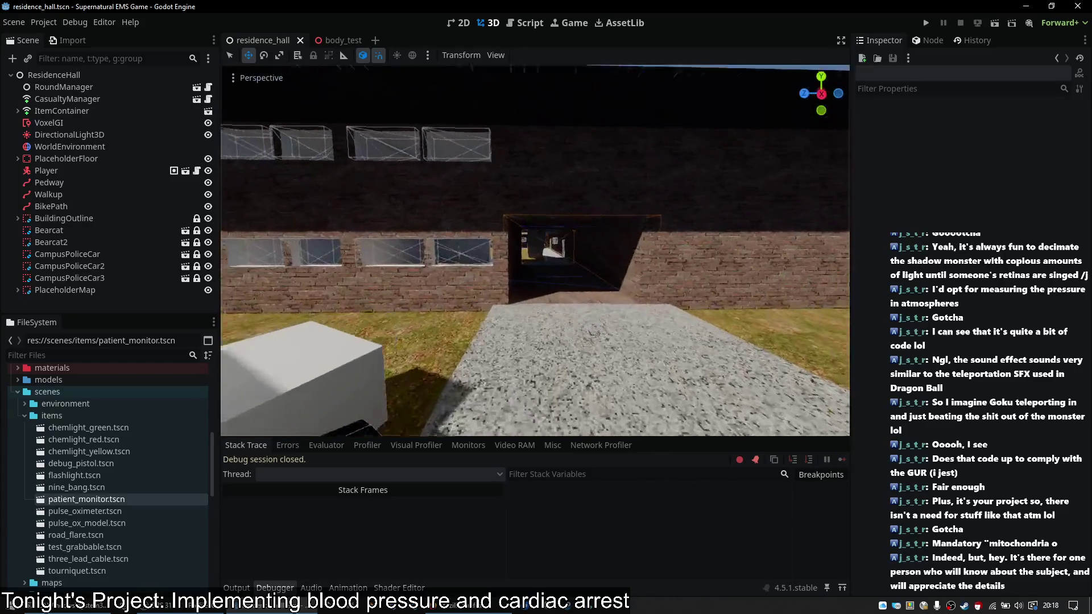
key("w")
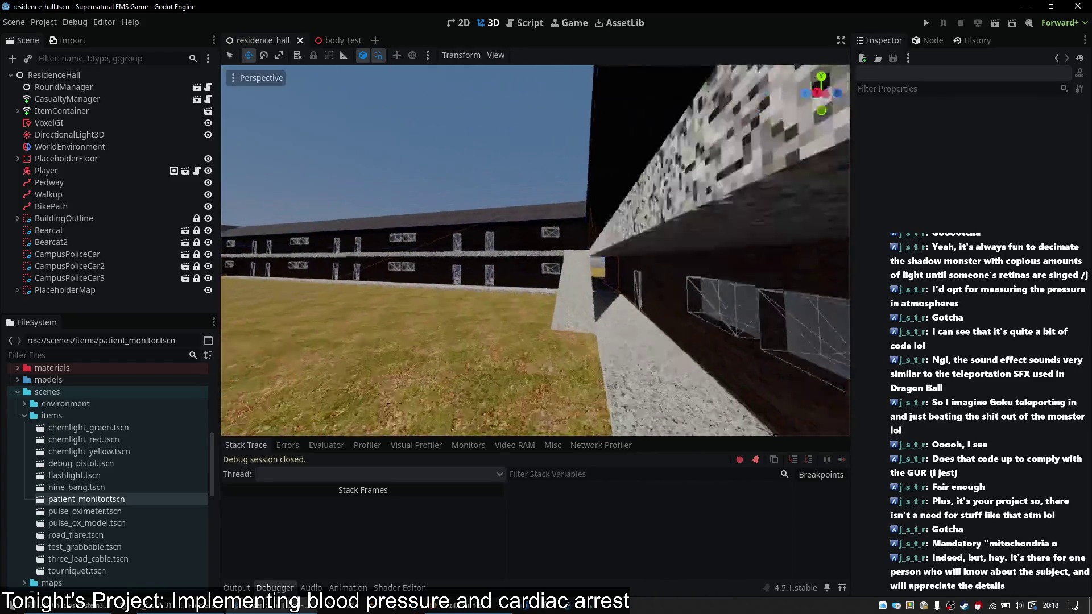
key("w")
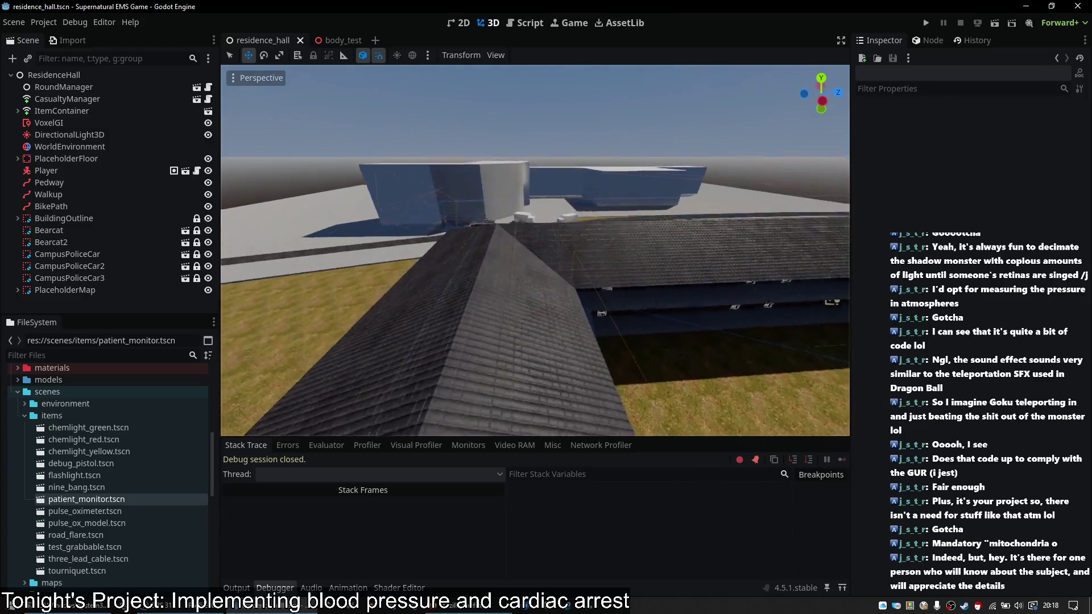
key("w")
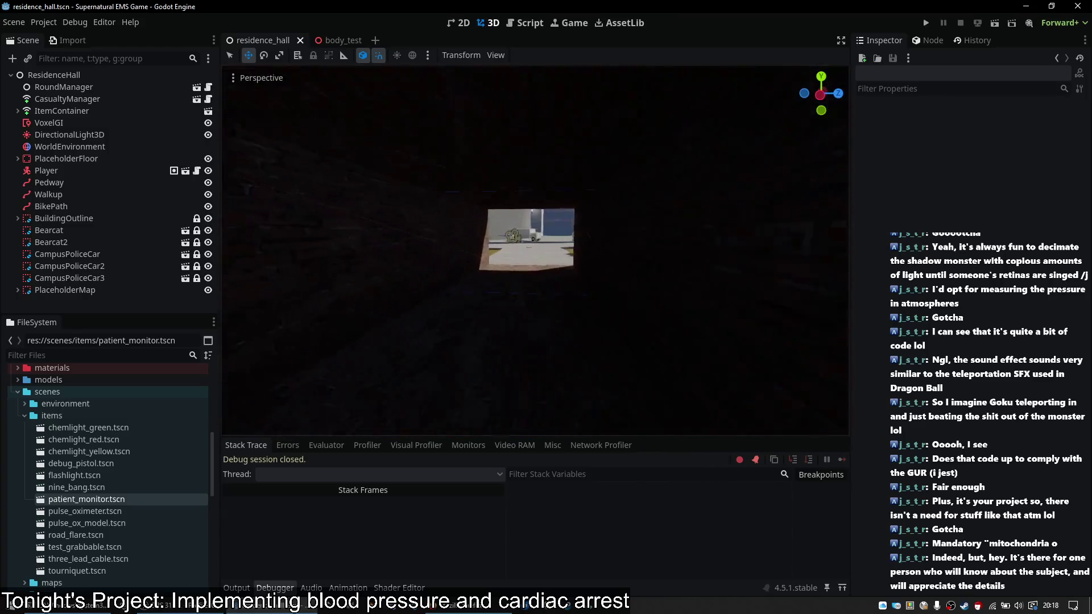
key("w")
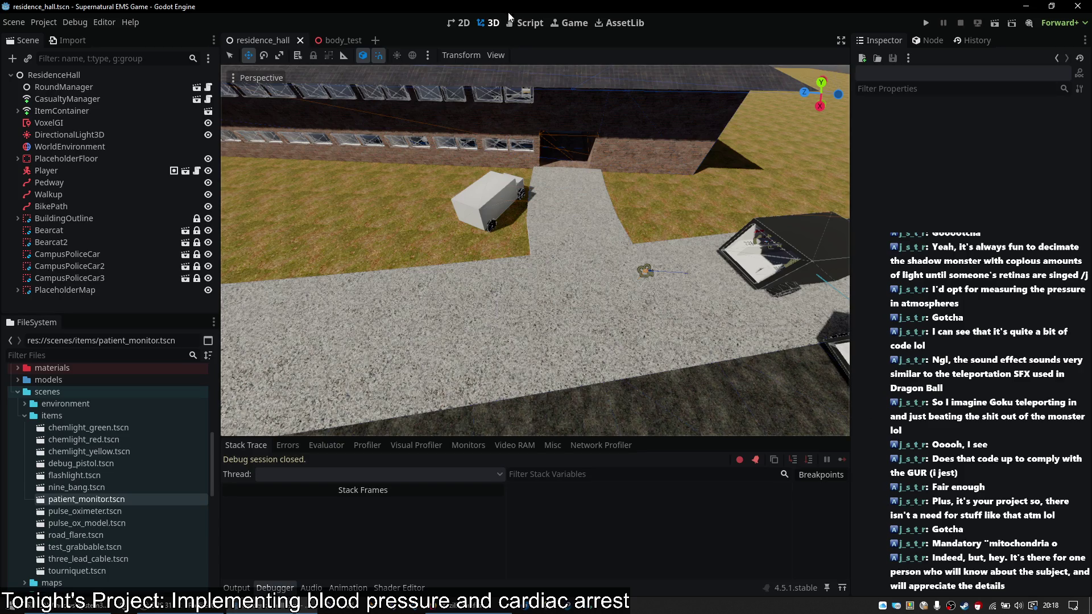
key("w")
key("w")
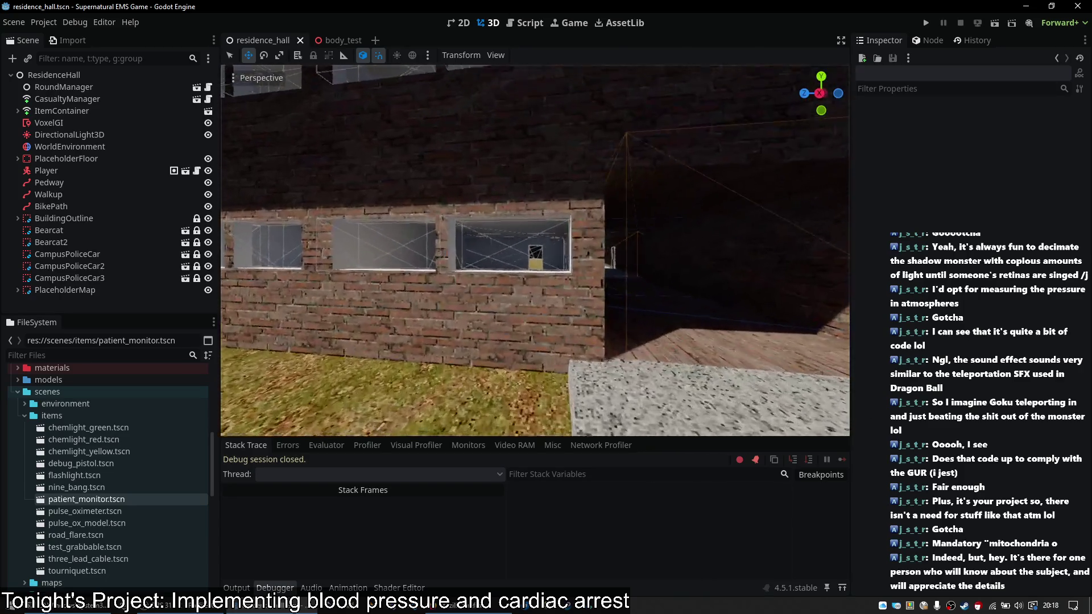
key("w")
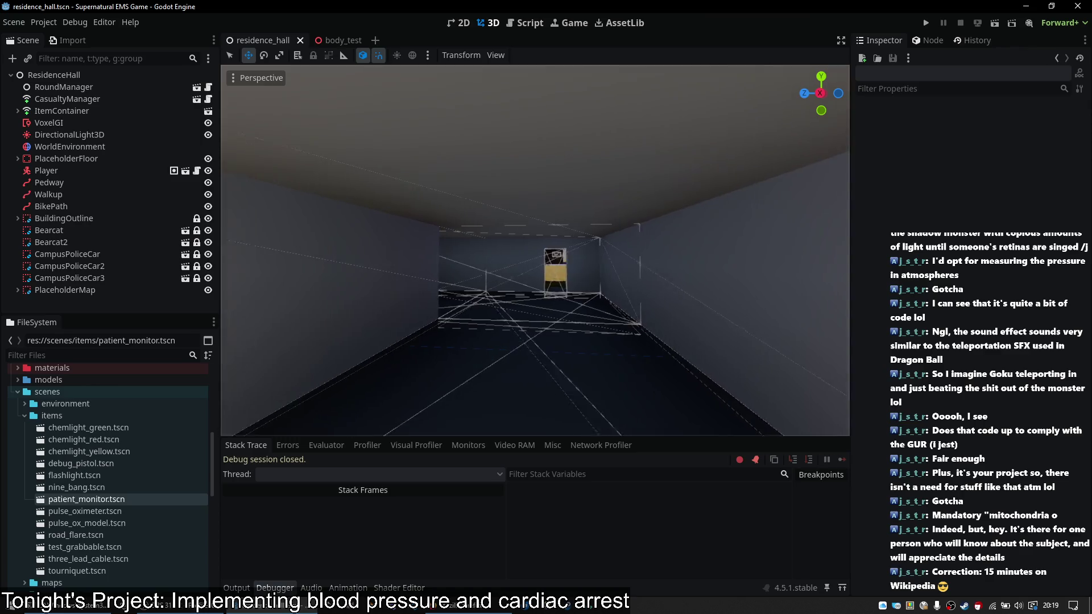
key("w")
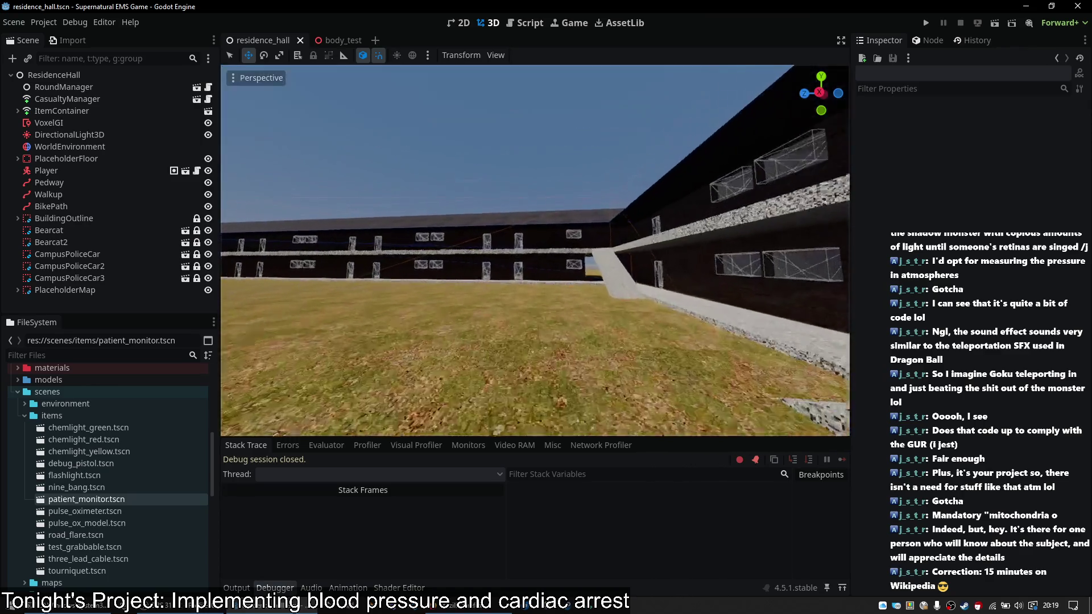
key("w")
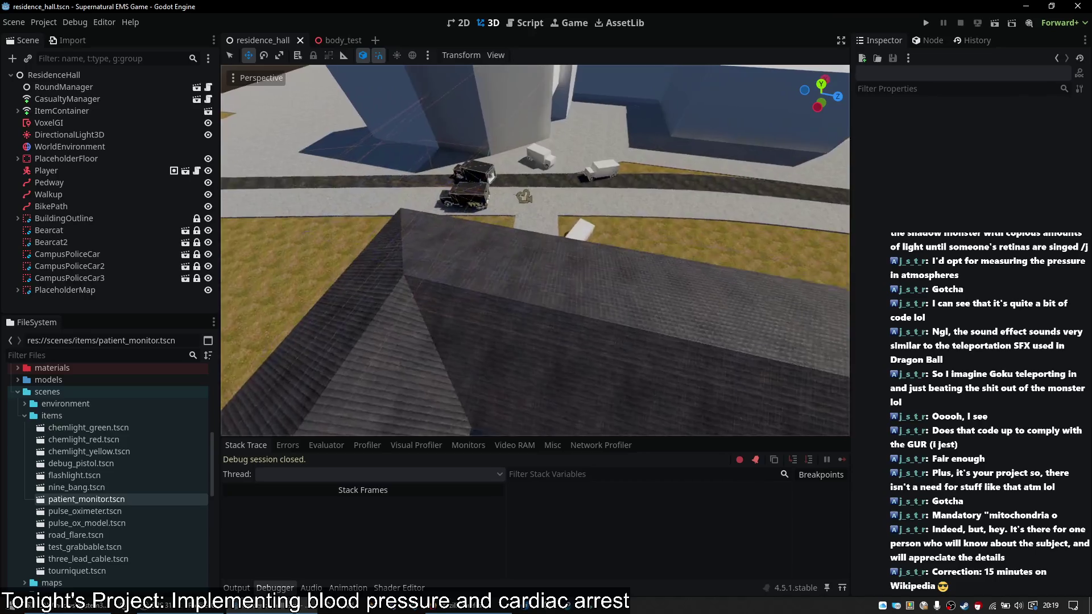
key("w")
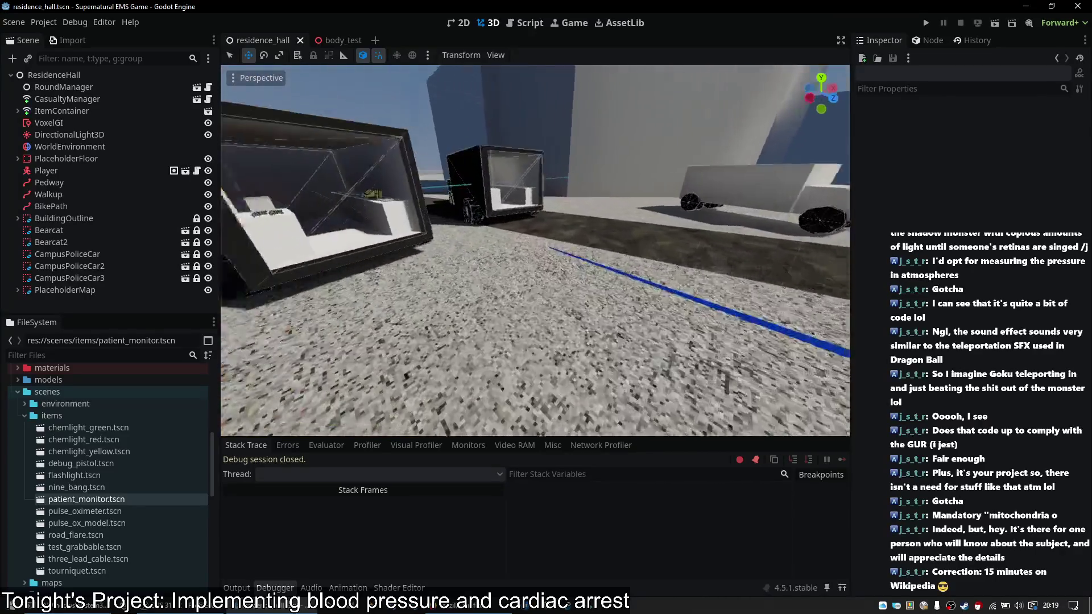
key("w")
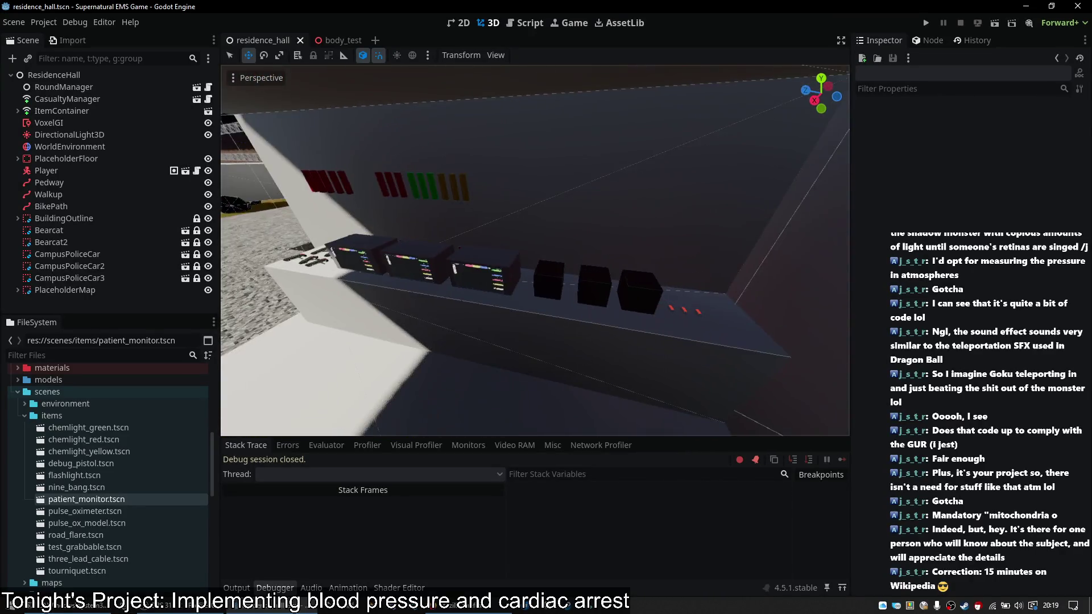
key("w")
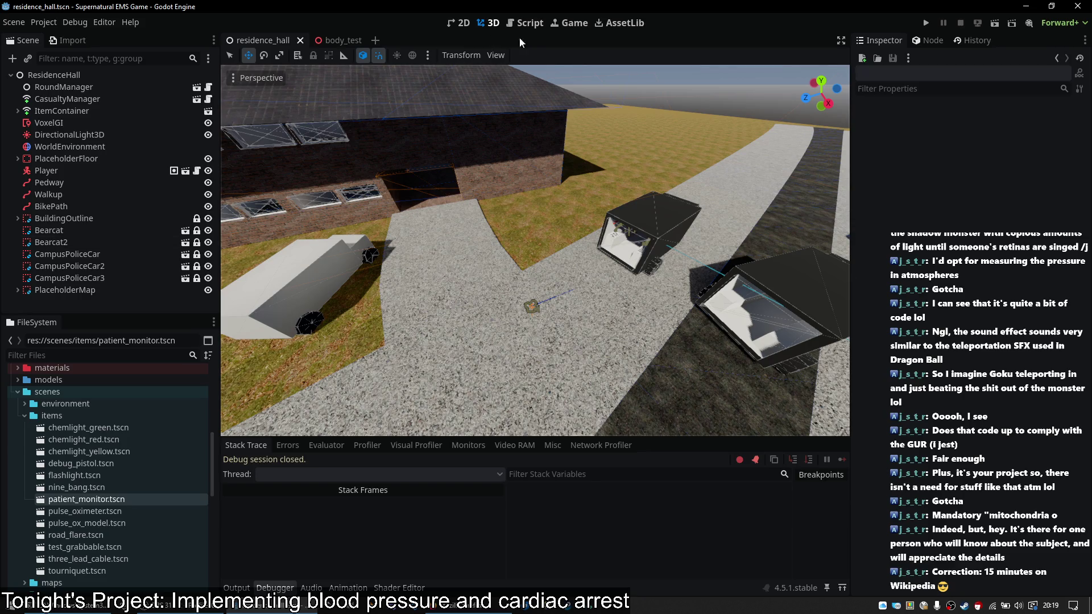
left_click(525, 23)
Step: Scroll heart.gd up to the _time_since_last_pvc declaration on line 62, then switch to Firefox
scroll(732, 252, "up", 20)
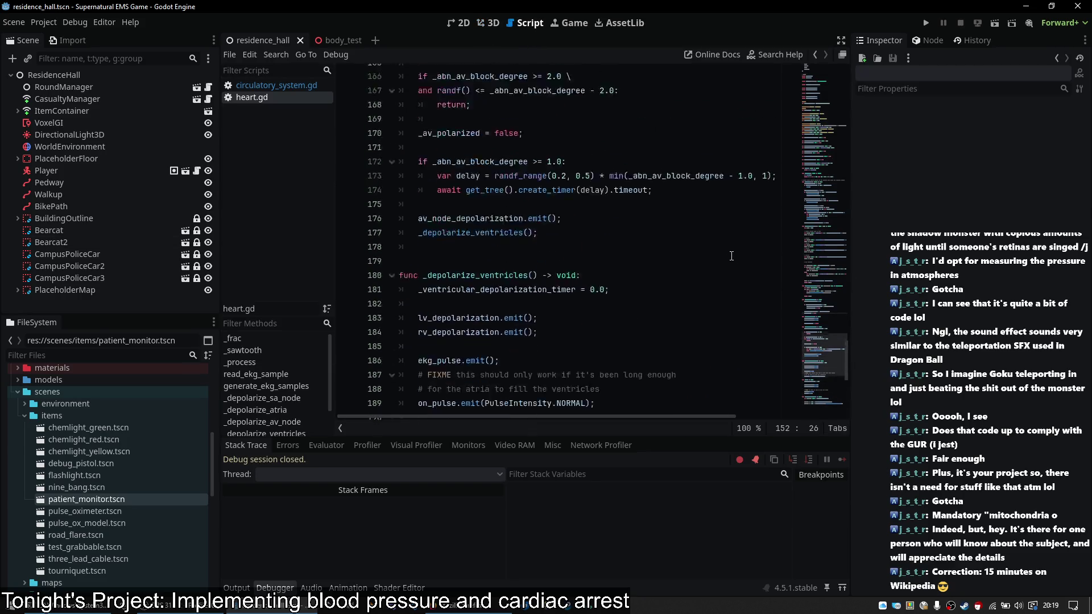
scroll(611, 256, "up", 15)
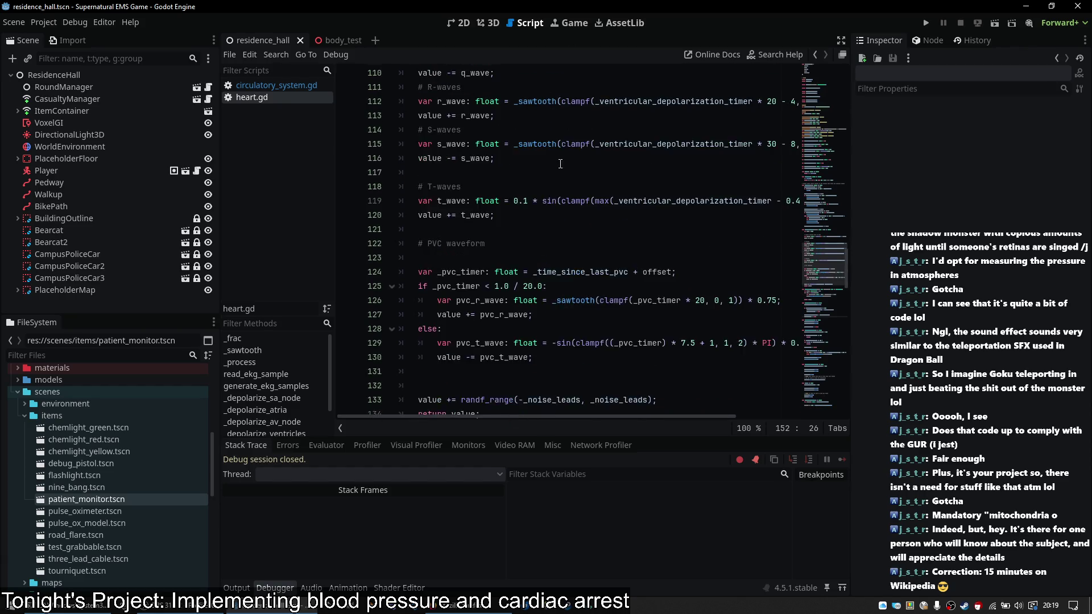
scroll(580, 338, "up", 4)
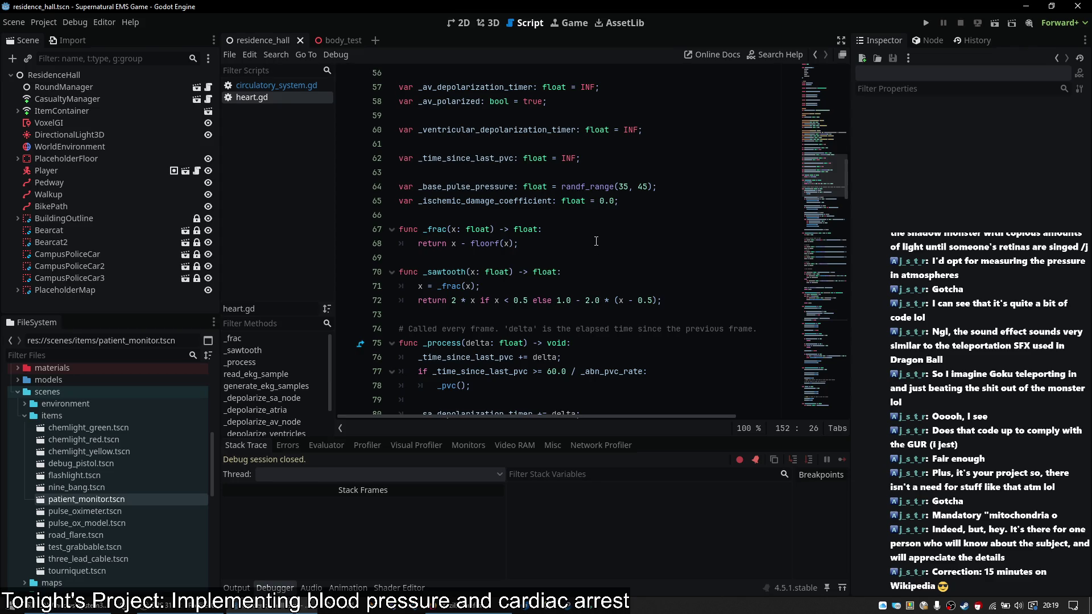
left_click(689, 160)
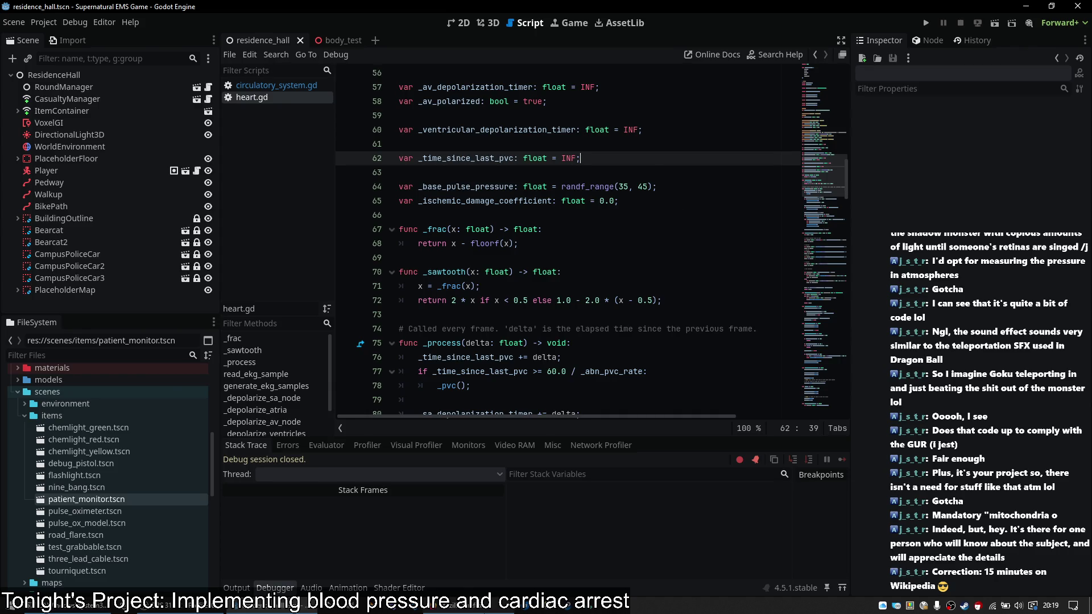
left_click(469, 608)
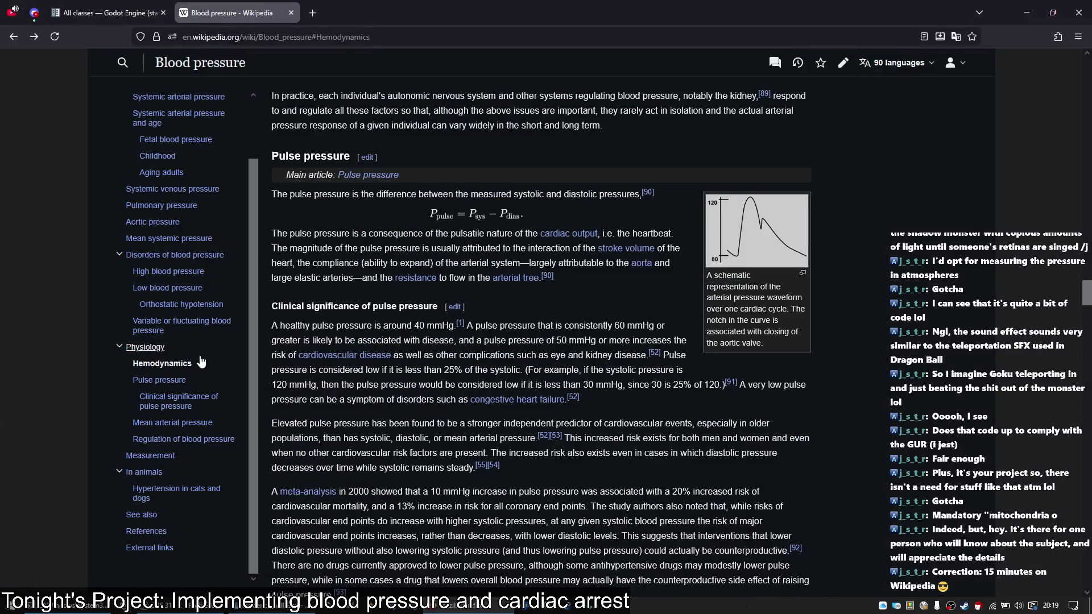
Step: Jump through the Systemic venous, Mean systemic and Pulmonary pressure sections of the article
scroll(176, 393, "up", 2)
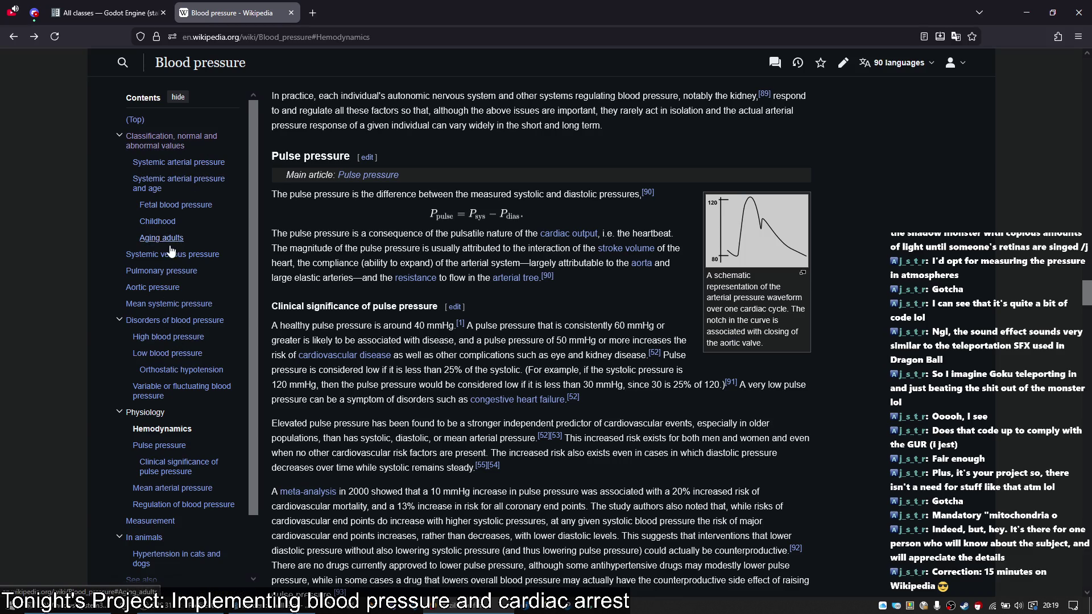
left_click(170, 254)
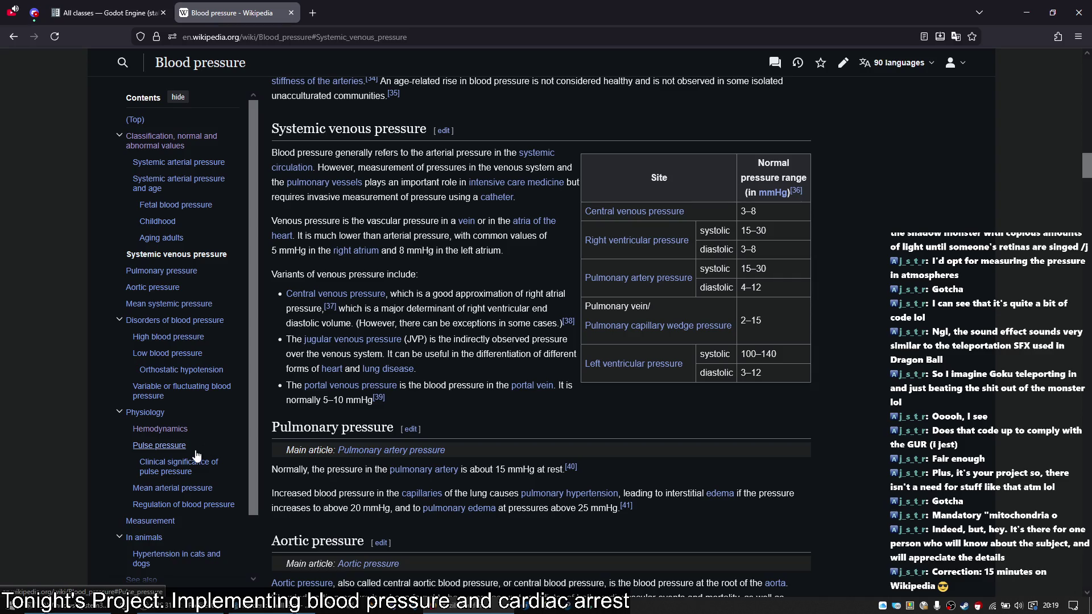
scroll(196, 455, "down", 2)
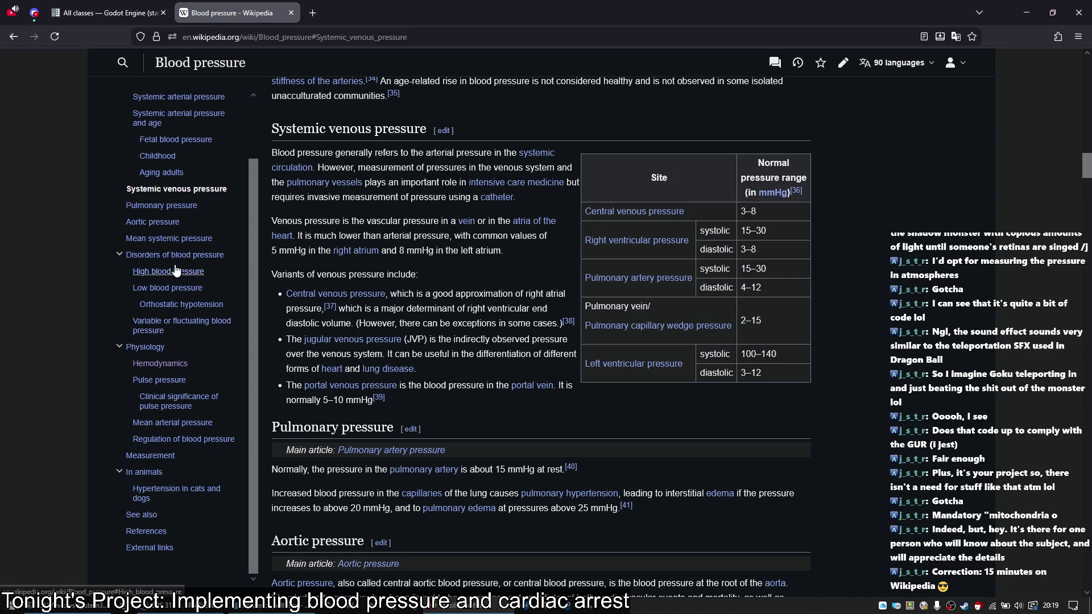
left_click(170, 239)
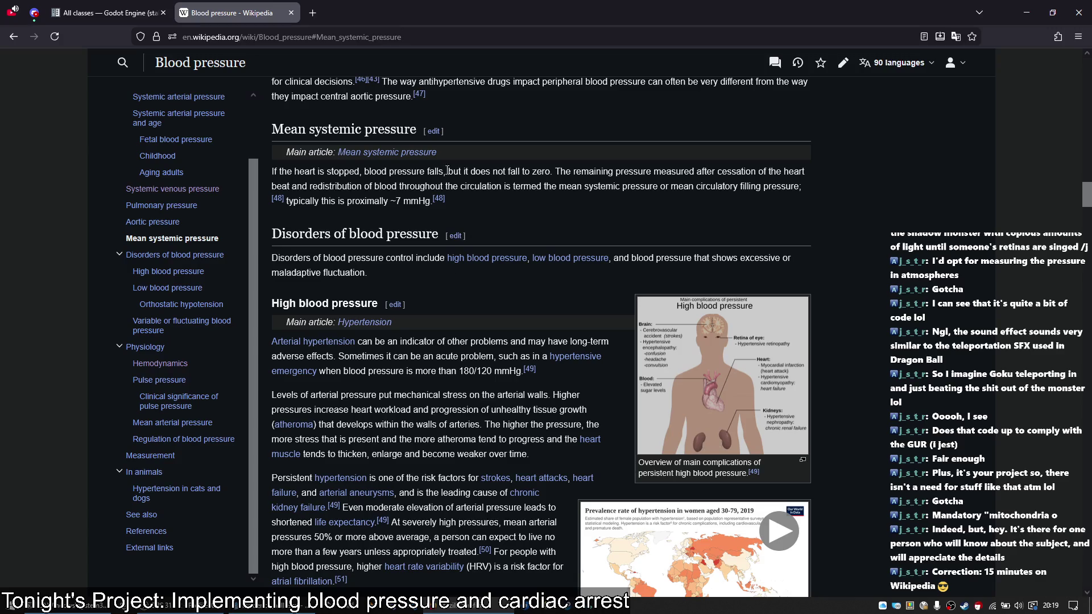
mouse_move(421, 154)
left_click(165, 205)
Step: Step through Aortic and Pulse pressure to Mean arterial pressure and open its main article in a new tab
scroll(166, 205, "up", 2)
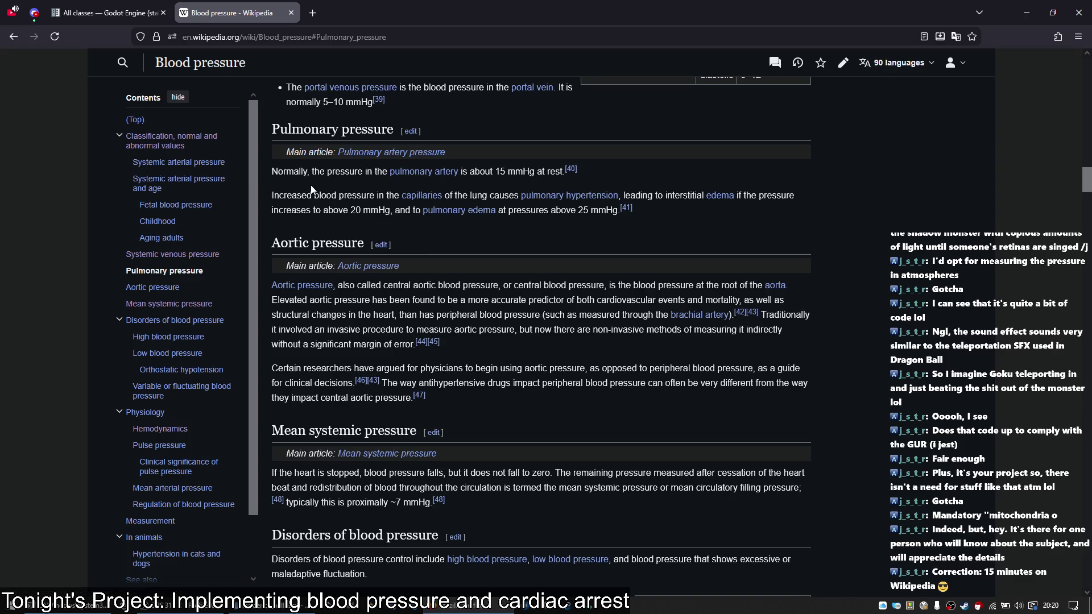
mouse_move(397, 178)
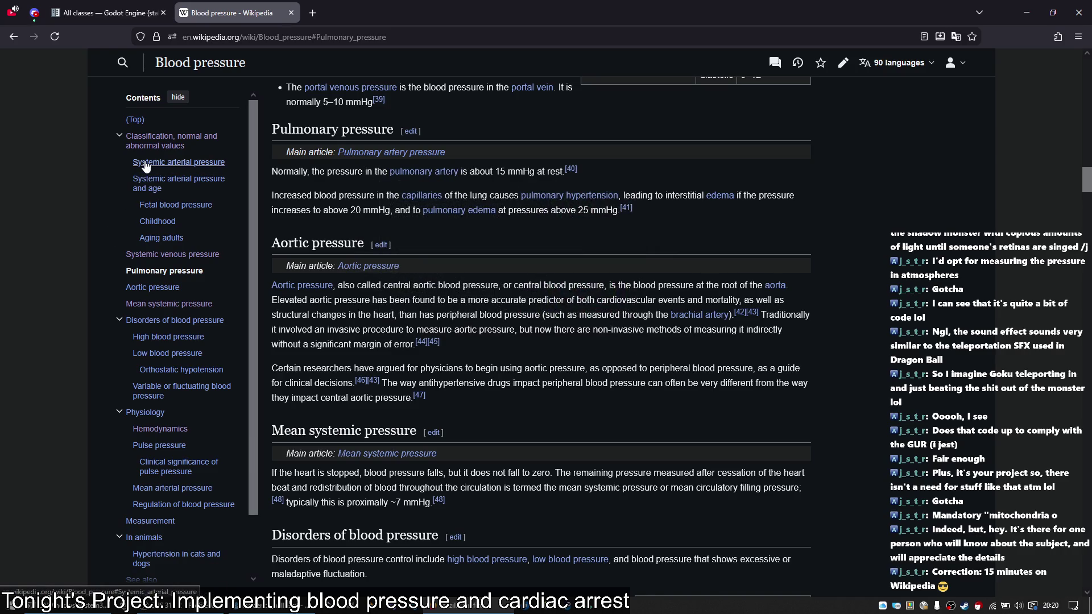
left_click(152, 287)
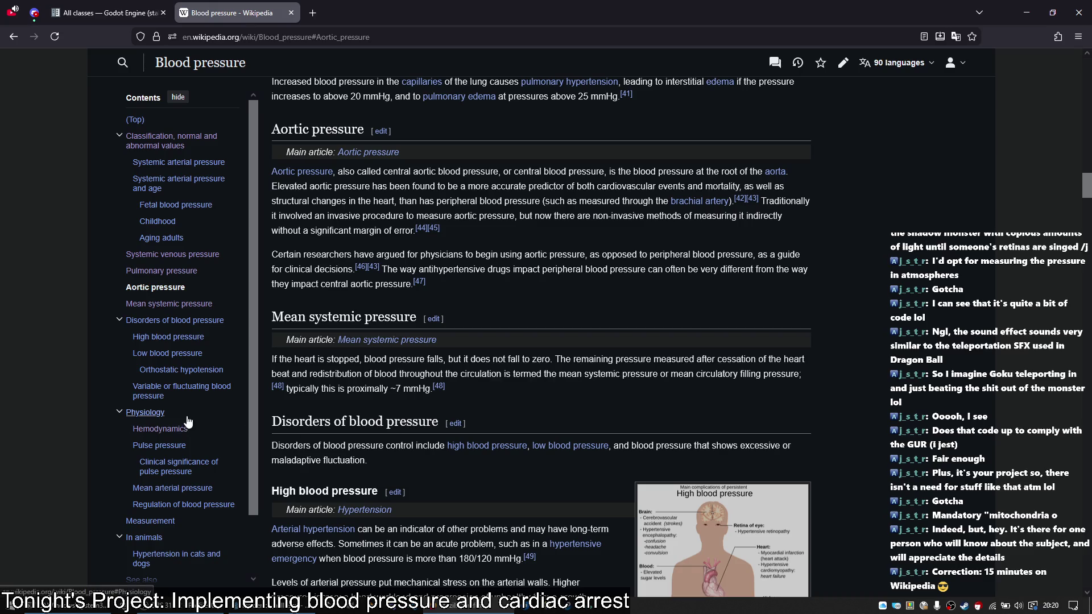
left_click(159, 445)
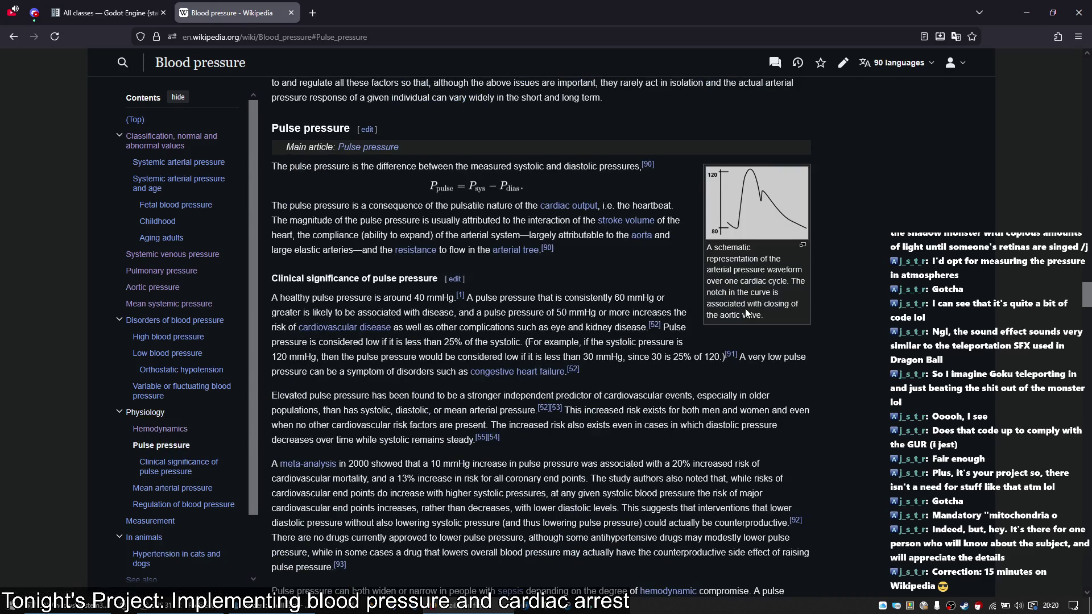
left_click(165, 488)
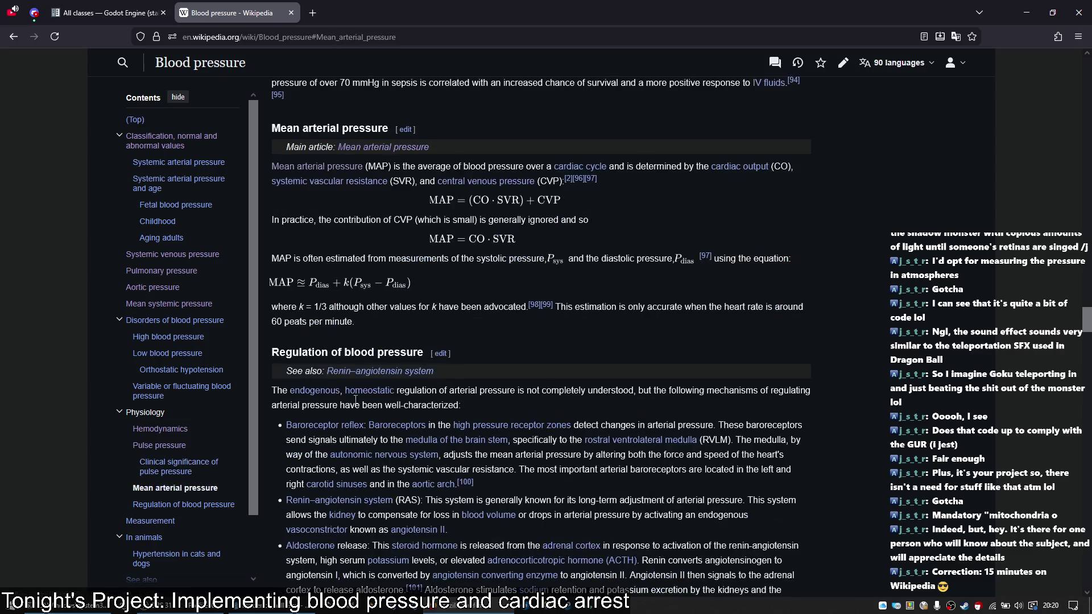
middle_click(383, 147)
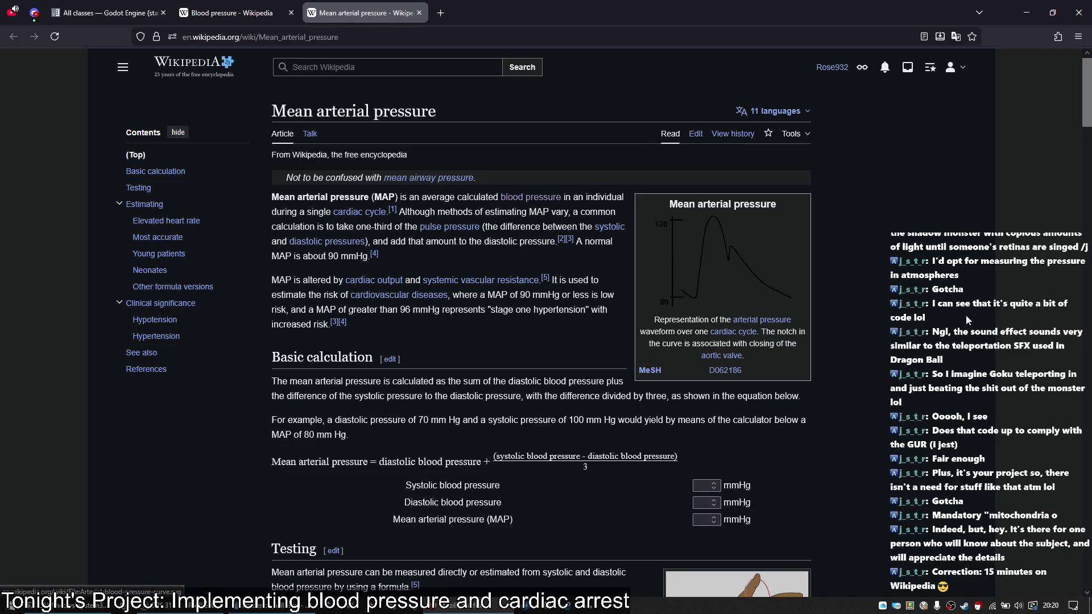
scroll(966, 315, "down", 2)
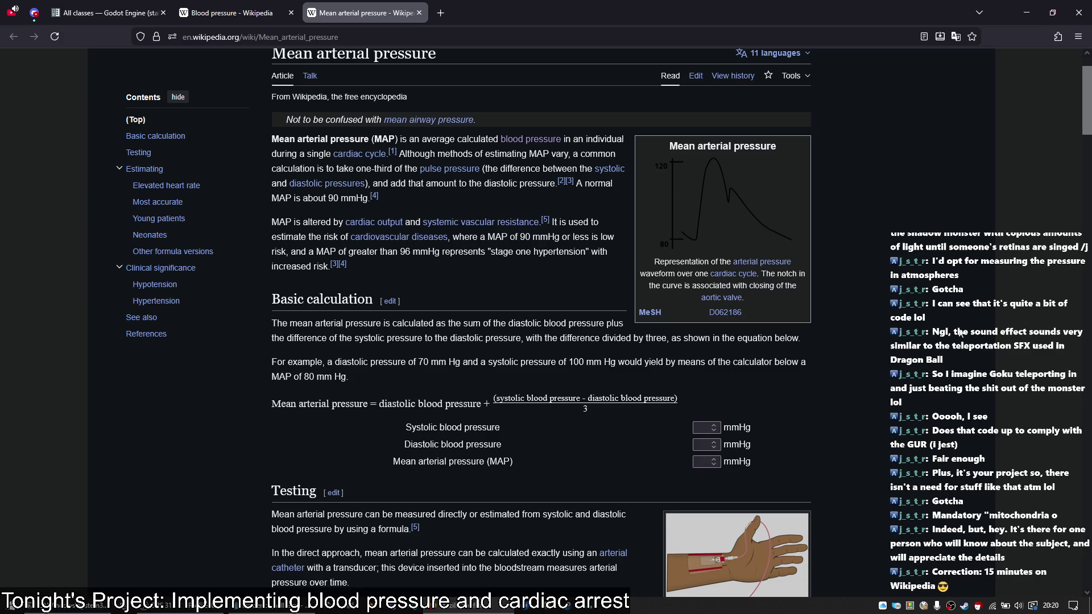
scroll(966, 330, "down", 15)
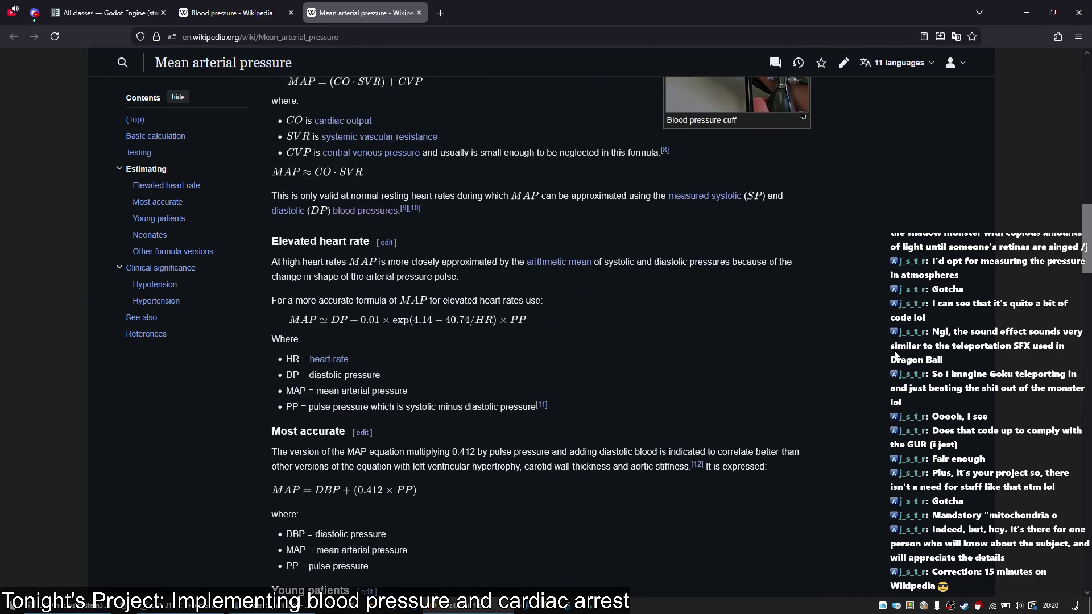
scroll(849, 394, "down", 2)
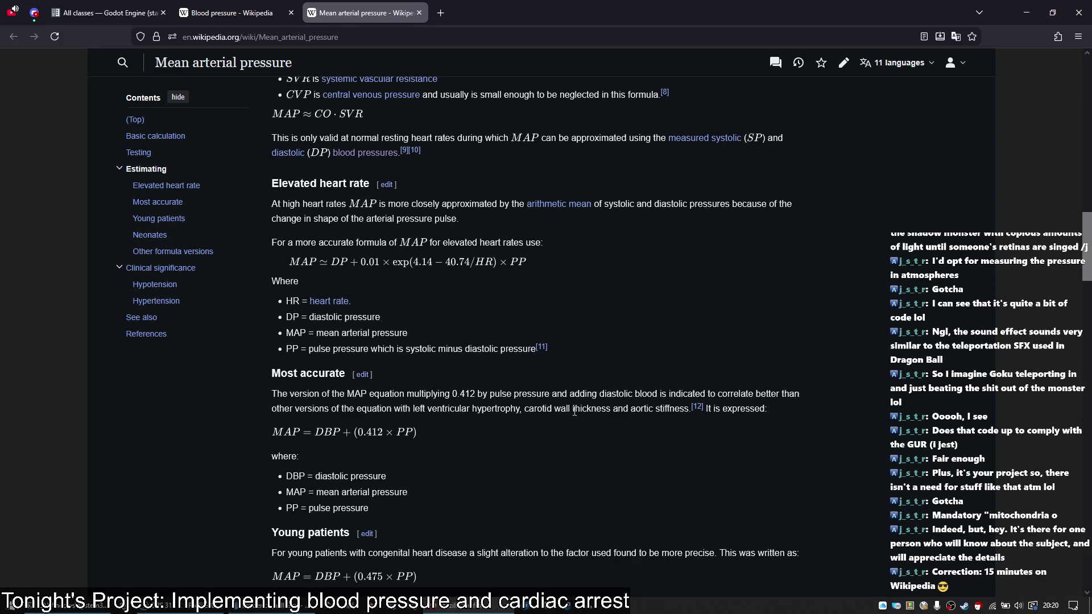
scroll(575, 412, "up", 10)
scroll(574, 412, "up", 12)
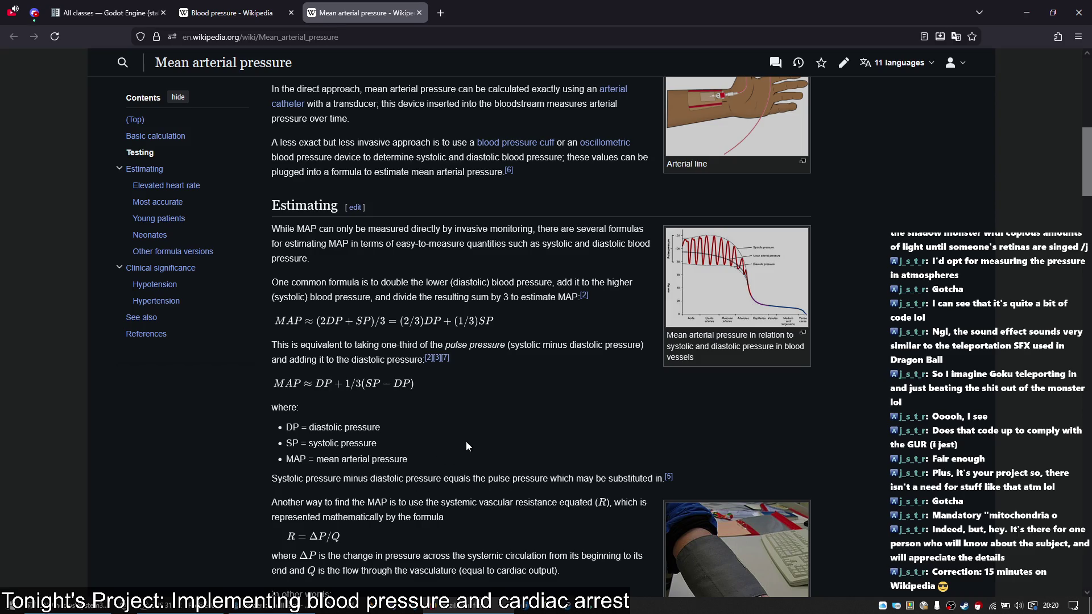
scroll(468, 445, "down", 6)
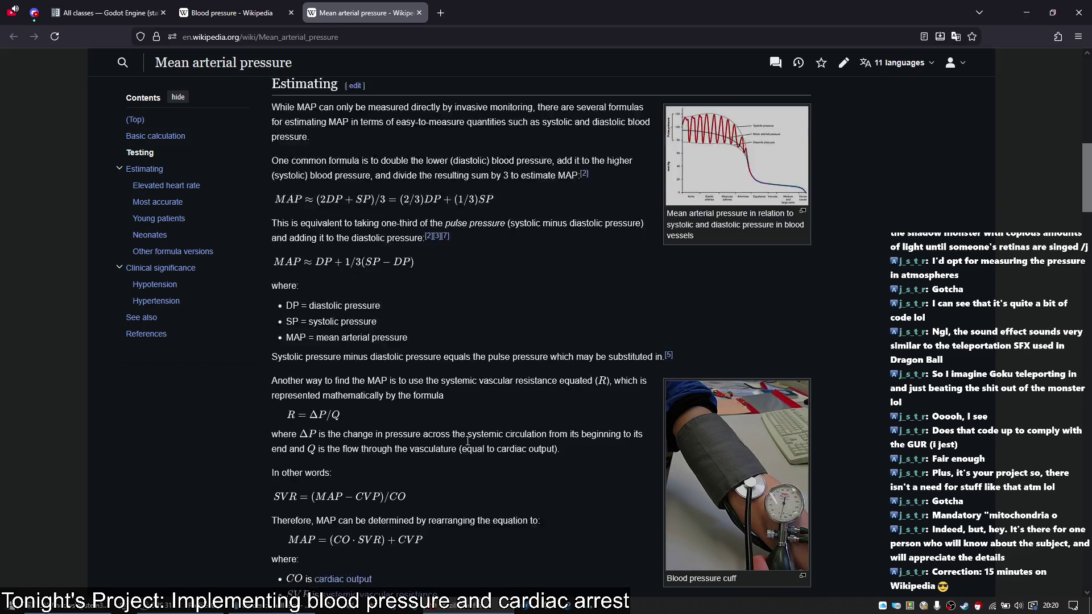
scroll(467, 438, "up", 4)
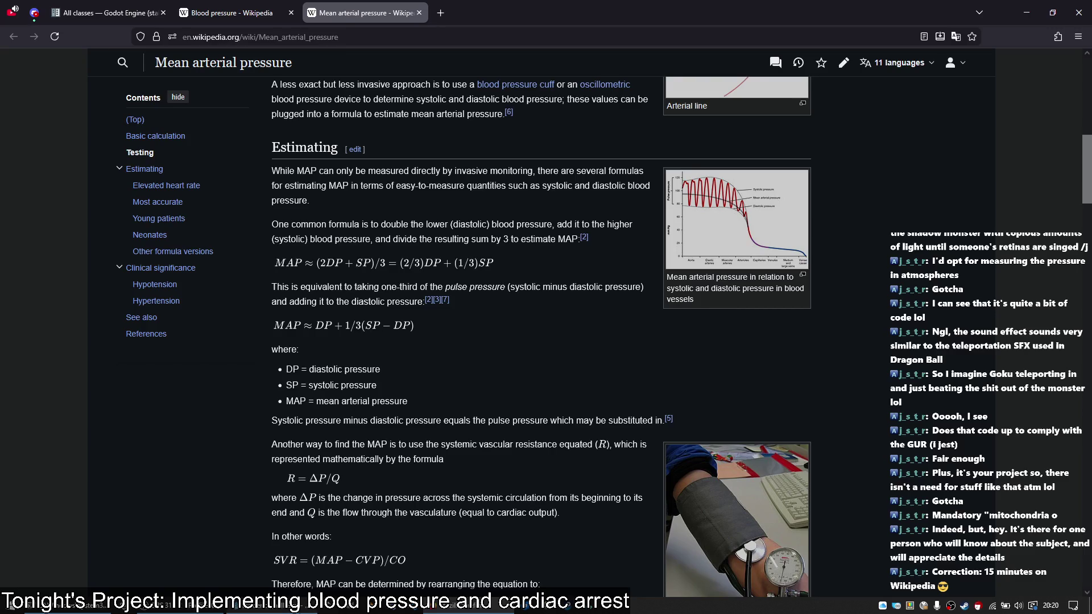
left_click(467, 608)
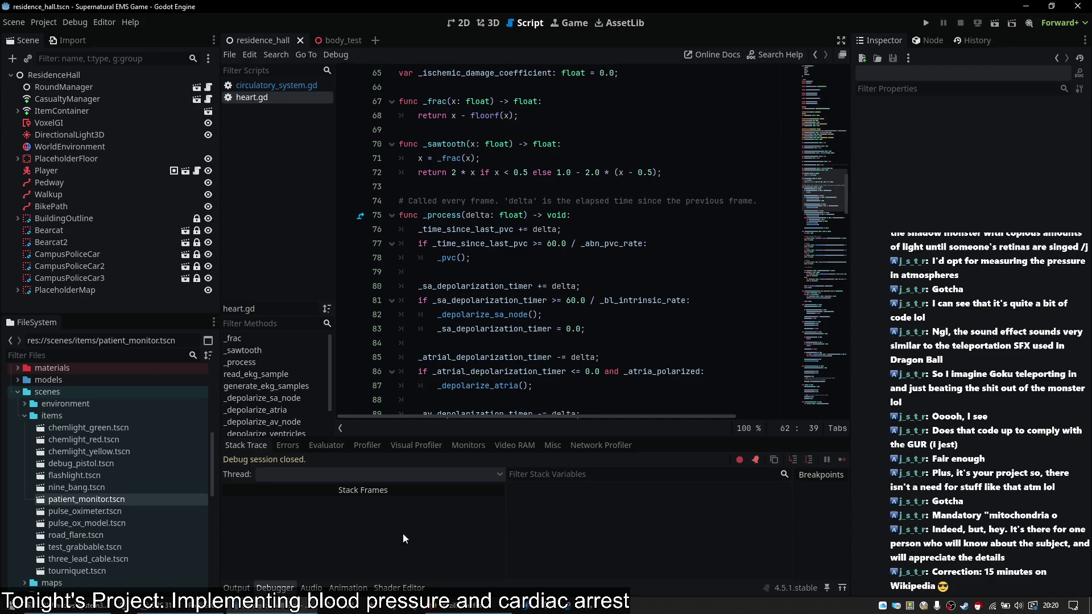
Step: Open circulatory_system.gd and look over its pressure and sats getter functions
scroll(526, 291, "down", 12)
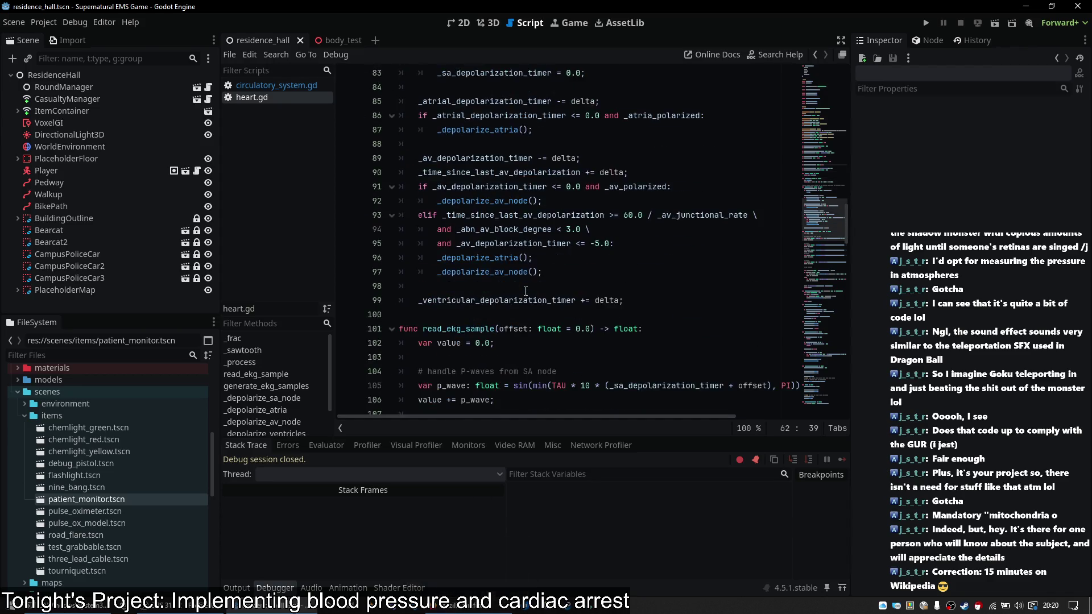
scroll(525, 291, "down", 8)
left_click(273, 87)
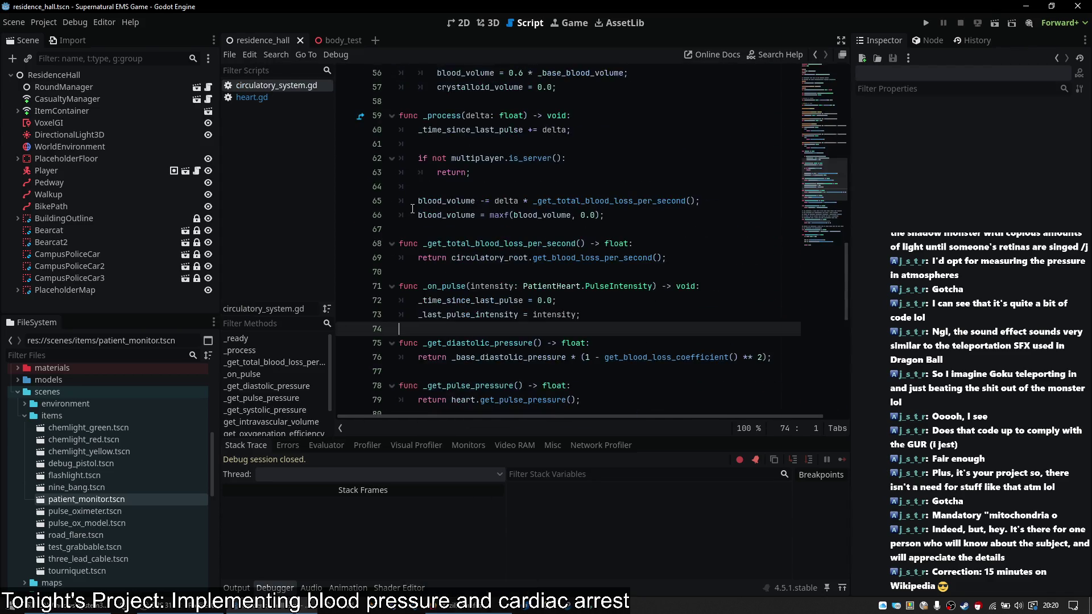
scroll(487, 233, "down", 5)
left_click(501, 386)
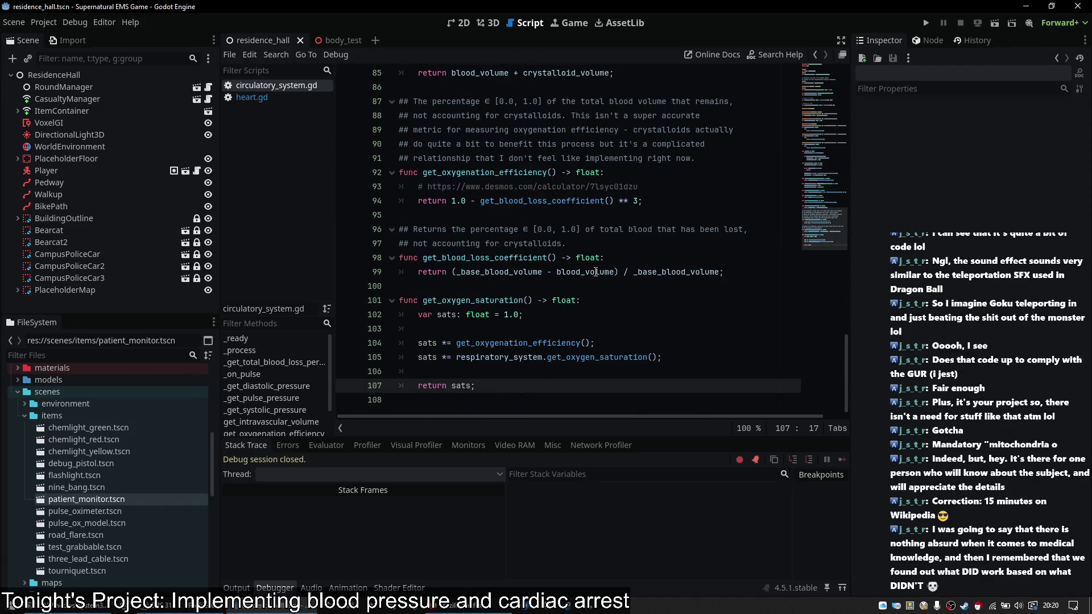
scroll(638, 197, "up", 4)
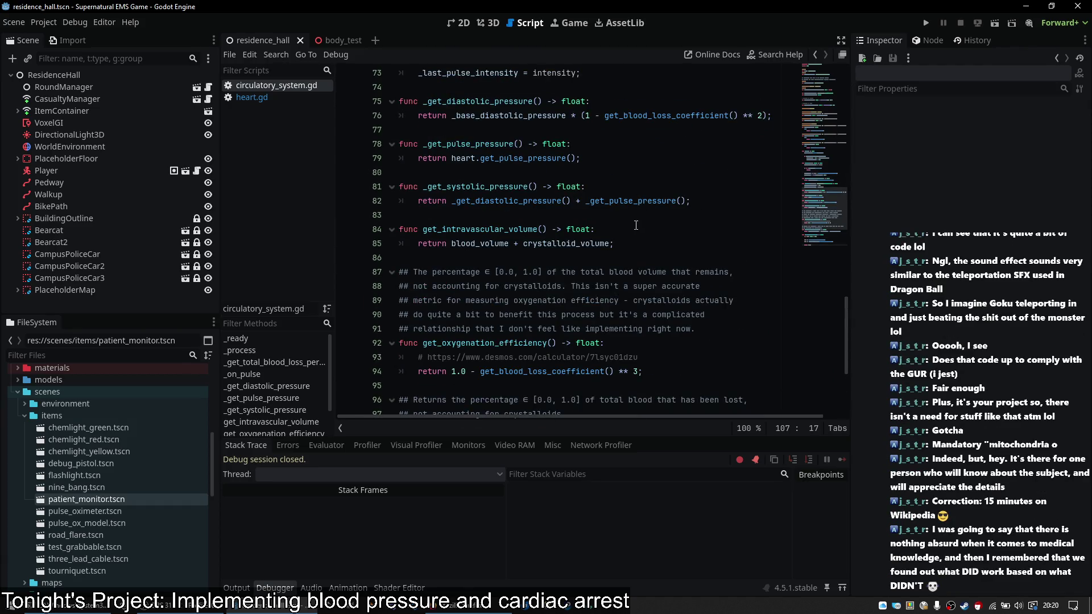
left_click(712, 203)
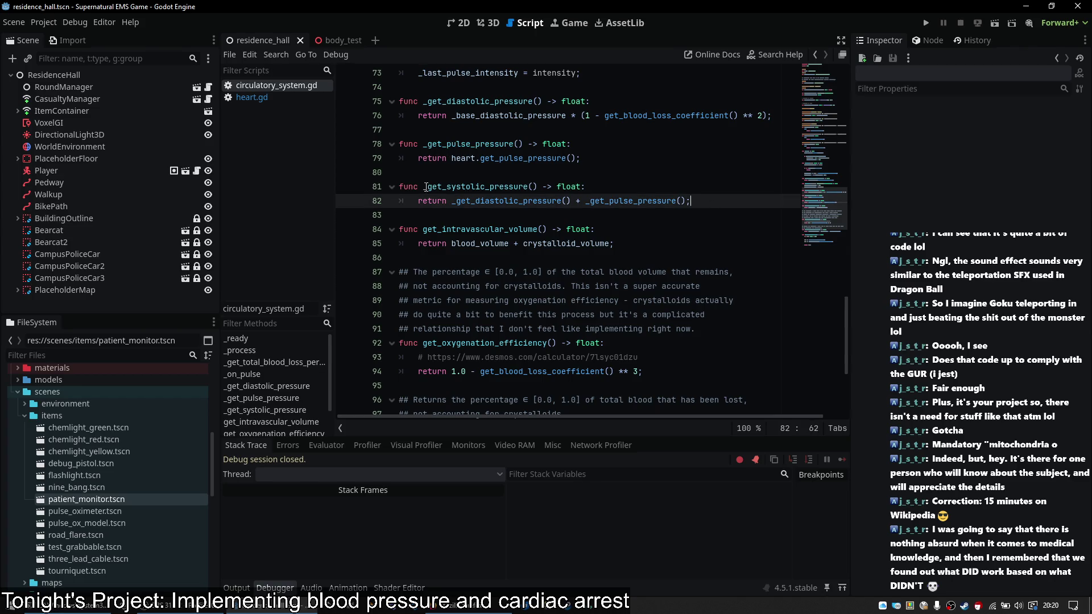
Step: Put the caret after the diastolic_pressure getter on line 50 and insert a new line
left_click(425, 186)
scroll(427, 188, "up", 2)
left_click(723, 289)
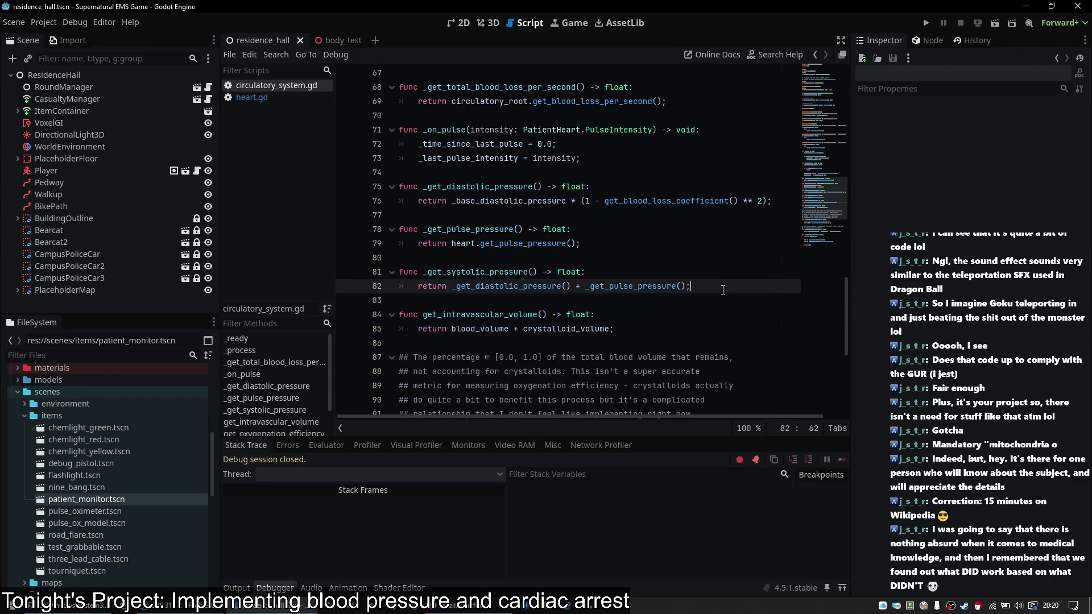
scroll(723, 290, "up", 3)
scroll(723, 290, "down", 8)
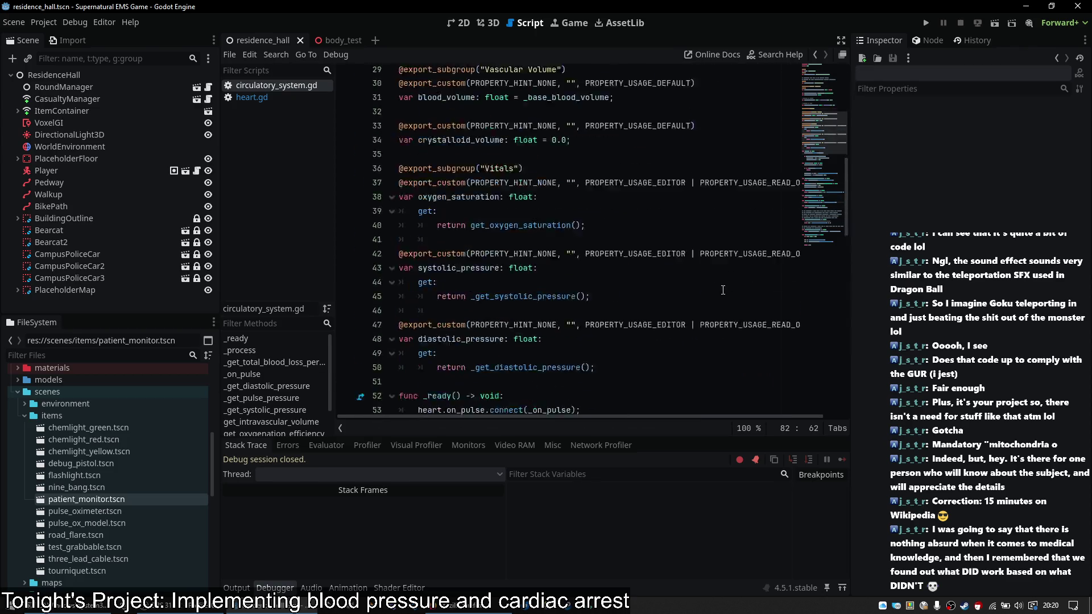
left_click(629, 171)
key("Return")
key("Return")
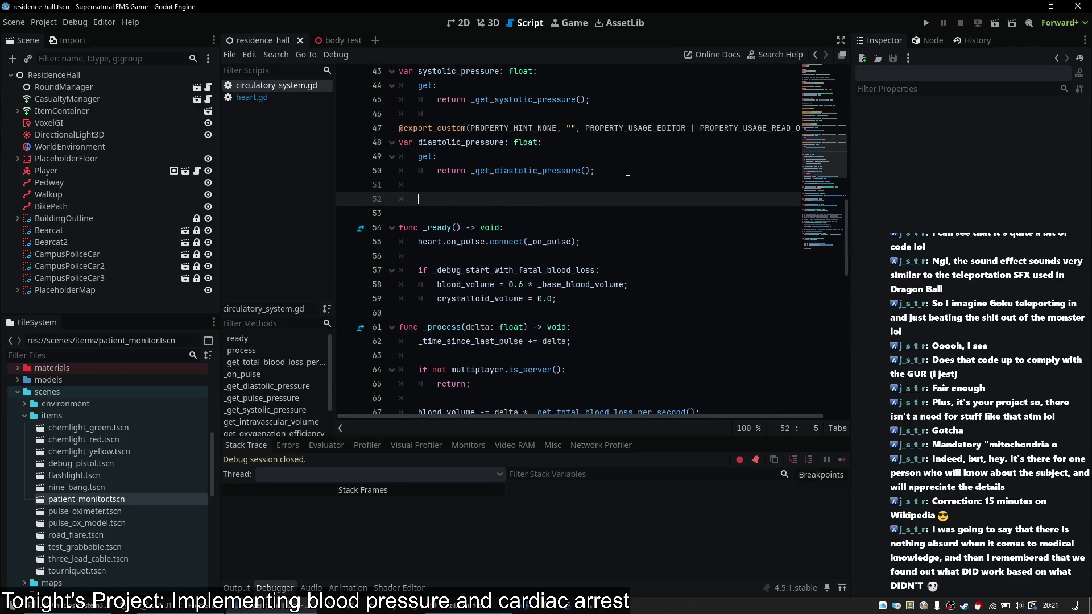
type("@ex")
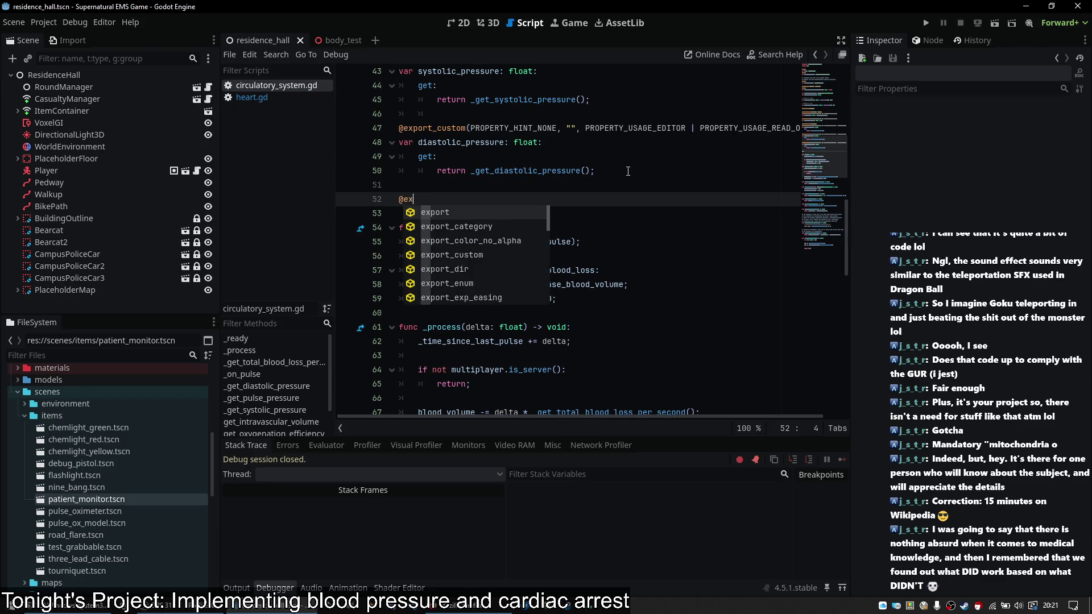
key("Return")
key("Return")
type("var mean_arterial_pressure: float:")
key("Return")
type("ret")
key("BackSpace")
key("BackSpace")
key("BackSpace")
type("get:")
key("Return")
type("return _get_mean_arterial_pressure();")
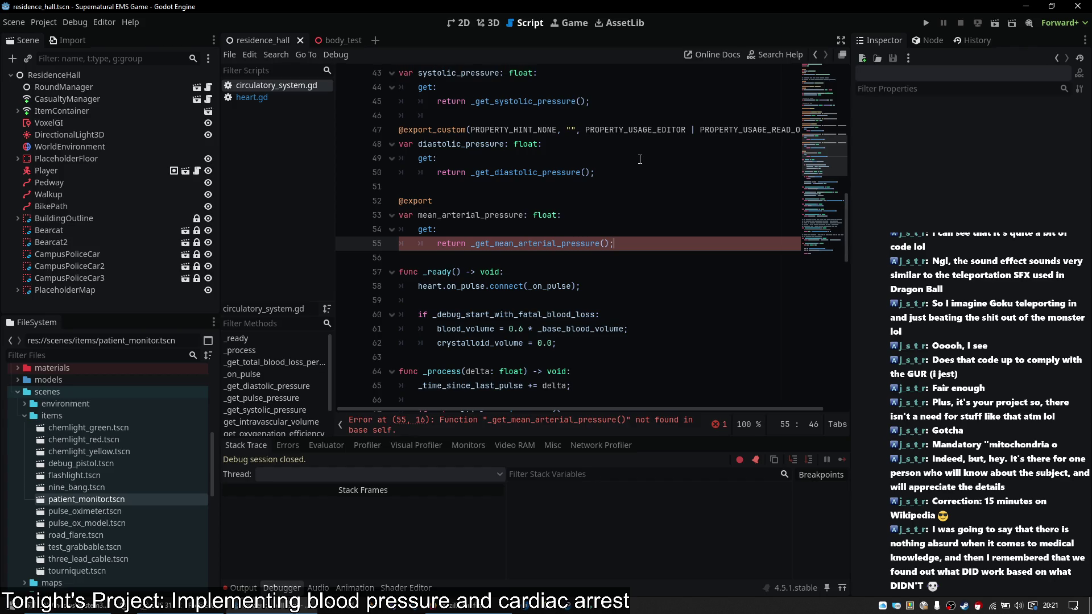
Step: Scroll down to the pressure functions and place the caret in _get_systolic_pressure
scroll(640, 160, "down", 3)
double_click(533, 111)
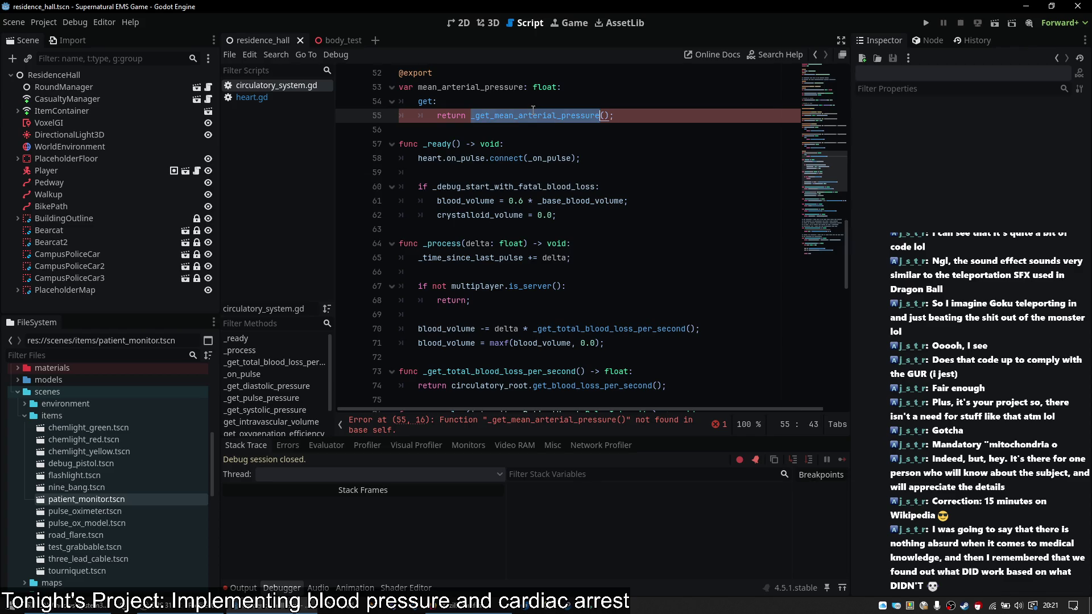
left_click(569, 144)
scroll(556, 254, "down", 12)
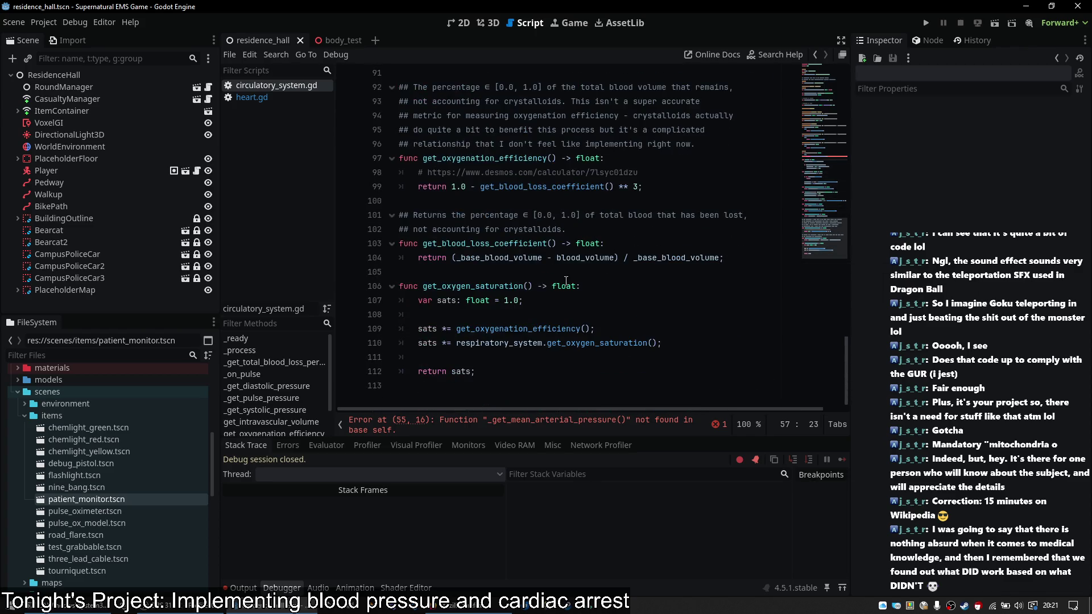
scroll(584, 273, "up", 4)
left_click(694, 273)
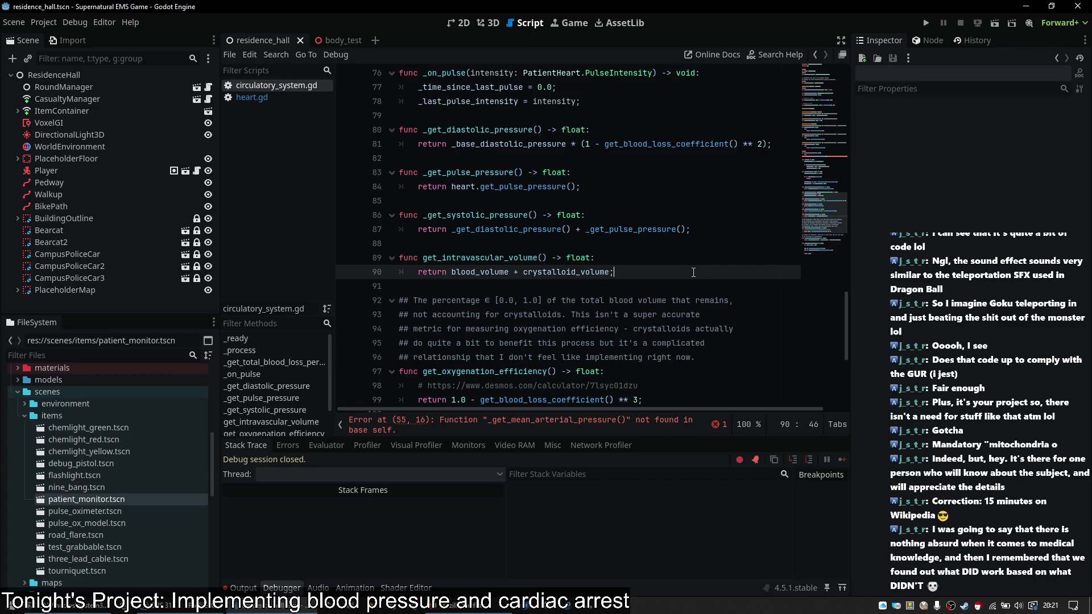
left_click(748, 215)
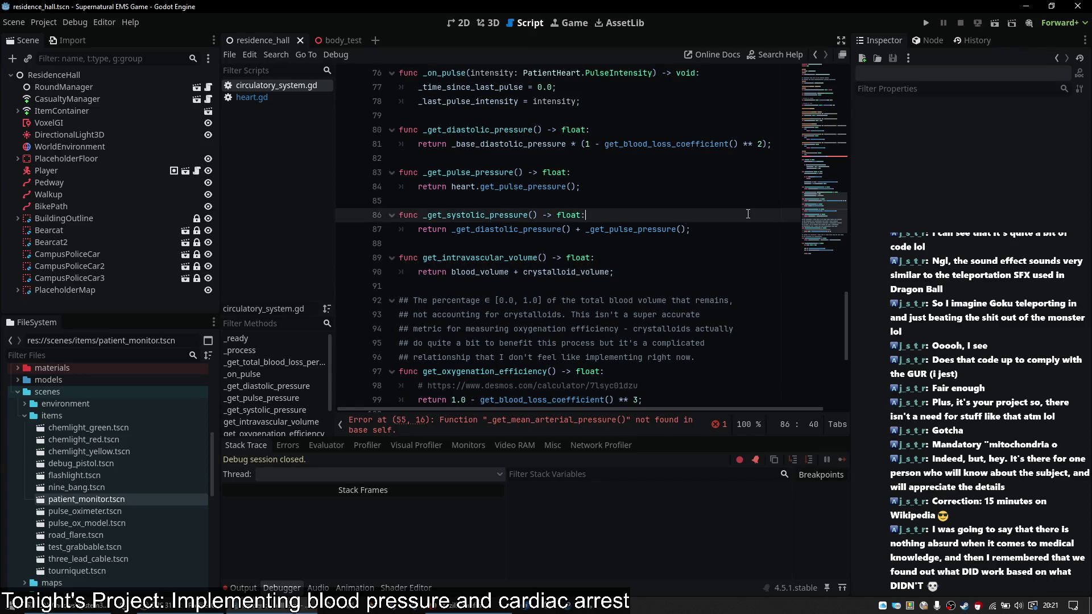
Step: Declare func _get_mean_arterial_pressure() -> float: below the systolic function and start its return line
key("Down")
key("End")
key("Return")
key("BackSpace")
key("Return")
type("func _get_mean_arterial_pressure()")
key("Return")
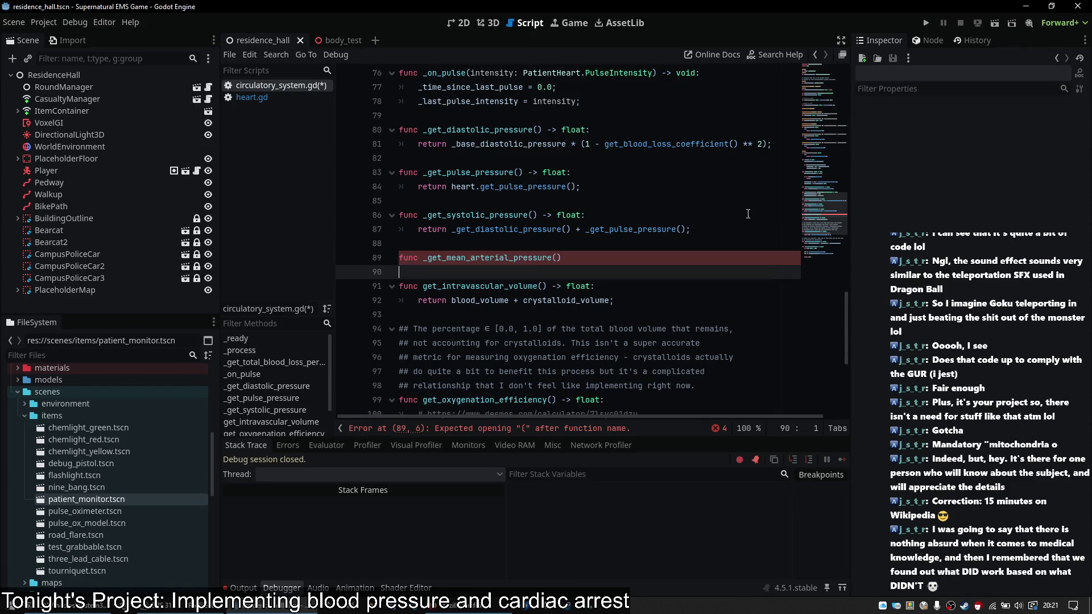
key("Up")
key("End")
type("-> floa")
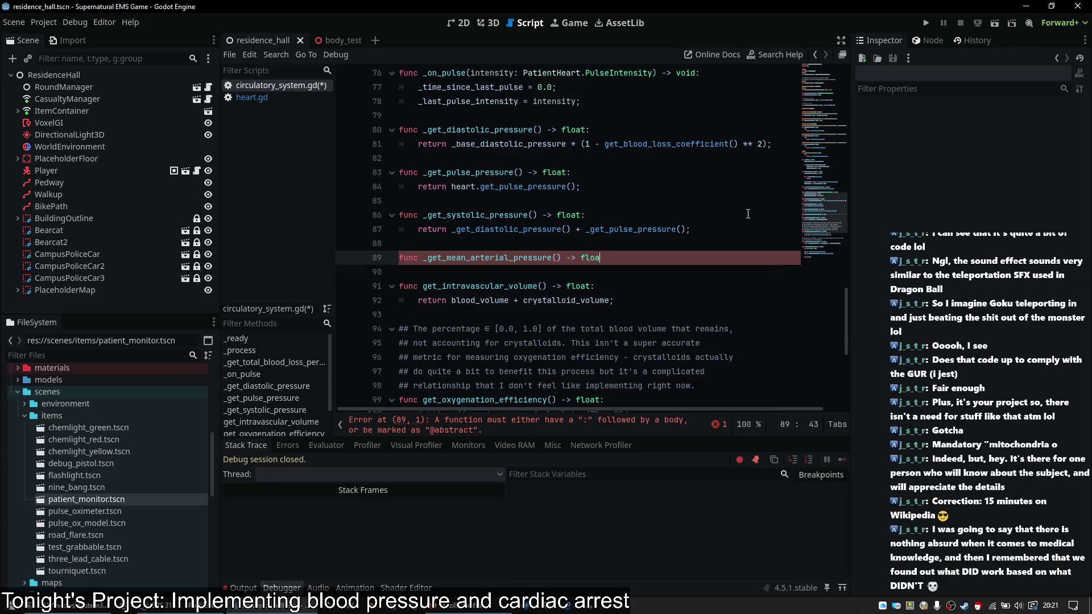
type("t:")
key("Return")
type("return;")
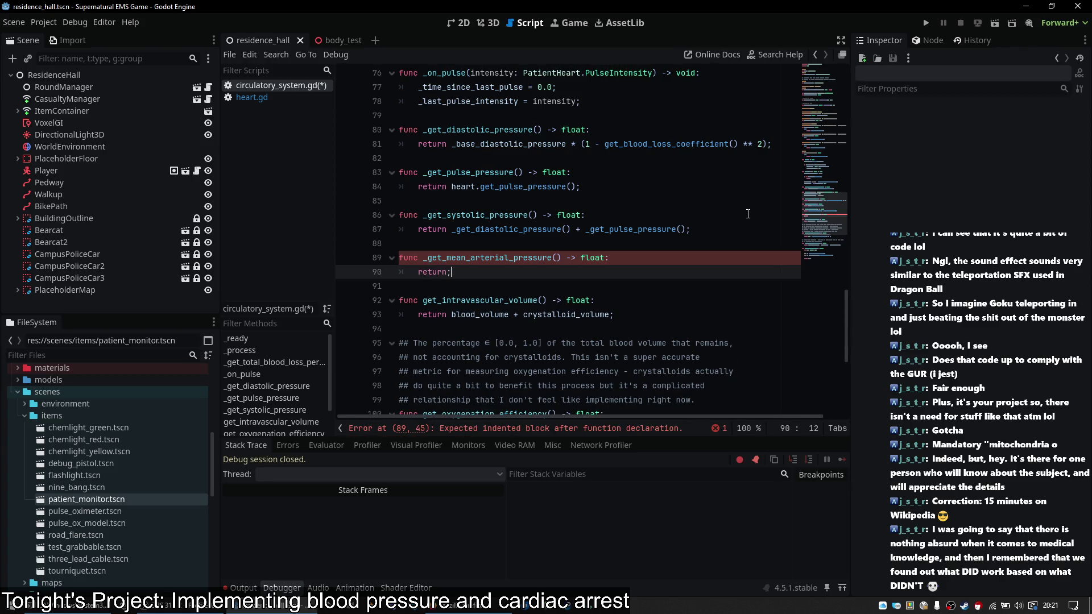
type(" _ge")
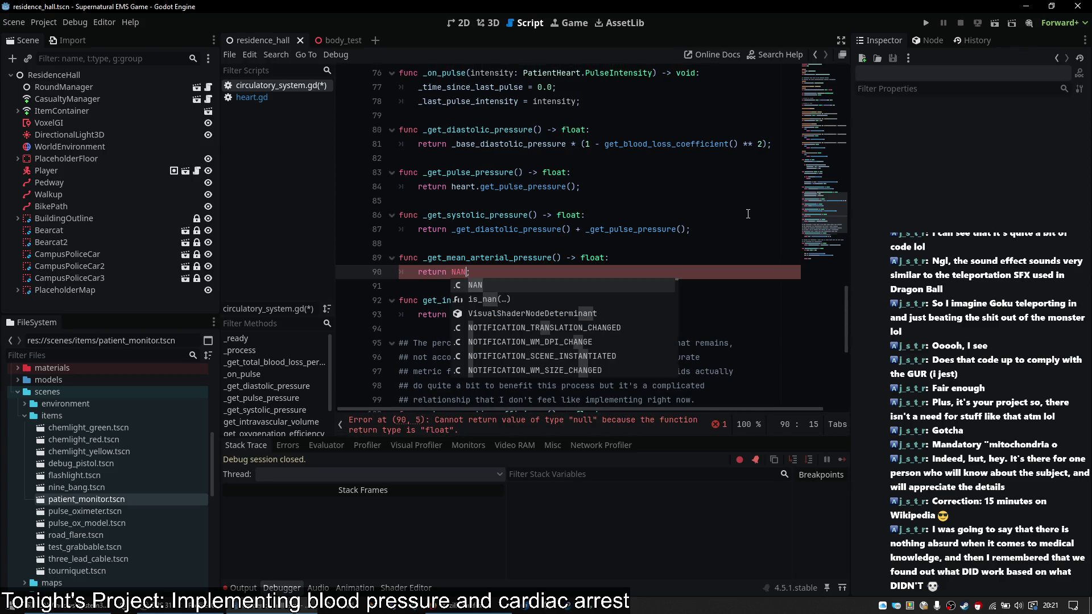
Step: Build the return as (2 * _get_diastolic_pressure() + _get_systolic_pressure()), checking the MAP formula in Firefox
key("alt+Tab")
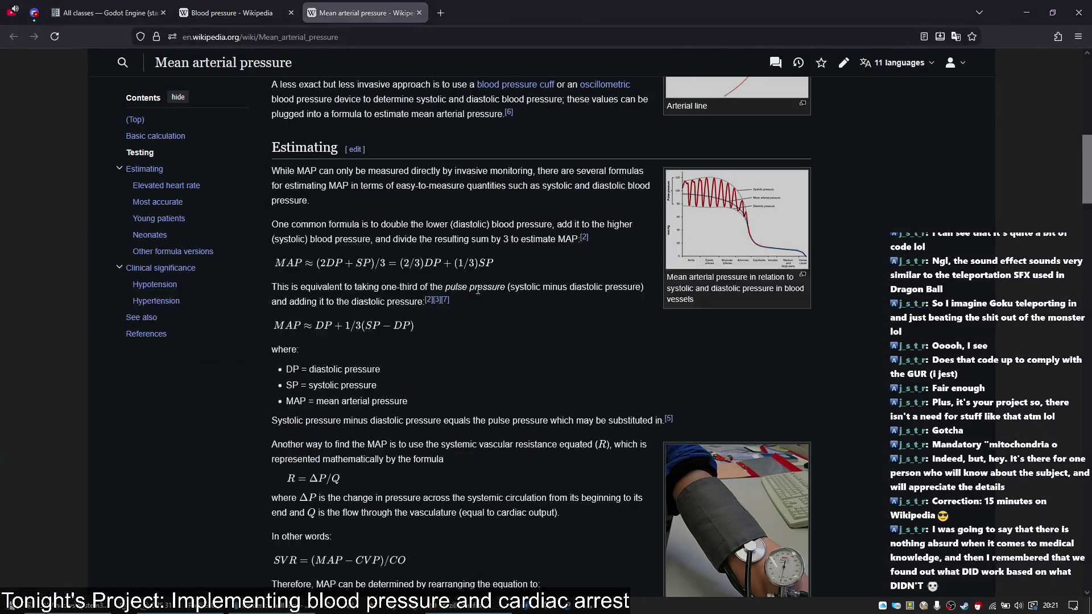
key("alt+Tab")
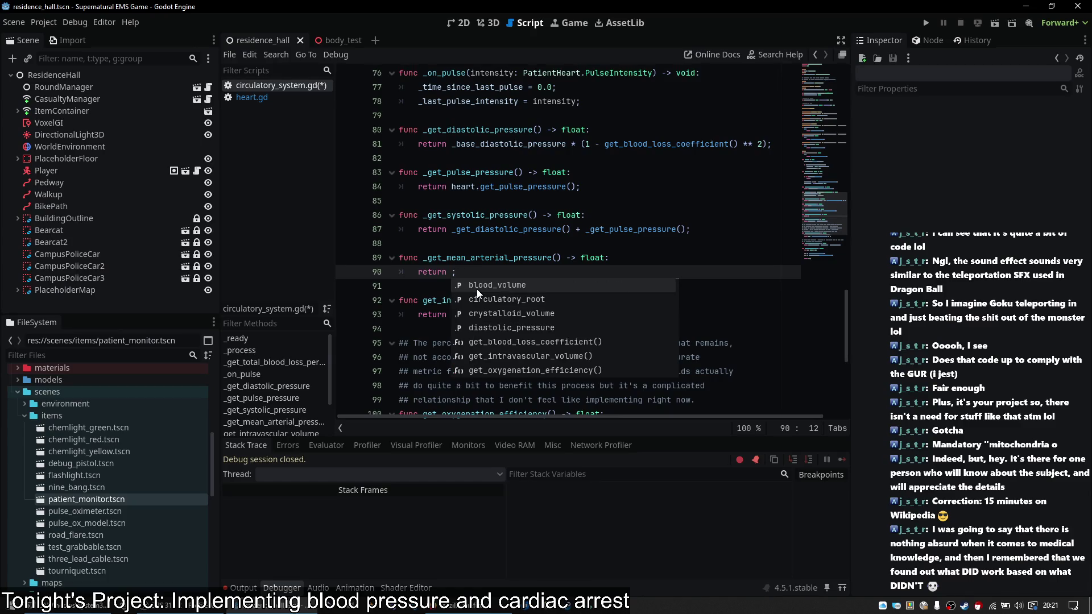
type("2 * _get_di")
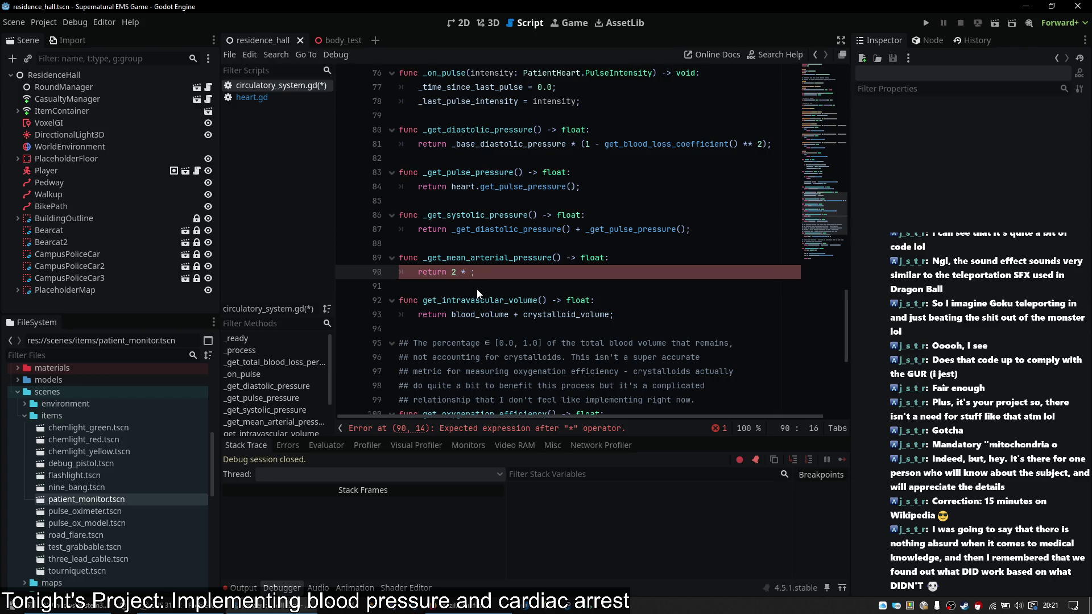
type("astoli")
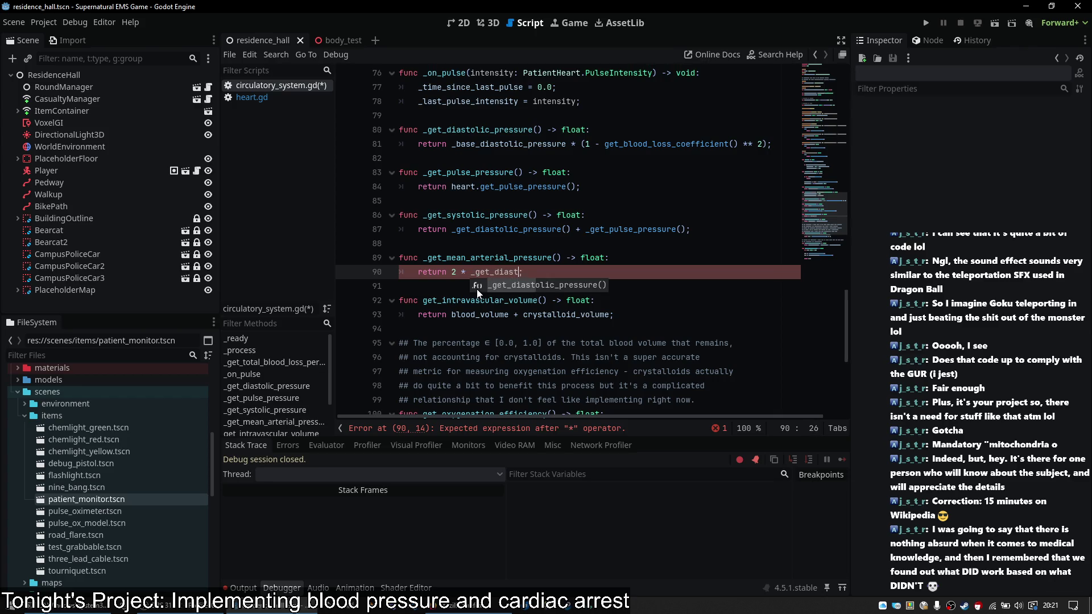
key("Return")
left_click(454, 272)
type("(")
key("End")
key("Left")
type(")")
key("End")
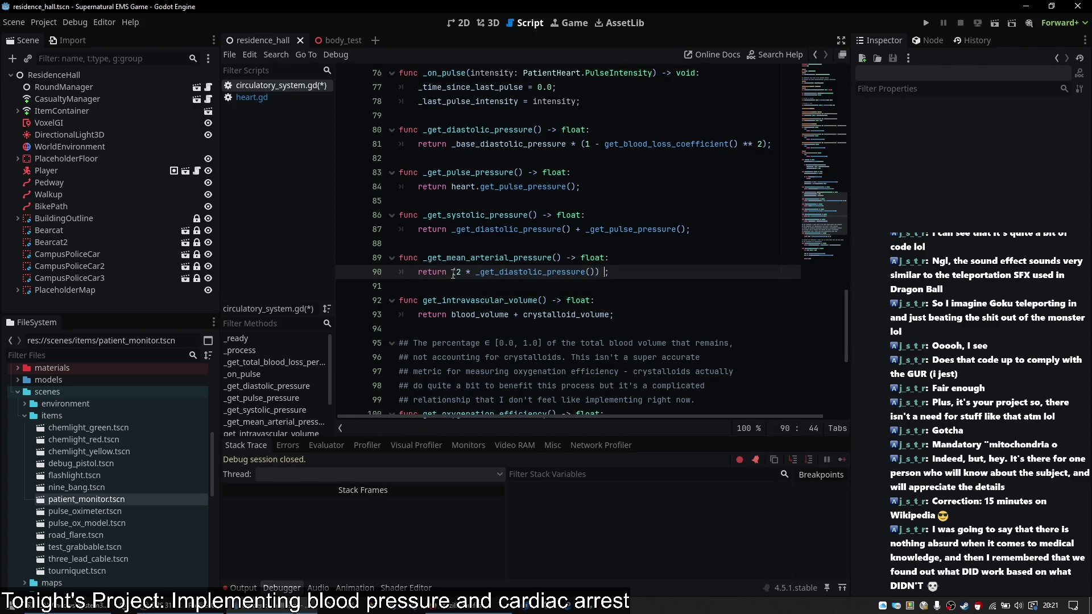
key("alt+Tab")
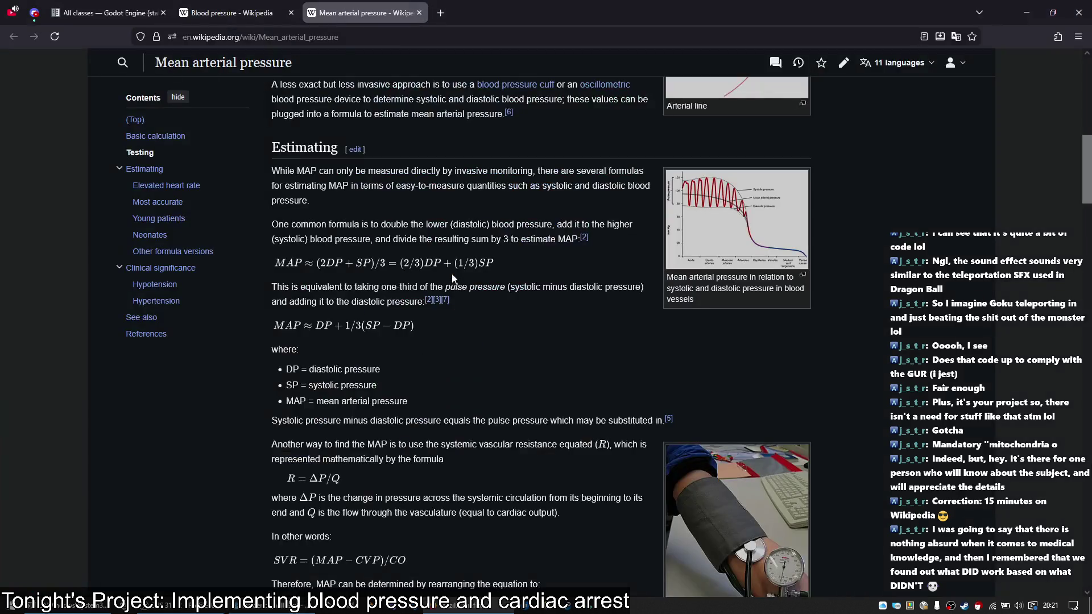
key("alt+Tab")
type("+ syst")
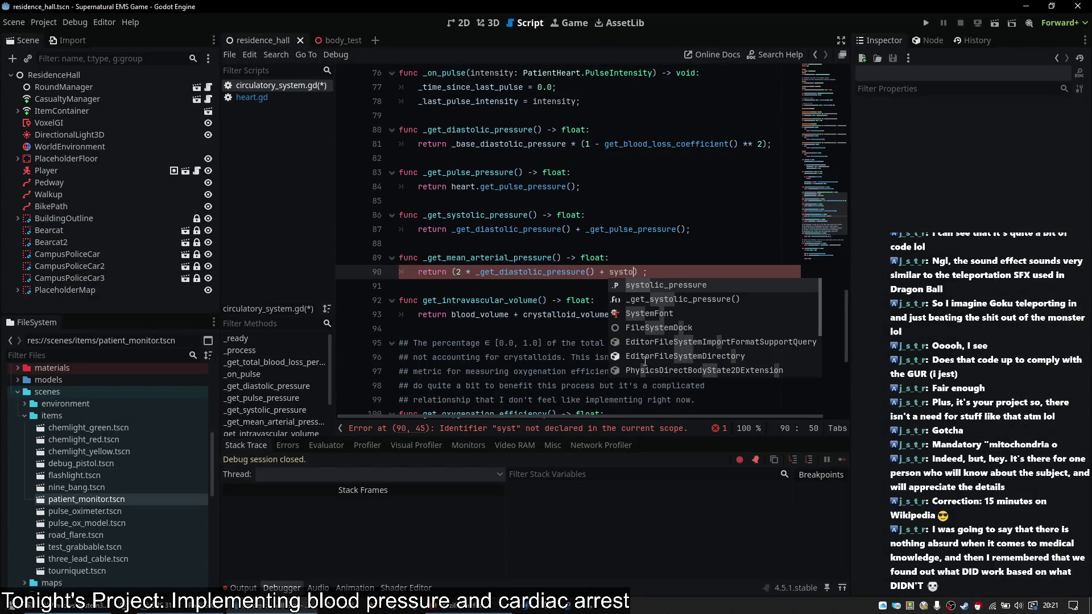
key("BackSpace")
key("BackSpace")
key("BackSpace")
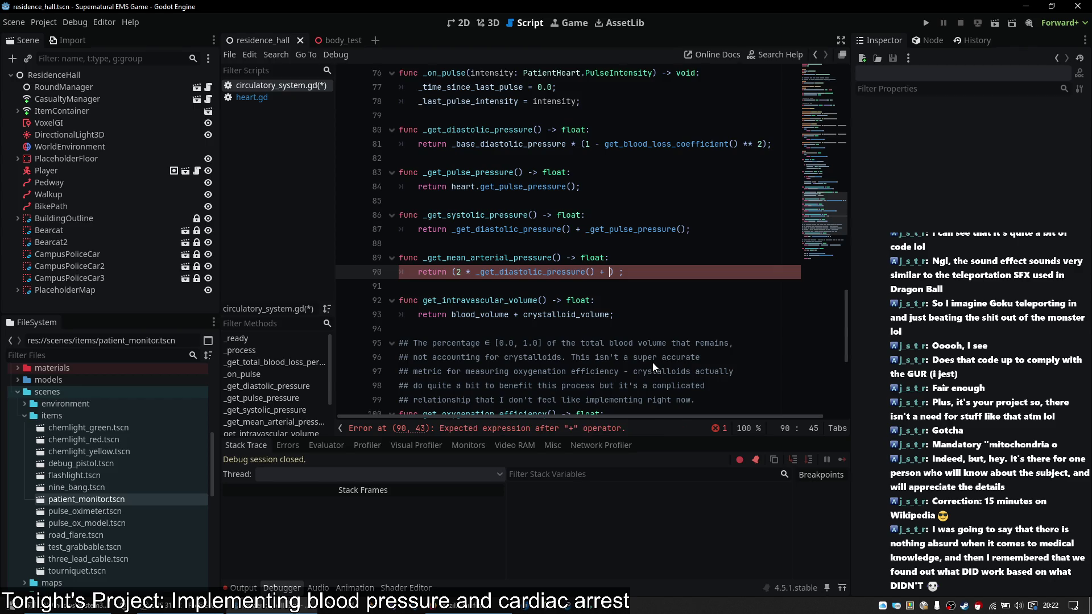
type("_get_sy")
key("Return")
key("Right")
Step: Restore the diastolic call, finish as (2.0 * diastolic + systolic) / 3.0, and save the script
double_click(528, 272)
type("sy")
key("BackSpace")
key("BackSpace")
type("dia")
key("Return")
key("End")
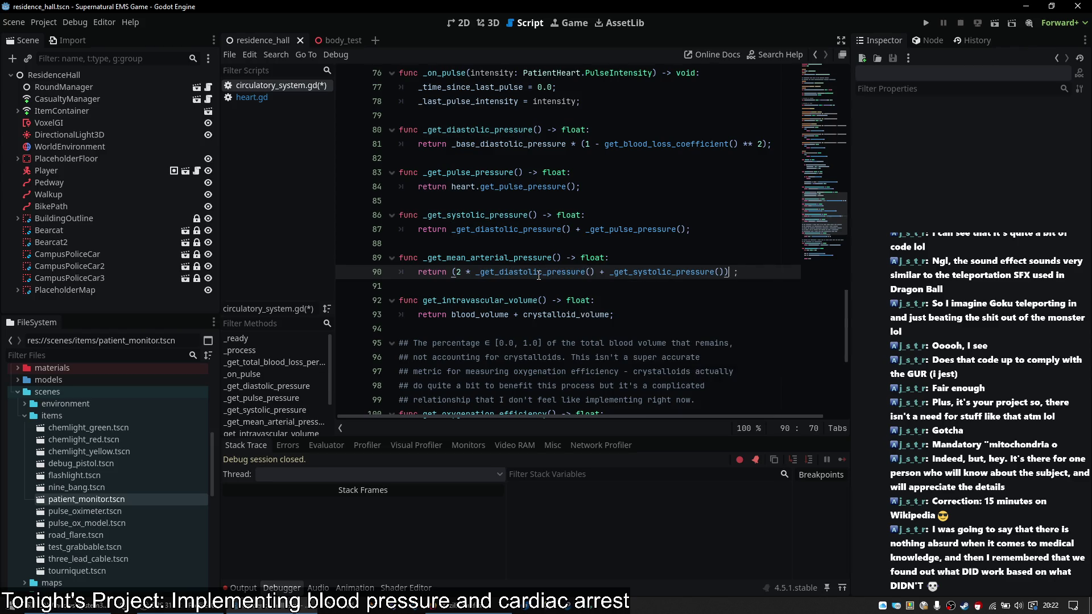
key("alt+Tab")
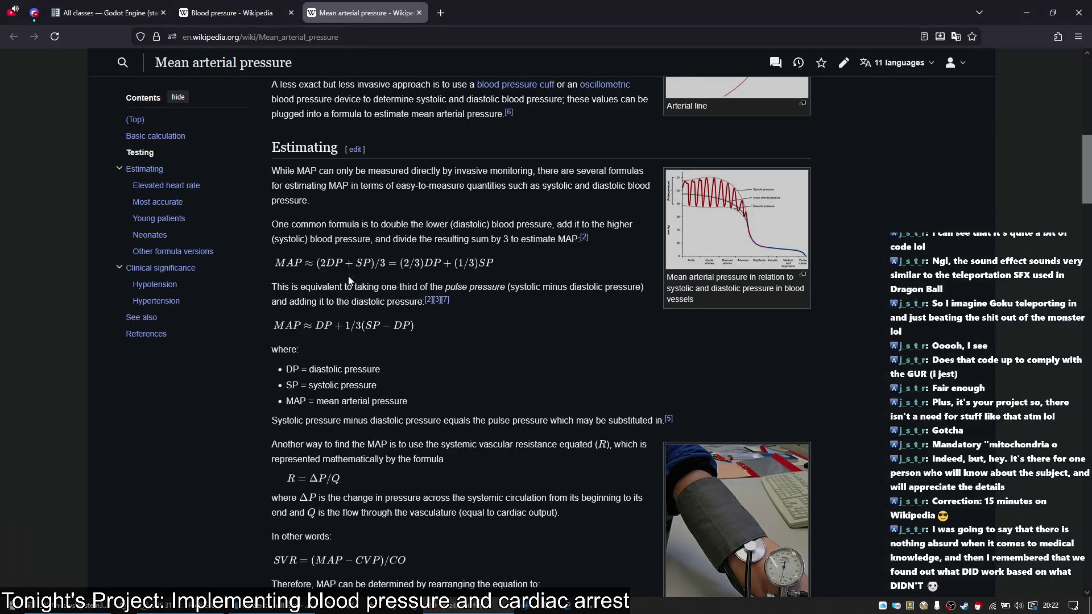
key("alt+Tab")
type("0")
left_click(463, 272)
type(".0;")
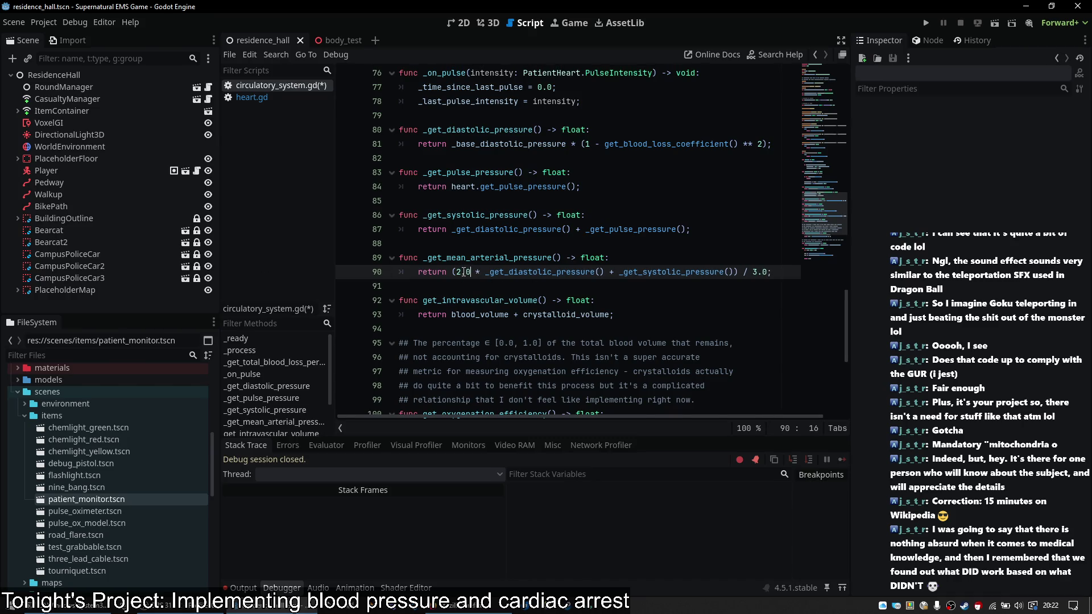
key("ctrl+s")
scroll(645, 251, "up", 1)
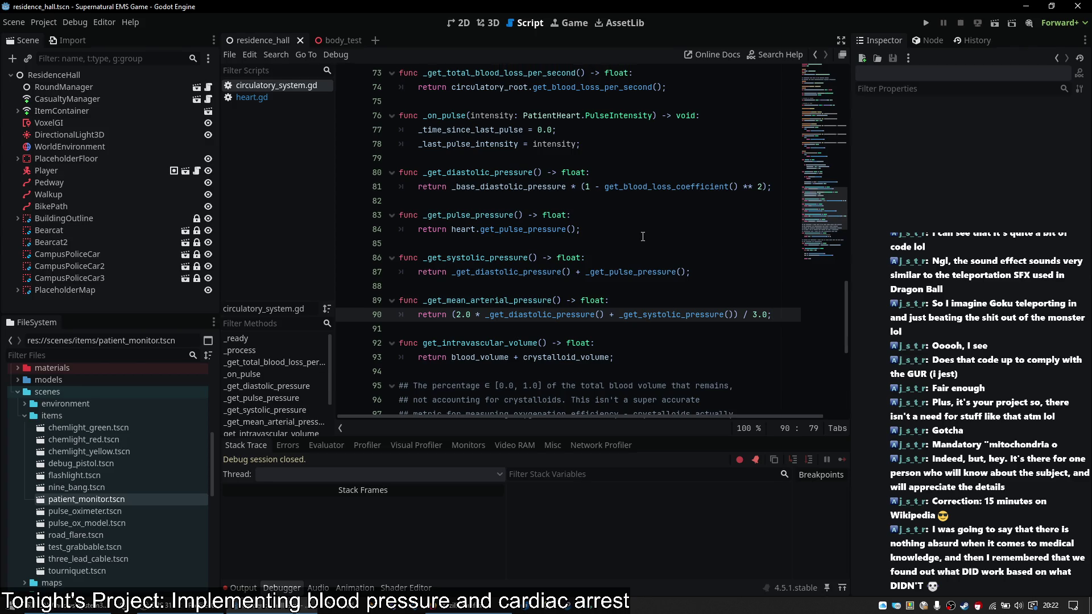
left_click(471, 606)
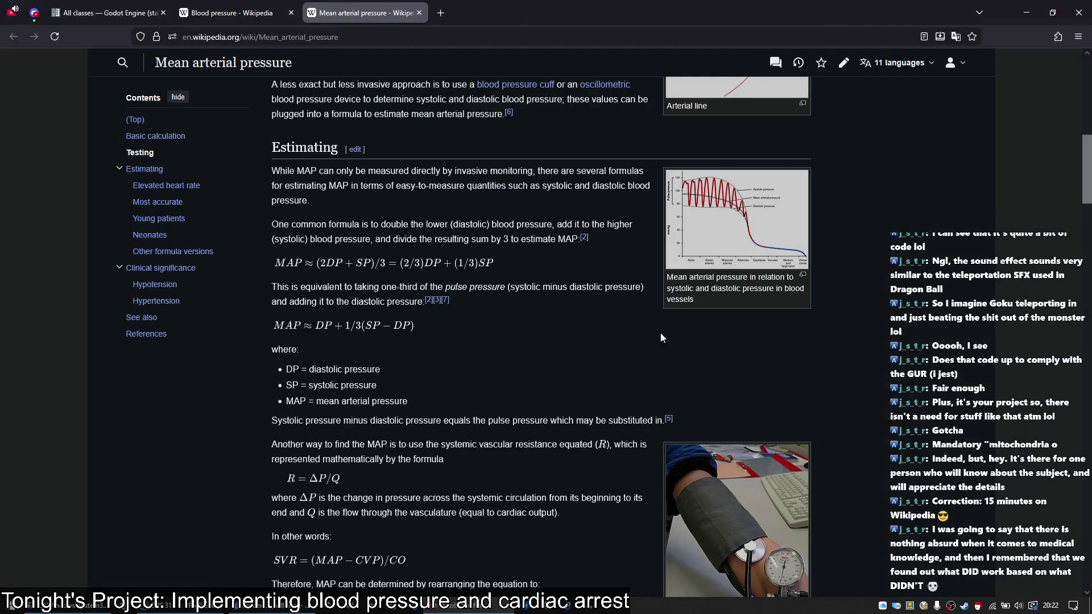
key("ctrl+f")
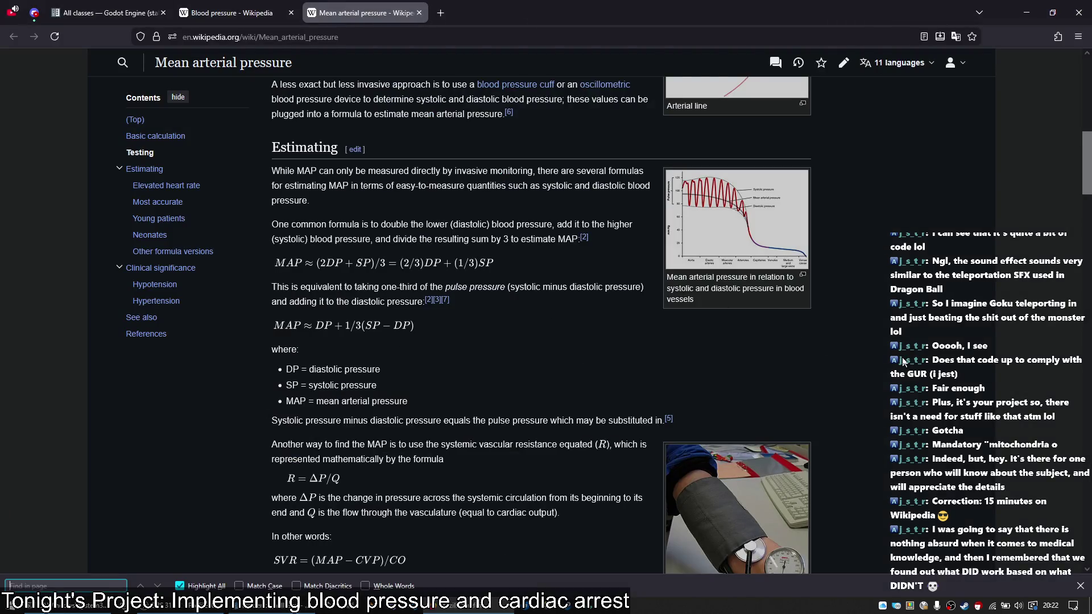
type("perfusion")
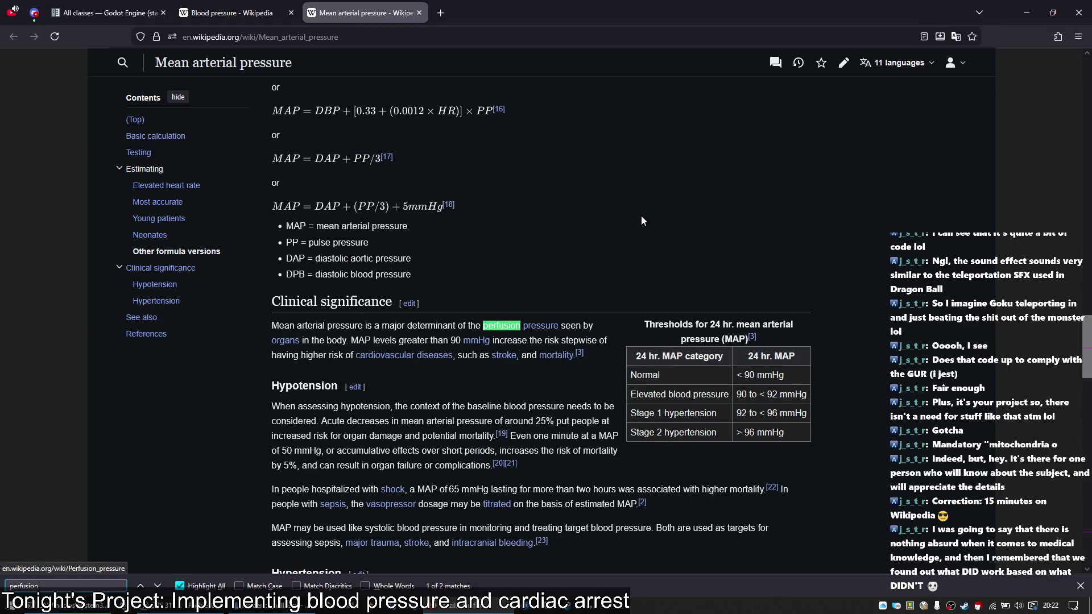
left_click(642, 217)
scroll(641, 217, "down", 1)
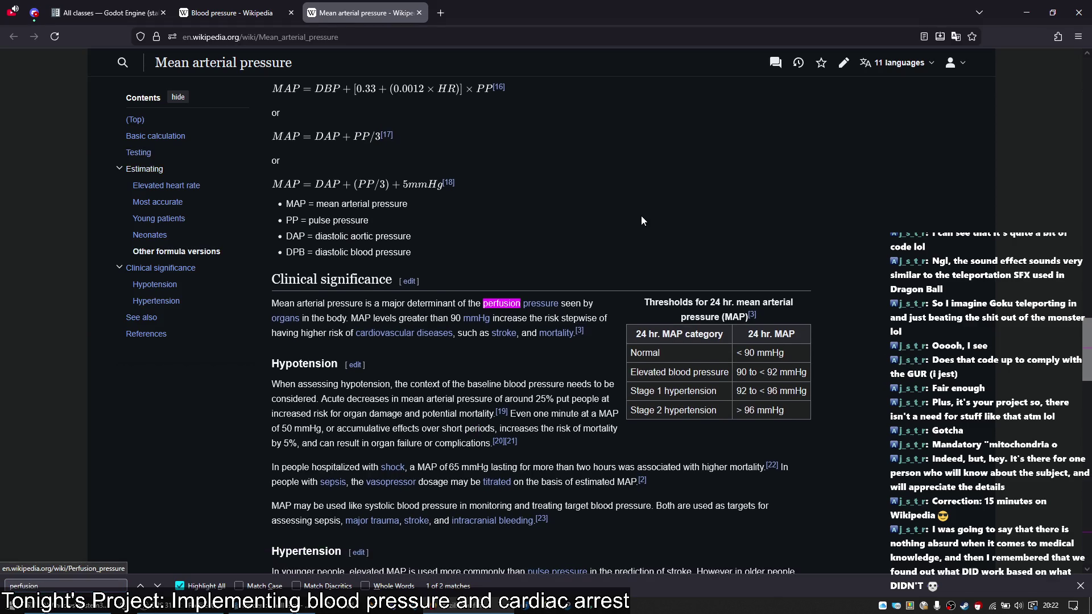
left_click(1080, 586)
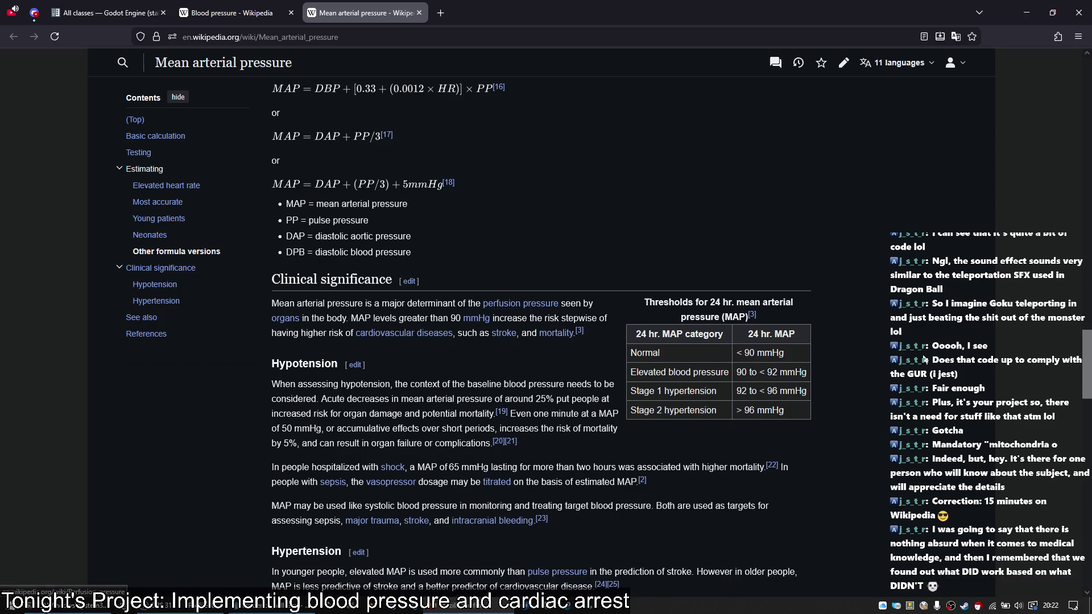
scroll(910, 326, "down", 2)
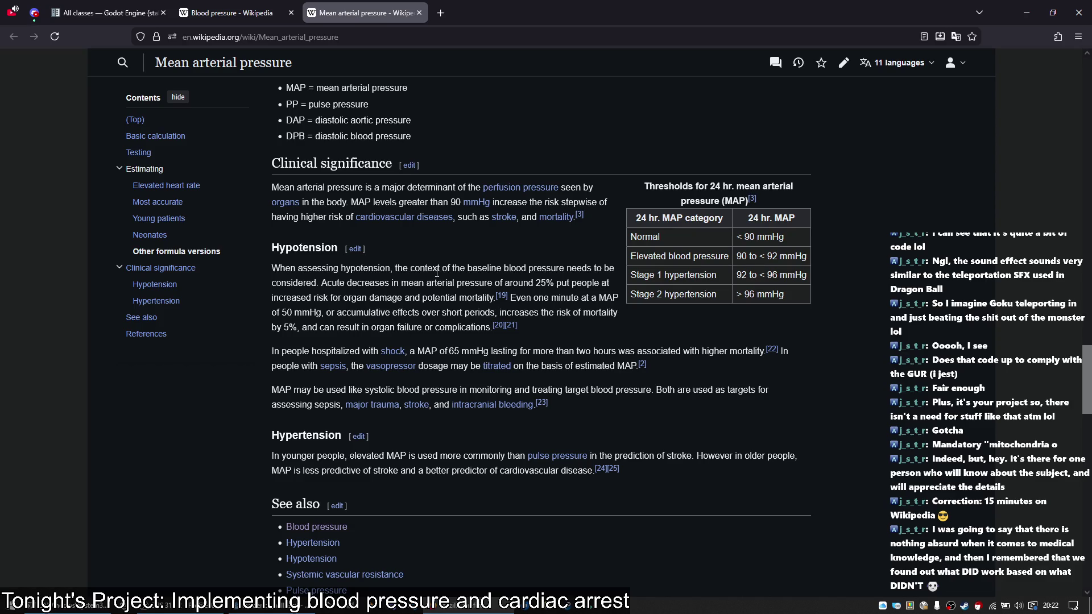
left_click_drag(278, 312, 342, 312)
mouse_move(551, 282)
left_mouse_down()
mouse_move(512, 298)
mouse_move(515, 312)
mouse_move(343, 322)
mouse_move(510, 298)
left_mouse_up()
scroll(961, 307, "down", 2)
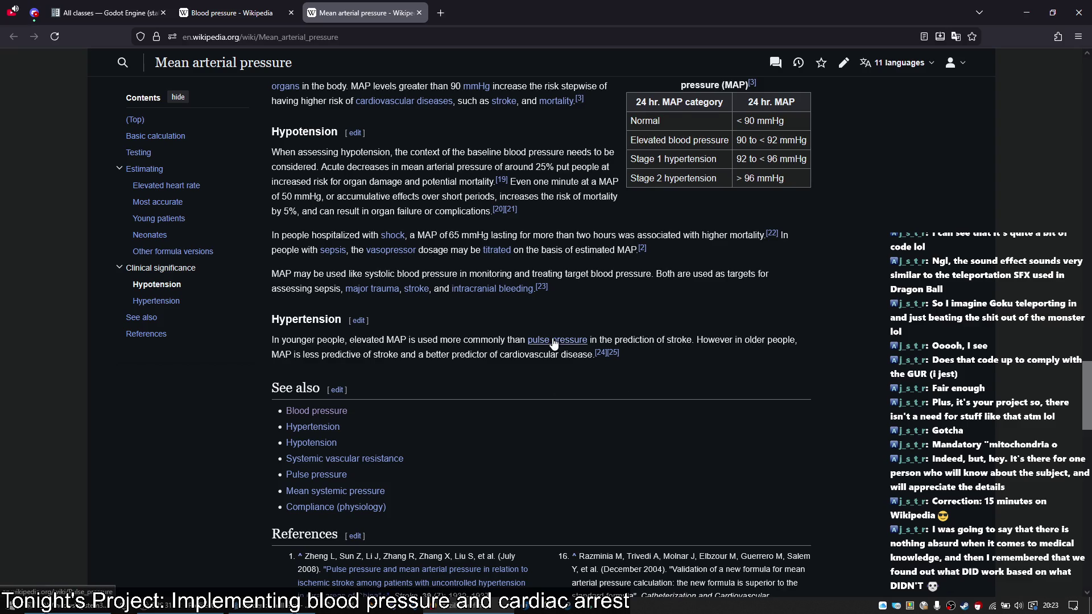
mouse_move(554, 343)
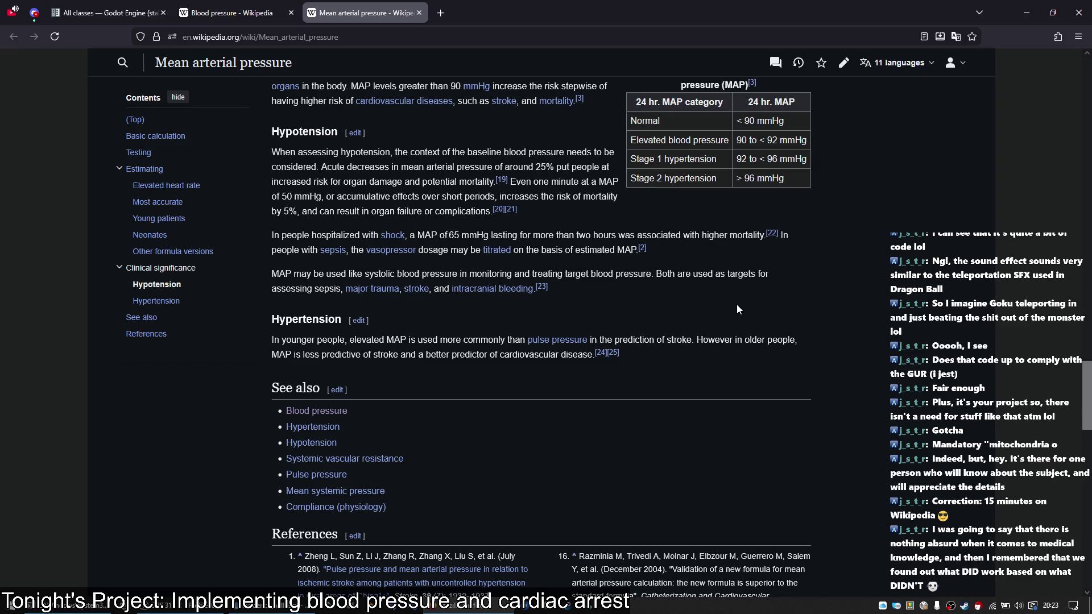
scroll(738, 319, "up", 3)
scroll(947, 364, "down", 1)
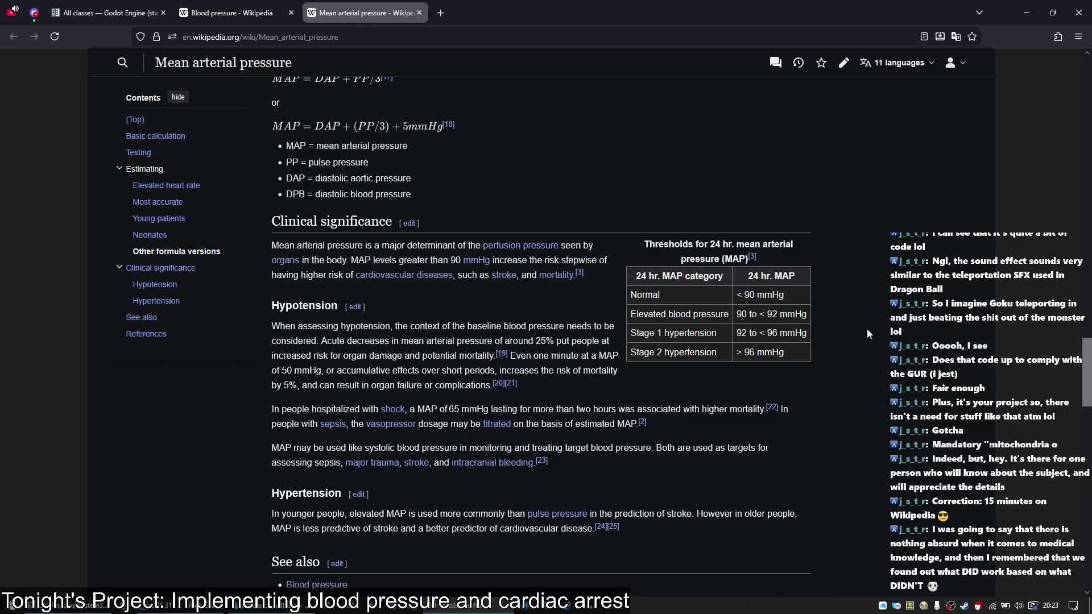
scroll(859, 336, "up", 8)
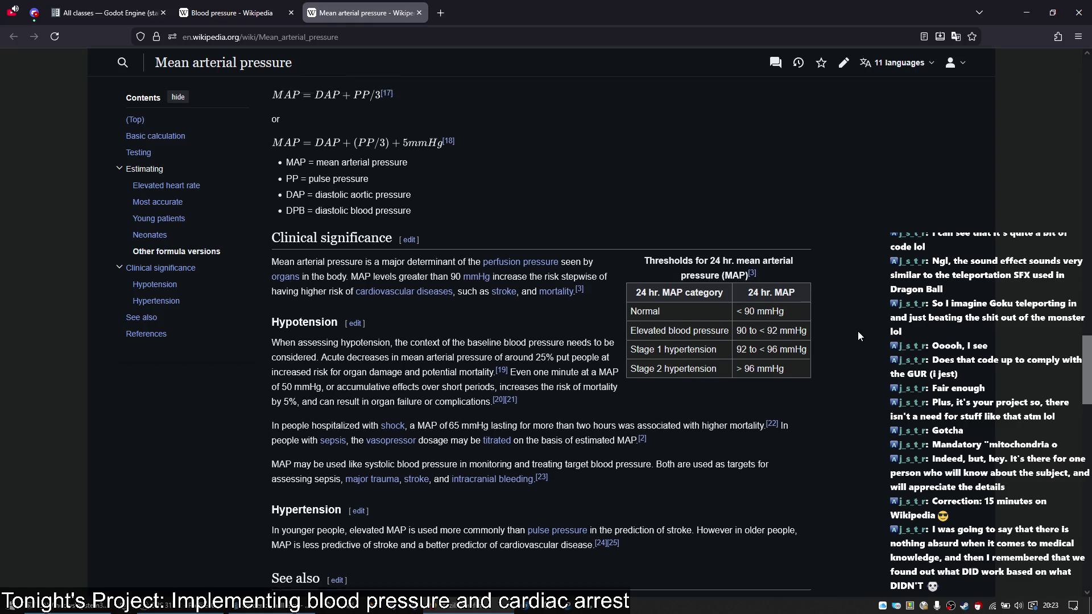
scroll(858, 332, "down", 10)
scroll(841, 335, "down", 2)
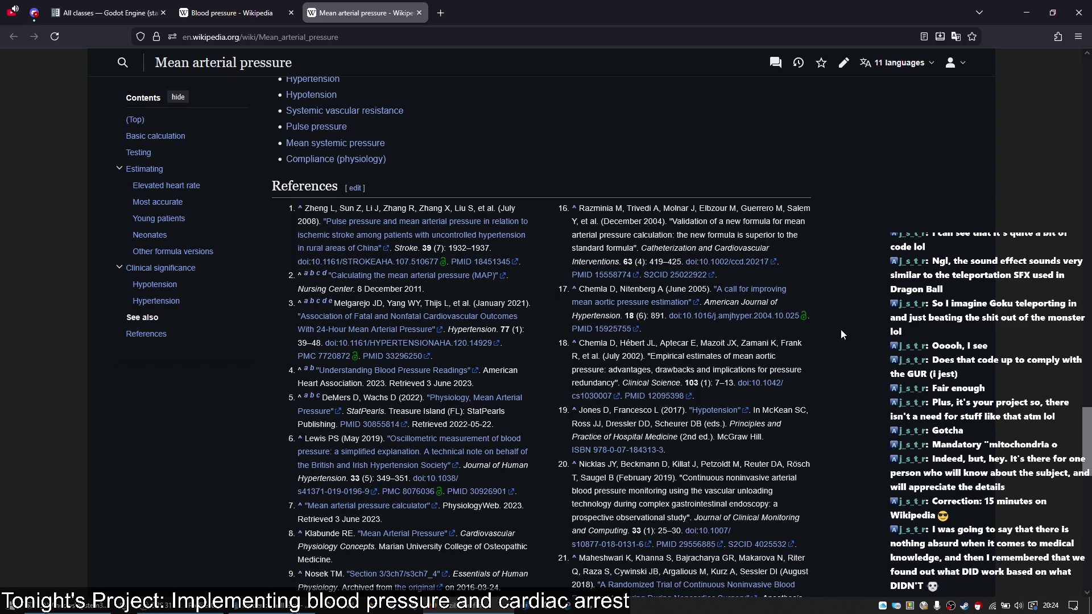
scroll(841, 330, "up", 3)
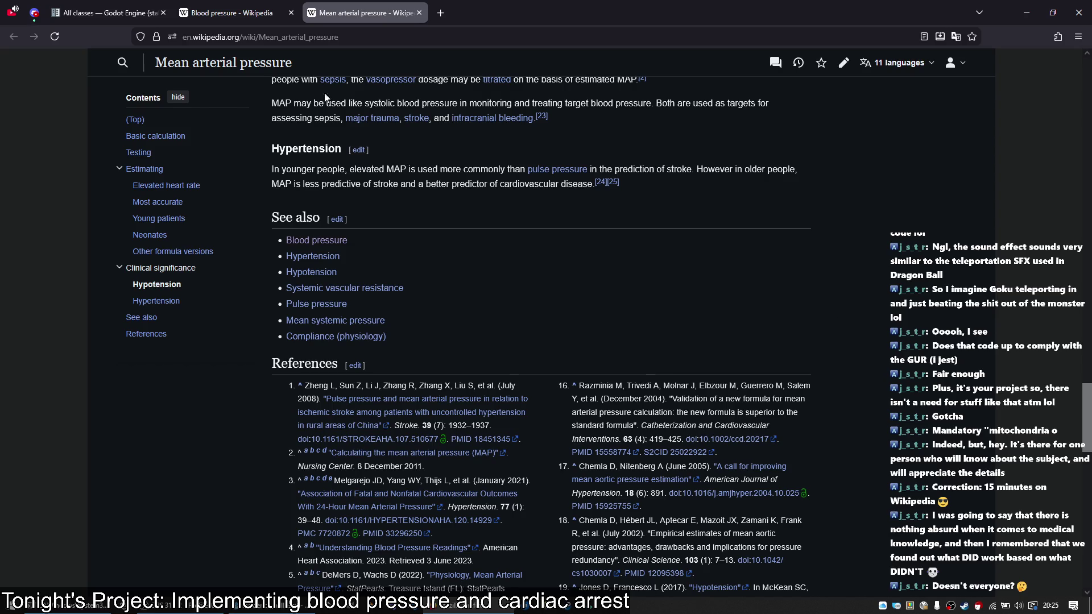
left_click(258, 606)
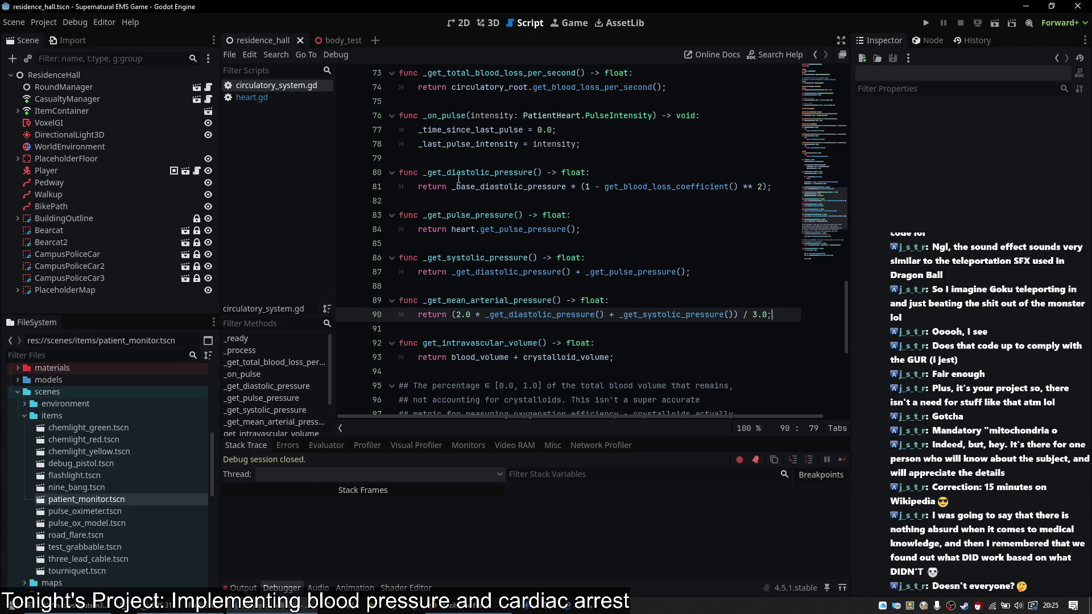
left_click(427, 608)
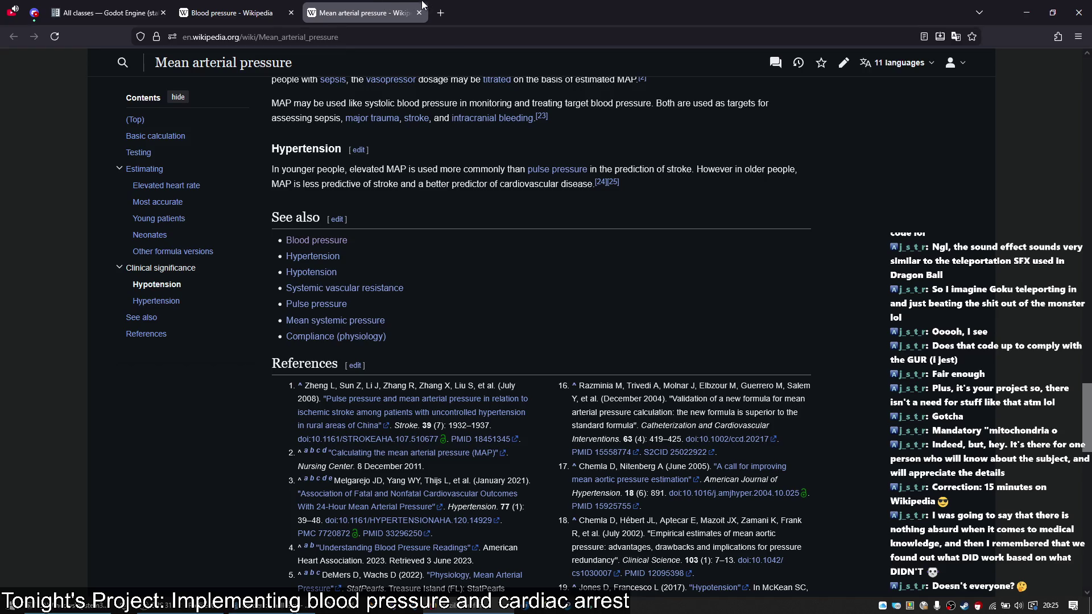
Step: Open the Desmos graphing calculator in a new tab and start the expression max(1.0,
left_click(441, 13)
type("desmos")
key("Return")
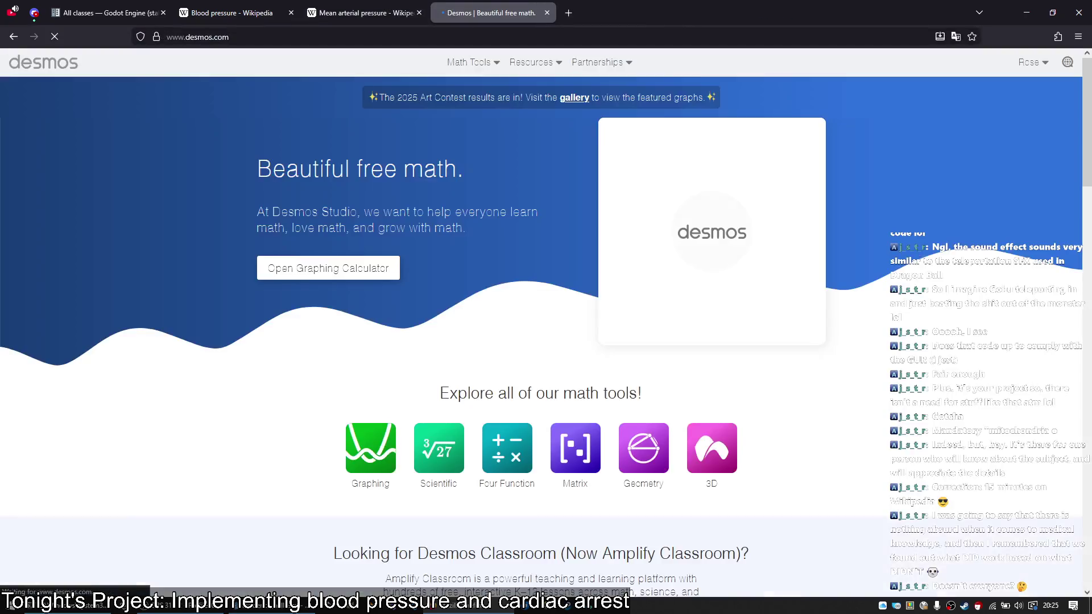
left_click(376, 468)
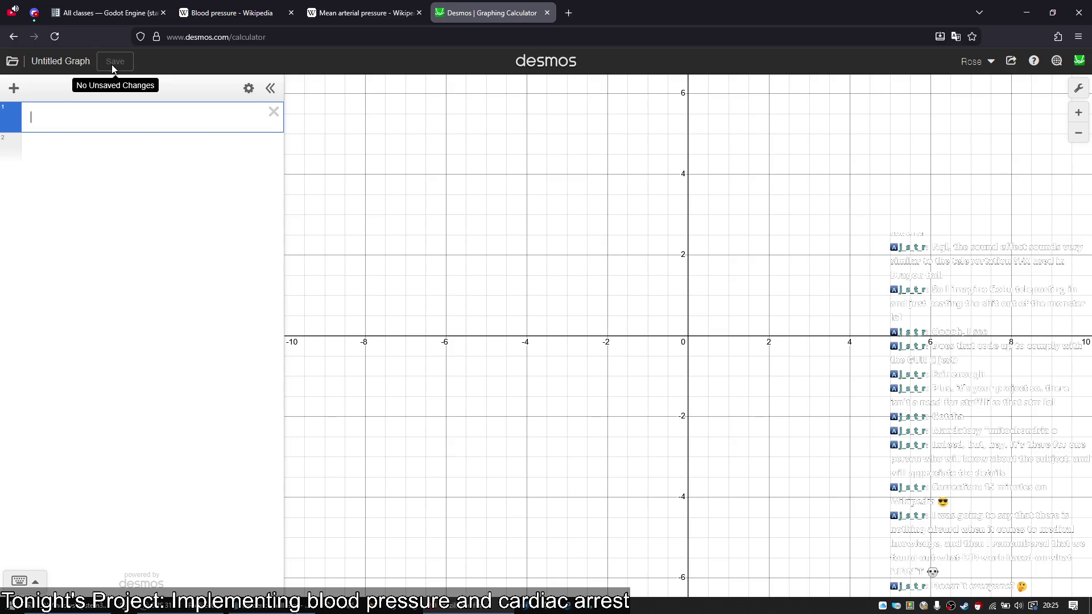
type("max(")
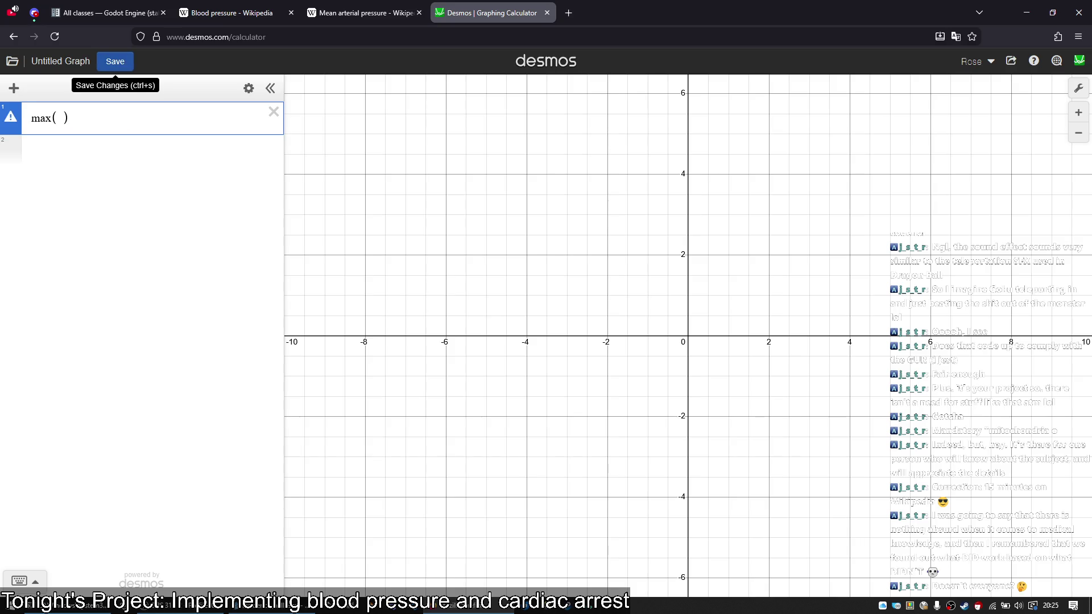
type("1.0,")
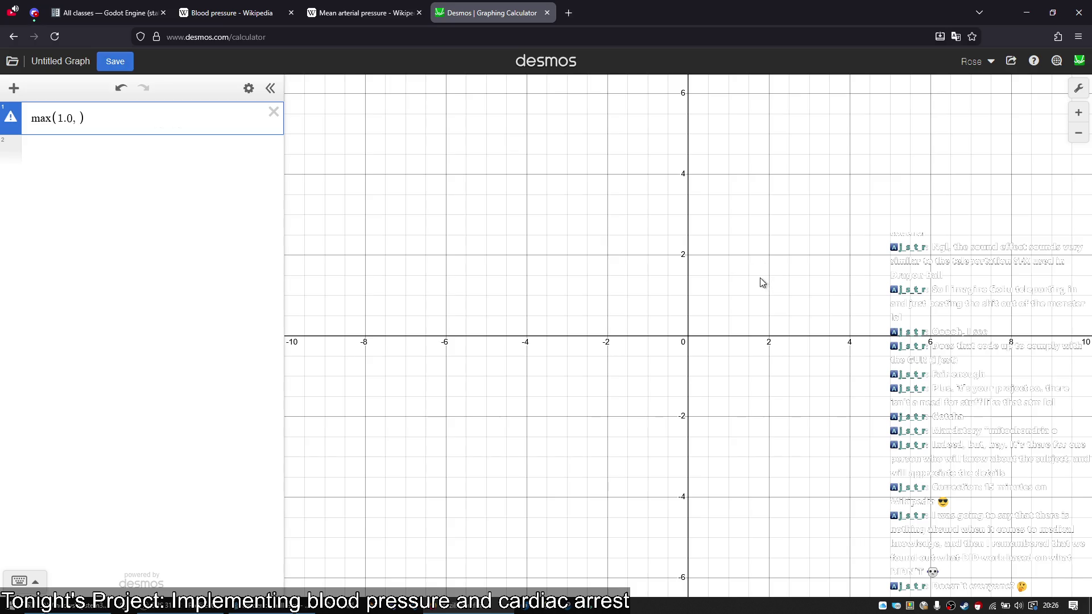
scroll(760, 280, "down", 1)
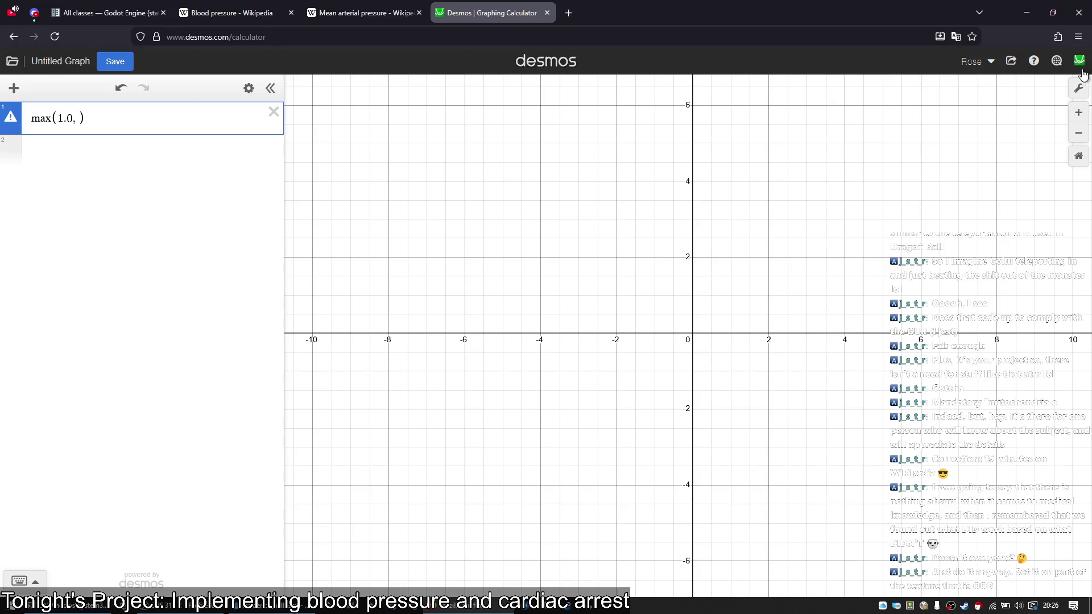
Step: In the graph settings, set the x-axis range from -1 to 90
left_click(1078, 89)
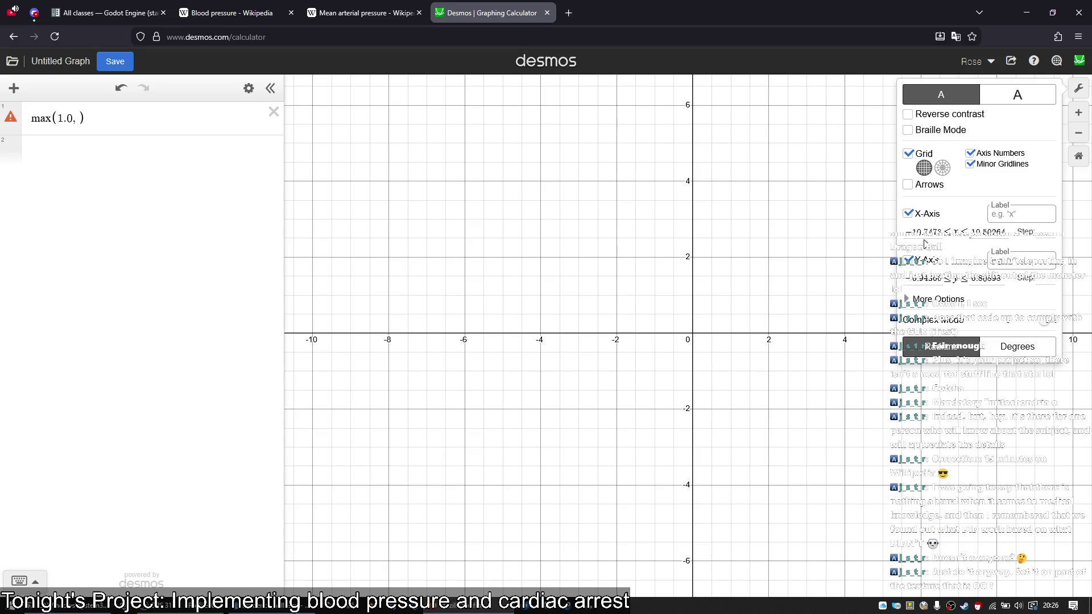
double_click(926, 232)
type("0")
key("BackSpace")
type("-1")
key("Tab")
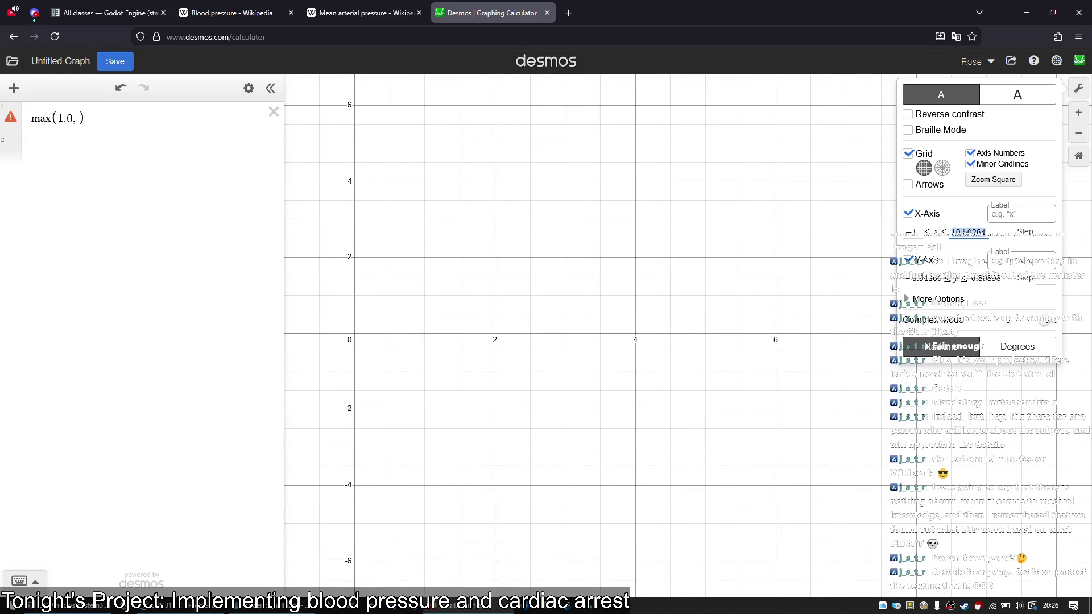
type("6")
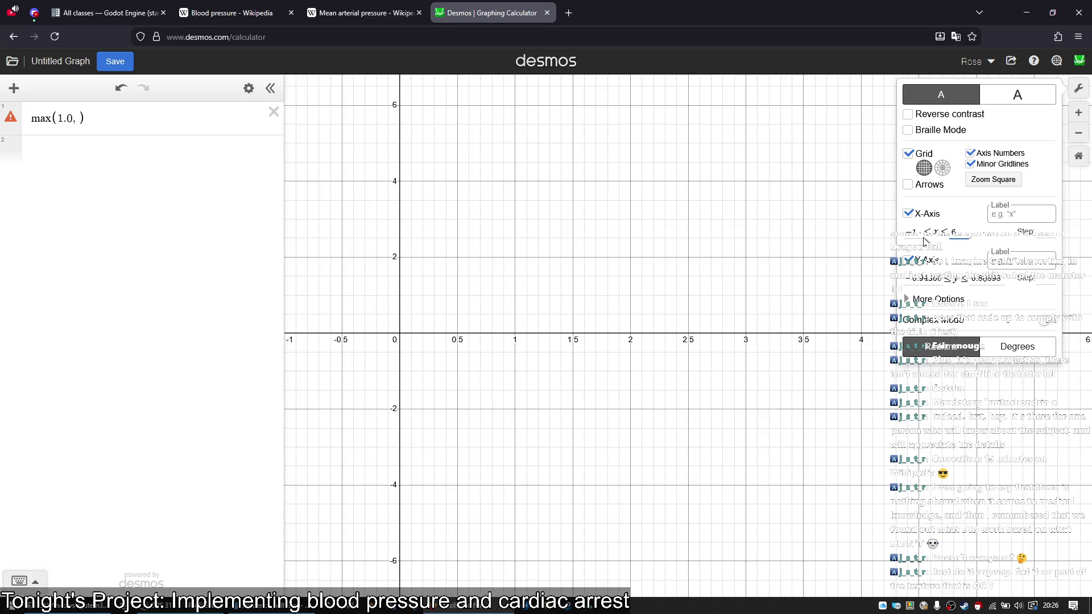
type("90")
key("Left")
key("Left")
key("BackSpace")
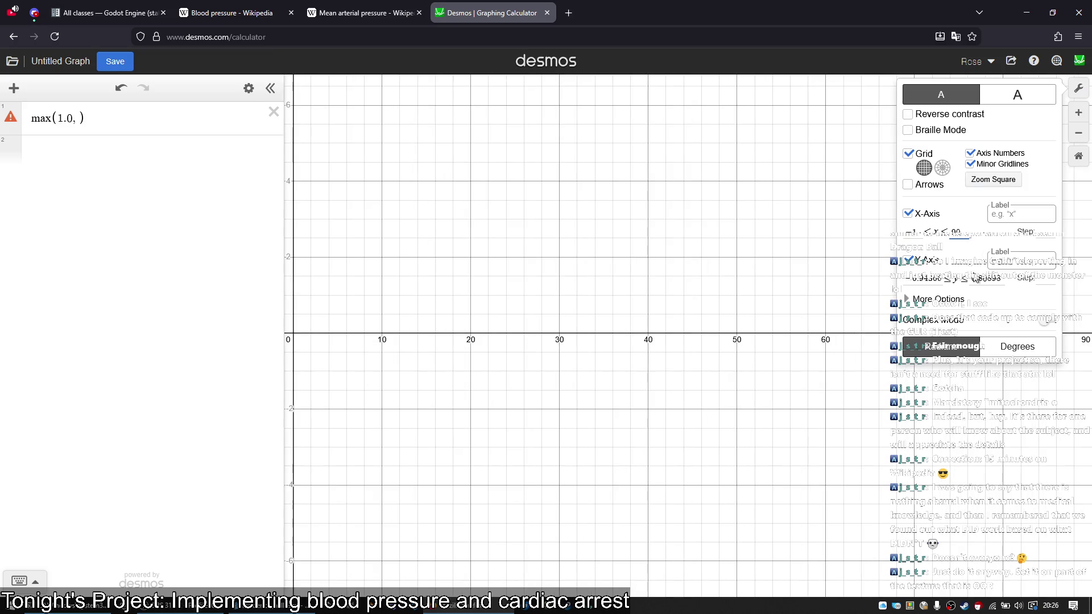
Step: Set the y-axis range from -2 to 2, then return to the max expression
left_click(935, 279)
type("-5")
key("Tab")
type("5")
key("shift+Tab")
type("2")
key("Tab")
type("0")
key("BackSpace")
type("4")
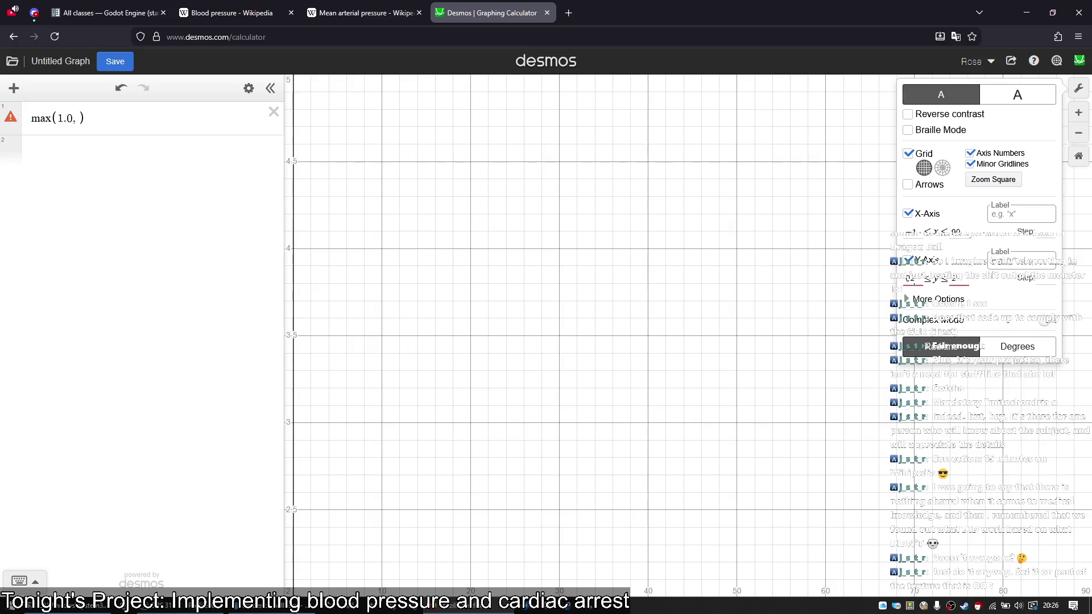
key("BackSpace")
type("-2")
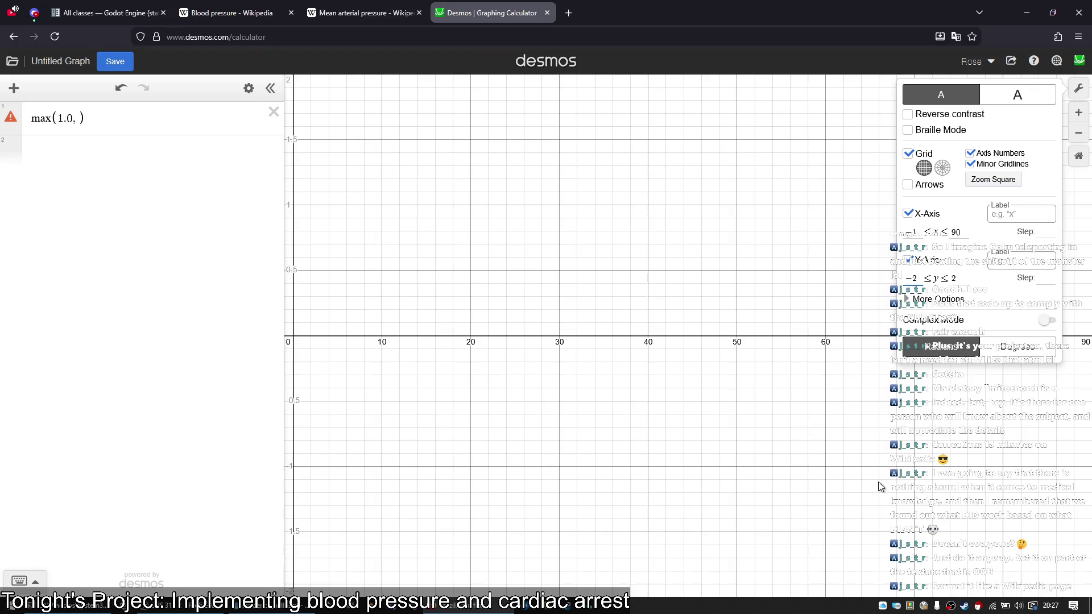
left_click(80, 119)
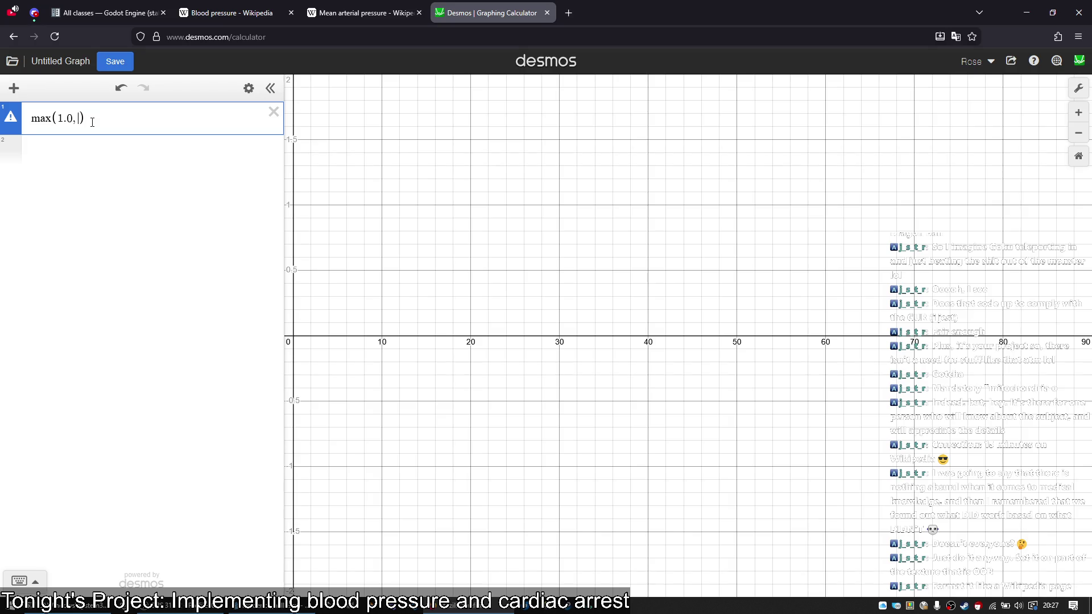
Step: Finish the first Desmos expression as max(1.0, 0), which evaluates to 1
type("1/65")
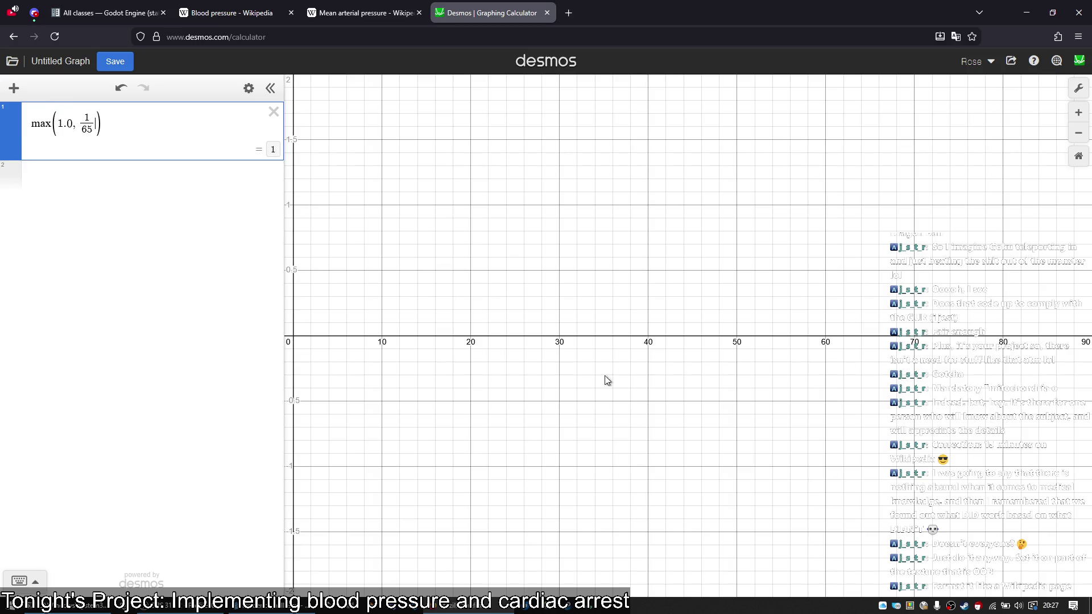
type("()65-x")
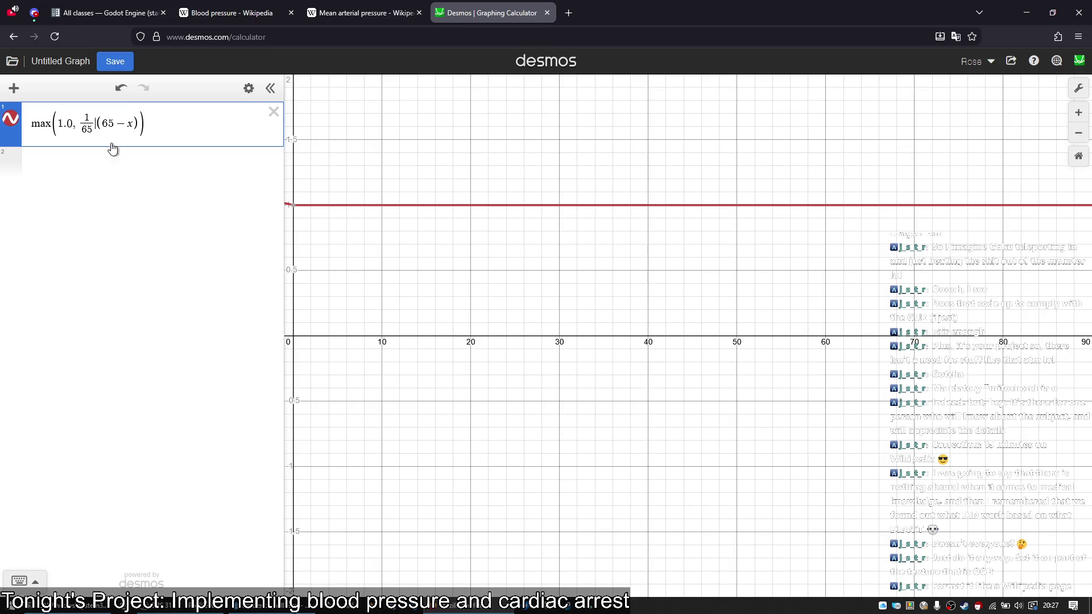
key("BackSpace")
key("BackSpace")
key("BackSpace")
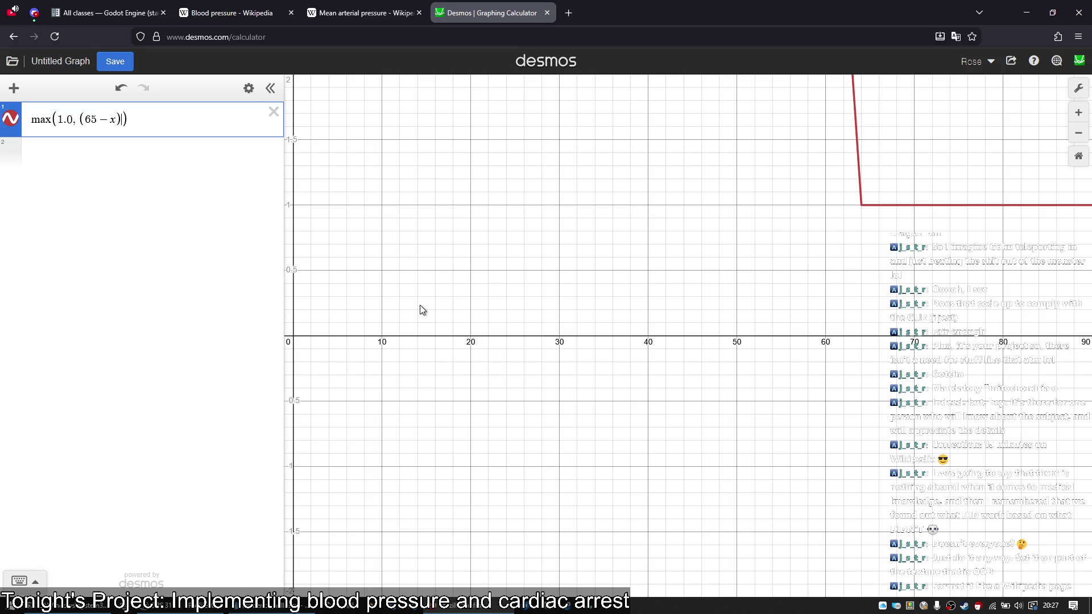
key("BackSpace")
key("BackSpace")
key("BackSpace")
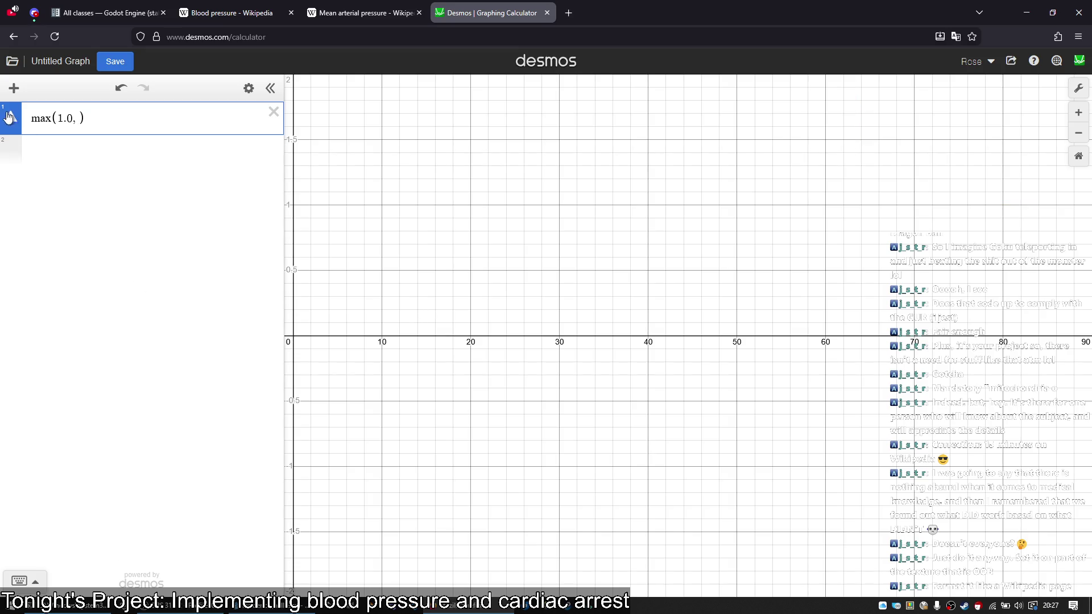
type("0")
Step: Try a 1/65·x line in a second expression, then delete it
key("Return")
type("65-65x")
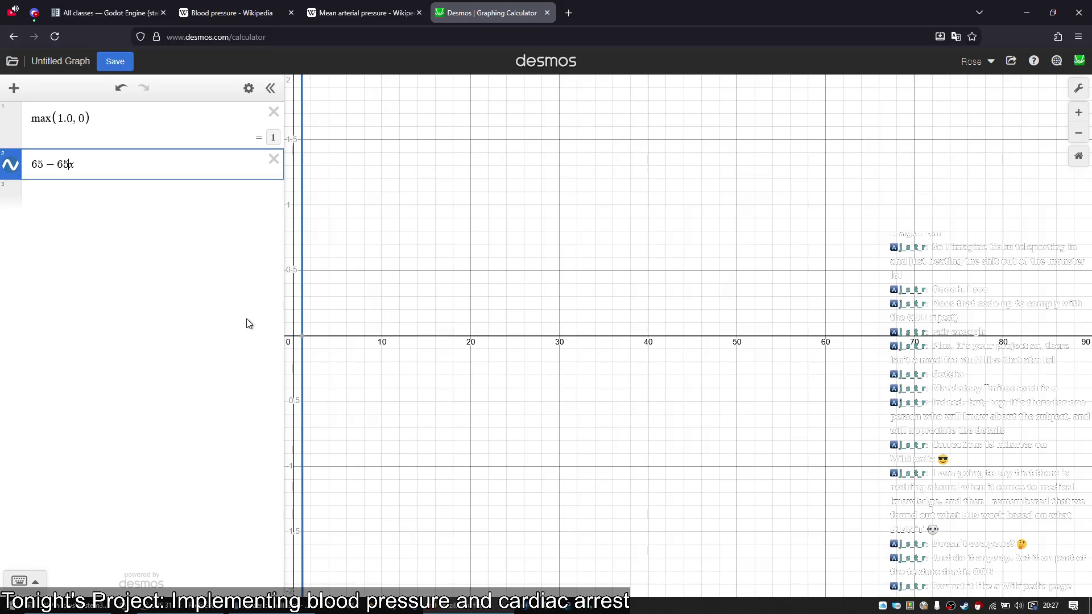
key("Home")
key("Delete")
key("Delete")
type("1")
key("BackSpace")
key("Delete")
key("Delete")
type("1/65")
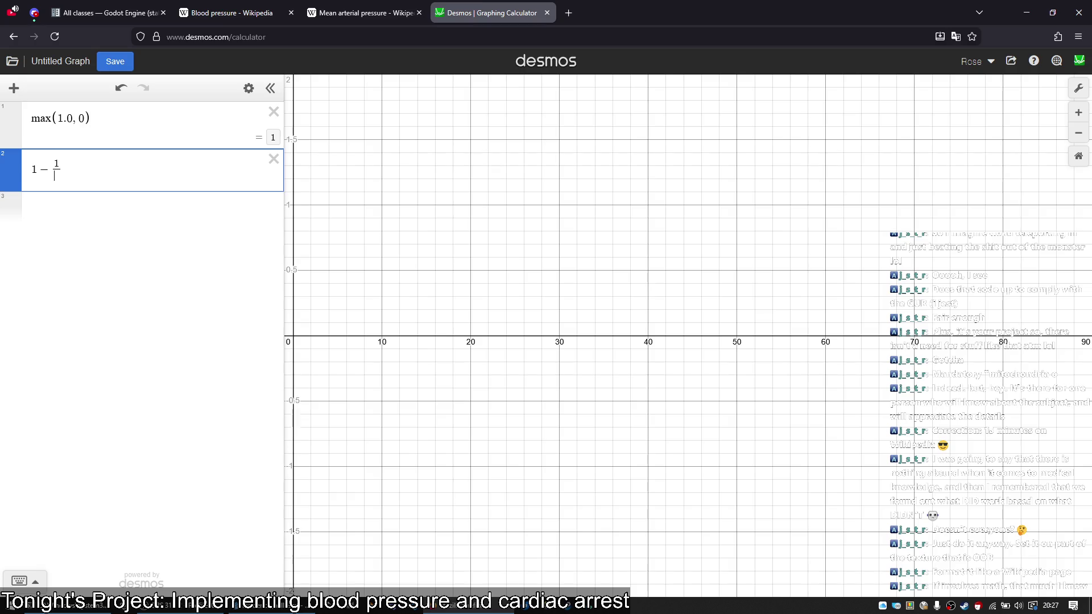
key("Right")
type("x")
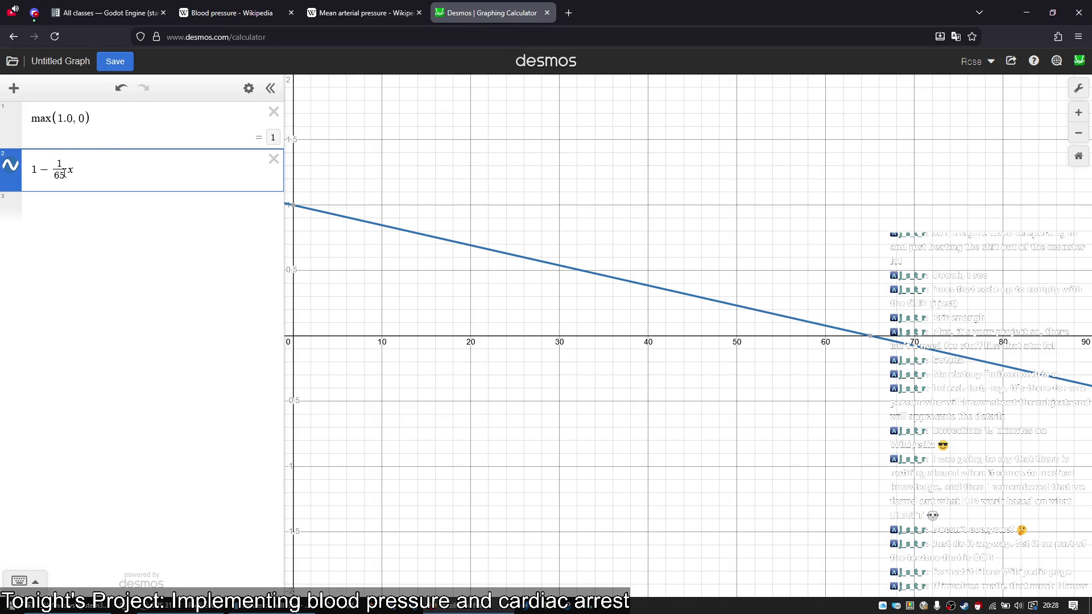
key("BackSpace")
key("BackSpace")
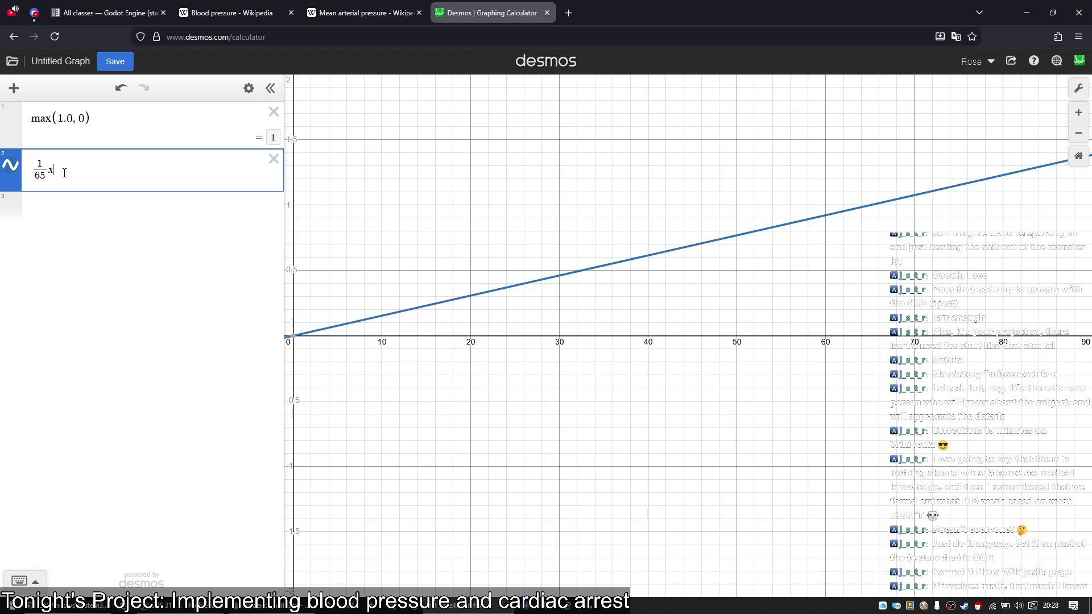
key("ctrl+a")
key("BackSpace")
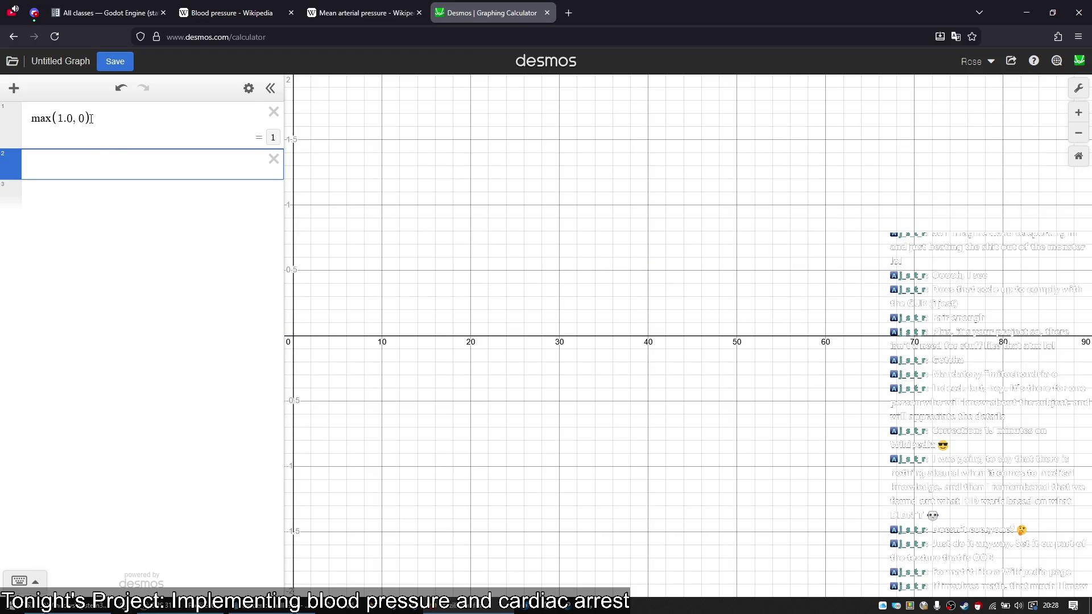
Step: Rewrite the first expression so it begins with 1.0 − 1/65·x
left_click(132, 112)
key("ctrl+a")
key("BackSpace")
type("m")
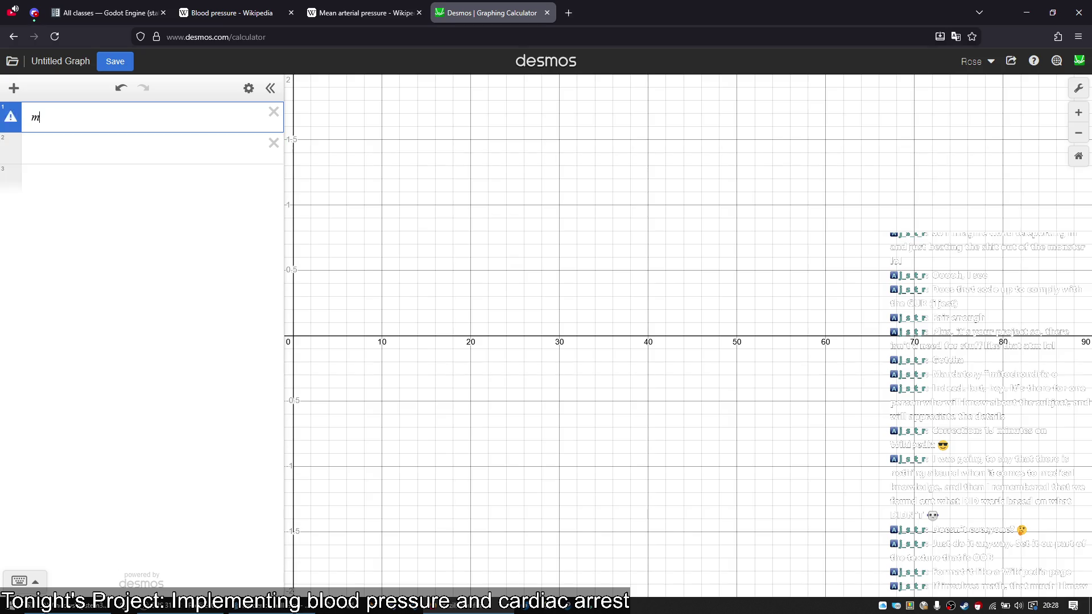
type("in(1/65x")
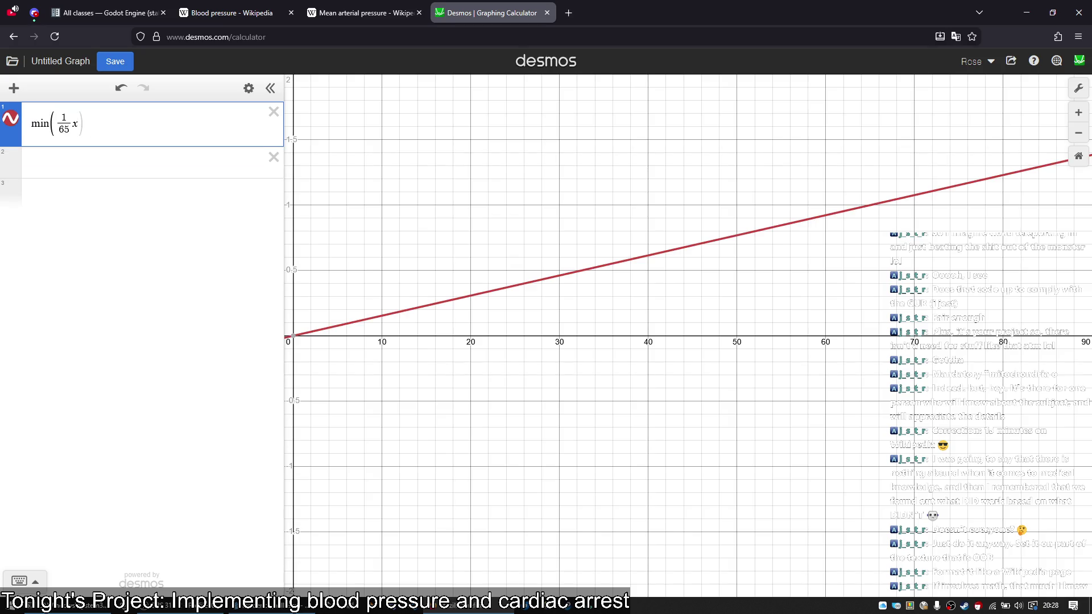
type(", 1.0)")
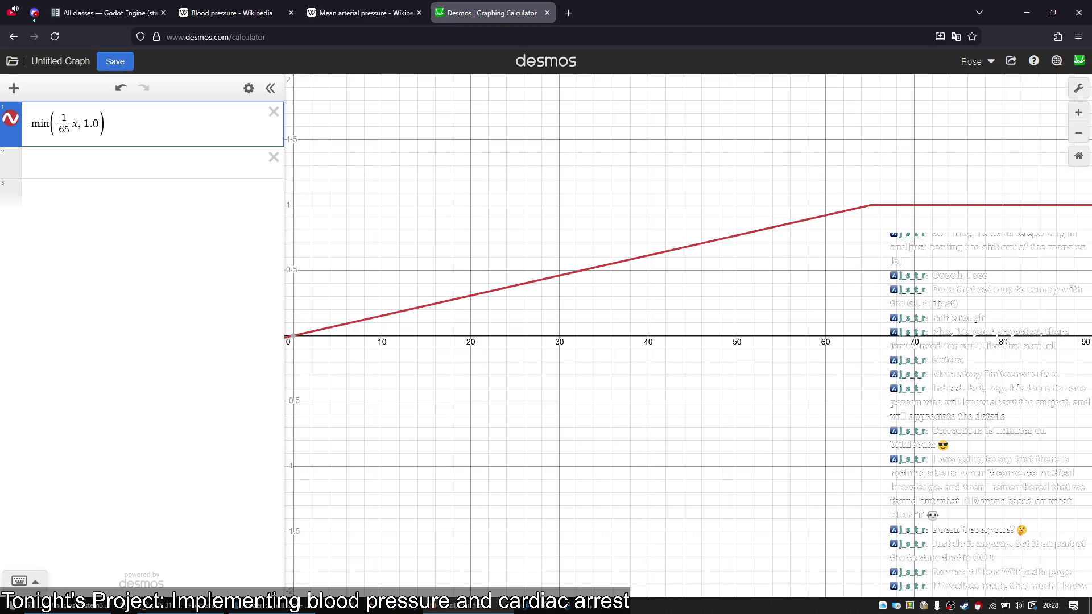
key("ctrl+z")
left_click(59, 117)
type("1.0")
type("-")
Step: Make the expression min(max(1.0 − x/65, 0.0), 1.0) after a failed clamp attempt
key("BackSpace")
key("BackSpace")
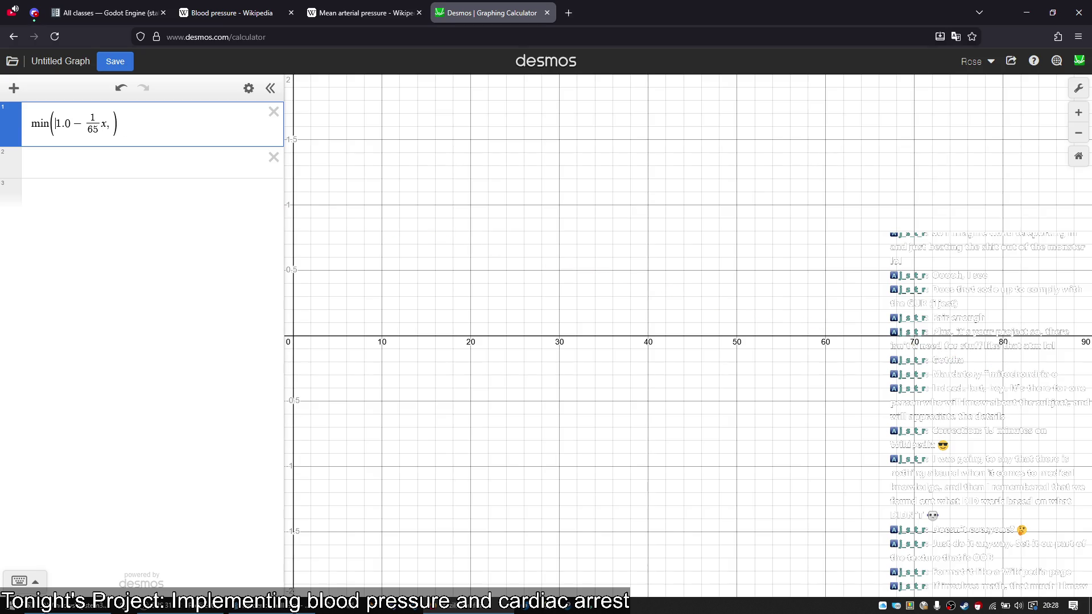
key("BackSpace")
key("BackSpace")
type("ax")
type("0.0")
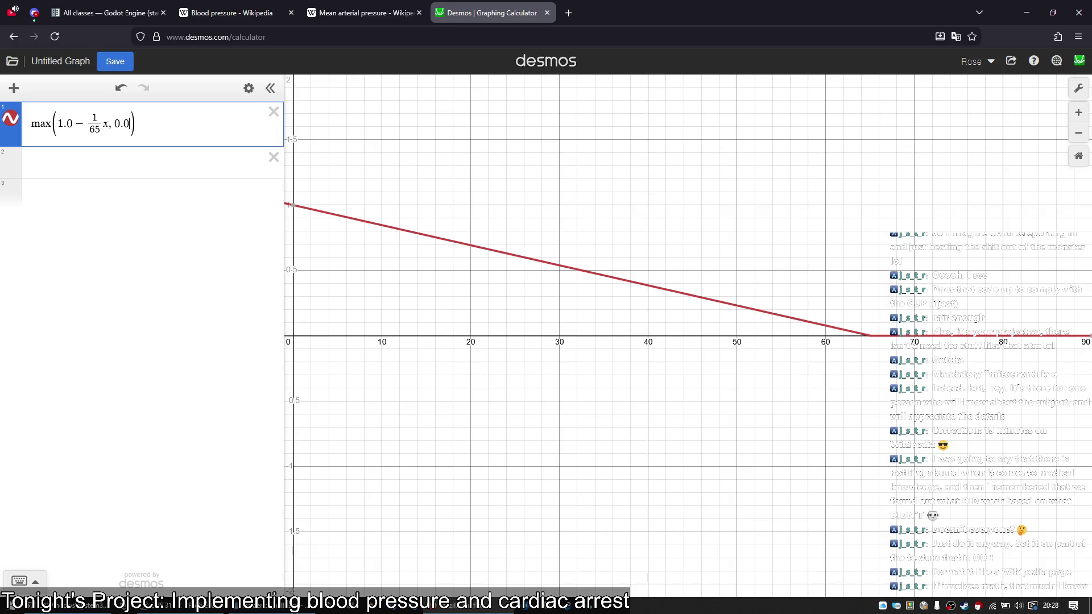
key("BackSpace")
key("BackSpace")
key("BackSpace")
type("clamp")
key("BackSpace")
key("BackSpace")
key("BackSpace")
type("max")
type("min(")
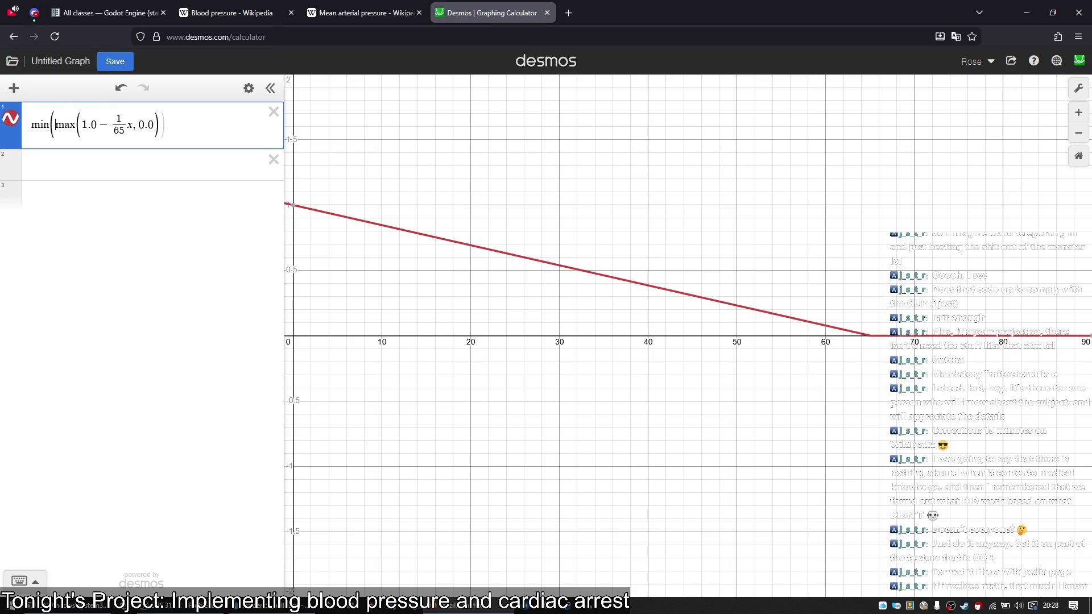
type(",")
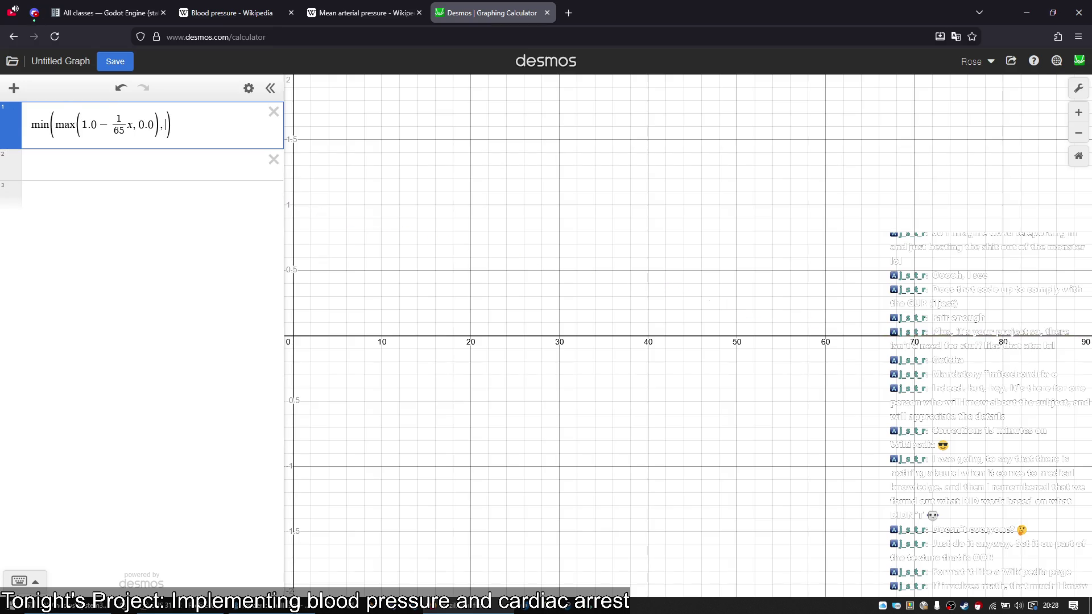
type("1.0")
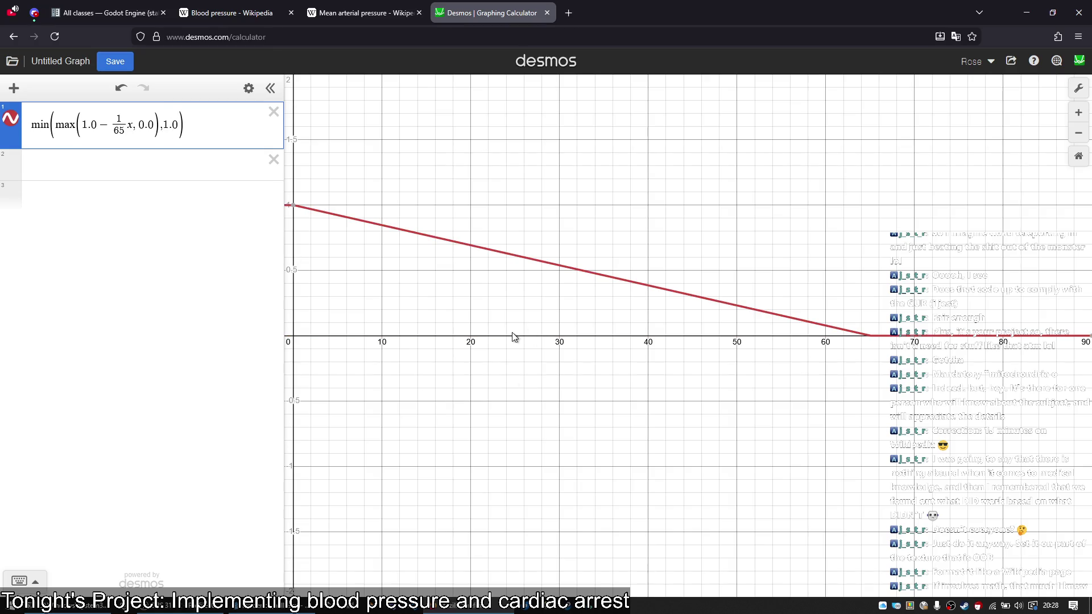
Step: Pan and zoom the graph to check the line falling from 1 to 0 at x = 65
left_click_drag(519, 263, 581, 314)
scroll(580, 312, "down", 3)
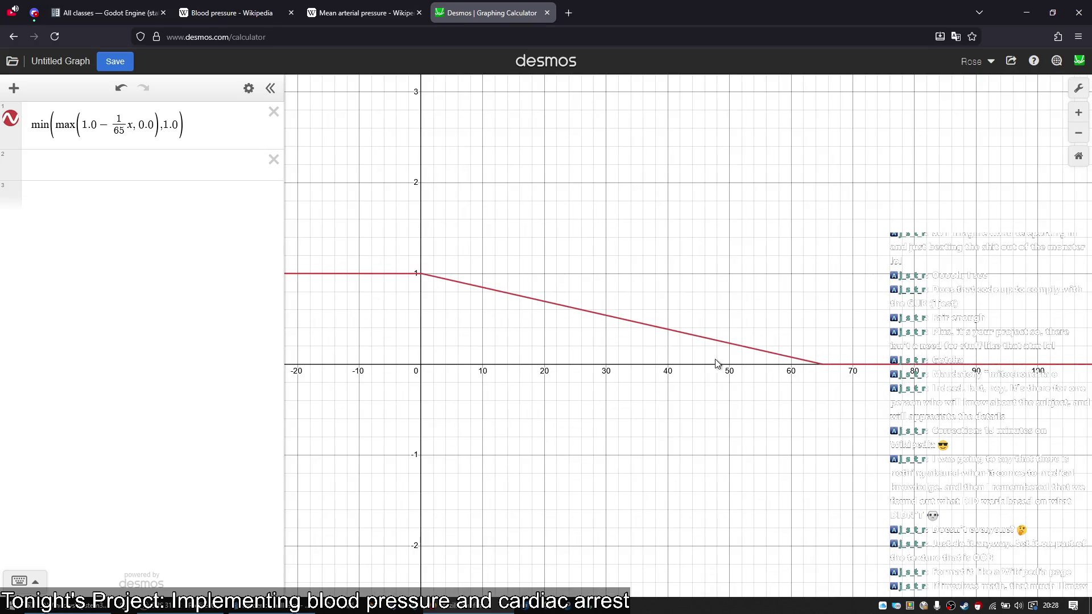
left_click_drag(349, 286, 641, 290)
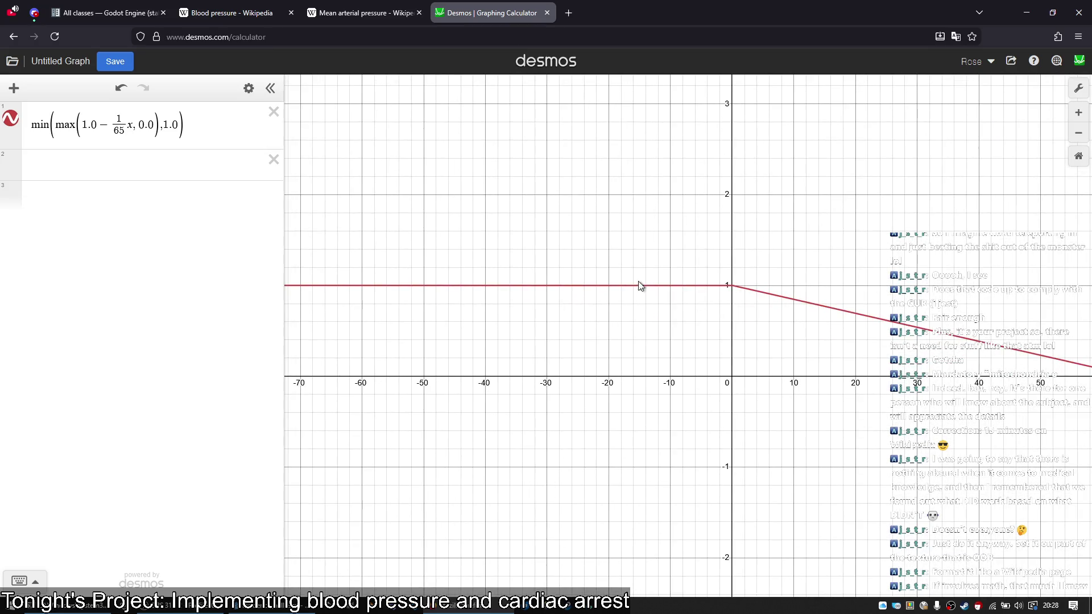
left_click_drag(762, 339, 401, 334)
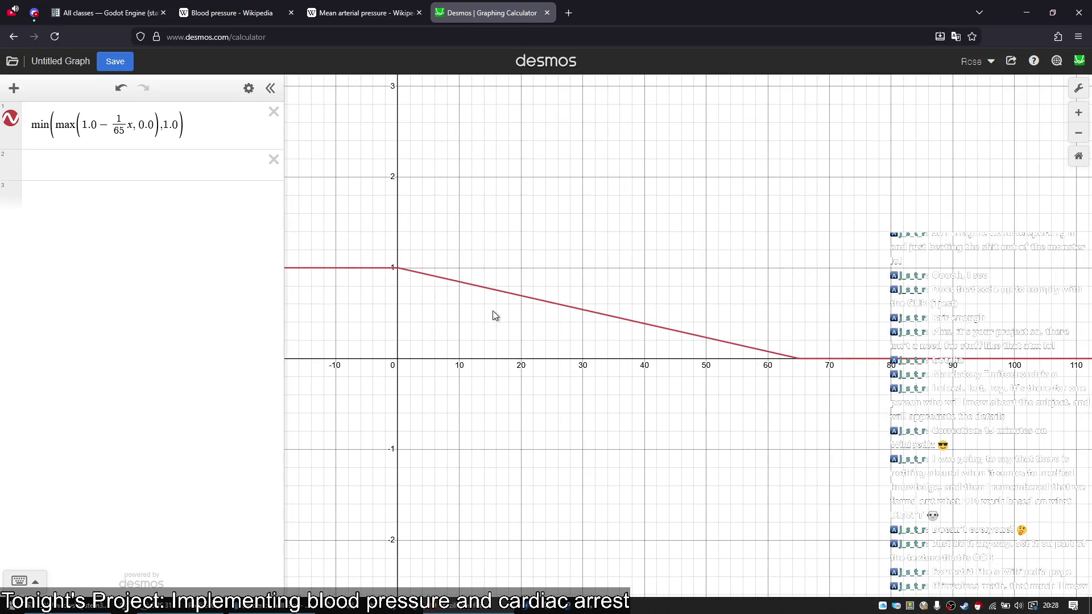
left_click_drag(722, 393, 676, 466)
left_click_drag(831, 411, 856, 407)
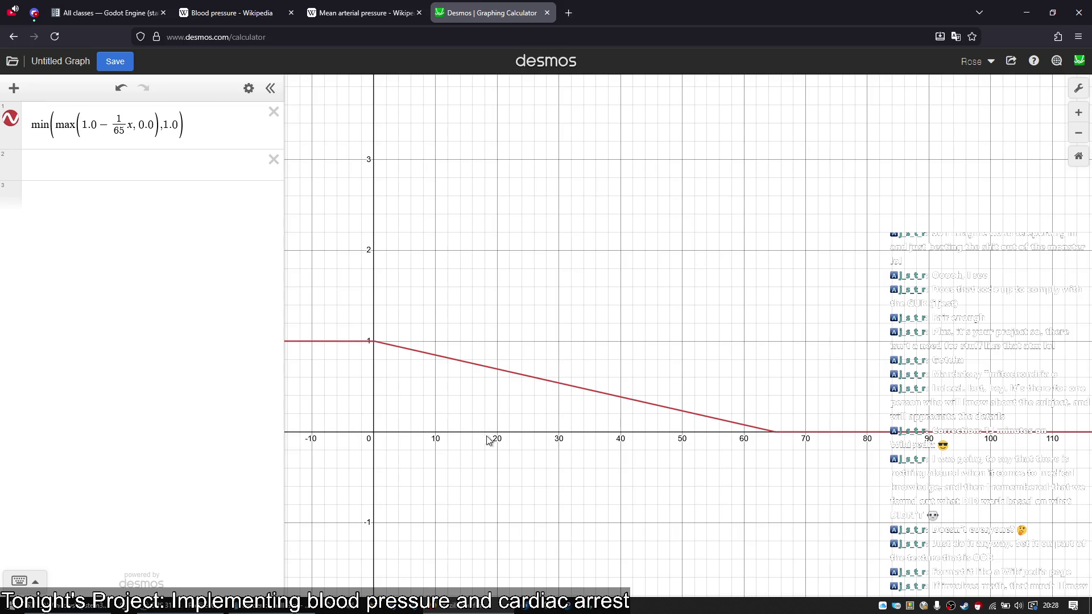
scroll(544, 349, "up", 3)
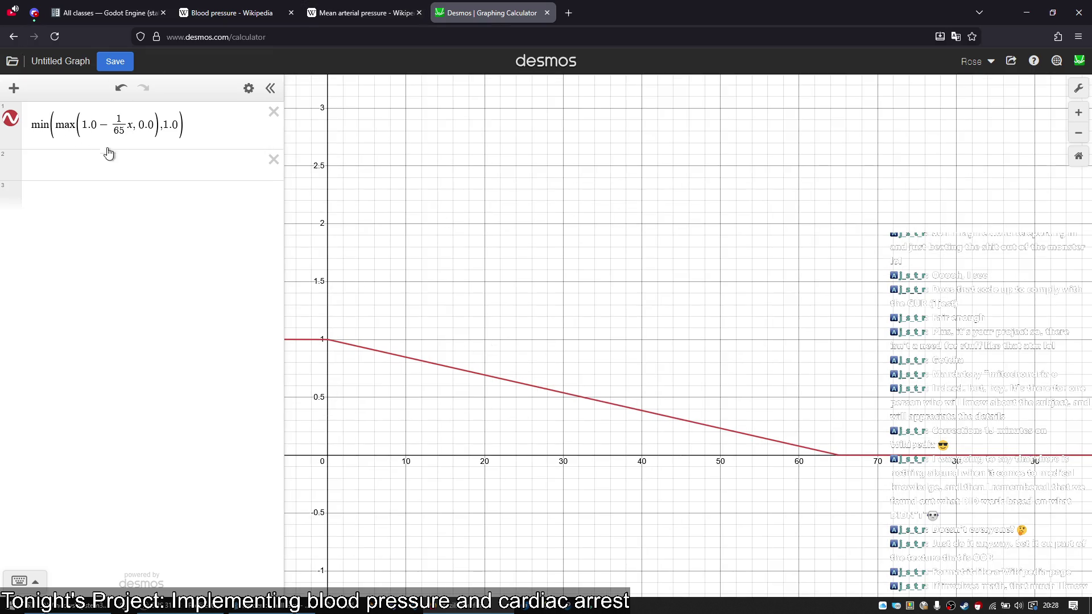
Step: Test squaring x, then remove the exponent to restore the straight line
left_click(130, 126)
type("^2")
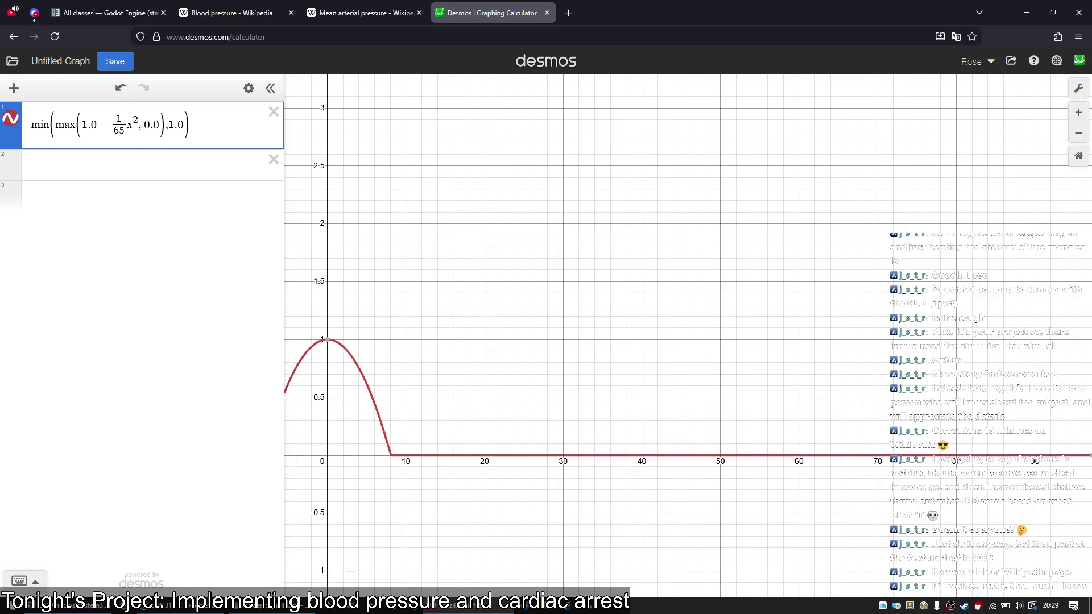
key("BackSpace")
key("BackSpace")
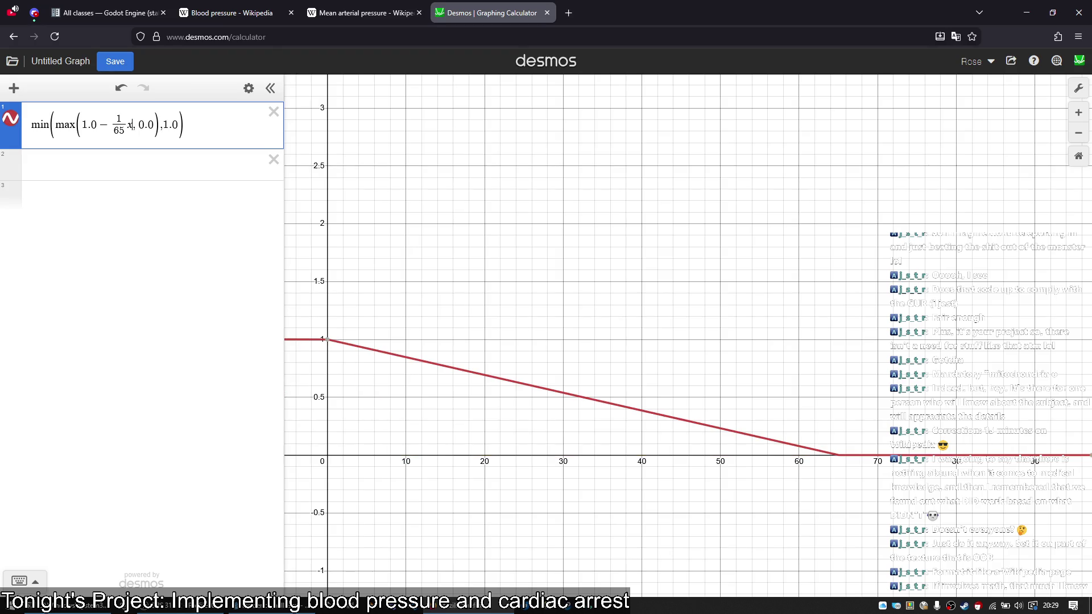
key("shift+Left")
key("shift+Left")
key("shift+Left")
key("BackSpace")
Step: Wrap 1.0 − x/65 in parentheses and try exponents 3, 2 and −2 on it
key("ctrl+z")
type(")")
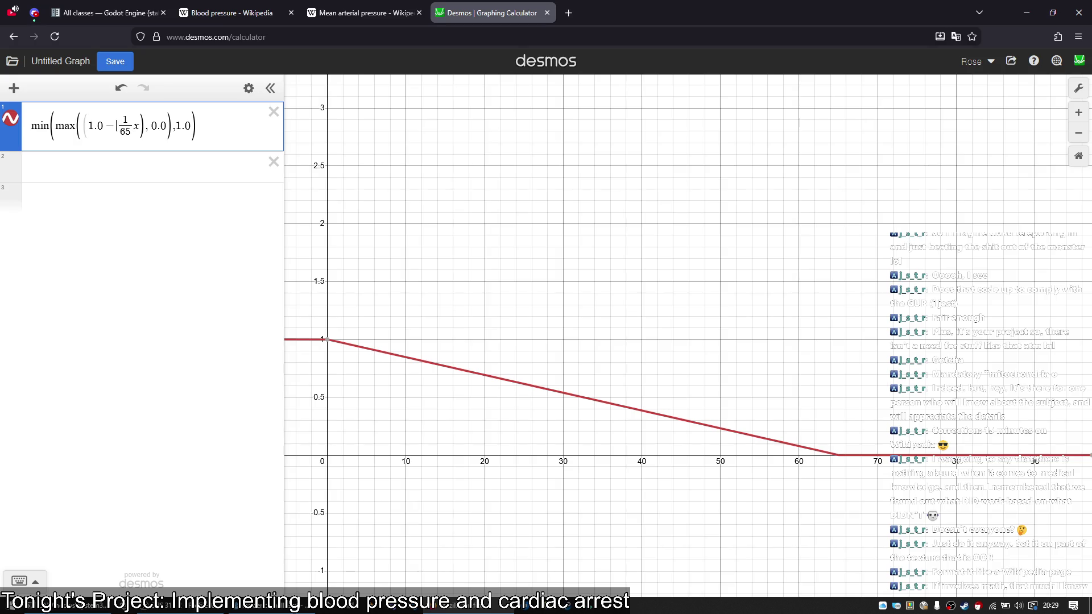
left_click(91, 126)
left_click(145, 126)
type("^3")
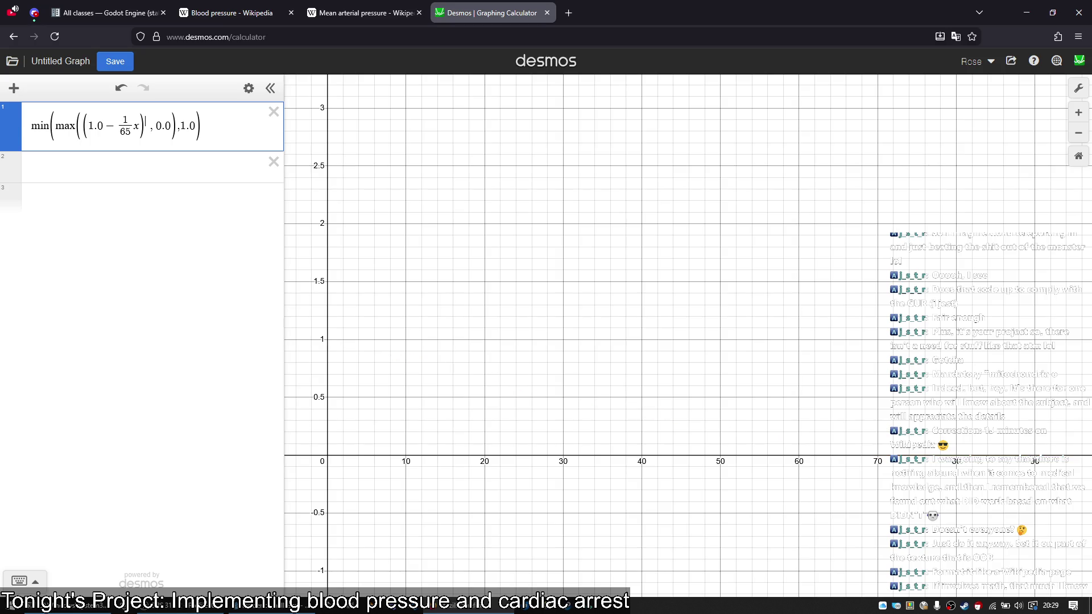
key("BackSpace")
type("2")
key("BackSpace")
type("-2")
Step: Try exponents 2, 4 and 32, then drop the power to keep the line straight
key("BackSpace")
key("BackSpace")
type("2")
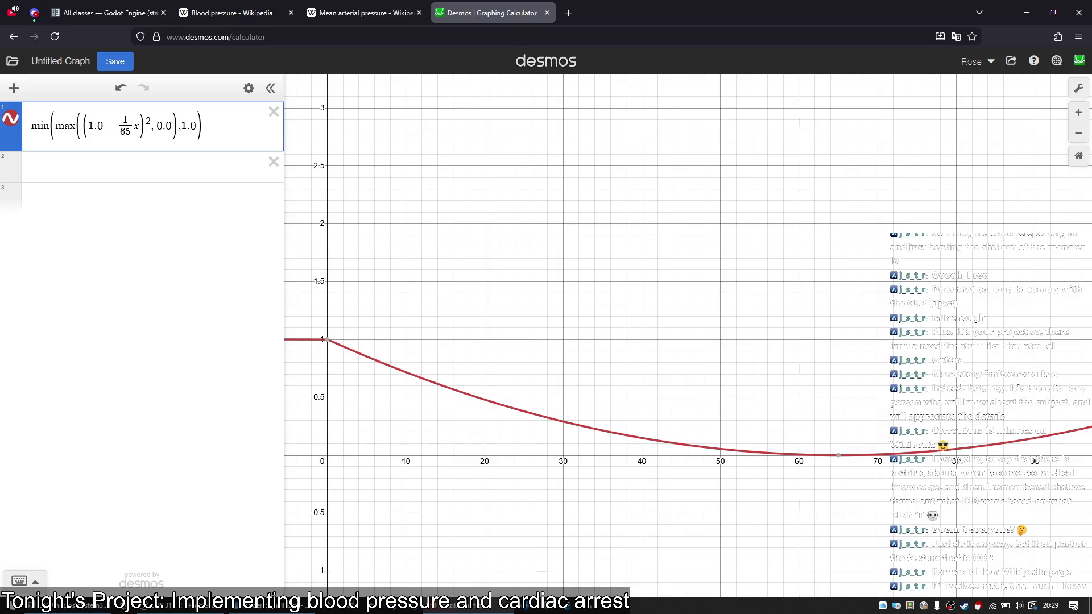
key("BackSpace")
type("4")
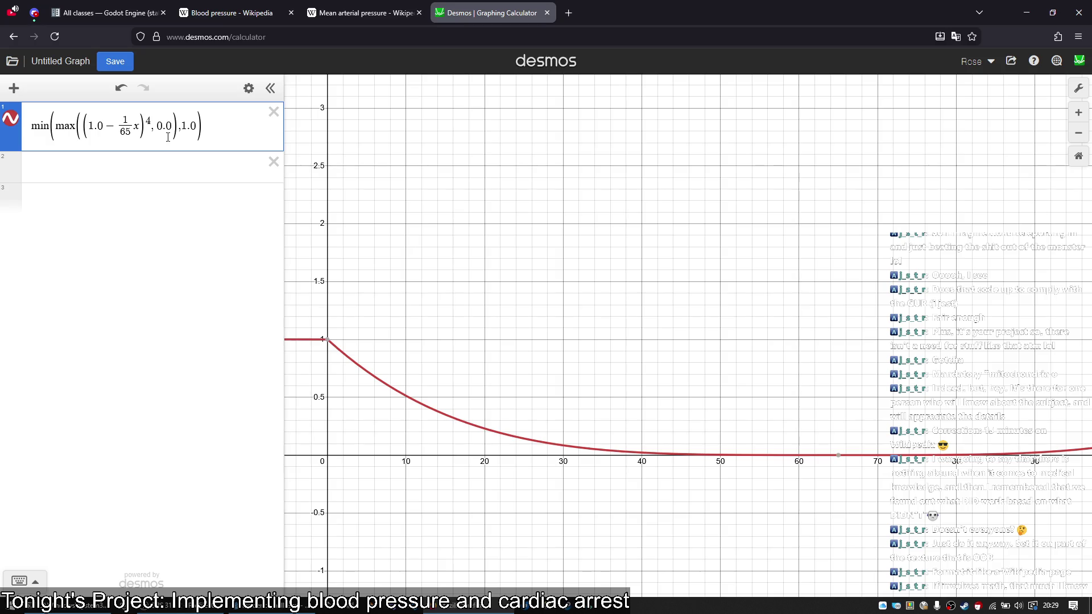
key("BackSpace")
type("32")
key("BackSpace")
key("BackSpace")
type("2")
key("BackSpace")
key("BackSpace")
type("^2")
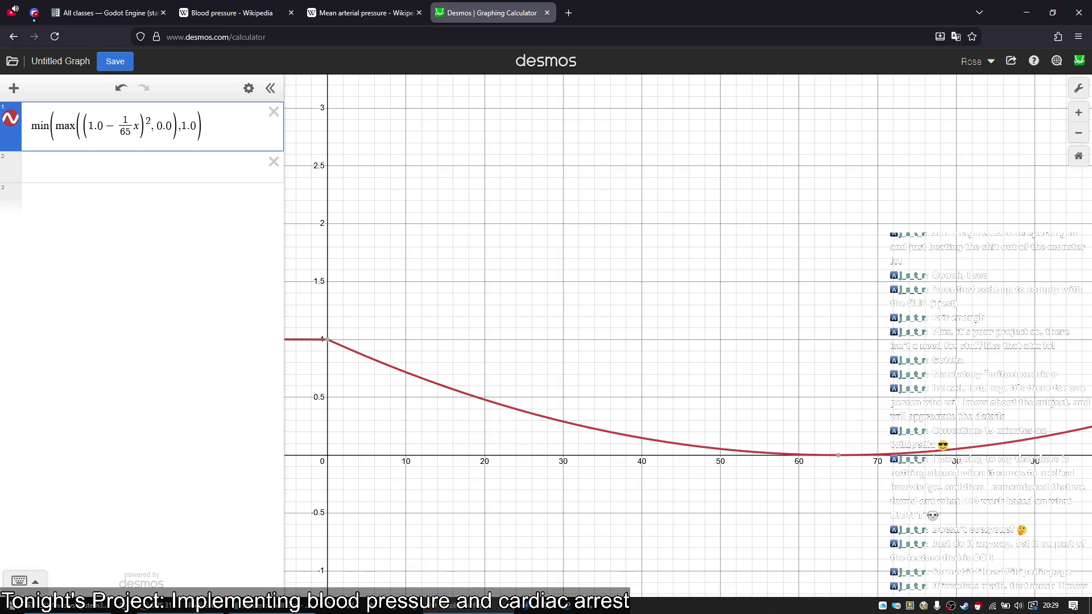
key("BackSpace")
key("BackSpace")
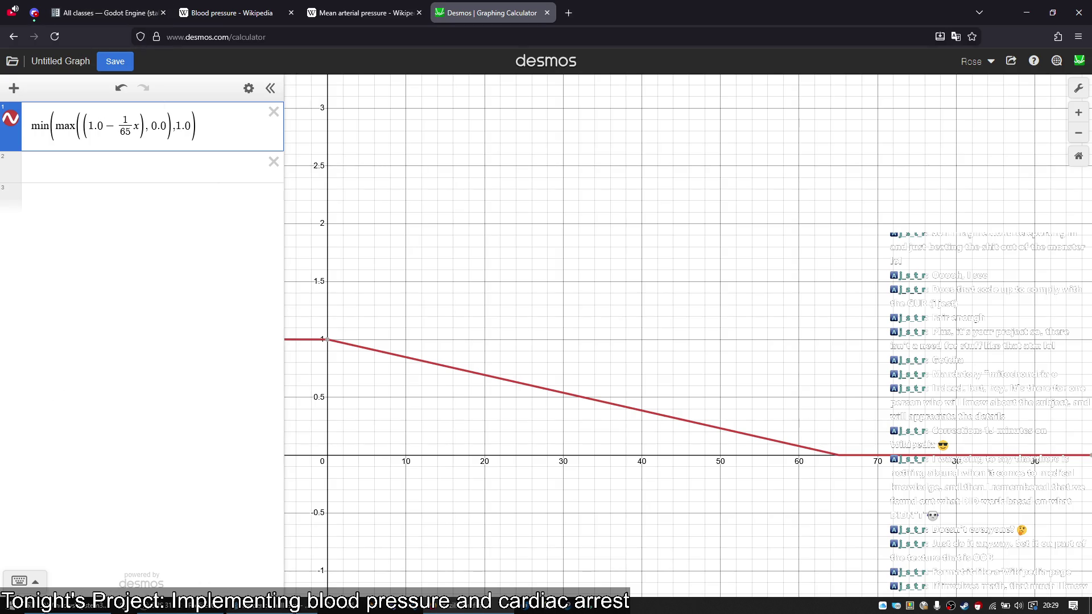
left_click(115, 61)
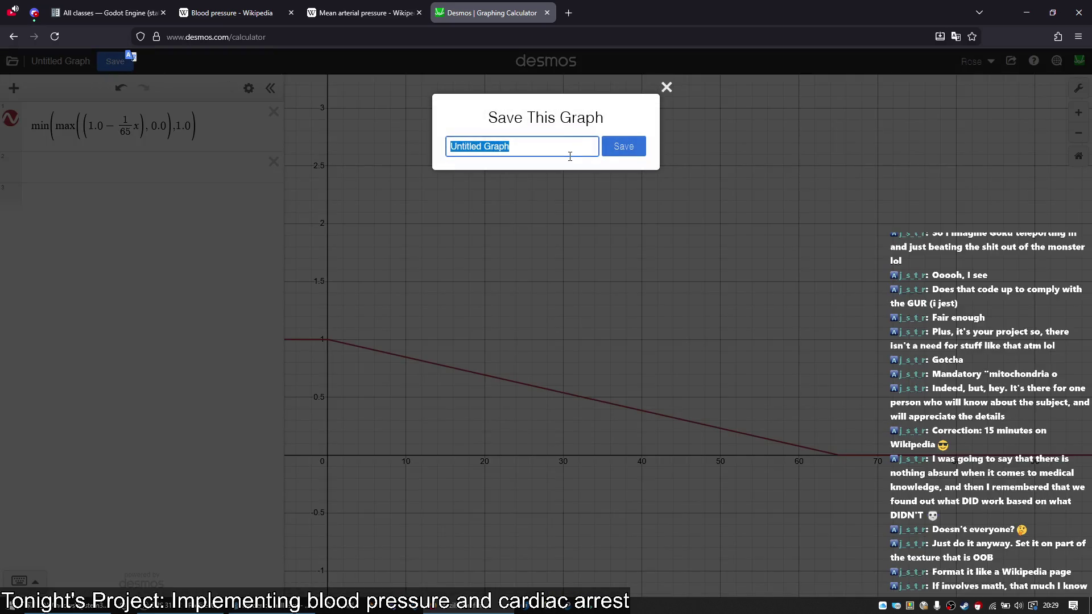
Step: Save the graph as 'Ischemic Damage from MAP'
type("Ischemic Da")
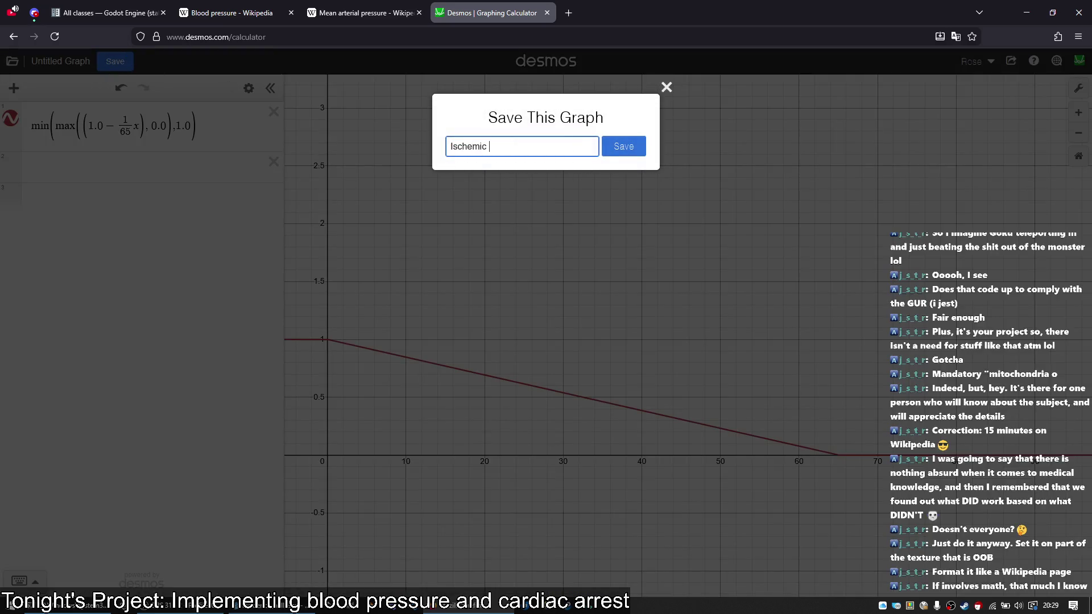
type("mage MA")
key("BackSpace")
key("BackSpace")
type("from MA")
type("P")
key("Return")
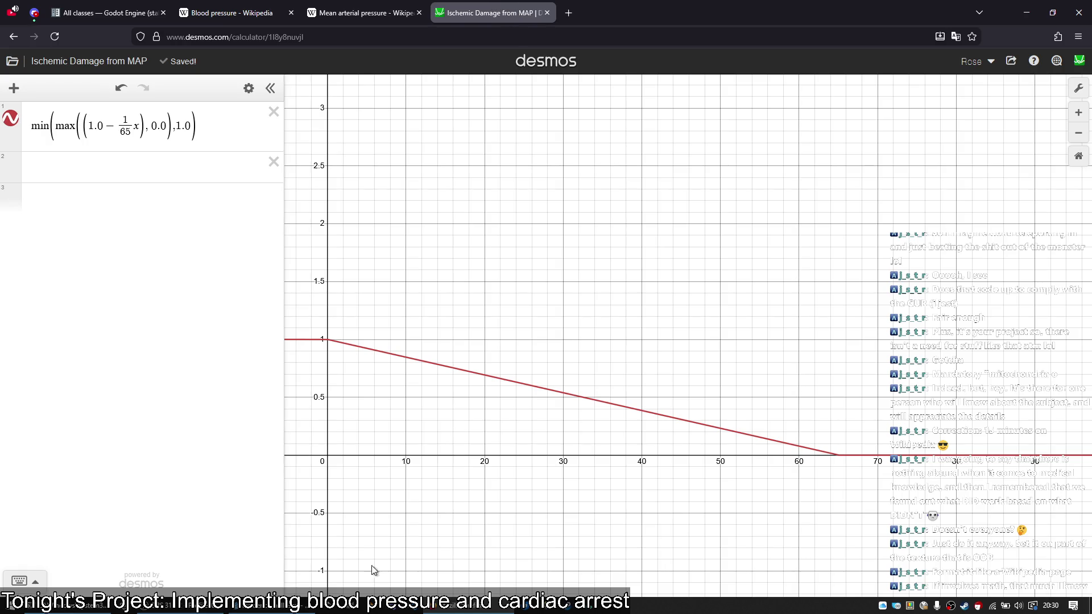
Step: Close the Desmos tab, confirming Leave page, and return to the Godot editor
left_click(743, 437)
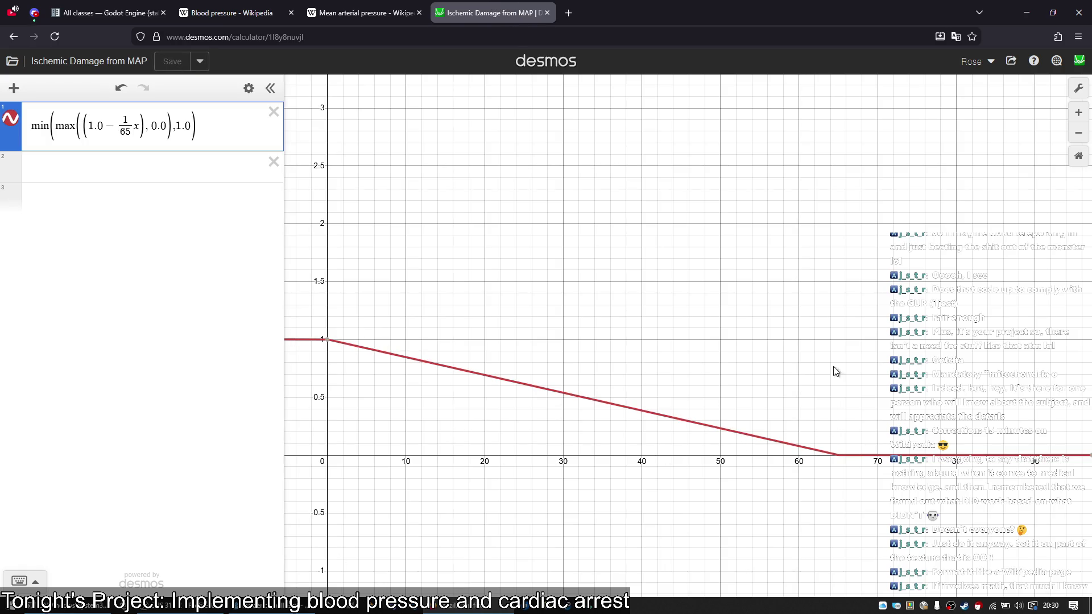
left_click_drag(788, 366, 827, 353)
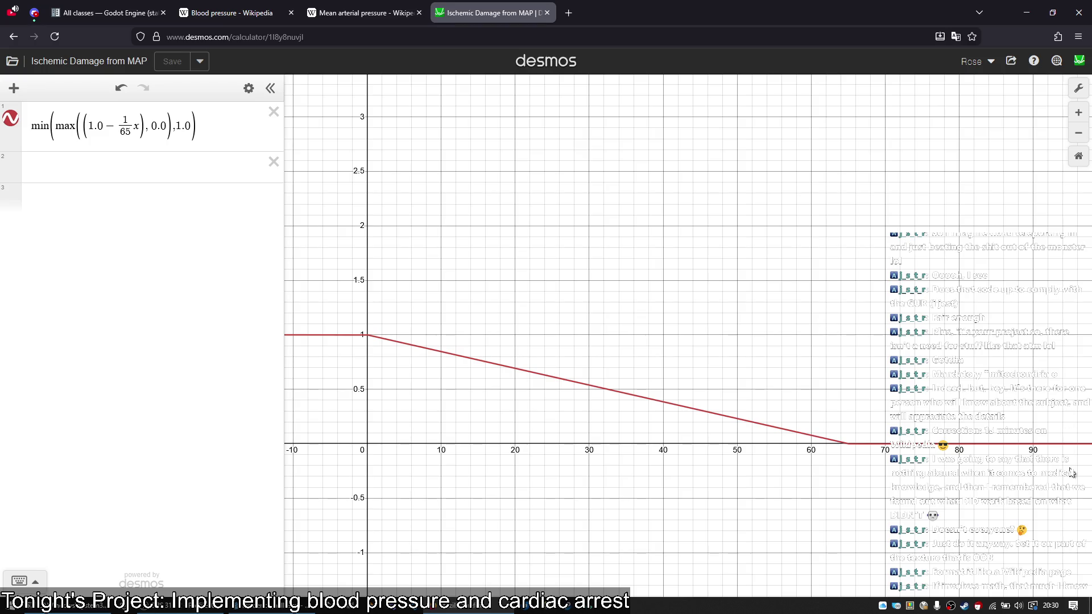
middle_click(458, 9)
left_click(552, 346)
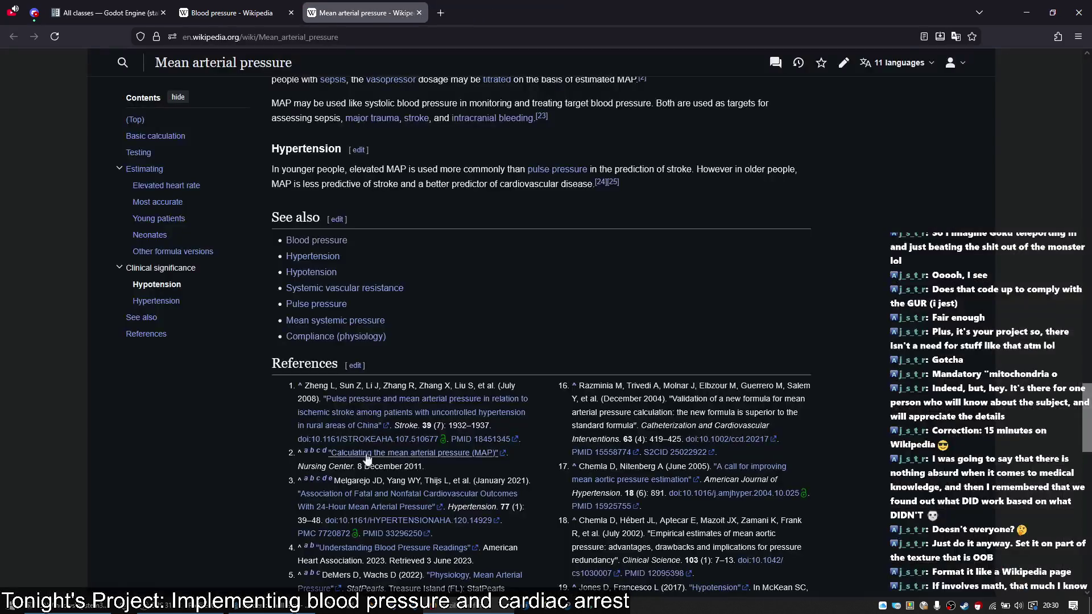
left_click(165, 608)
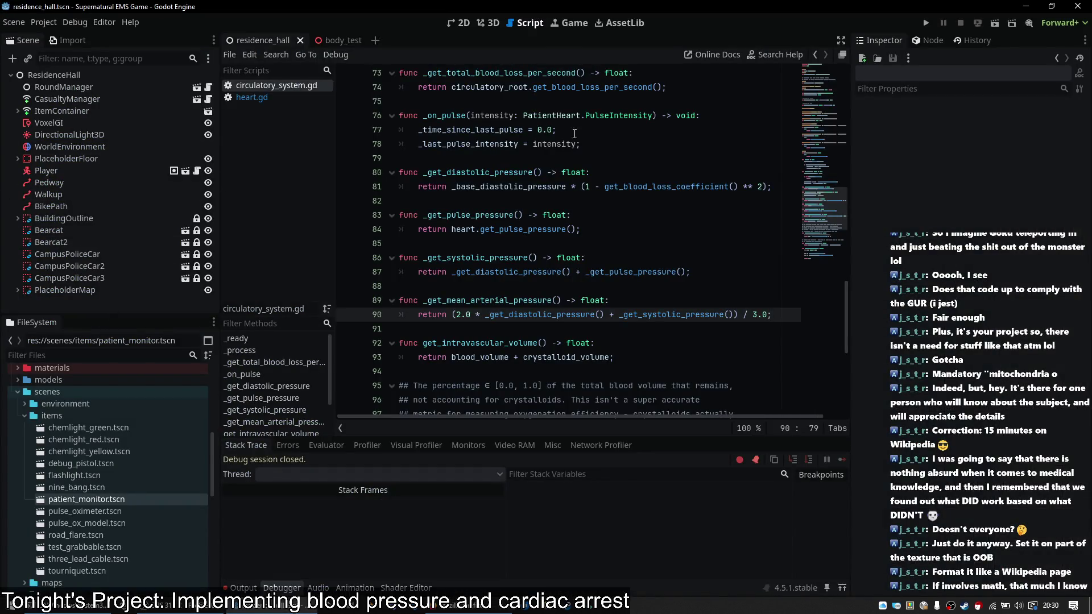
Step: Insert blank lines after line 90 in circulatory_system.gd for a new function
left_click(259, 100)
left_click(273, 85)
scroll(512, 250, "up", 1)
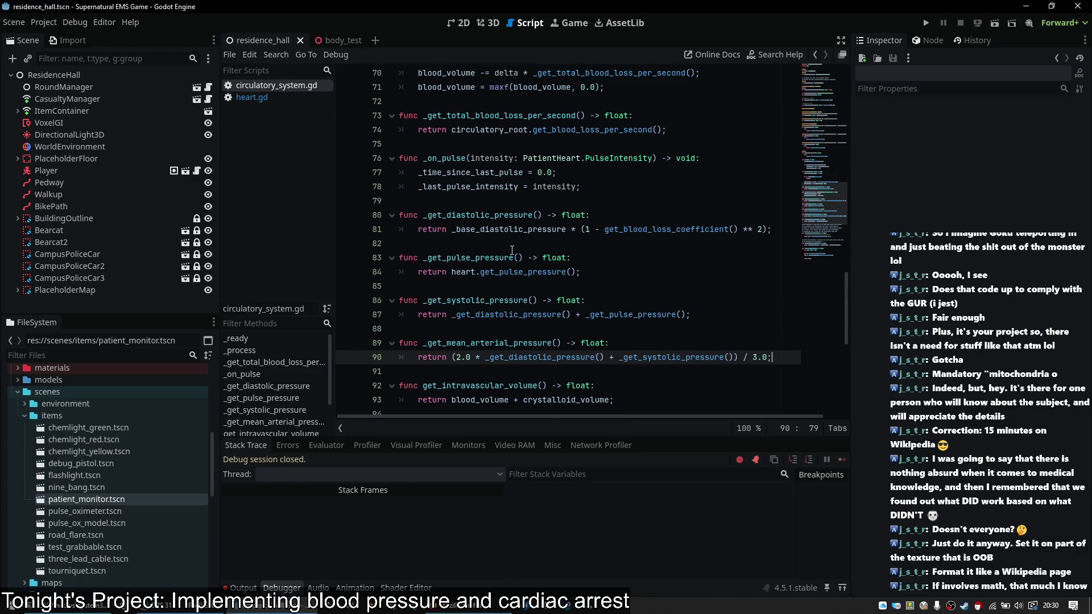
scroll(695, 305, "down", 3)
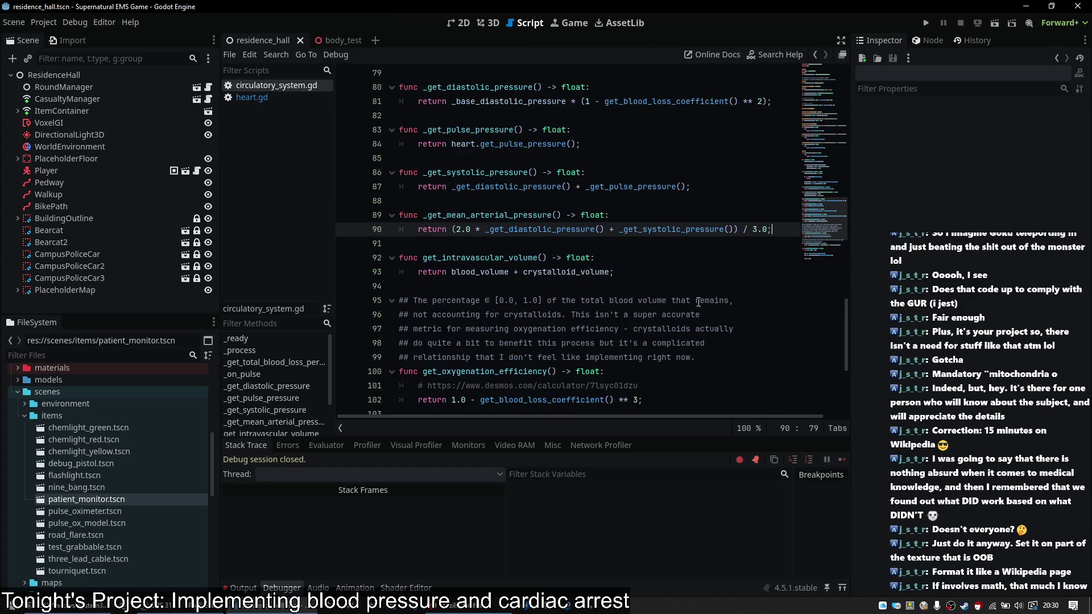
left_click(660, 263)
left_click(788, 230)
left_click(679, 269)
left_click(778, 229)
key("Down")
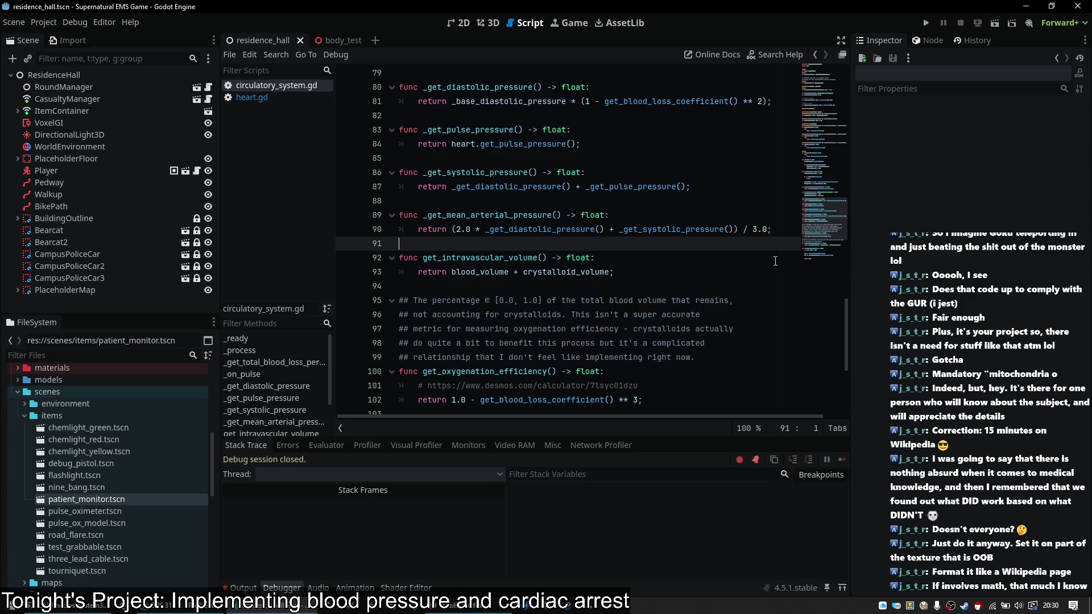
key("Return")
key("Return")
key("Up")
Step: Declare func get_tissue_perfusion() -> float:
type("func _")
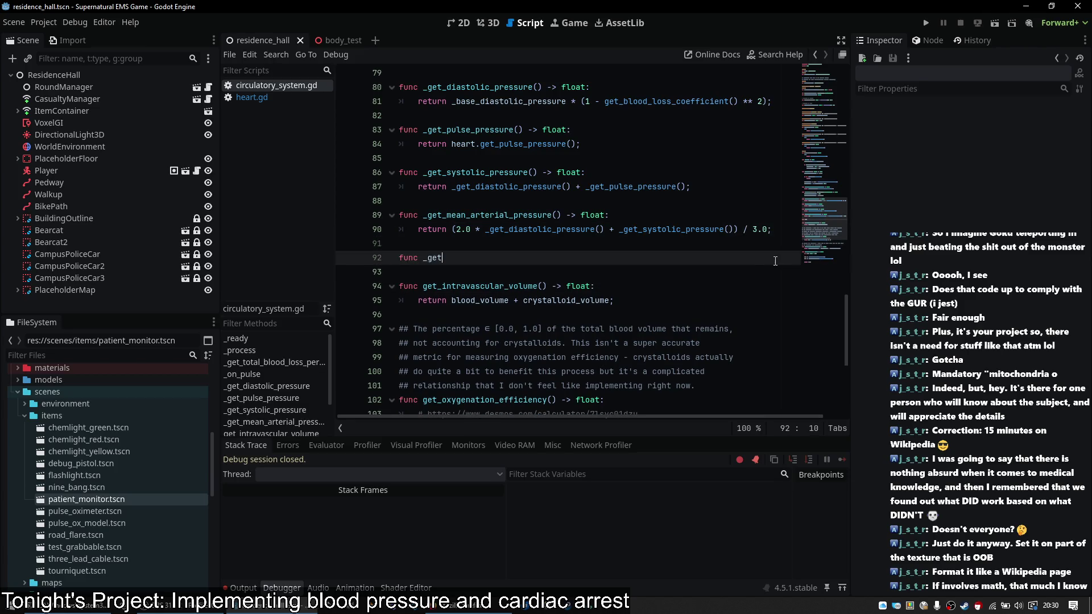
key("BackSpace")
type("get_tissue_pe")
type("rfusion() -> flokat")
key("BackSpace")
key("BackSpace")
key("BackSpace")
type("at:")
key("Return")
Step: Add var perfusion: float = 1.0; to its body and bring up the Ischemic Damage from MAP graph
type("return")
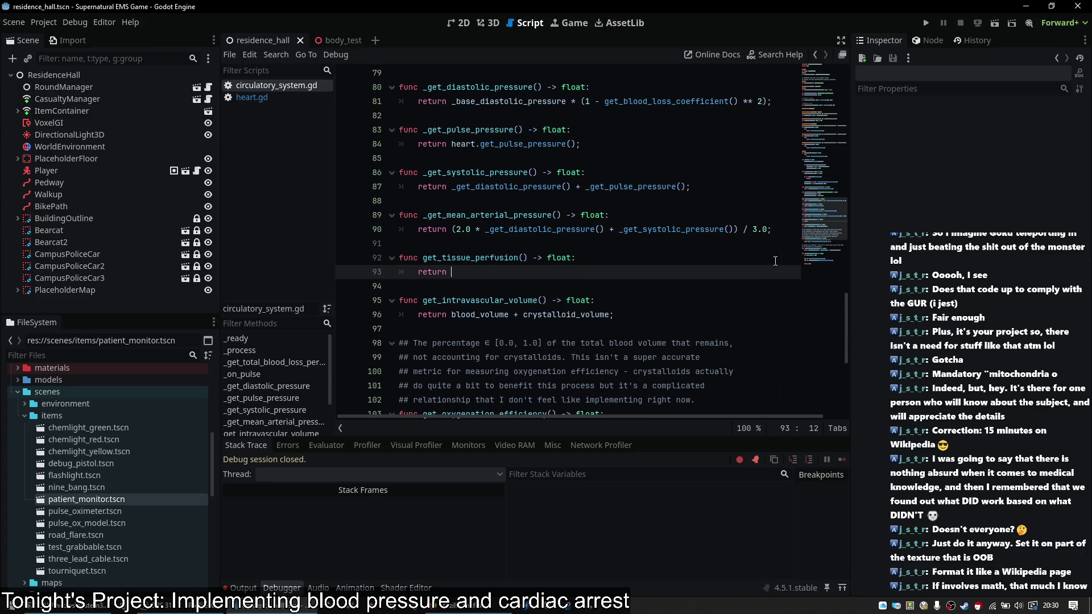
key("ctrl+shift+Left")
type("var perfu")
type("sion: float = 1.0;")
key("Return")
key("Return")
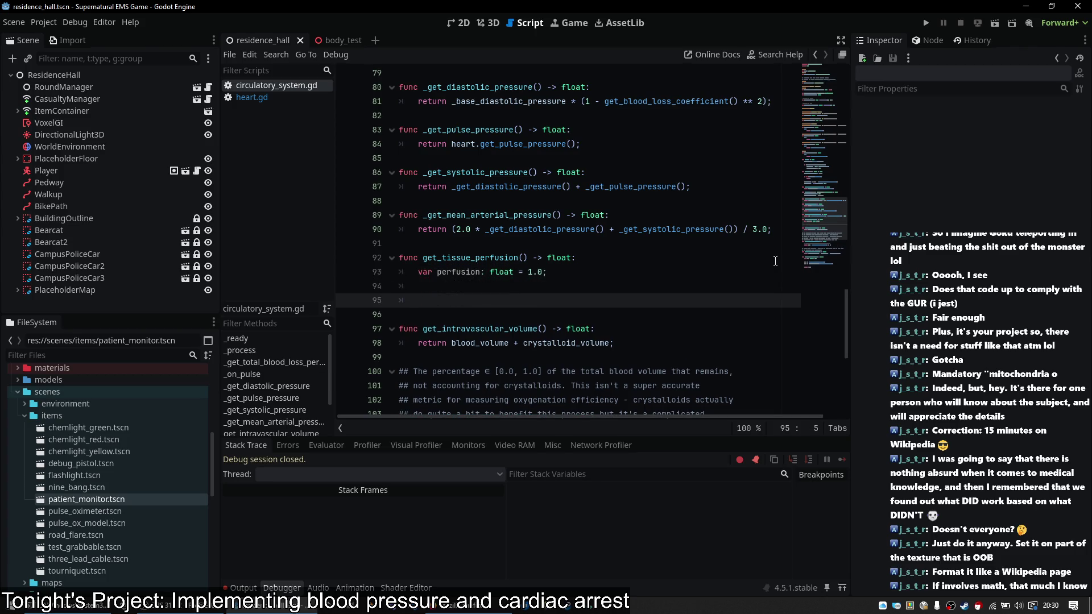
key("alt+Tab")
key("ctrl+Tab")
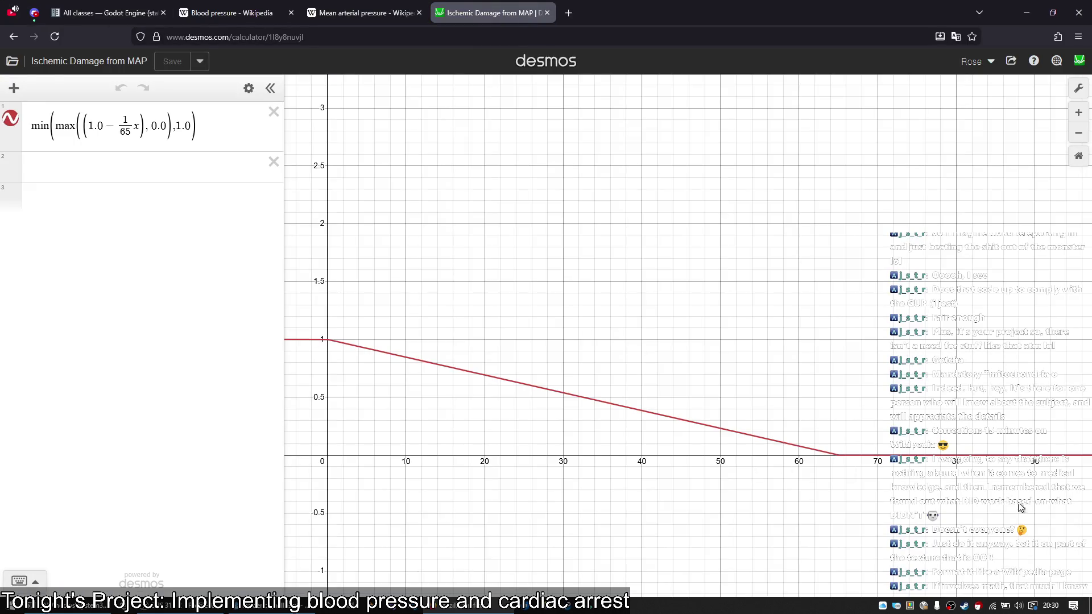
Step: Remove the 1.0 − so the clamped line rises, briefly testing a squared term
left_click(96, 121)
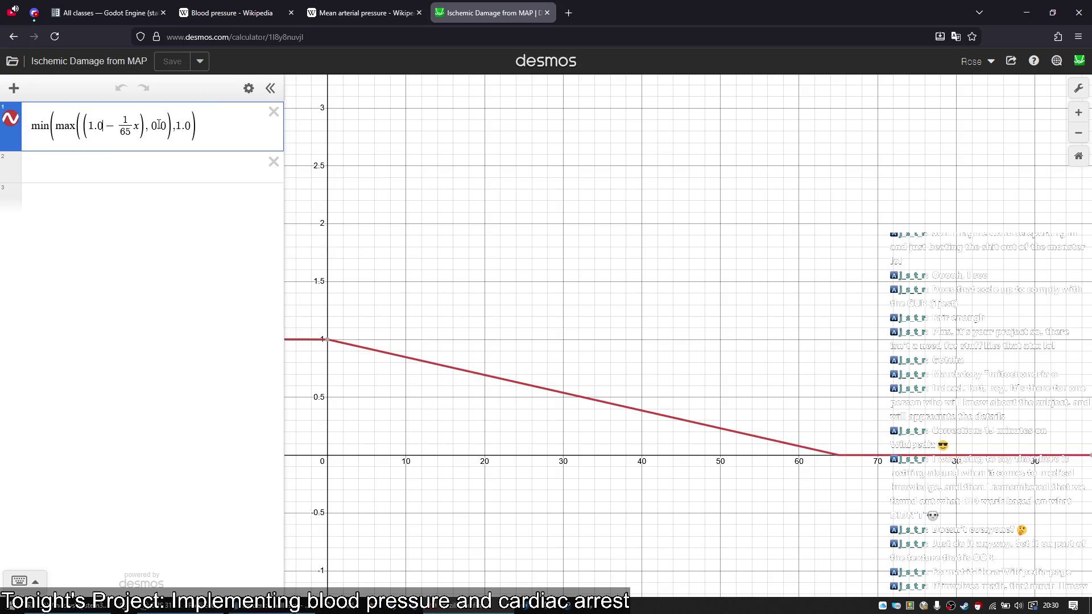
key("BackSpace")
key("BackSpace")
key("BackSpace")
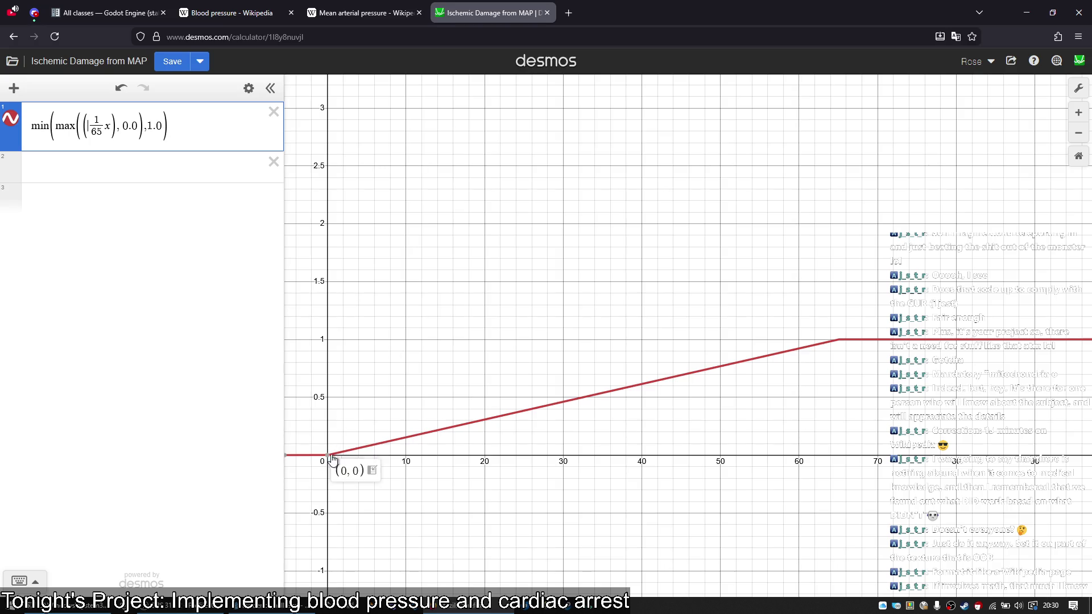
left_click(112, 126)
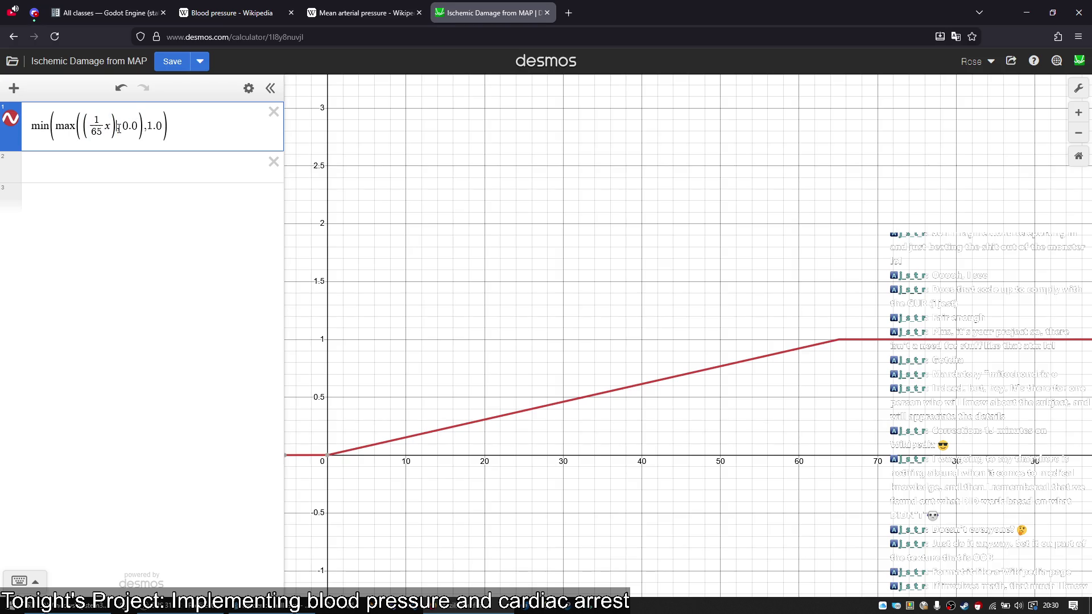
type("^2")
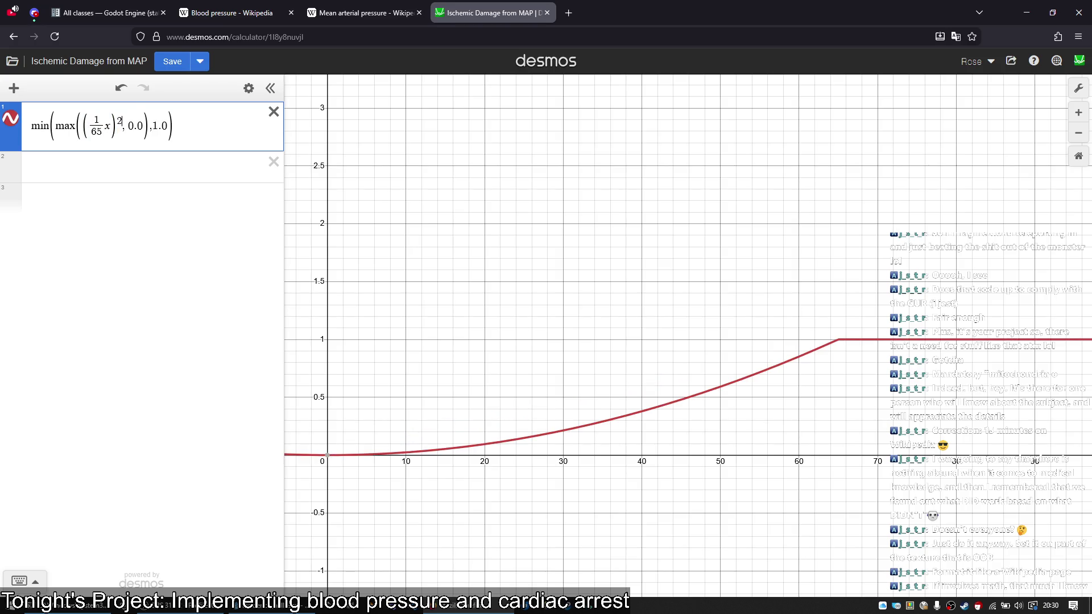
key("BackSpace")
key("BackSpace")
key("BackSpace")
type("% of")
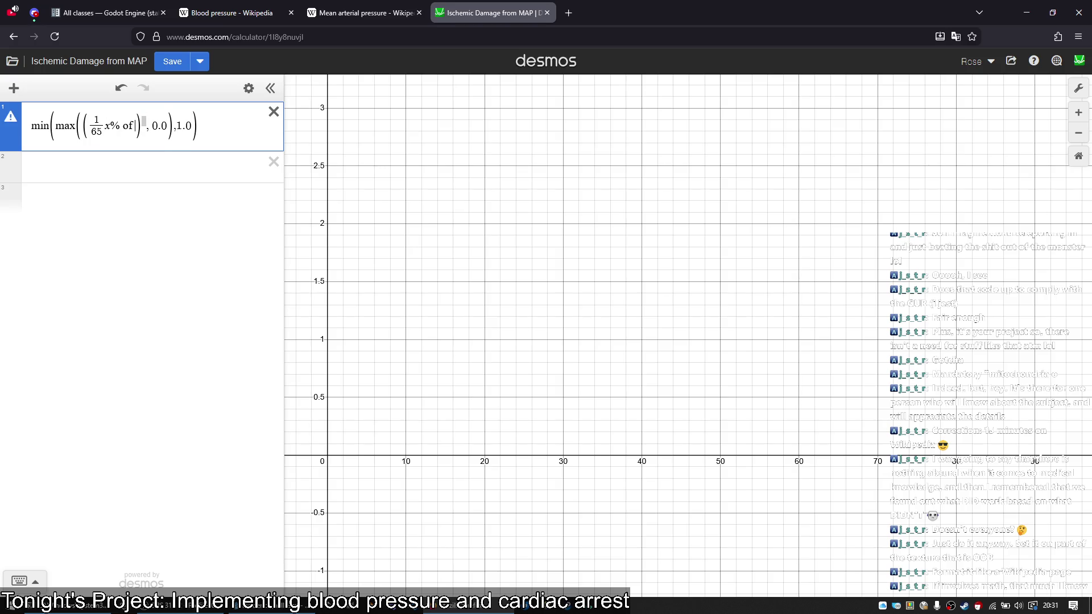
key("BackSpace")
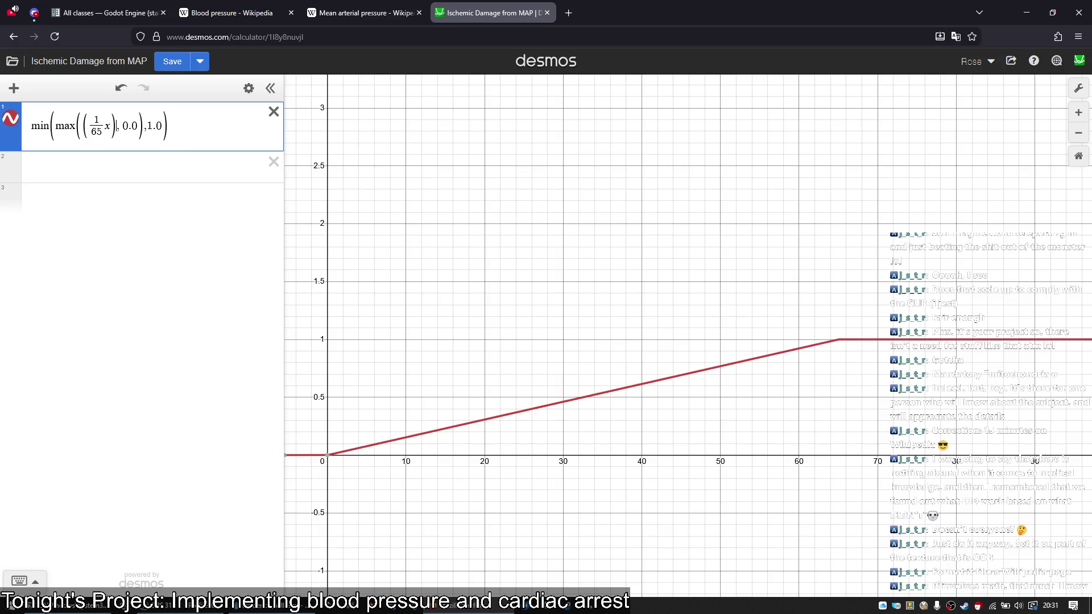
Step: Try exponents 3 and 1.5, then keep x unpowered and return to Godot
type("^2")
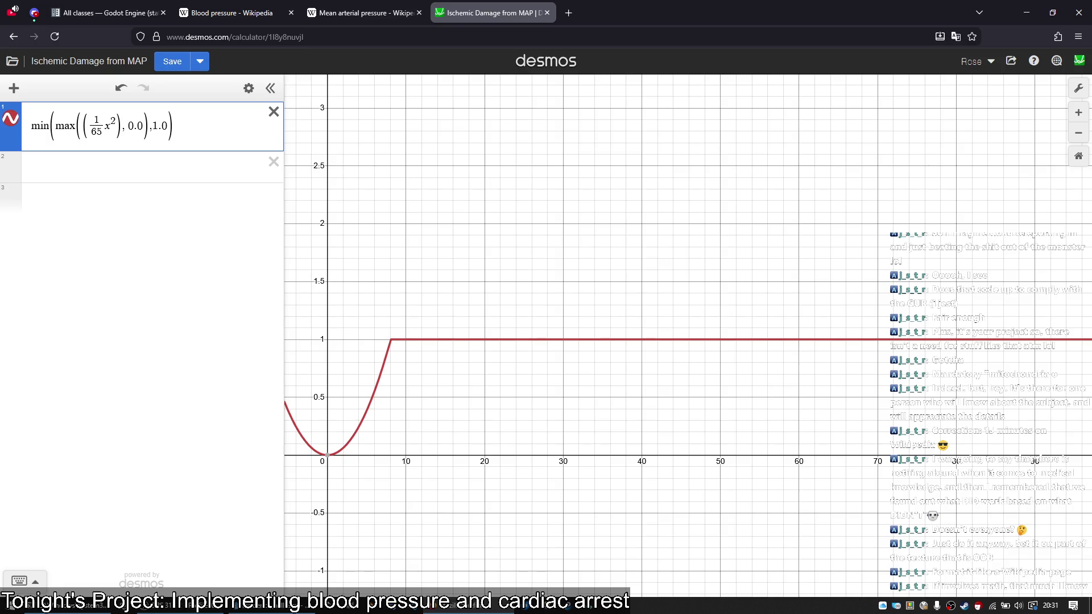
key("BackSpace")
type("3")
key("BackSpace")
type("1.5")
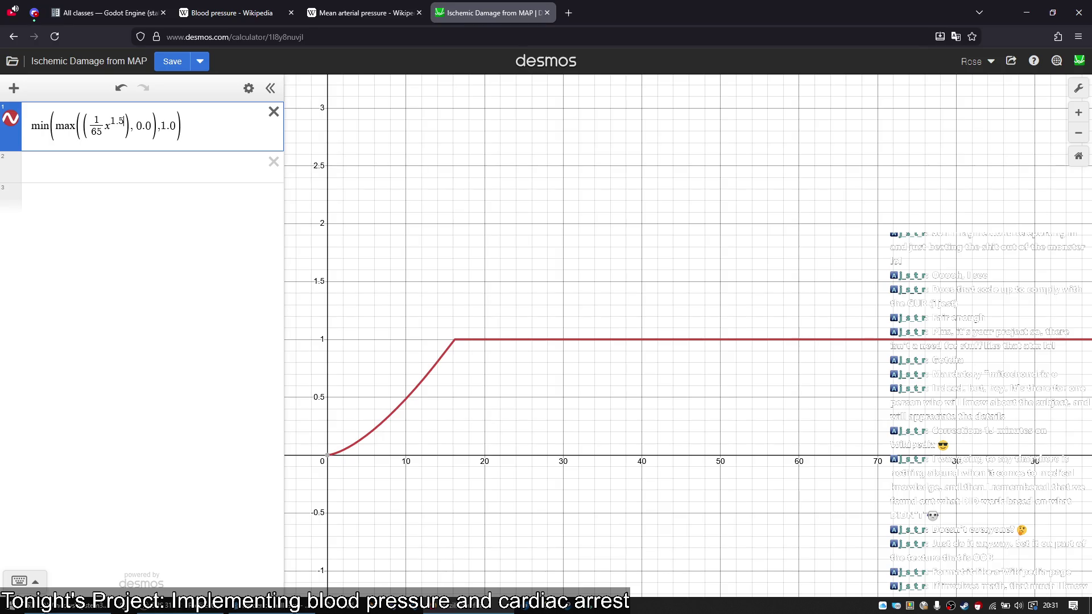
key("BackSpace")
key("BackSpace")
key("BackSpace")
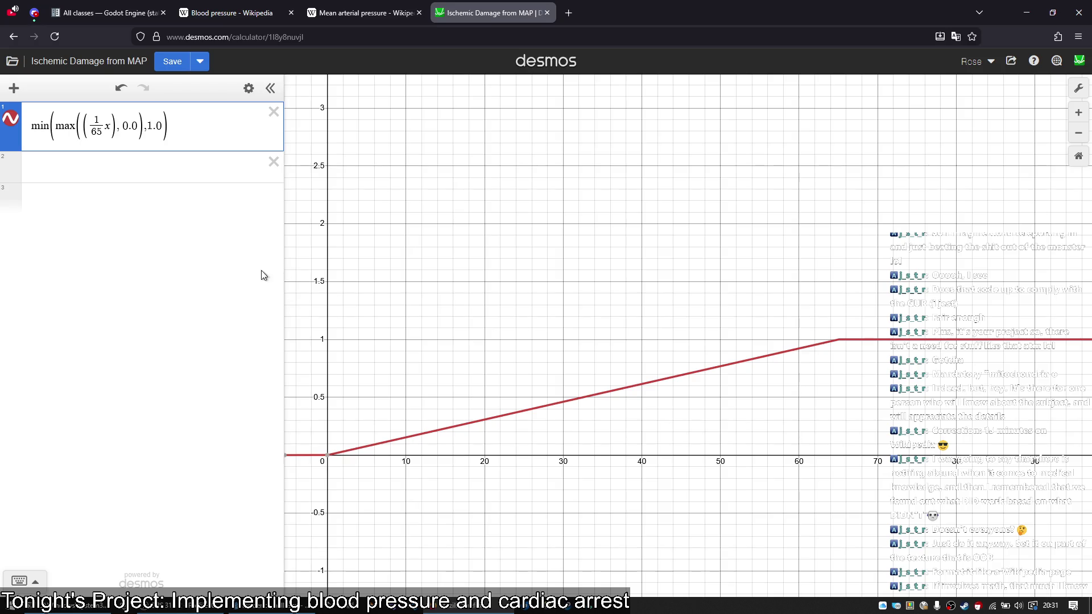
left_click(259, 606)
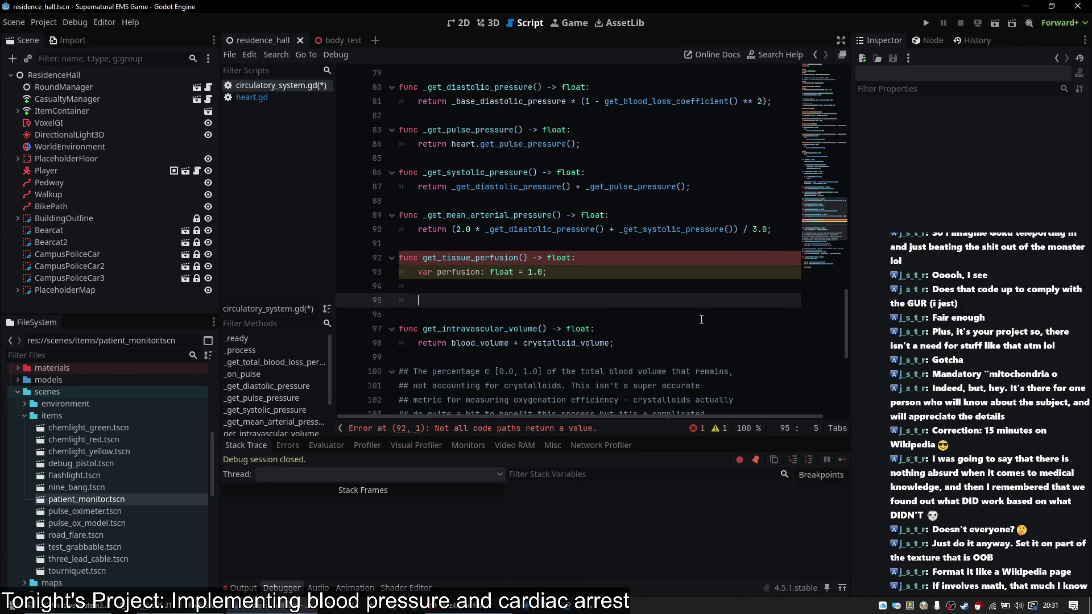
Step: Declare func _get_perfusion_pressure_coefficient() -> float: above get_tissue_perfusion
key("Up")
key("Up")
key("Up")
key("Down")
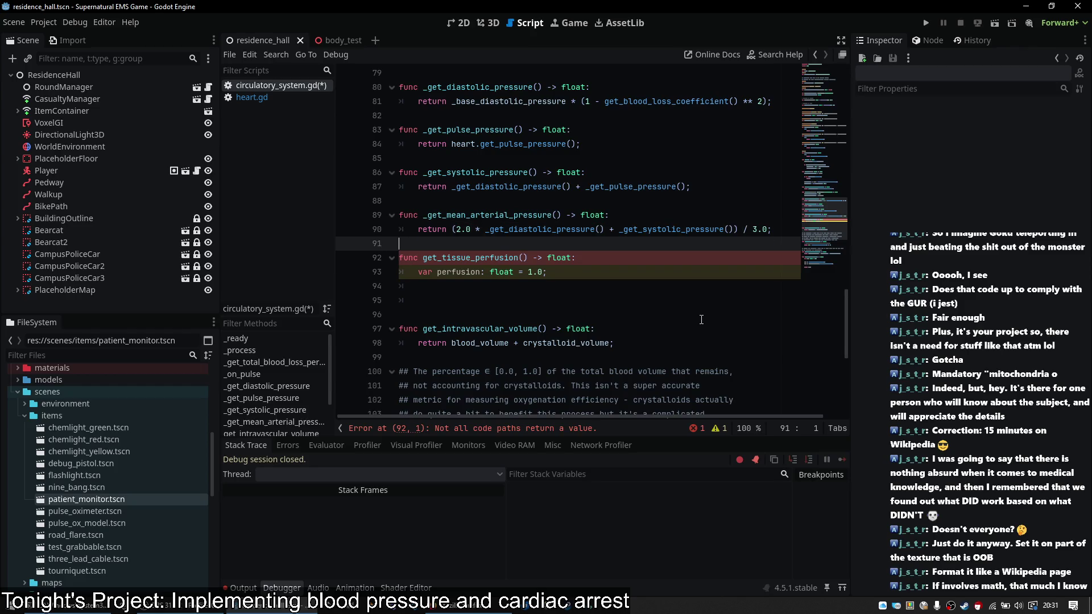
key("Return")
key("Return")
key("Up")
type("func _get_pef")
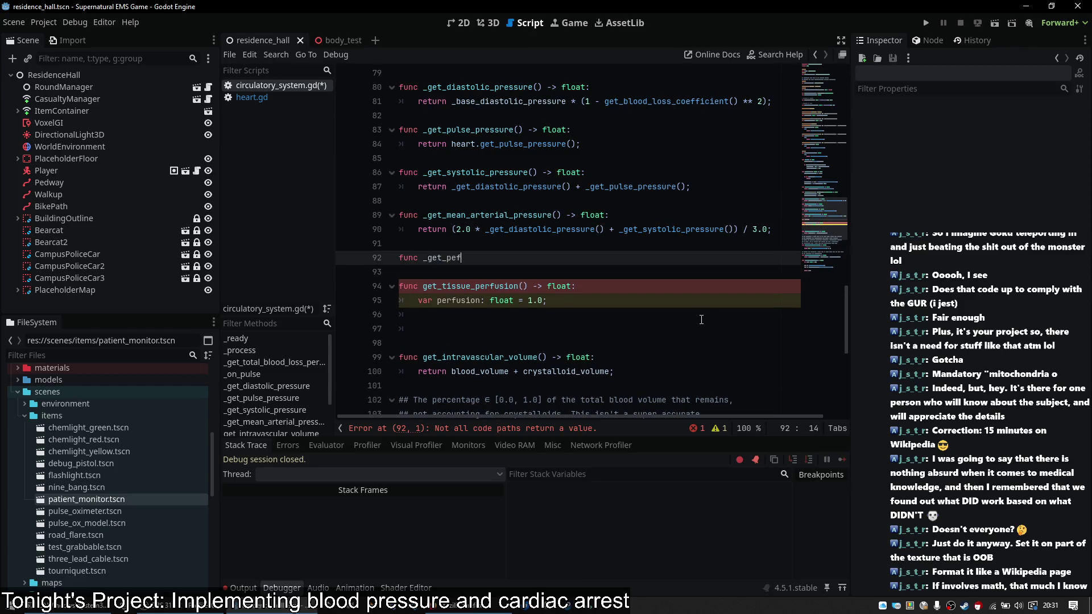
type("fusion_presure")
key("BackSpace")
key("BackSpace")
key("BackSpace")
type("sure_coeffici")
type("ent() -> float:")
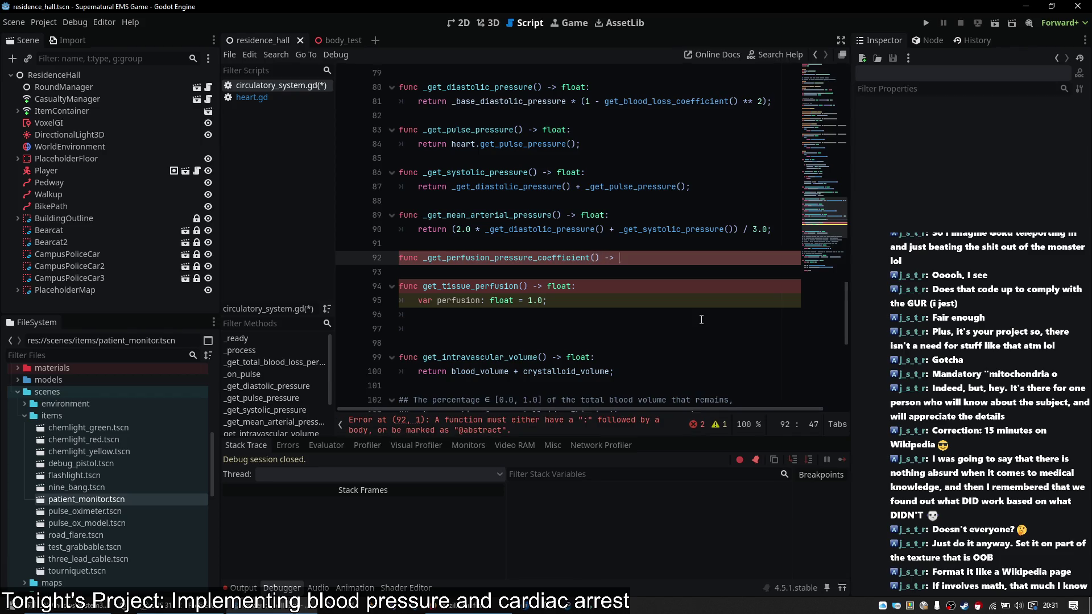
key("Return")
Step: Make it return _get_mean_arterial_pressure() / 65.0; and save
type("return ")
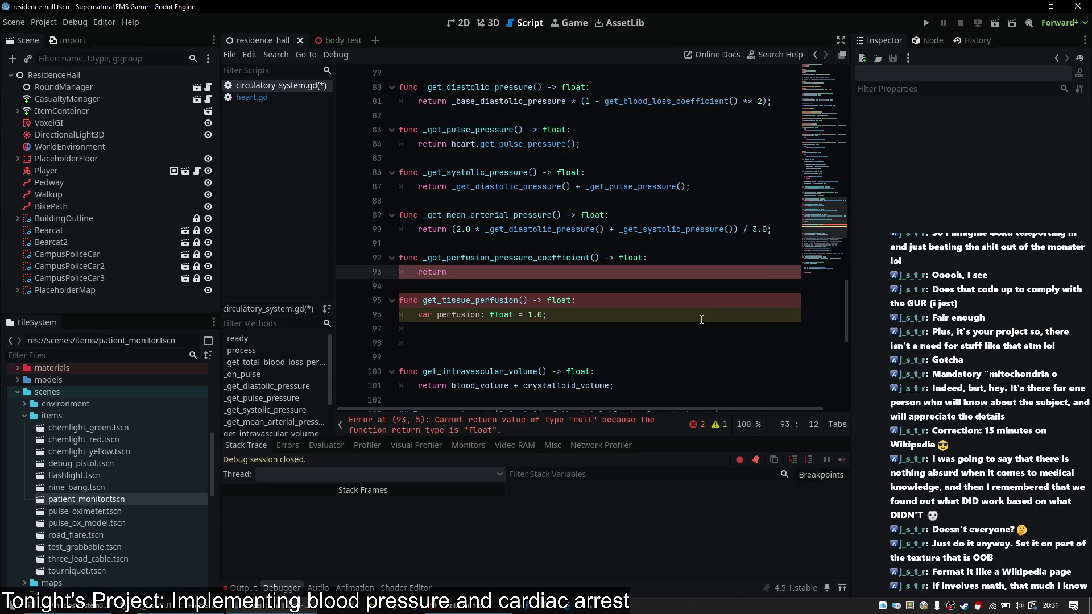
type("()")
key("BackSpace")
key("BackSpace")
type("_get_mean_arterial_pressure() *")
key("BackSpace")
key("BackSpace")
type(". ")
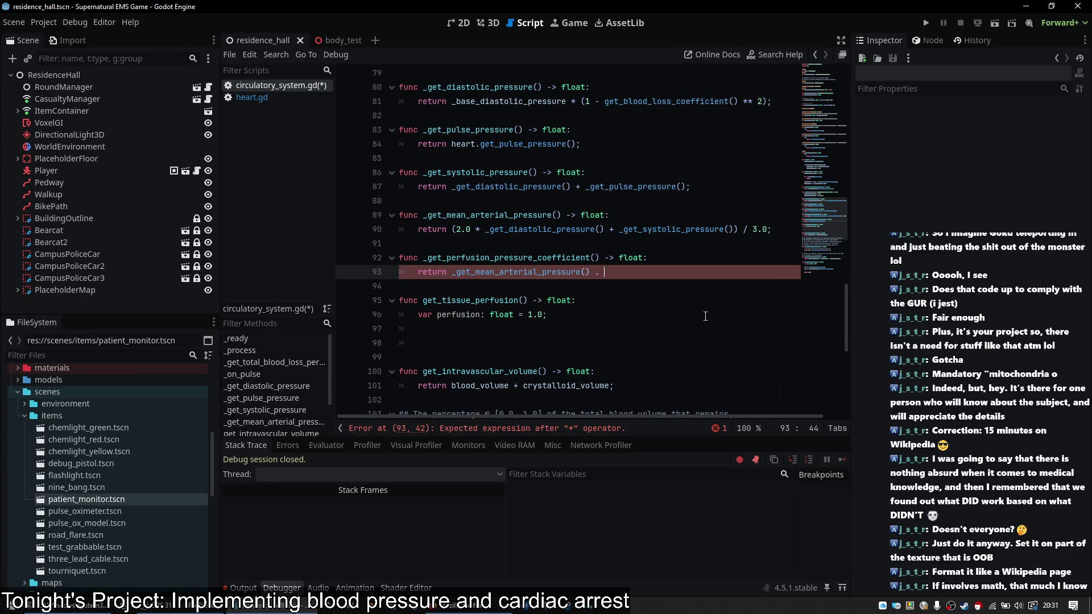
type("65.0;")
key("ctrl+s")
Step: Wrap the return in clampf(…, 0.0, 1.0), save, and start a perfusion *= line
left_click(489, 329)
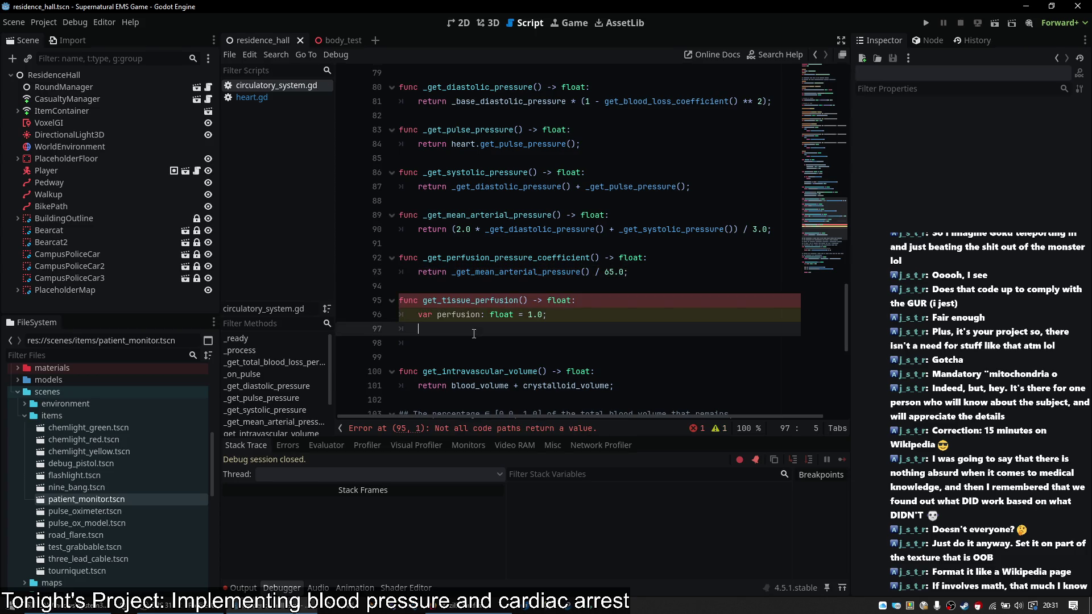
left_click(474, 344)
left_click(455, 274)
type("clampf(")
key("shift+End")
key("Left")
type(")")
key("Left")
type(", 0.0, 1.0")
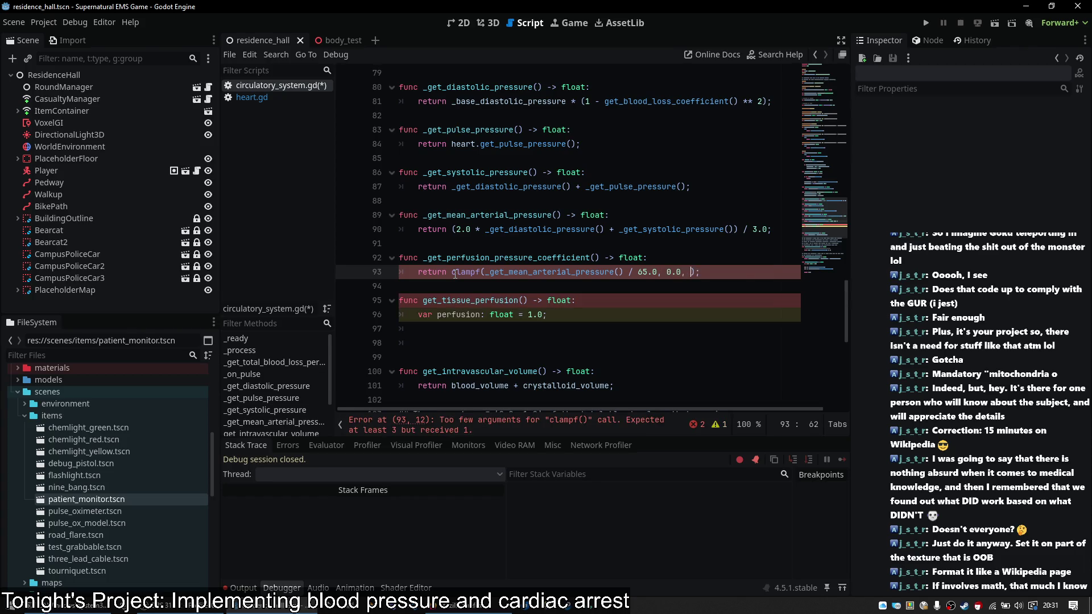
key("End")
key("ctrl+s")
key("Down")
key("Down")
key("Down")
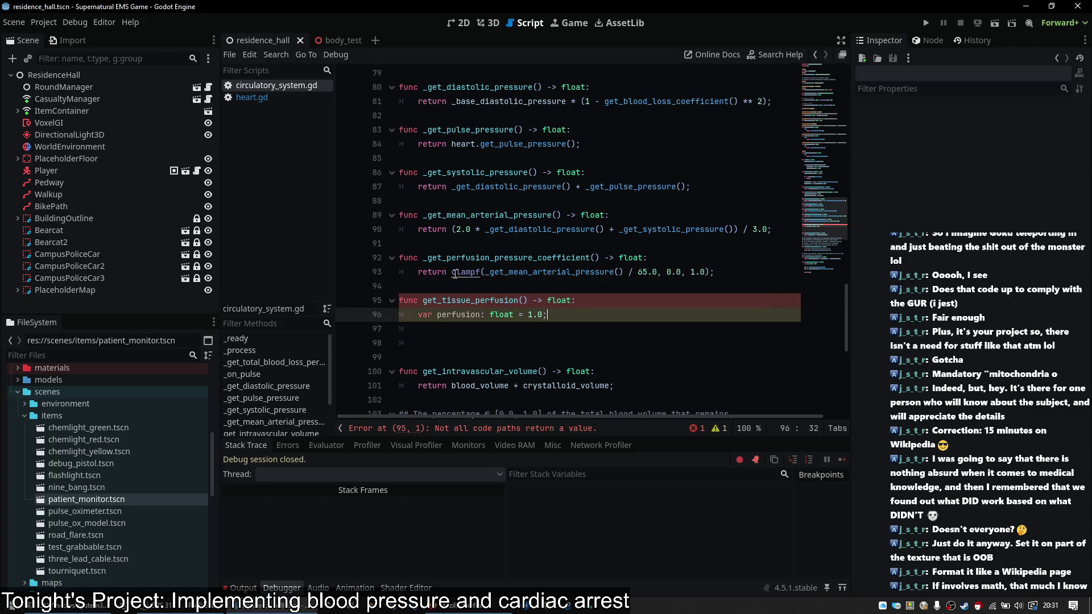
type("perfusion *= _get_presu")
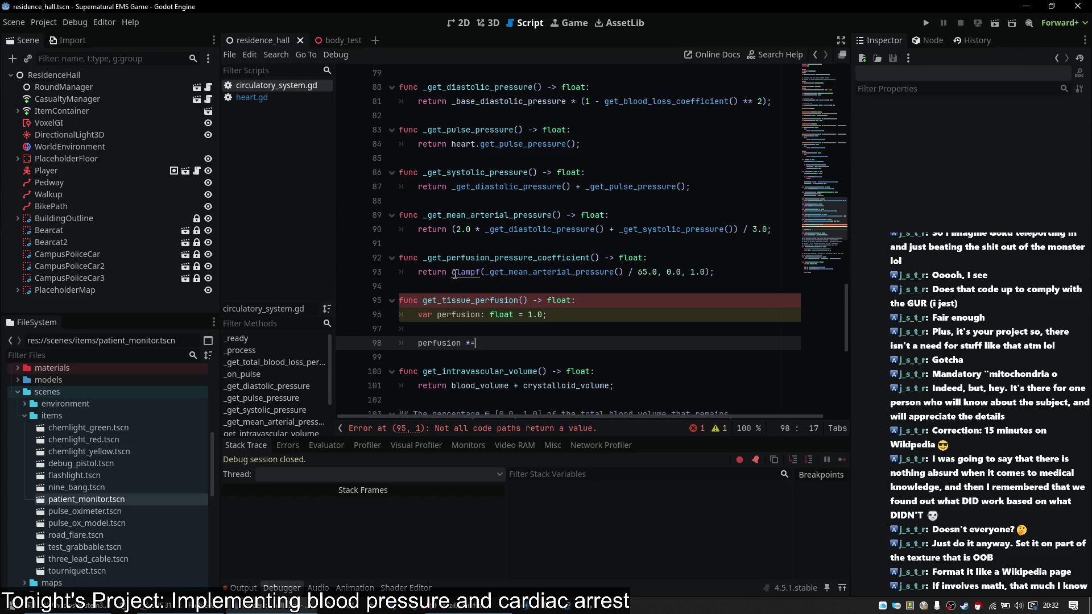
Step: Complete 'perfusion *= _get_perfusion_pressure_coefficient();' and add 'perfusion *= get_oxygenation_efficiency();' below it
key("Return")
type(";")
key("Return")
type("perfusion *= _get")
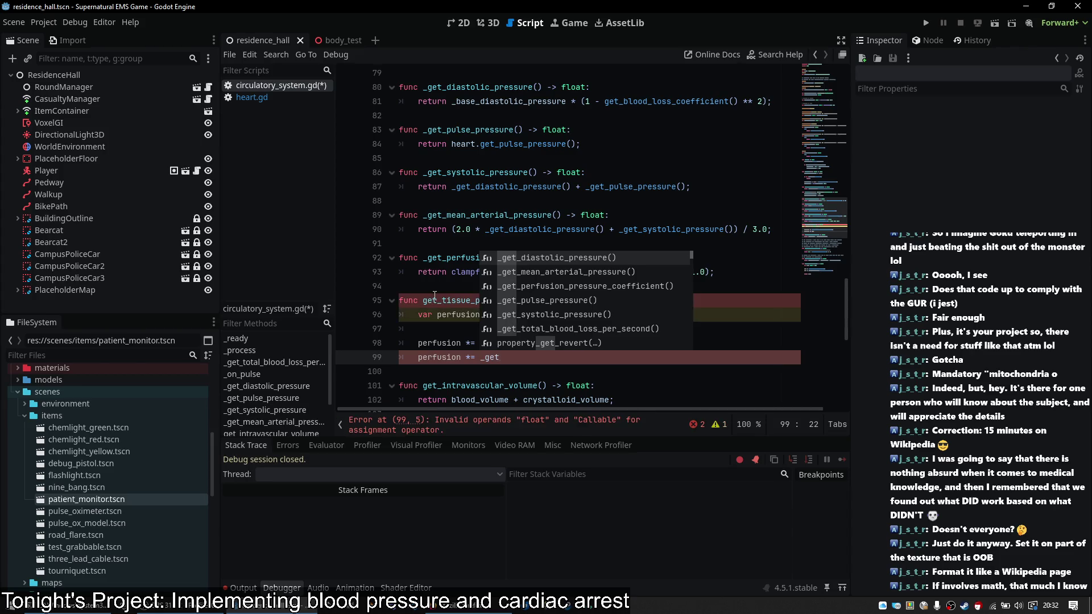
key("BackSpace")
key("BackSpace")
key("BackSpace")
type("get_oxy")
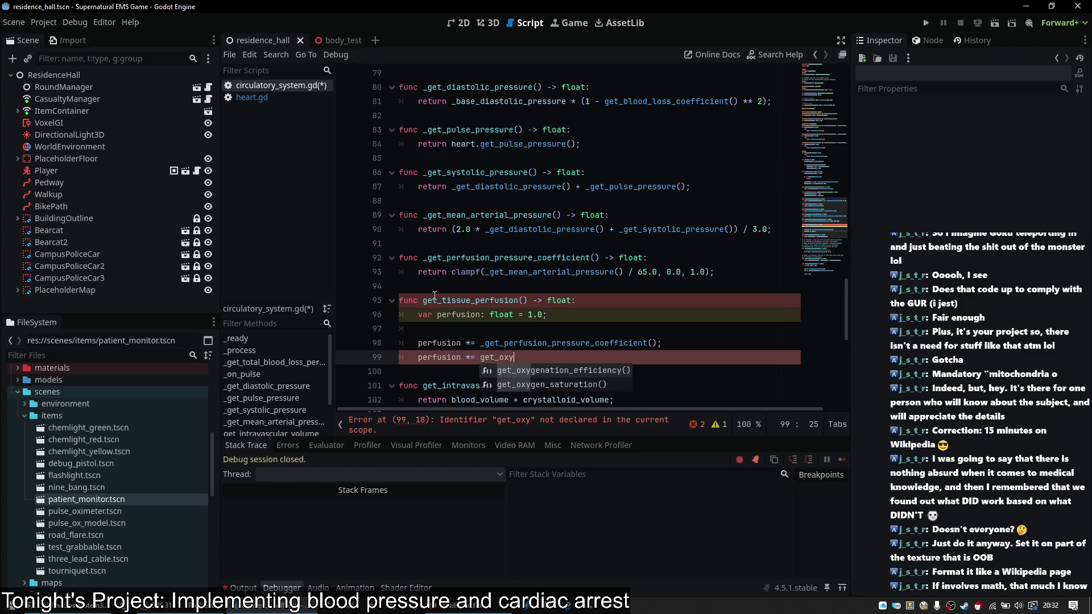
key("Return")
type(";")
Step: Save circulatory_system.gd and review the updated get_tissue_perfusion code
key("ctrl+s")
scroll(434, 295, "down", 8)
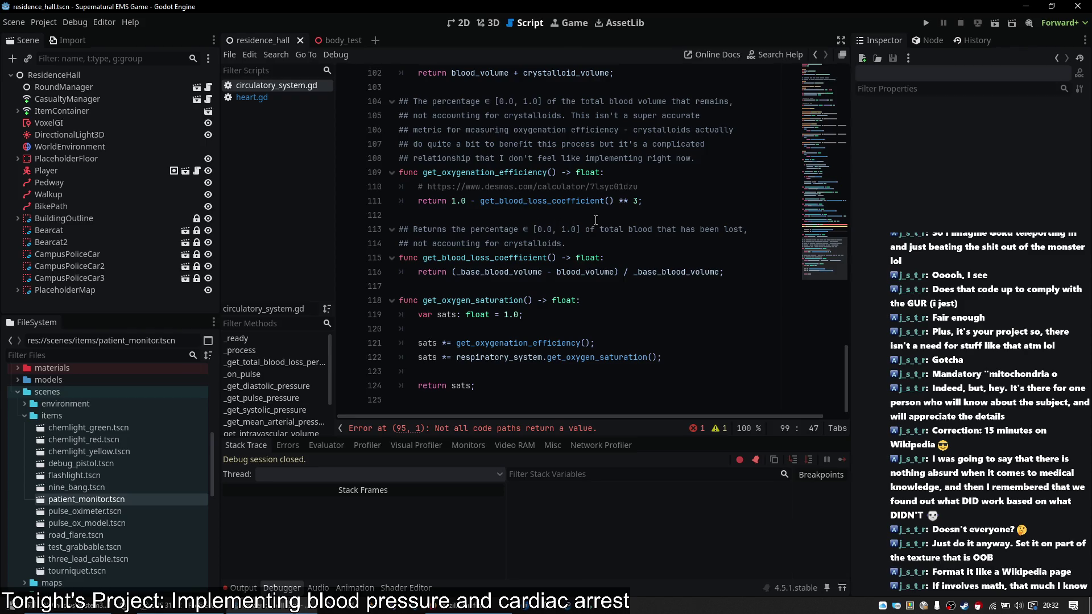
scroll(596, 220, "up", 3)
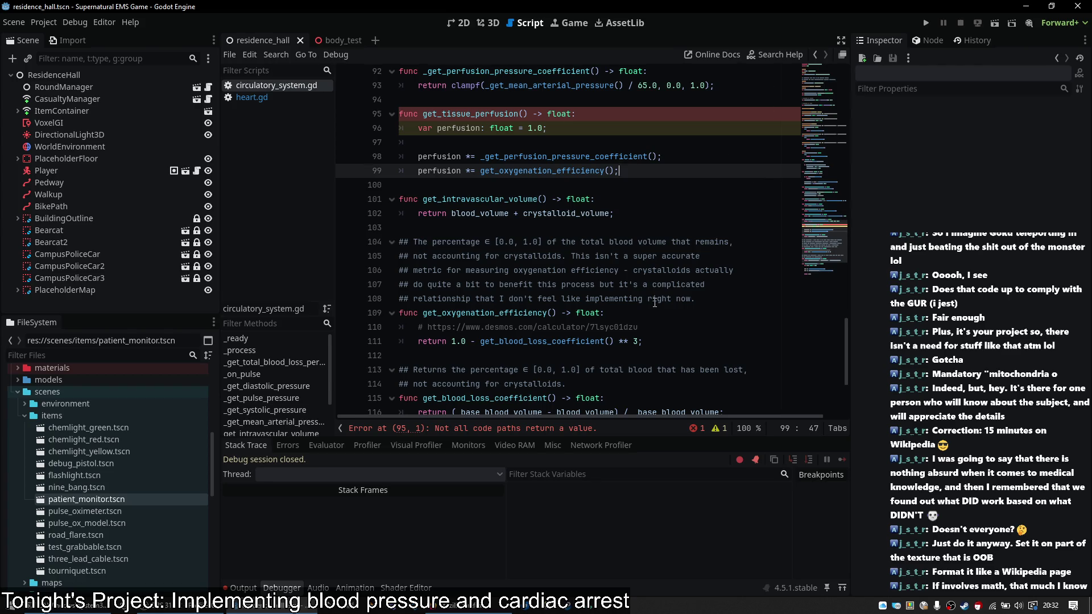
Step: End get_tissue_perfusion in circulatory_system.gd with 'return perfusion;', discard the stray line, and save
key("Return")
key("Return")
type("return f")
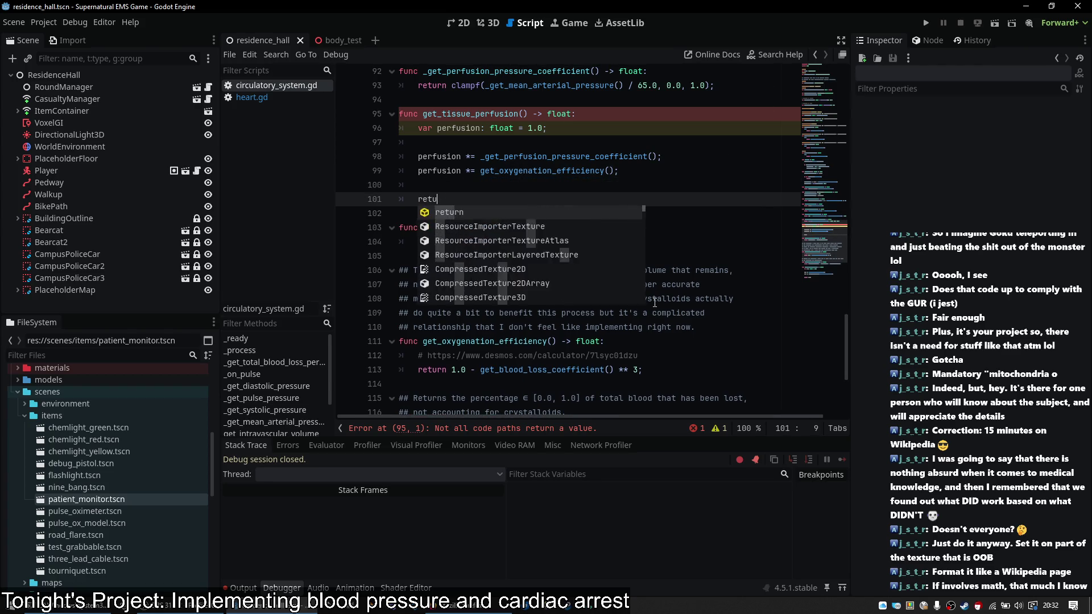
type("erfusion;")
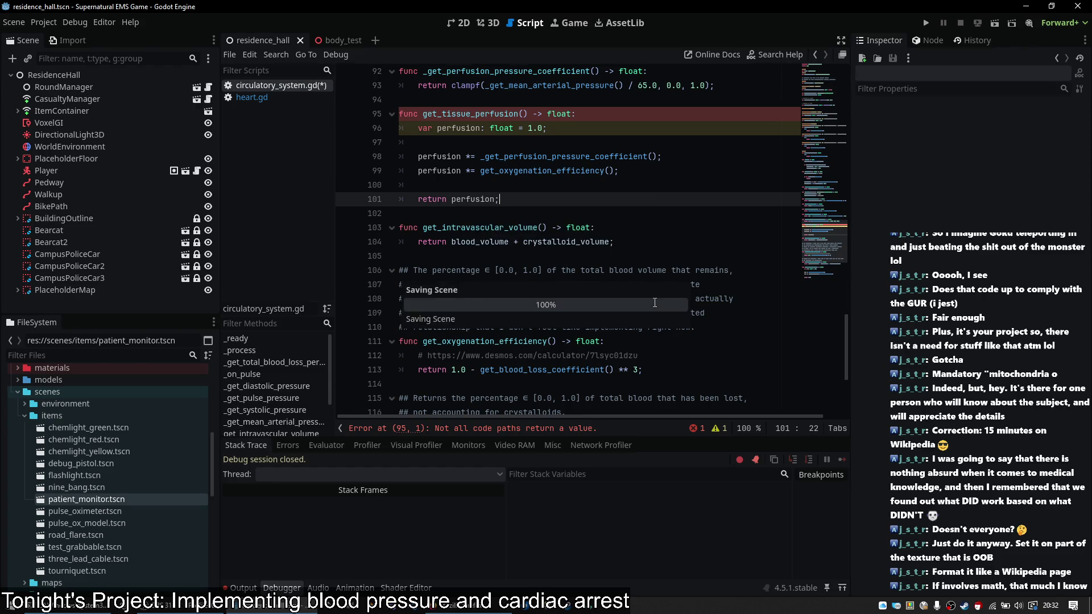
scroll(655, 303, "up", 2)
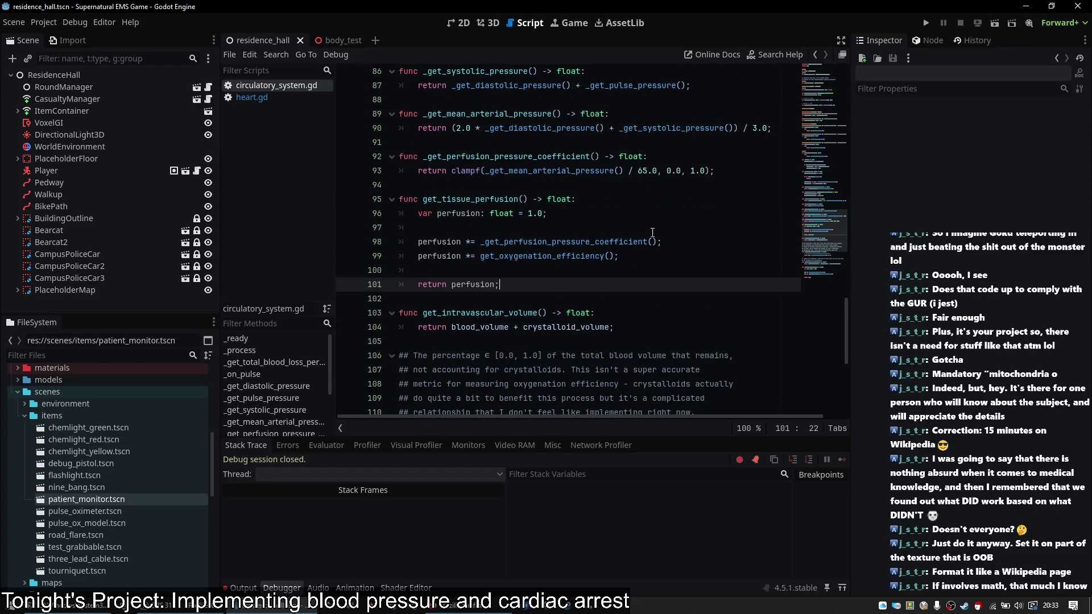
key("Return")
key("Return")
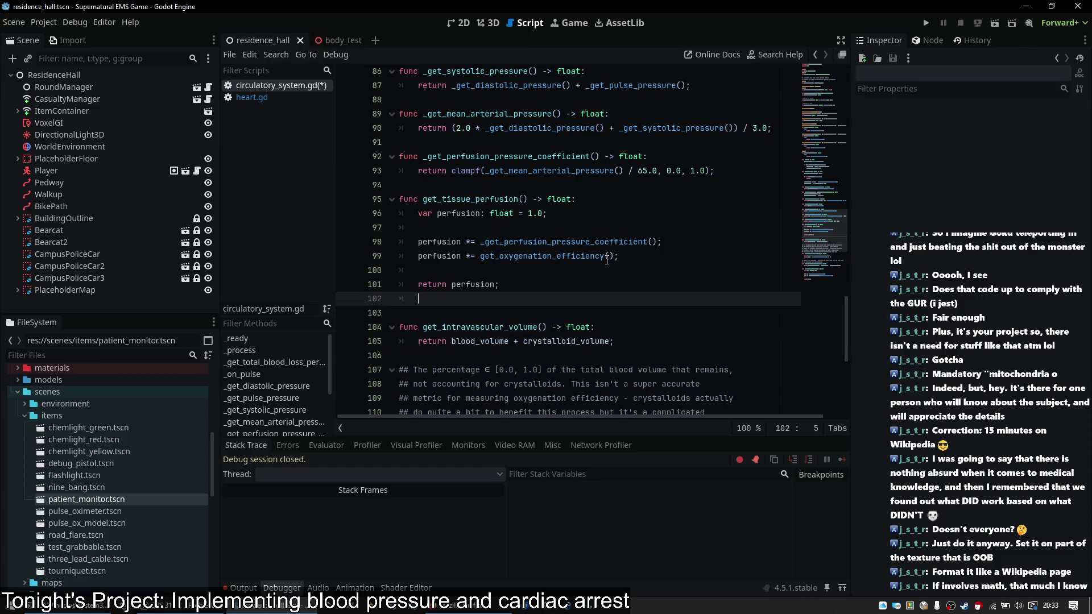
type("fnuc ")
type("c")
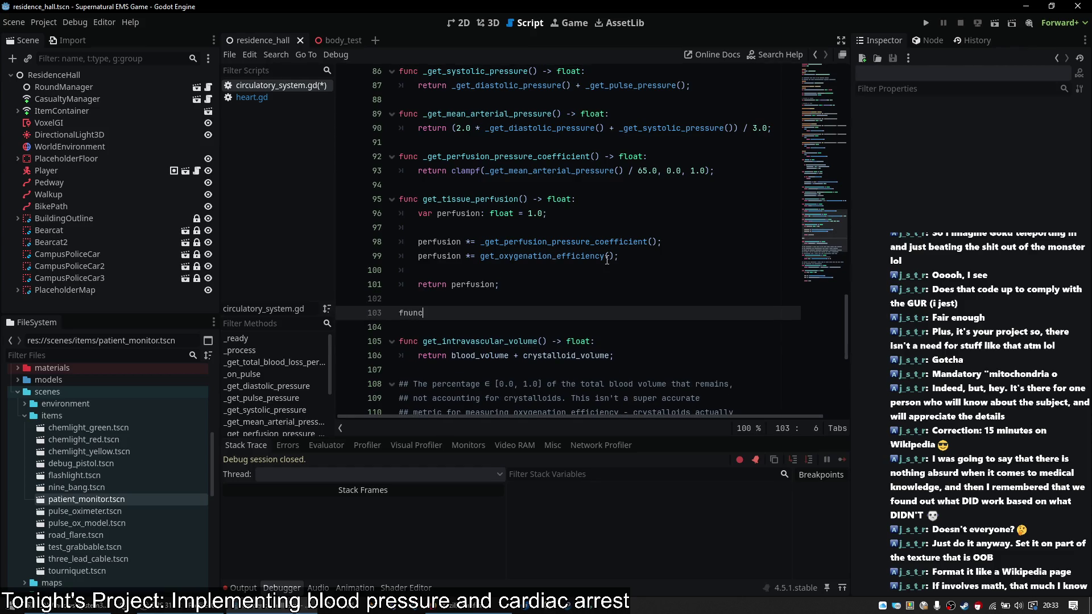
key("ctrl+z")
key("ctrl+s")
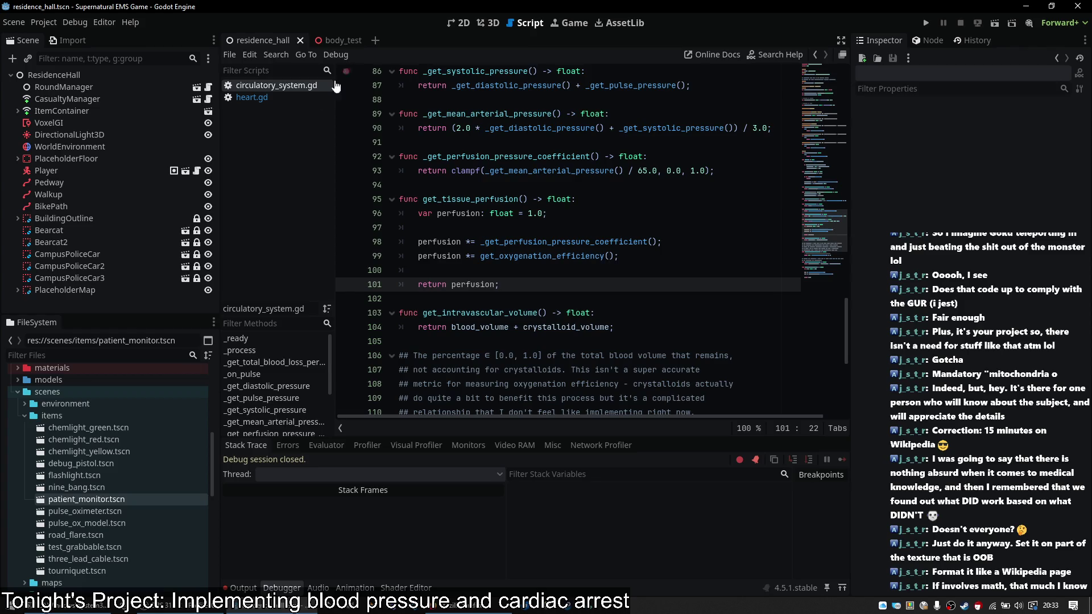
Step: Bring up heart.gd and look through its code
left_click(252, 97)
scroll(475, 265, "down", 5)
scroll(476, 265, "up", 5)
scroll(475, 264, "down", 20)
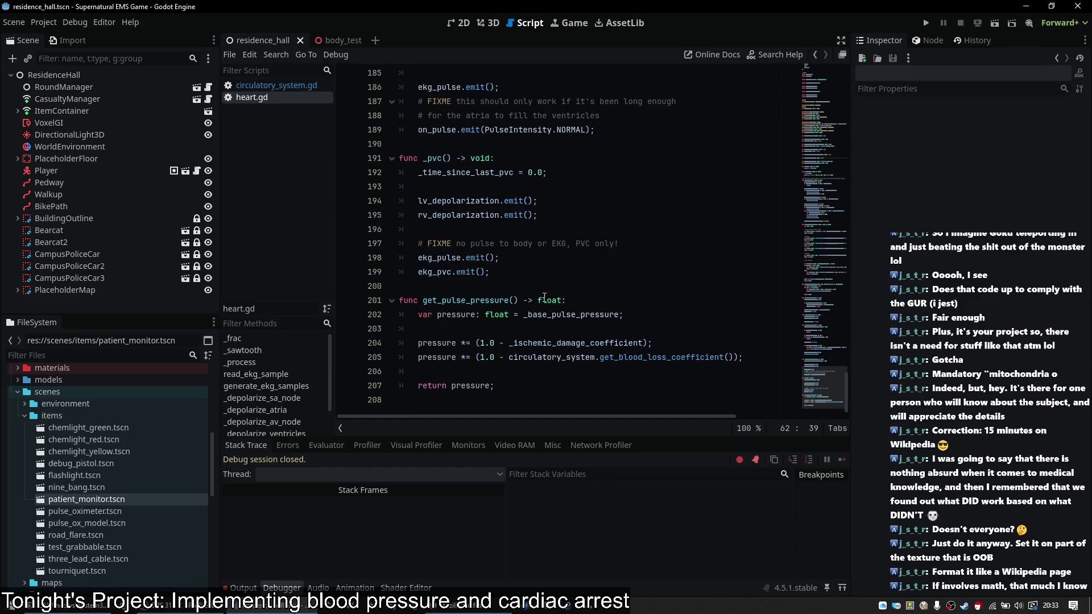
scroll(542, 297, "up", 20)
scroll(545, 291, "up", 12)
scroll(596, 323, "down", 6)
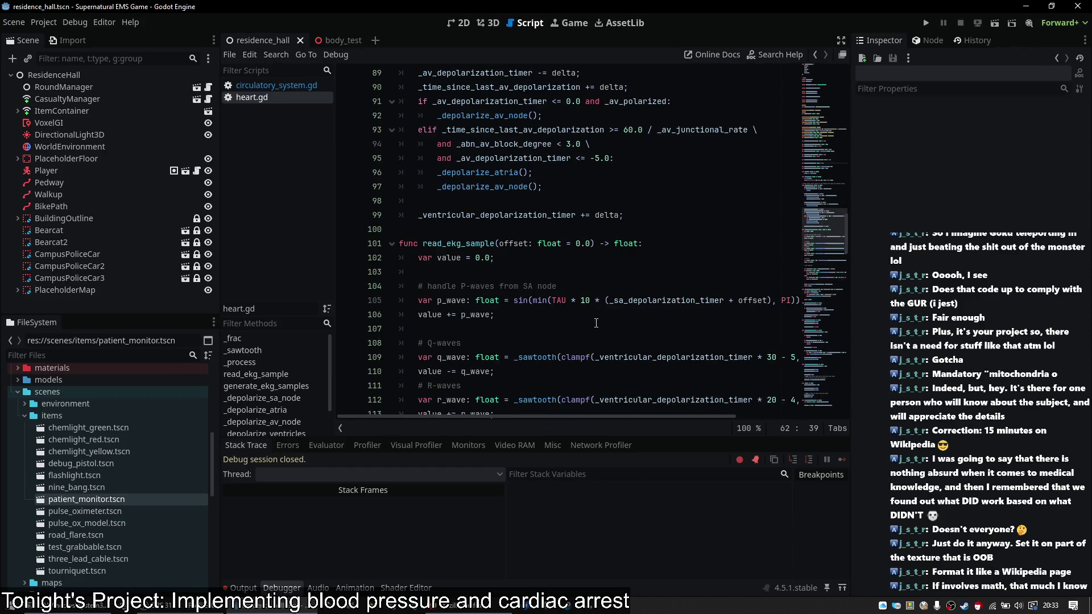
scroll(597, 323, "up", 20)
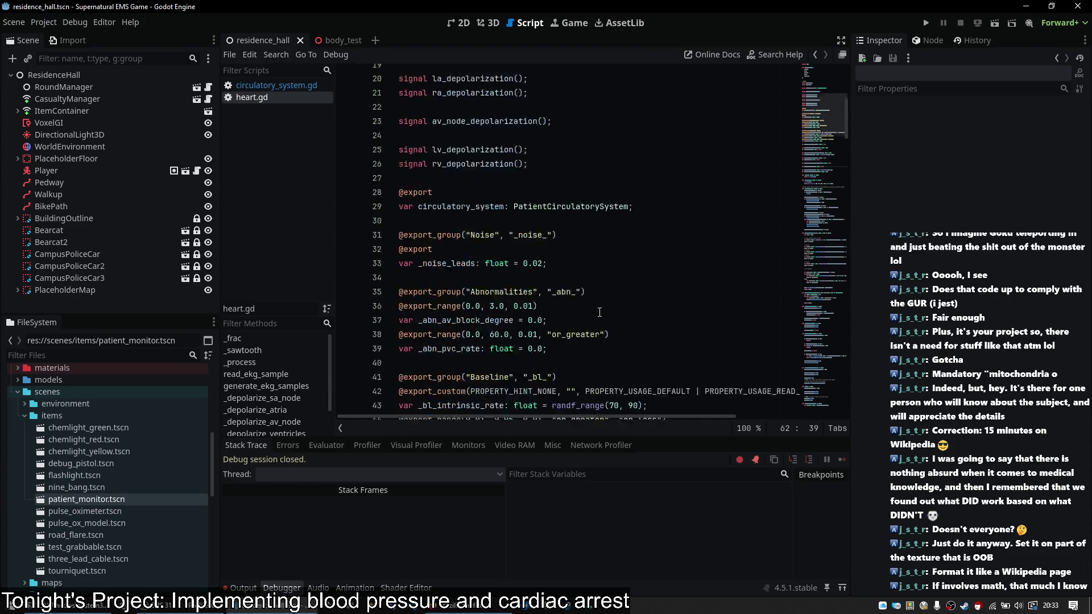
scroll(600, 313, "down", 6)
scroll(688, 193, "up", 1)
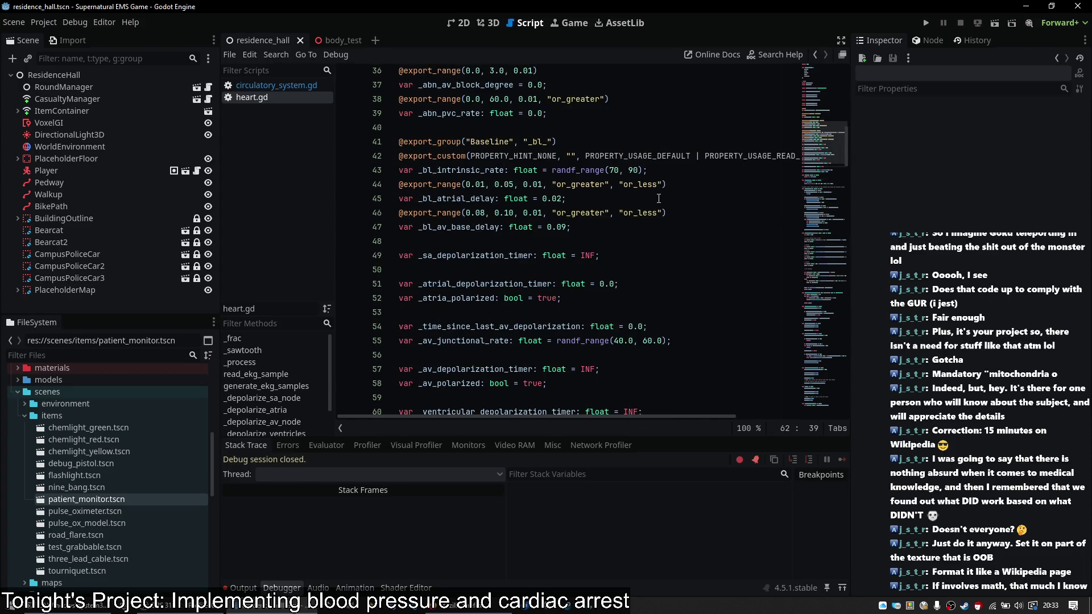
scroll(659, 199, "up", 5)
scroll(567, 296, "down", 4)
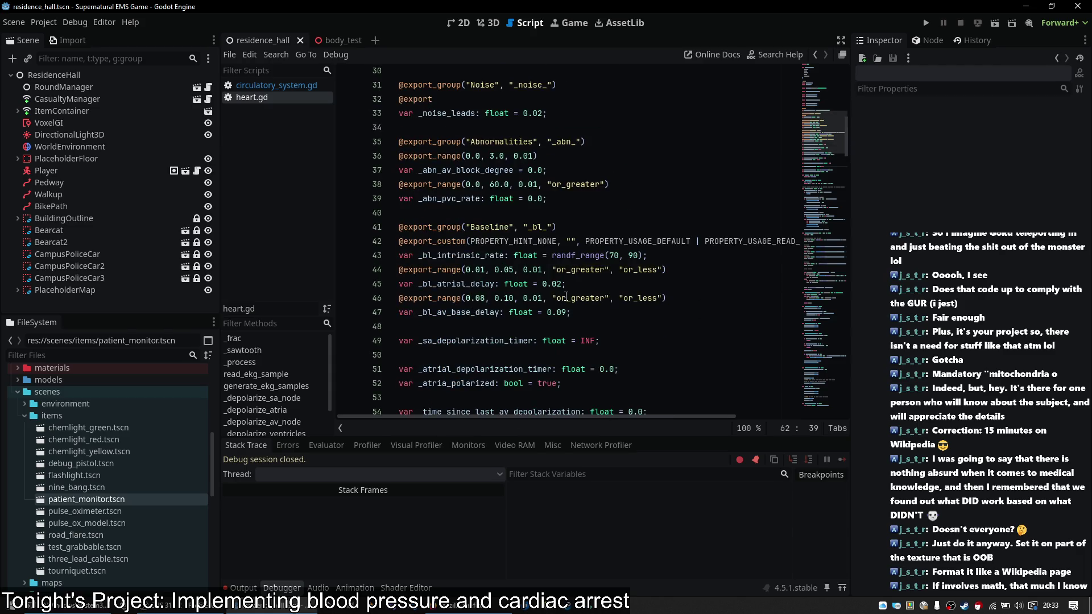
scroll(595, 308, "down", 4)
scroll(599, 222, "down", 5)
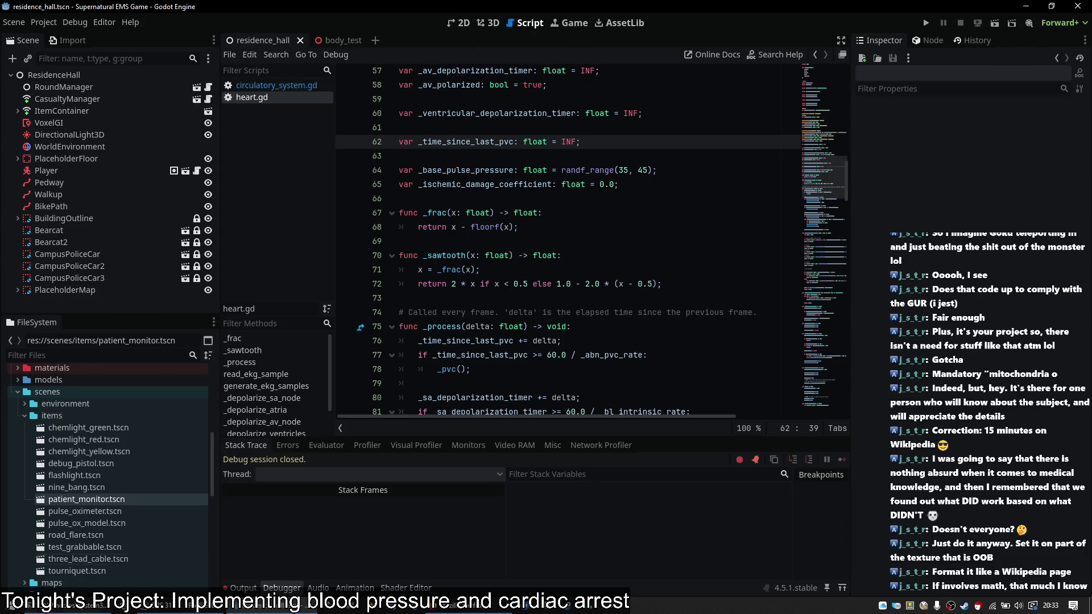
Step: Open body_test.tscn from the npc folder in the FileSystem dock
mouse_move(169, 604)
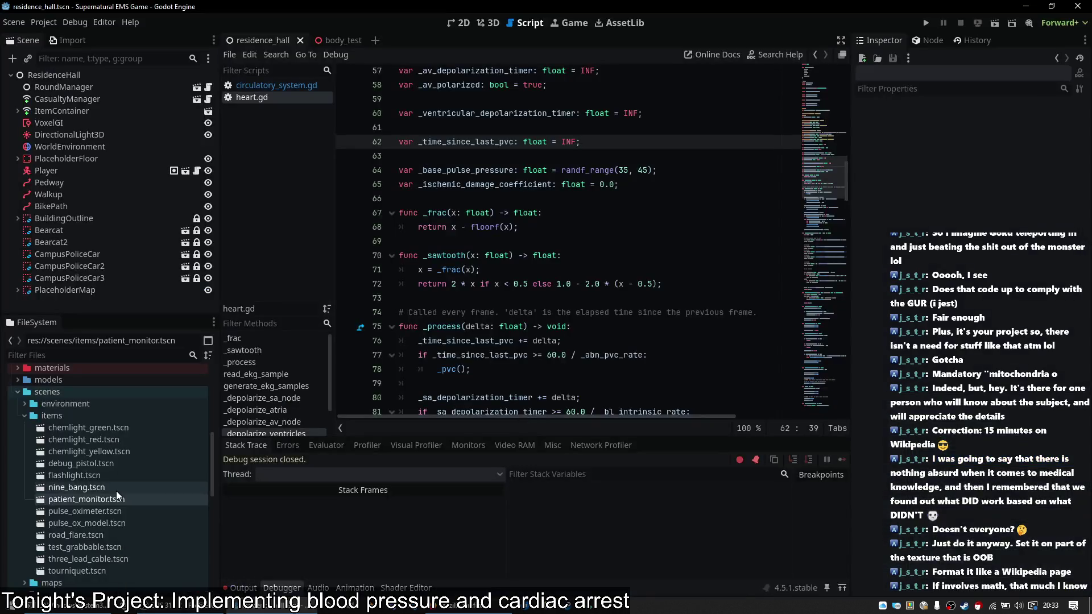
left_click(116, 489)
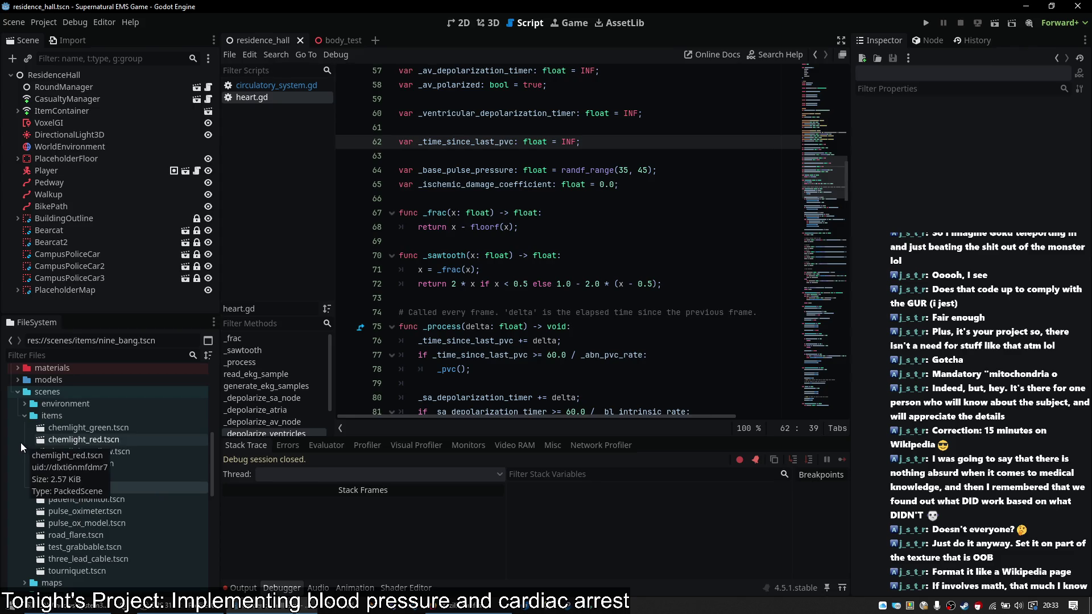
scroll(30, 438, "down", 8)
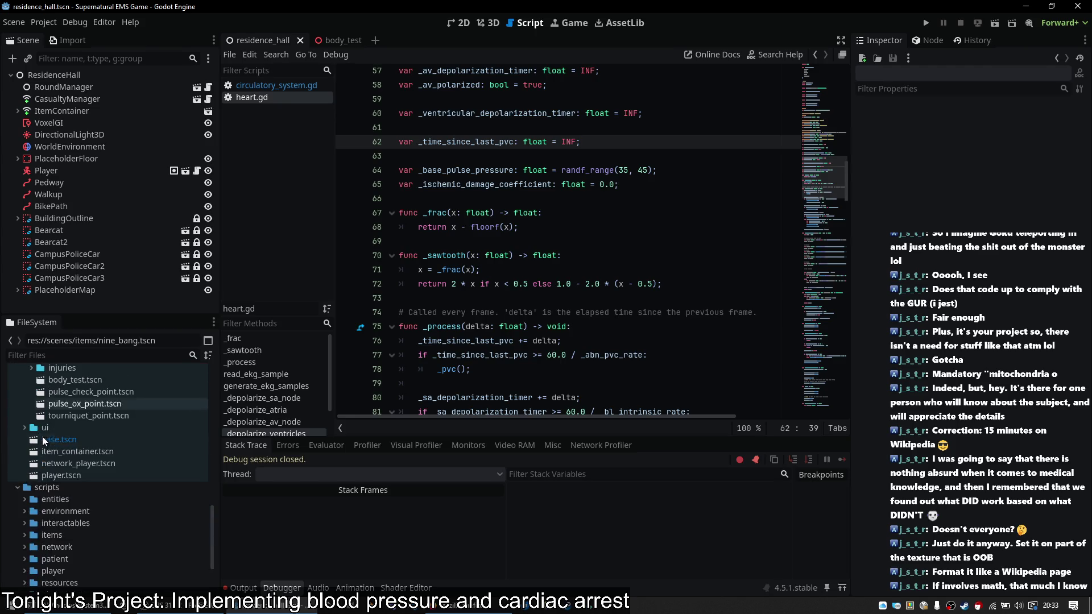
scroll(57, 458, "up", 5)
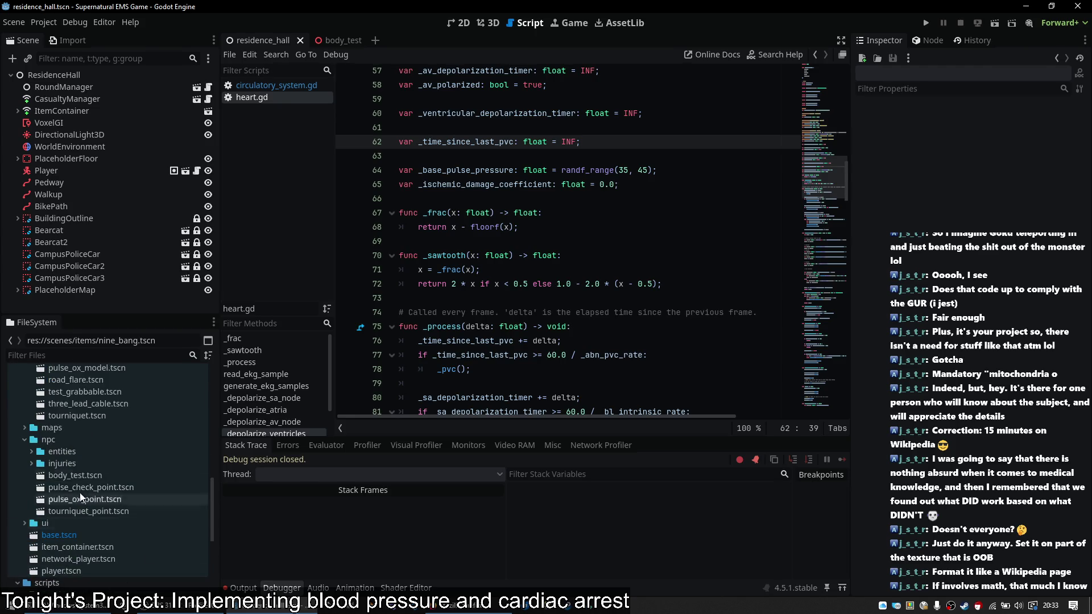
double_click(89, 477)
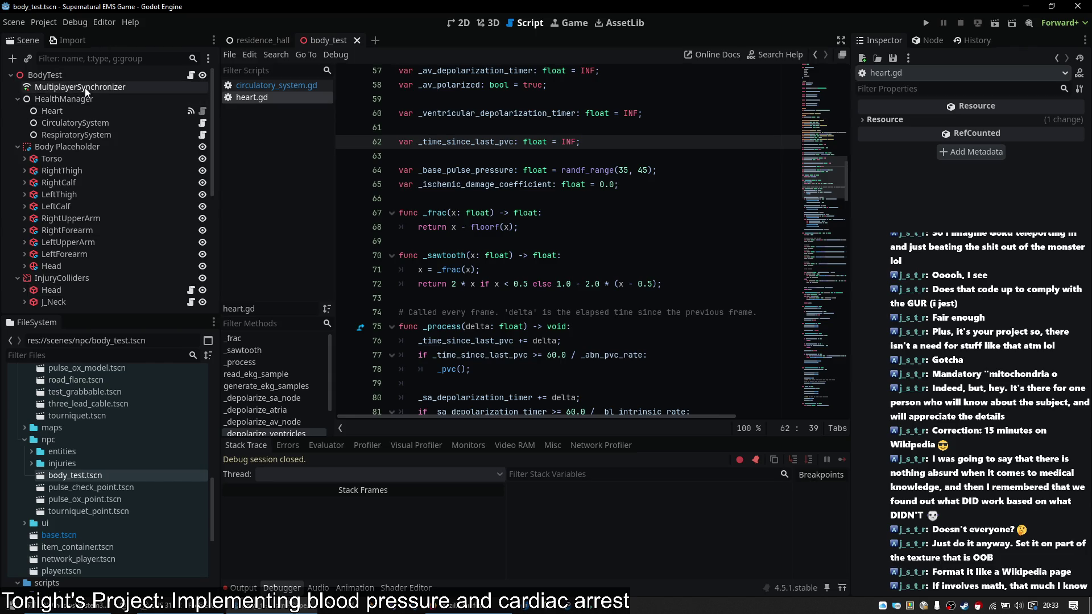
left_click(85, 89)
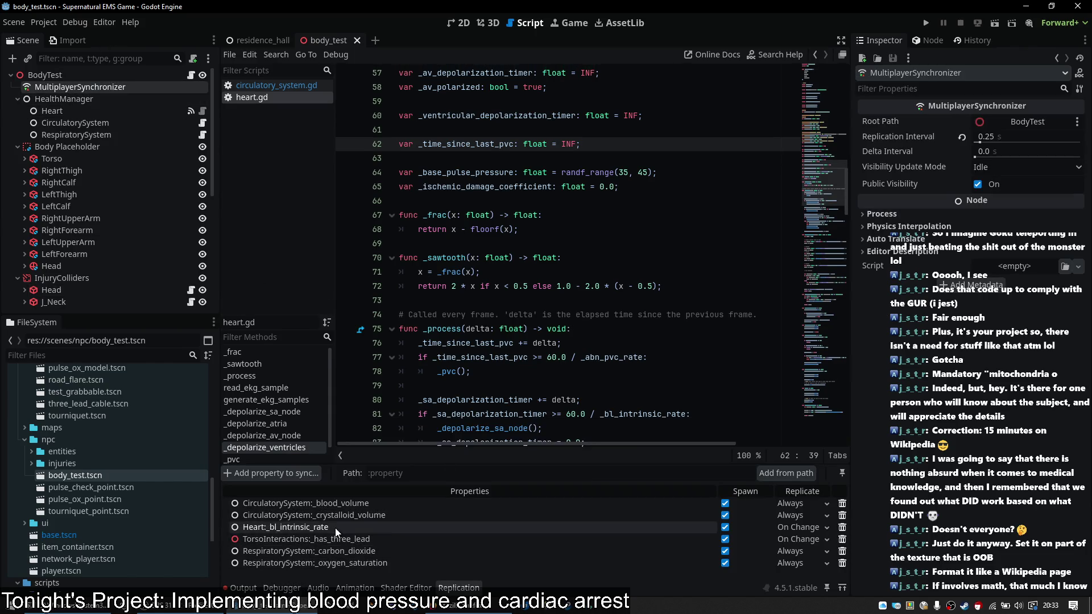
scroll(497, 295, "up", 10)
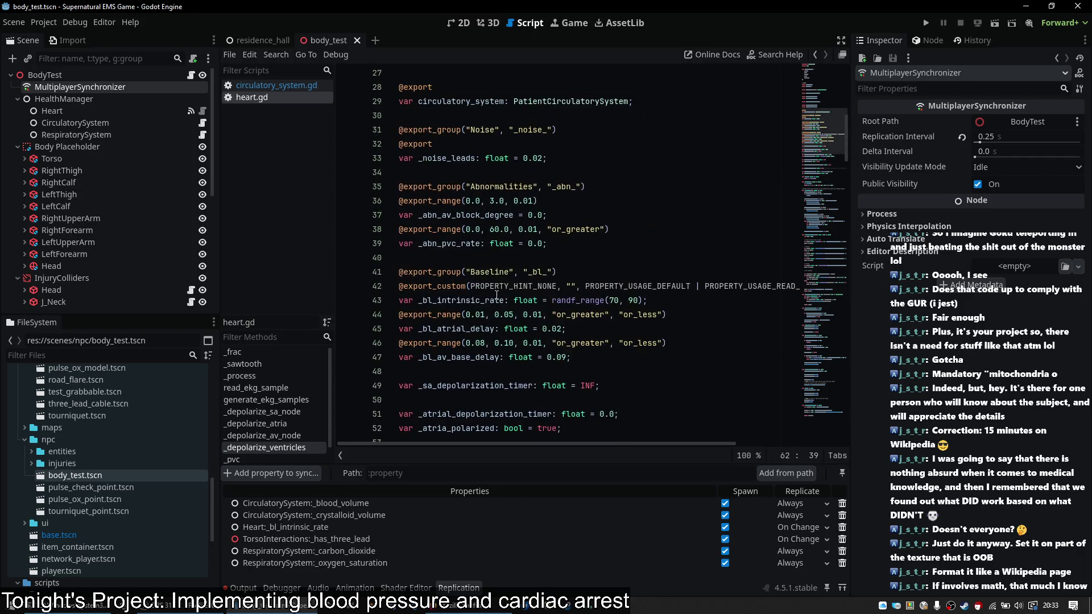
scroll(573, 269, "down", 3)
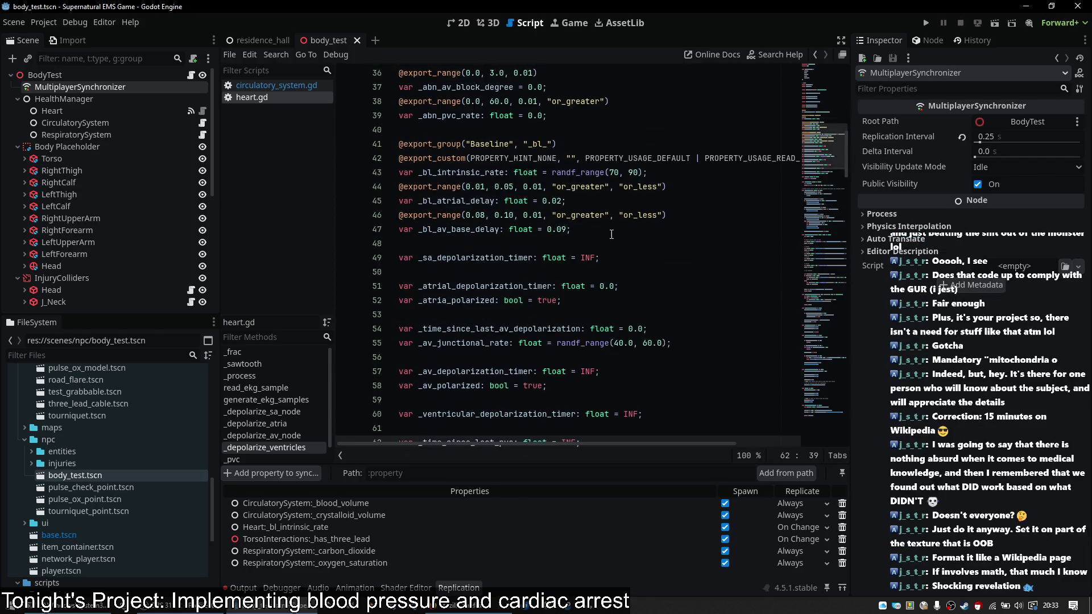
left_click(612, 235)
key("Return")
key("Return")
type("@export")
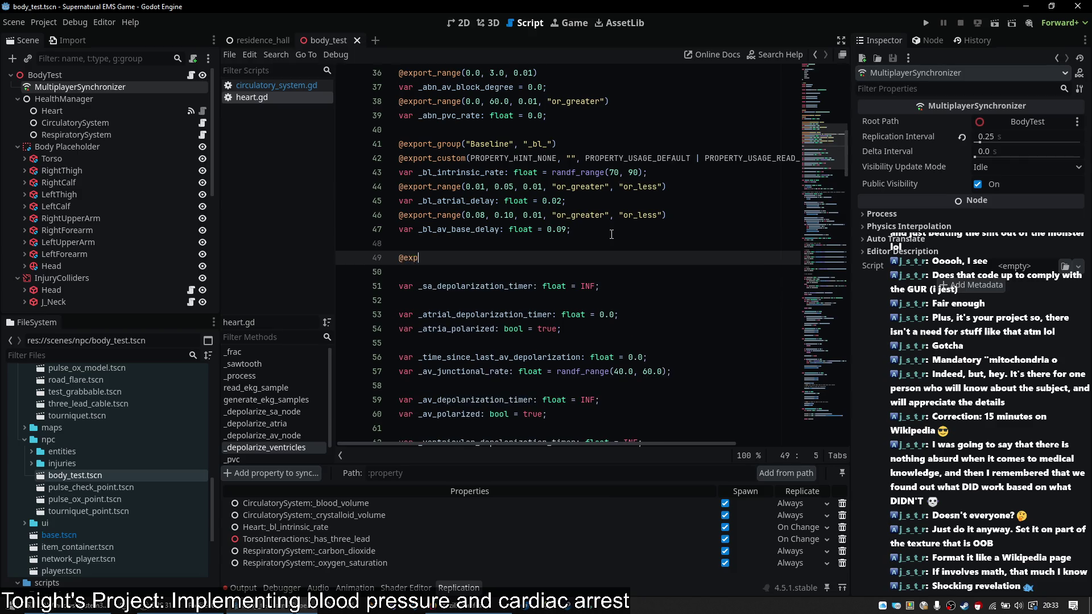
key("Return")
type("var _ischemic")
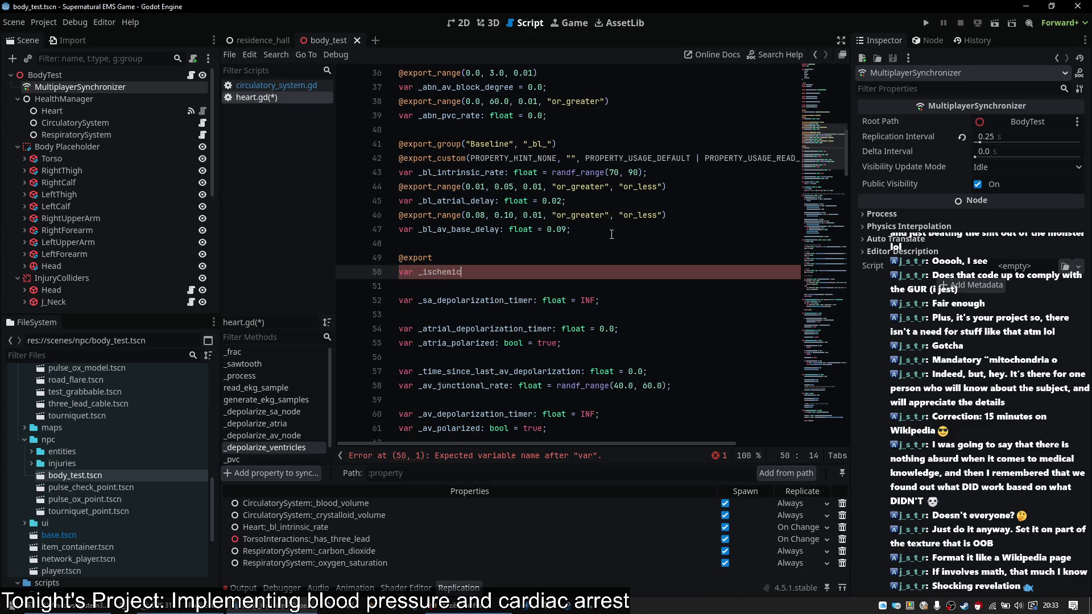
key("shift+Up")
key("shift+Up")
key("BackSpace")
key("ctrl+s")
Step: Retype line 47's trailing semicolon and look over the variable declarations in heart.gd
left_click(611, 235)
key("BackSpace")
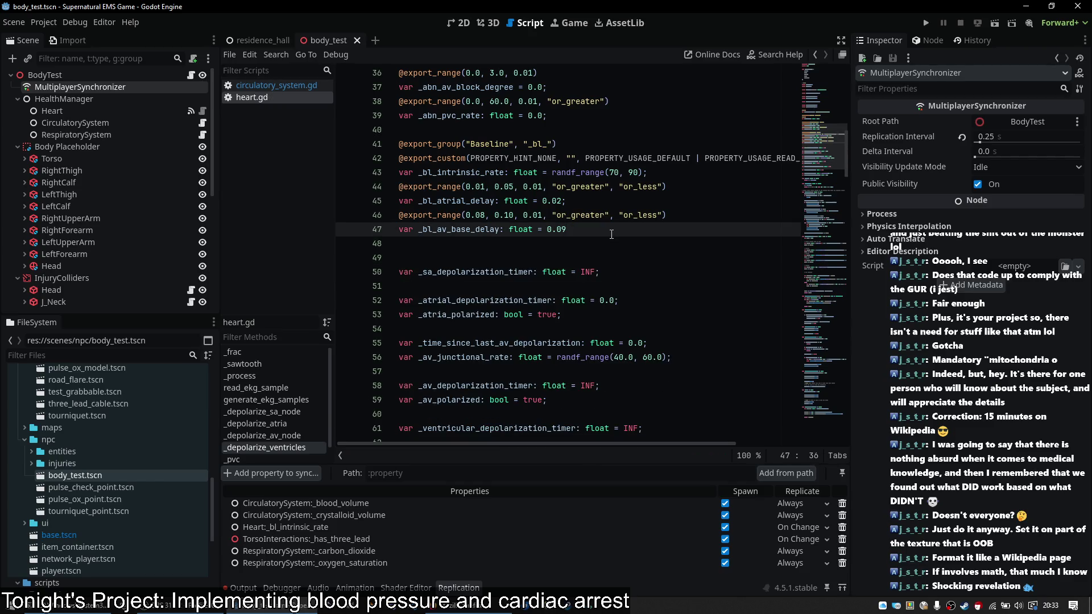
type(";")
scroll(611, 234, "down", 10)
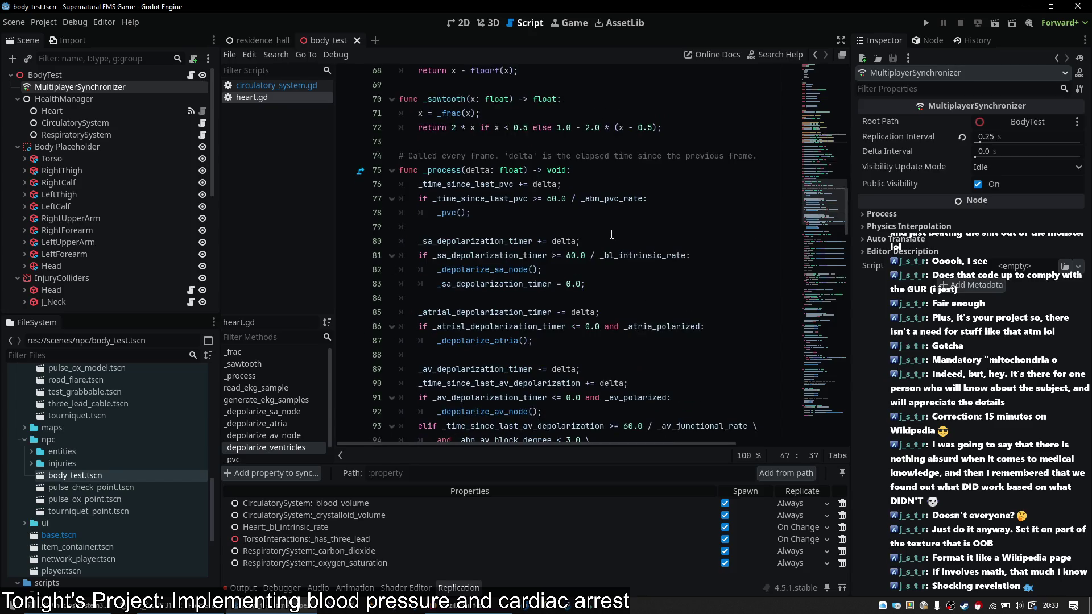
scroll(642, 242, "down", 3)
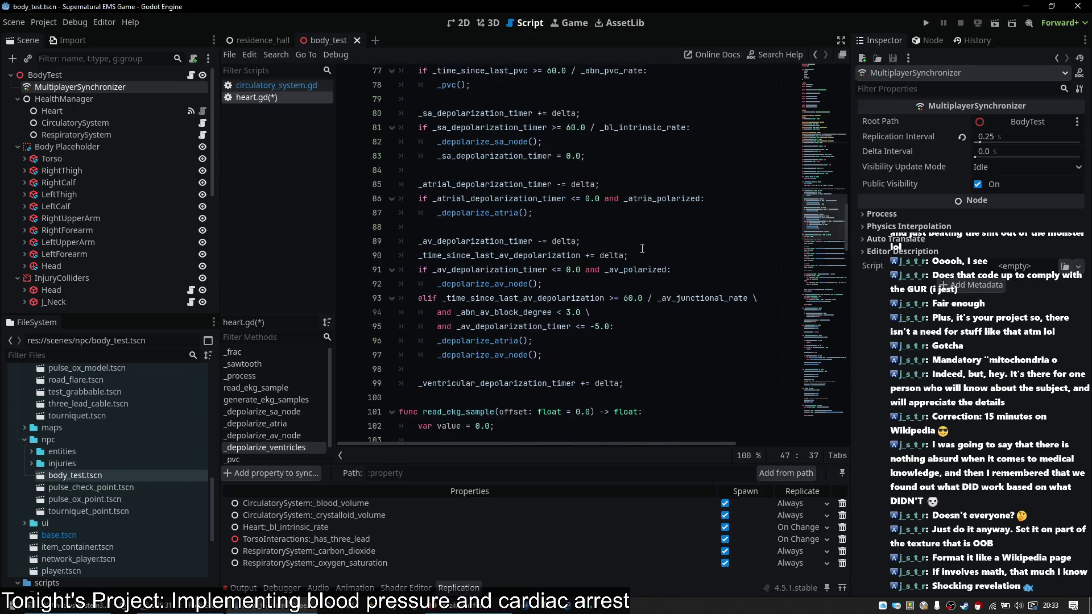
scroll(569, 242, "up", 3)
scroll(514, 242, "down", 3)
scroll(514, 242, "up", 10)
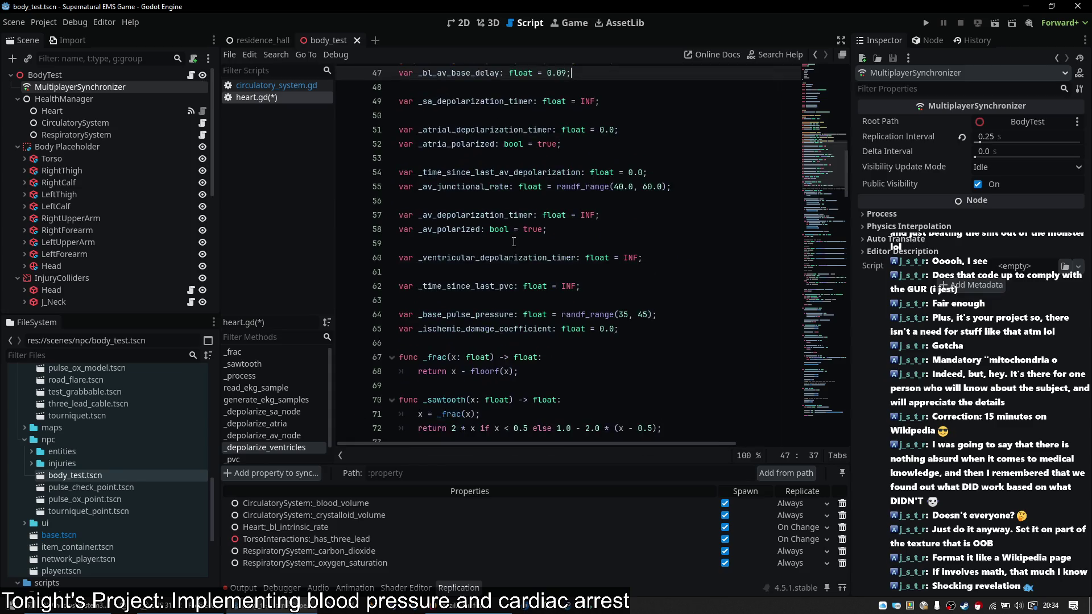
left_click(697, 315)
key("Return")
type("@export")
key("Up")
key("Up")
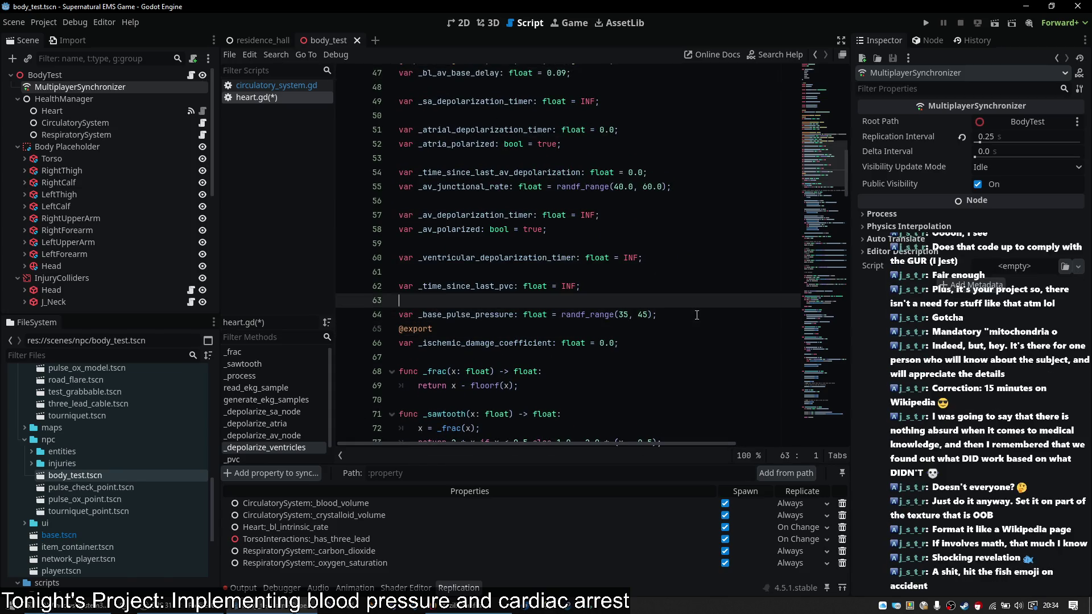
key("Return")
type("@export")
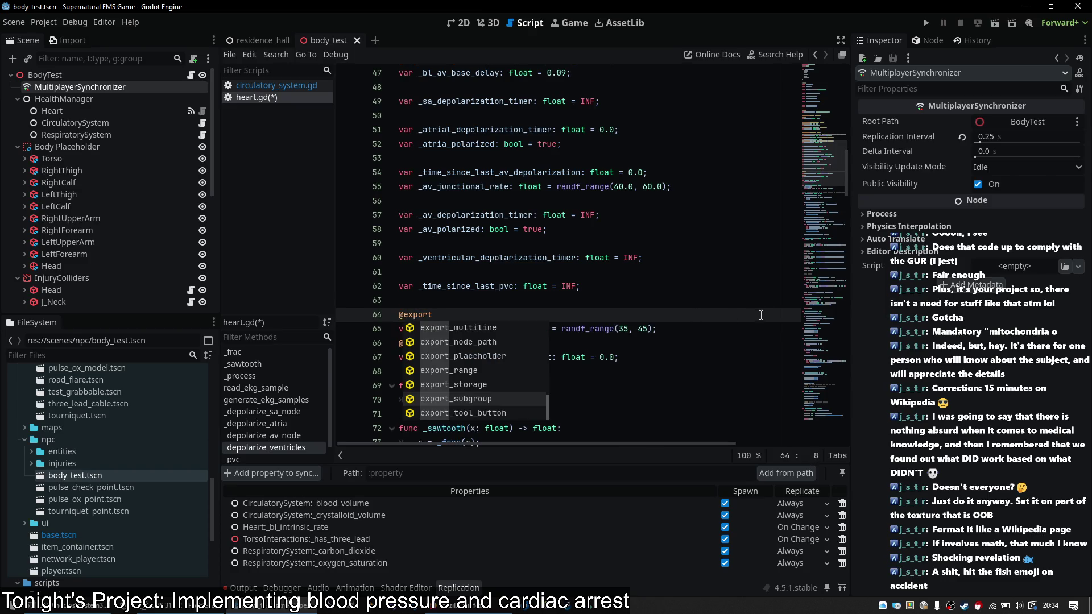
key("Escape")
key("Up")
key("Up")
key("End")
key("ctrl+s")
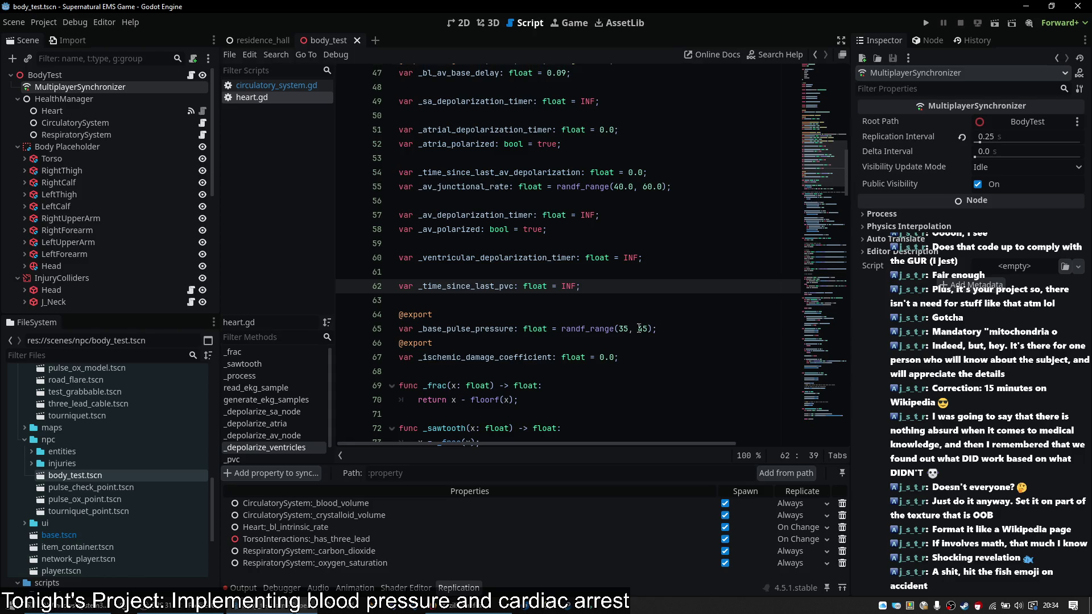
left_click(699, 345)
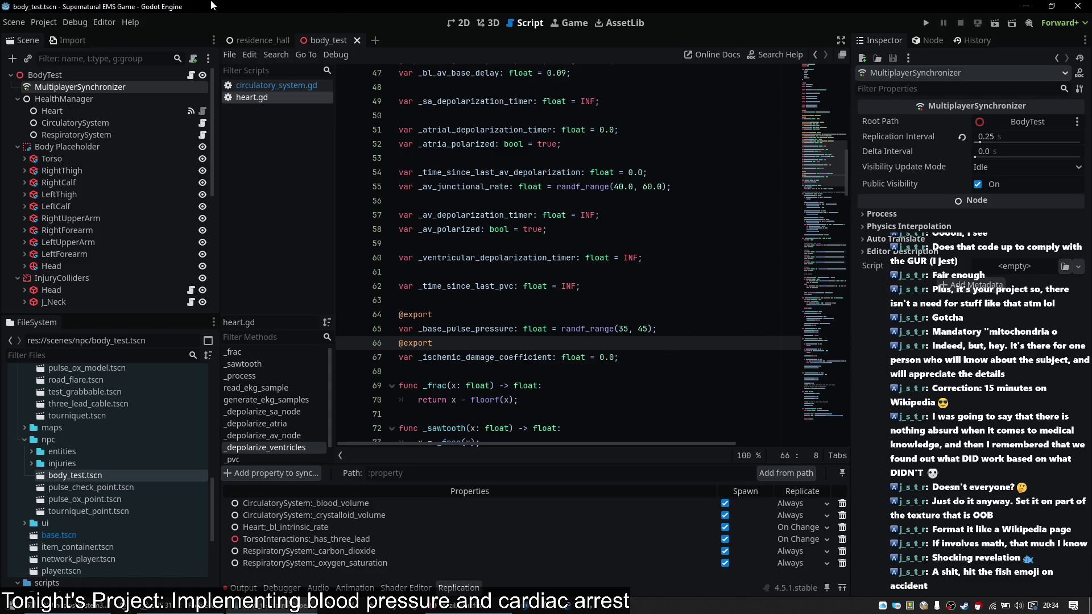
left_click(272, 473)
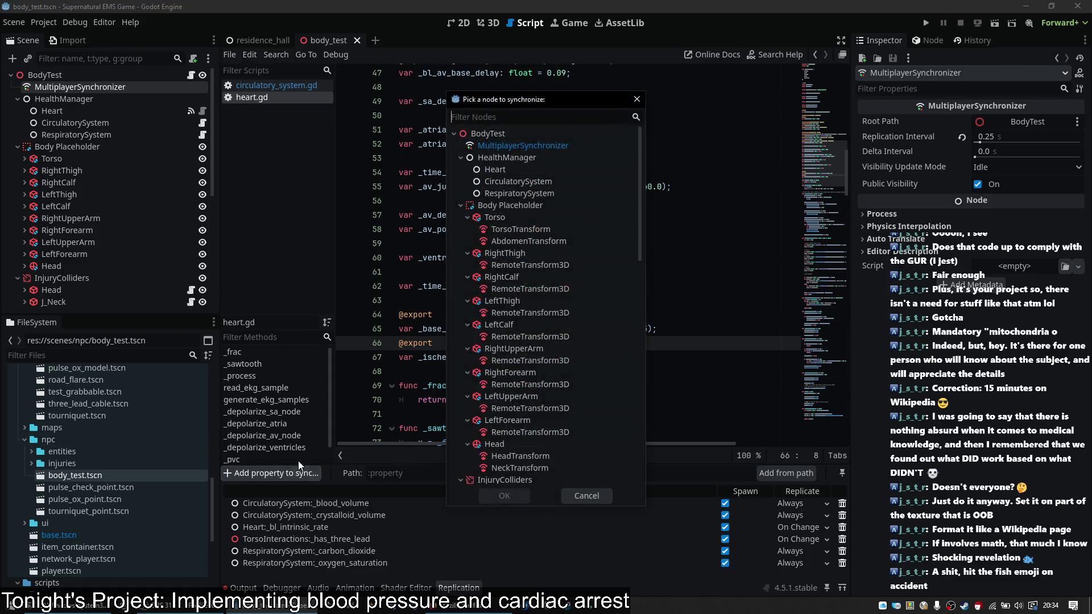
Step: Add Heart's _base_pulse_pressure and _ischemic_damage_coefficient to the synchronizer, then save body_test.tscn
double_click(508, 169)
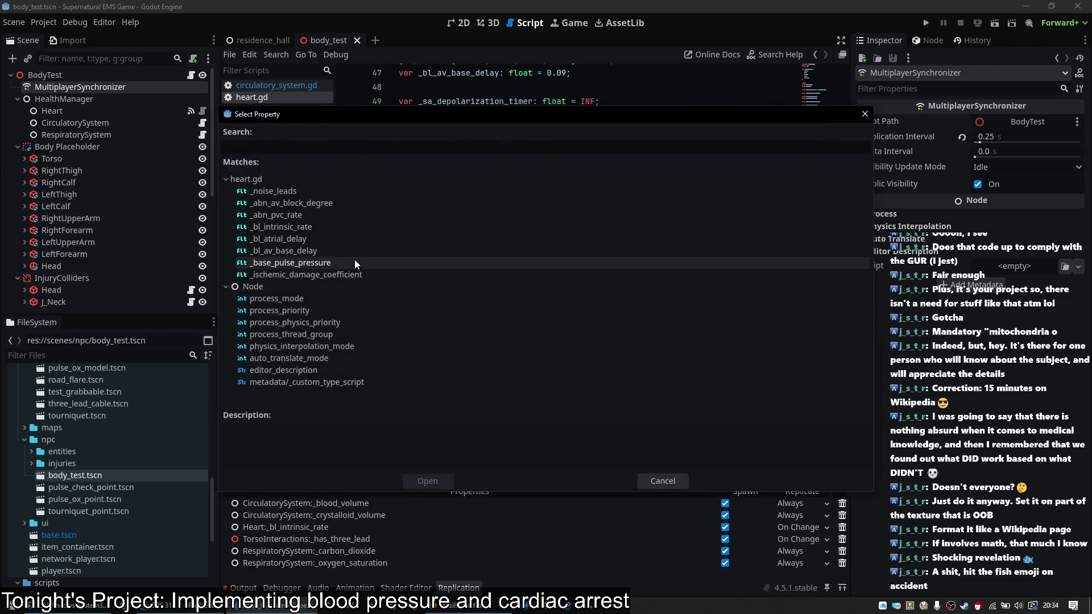
double_click(350, 263)
double_click(568, 192)
left_click(670, 480)
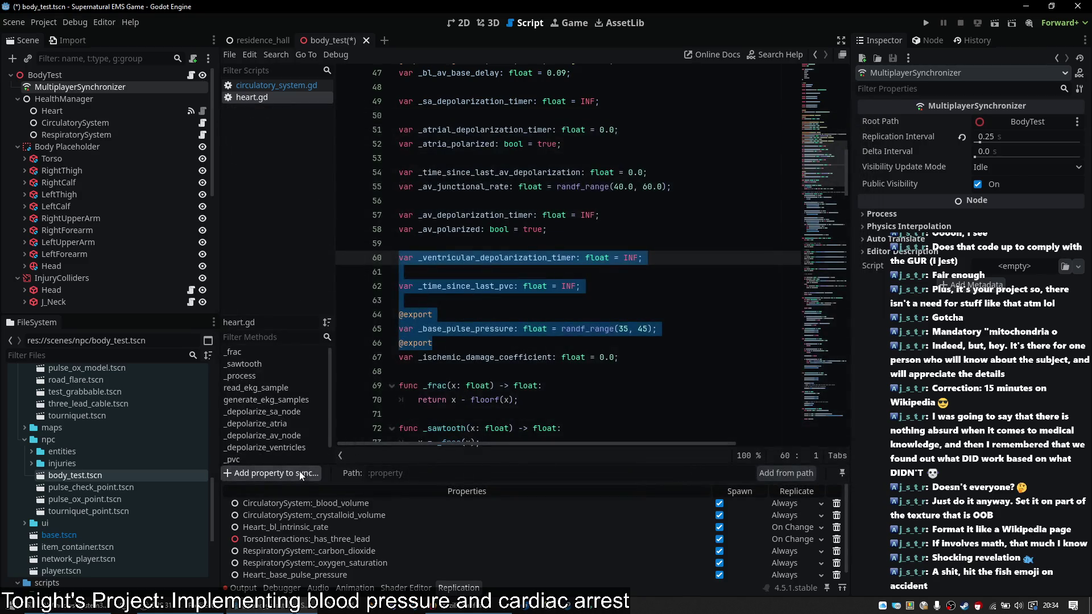
left_click(310, 467)
double_click(532, 171)
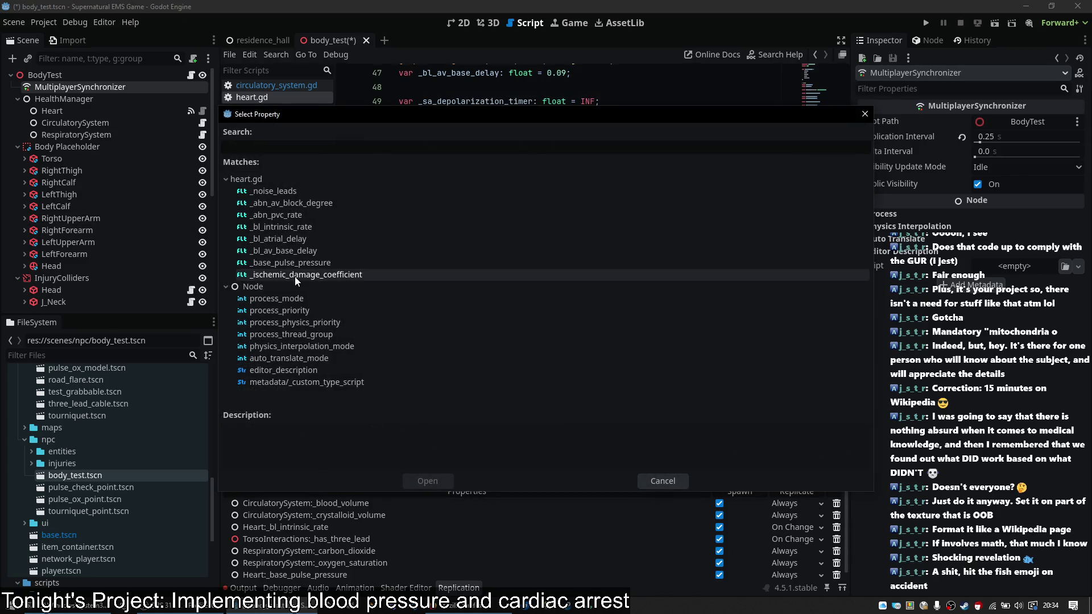
double_click(296, 275)
left_click(719, 371)
key("ctrl+s")
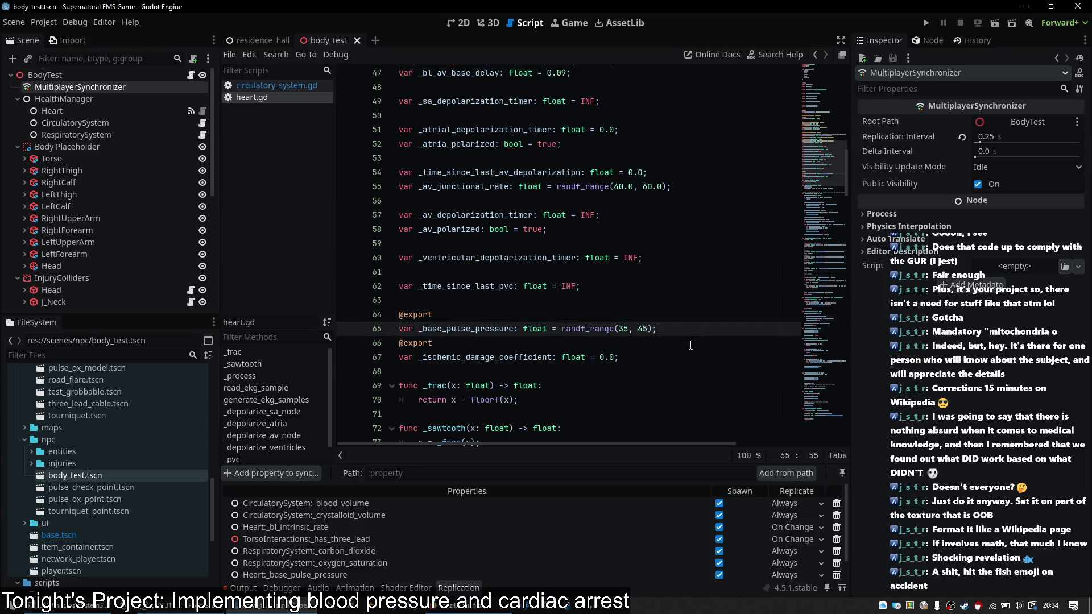
scroll(694, 341, "down", 7)
scroll(690, 339, "down", 7)
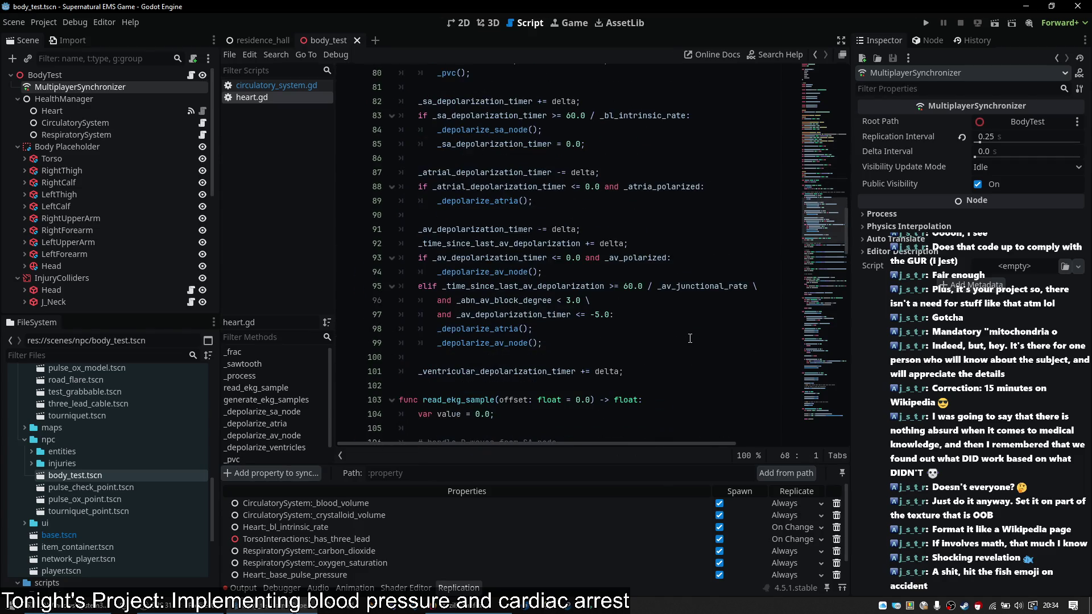
Step: Add a placeholder func _get_ischemia_damage_per_second() -> float returning NAN, and save
left_click(651, 242)
key("Return")
key("Return")
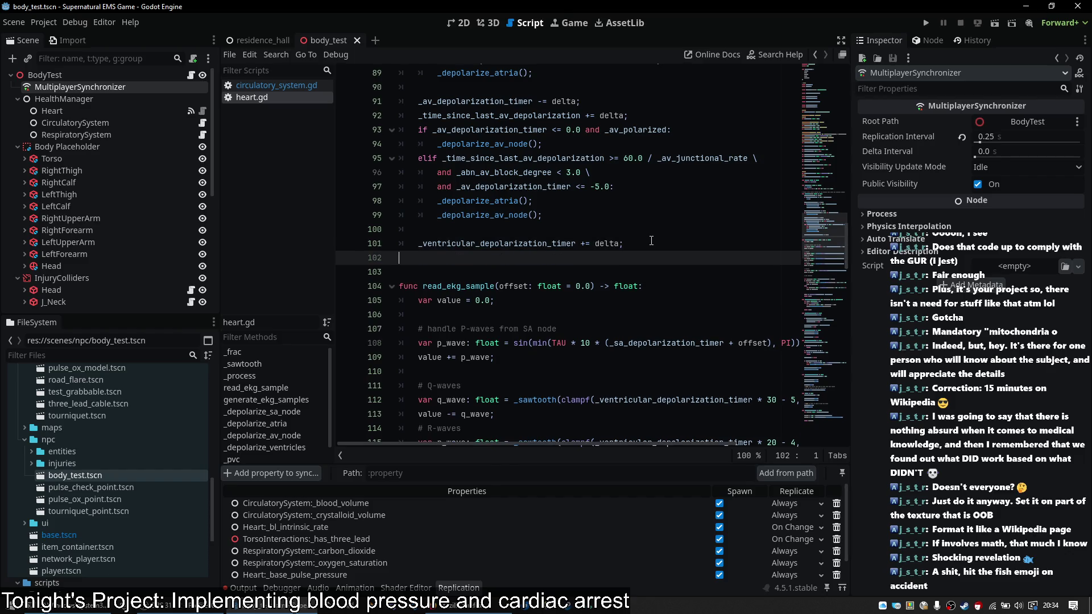
key("BackSpace")
type("func _")
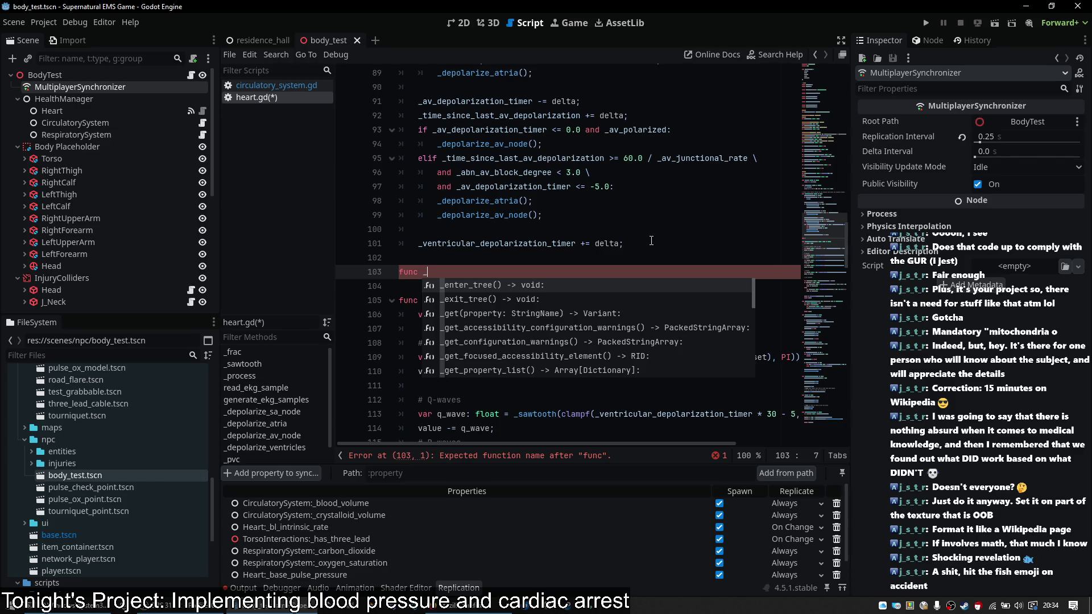
type("get_ischemia_damage_per_second() -> float:")
key("Return")
type("return NAN;")
key("ctrl+s")
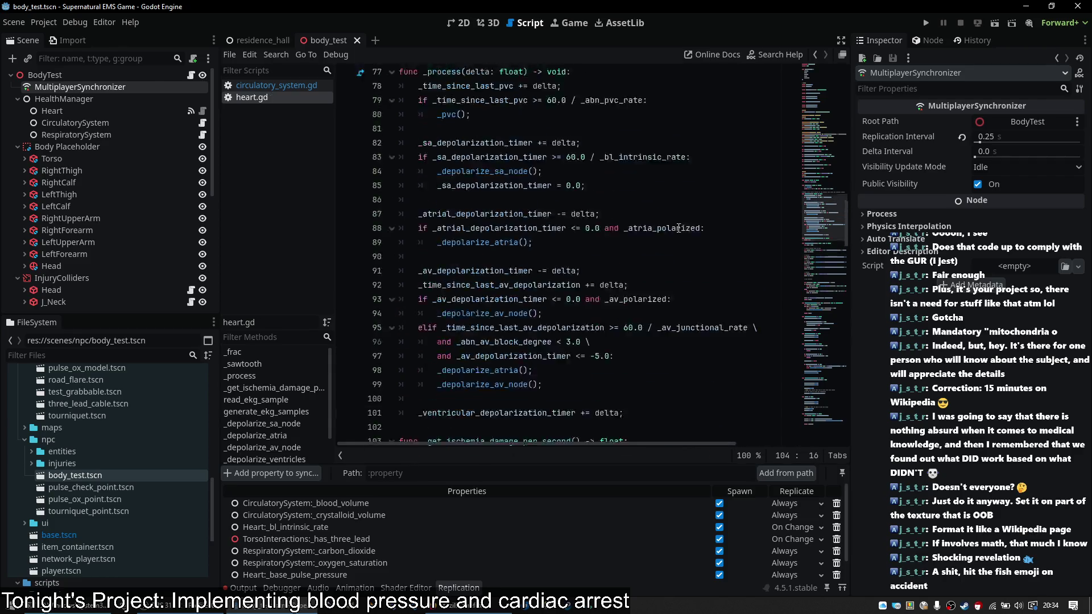
scroll(679, 228, "up", 3)
scroll(664, 194, "down", 3)
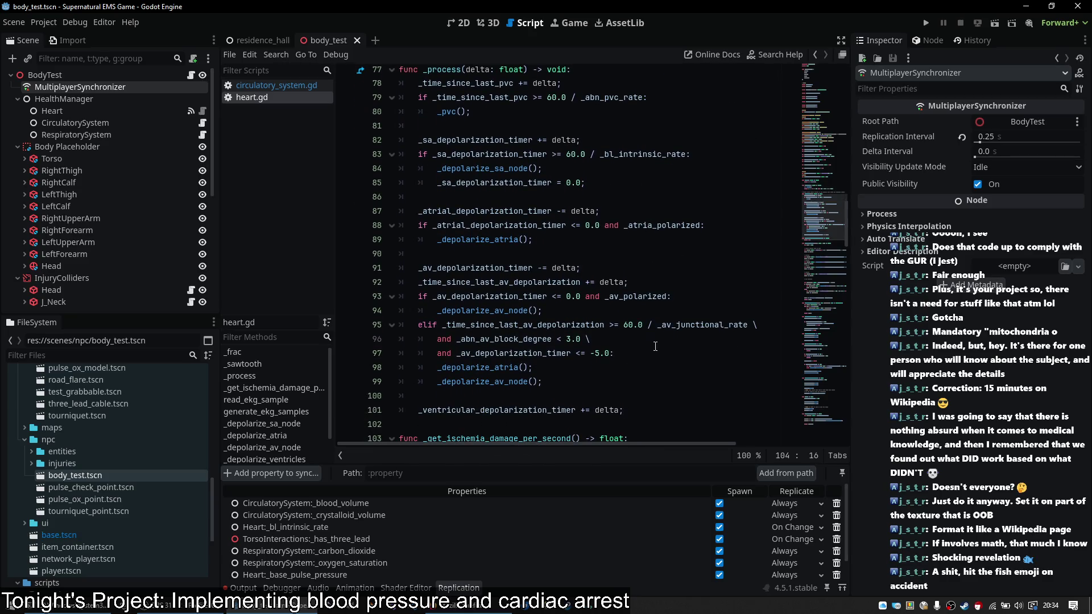
Step: In _process, return early with 'if not multiplayer.is_server(): return' and save
left_click(653, 412)
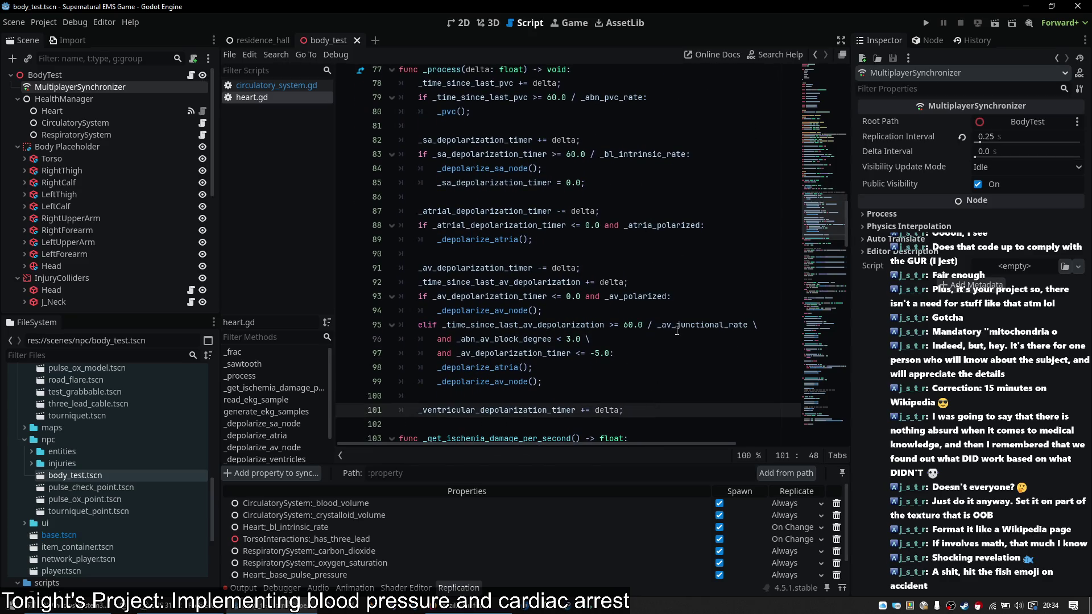
scroll(677, 332, "up", 1)
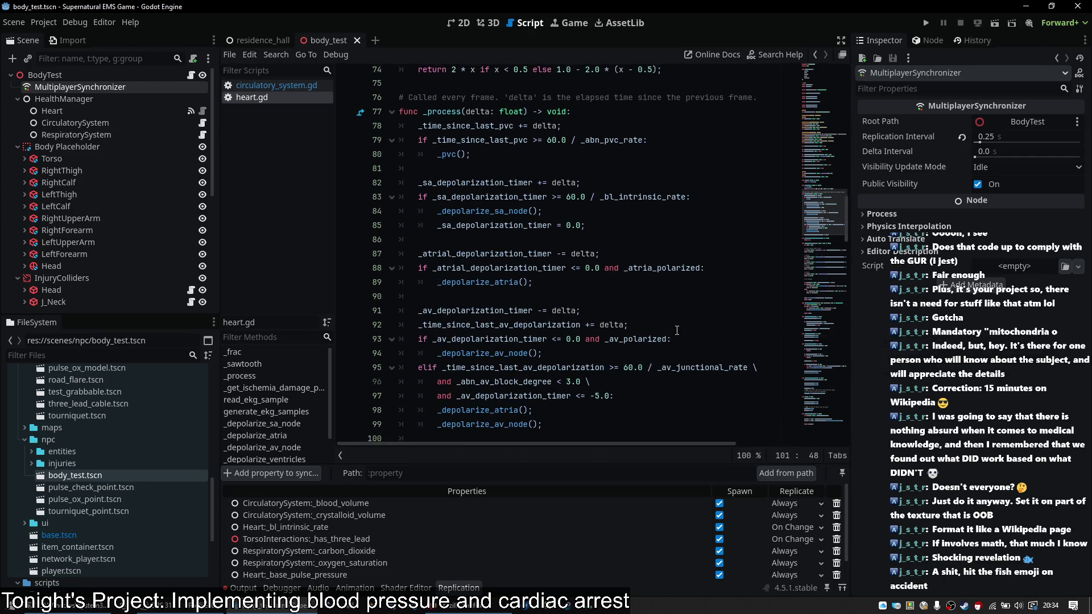
scroll(677, 331, "down", 1)
key("Return")
key("Return")
type("if")
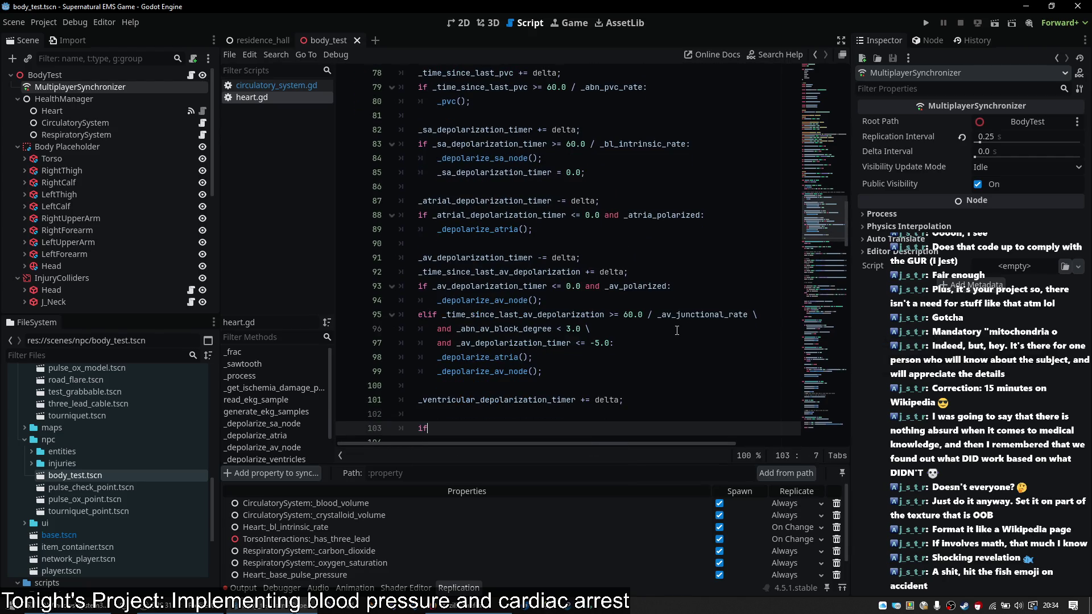
key("BackSpace")
type("multiplayer.is_serv")
type("er():")
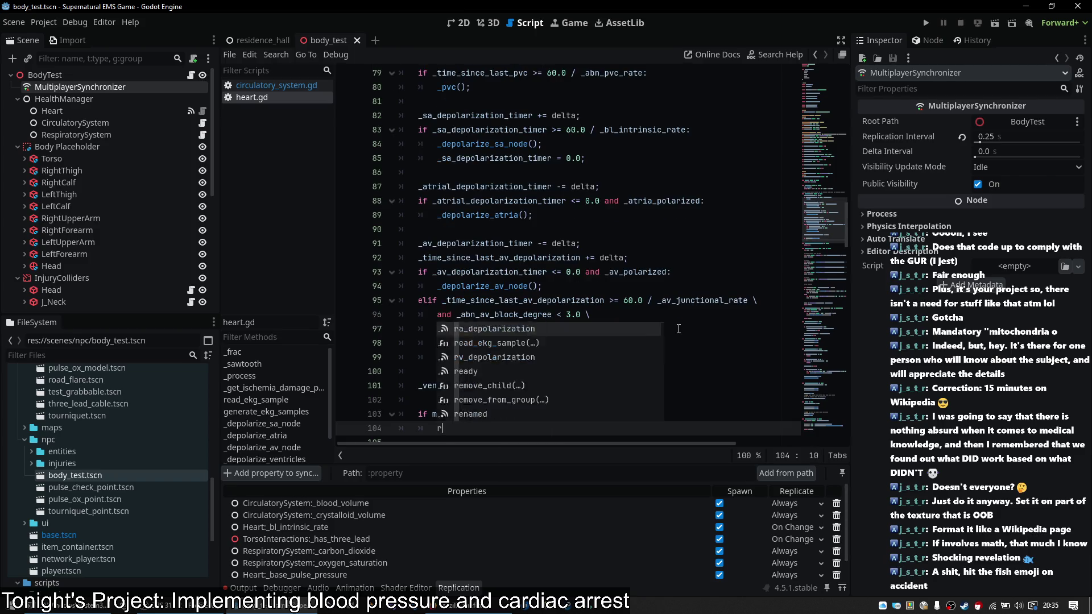
key("Return")
scroll(679, 329, "down", 2)
left_click(434, 314)
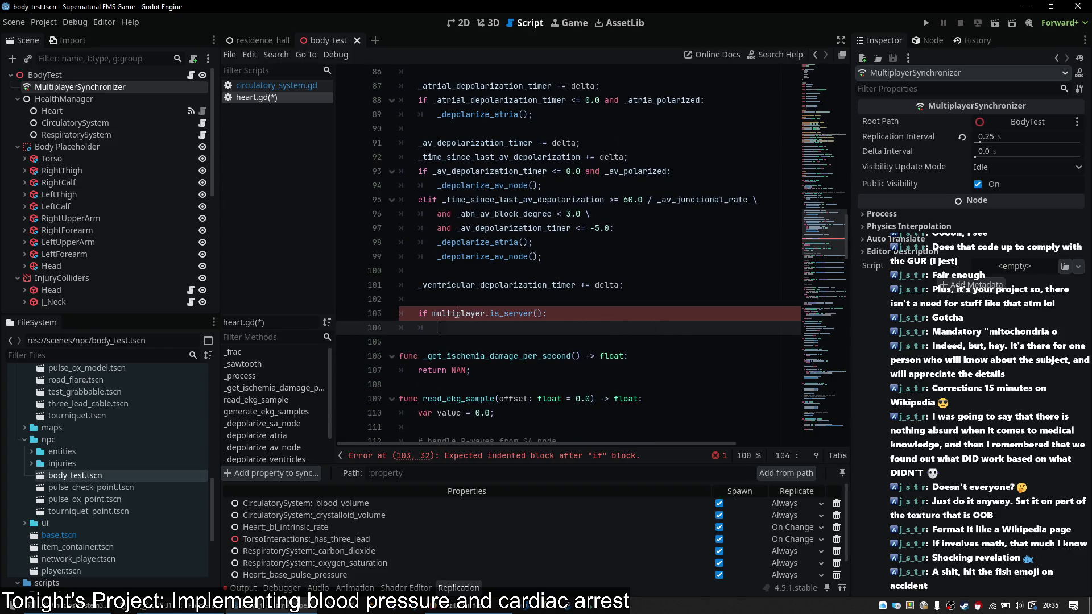
type("not")
key("Down")
type("return;")
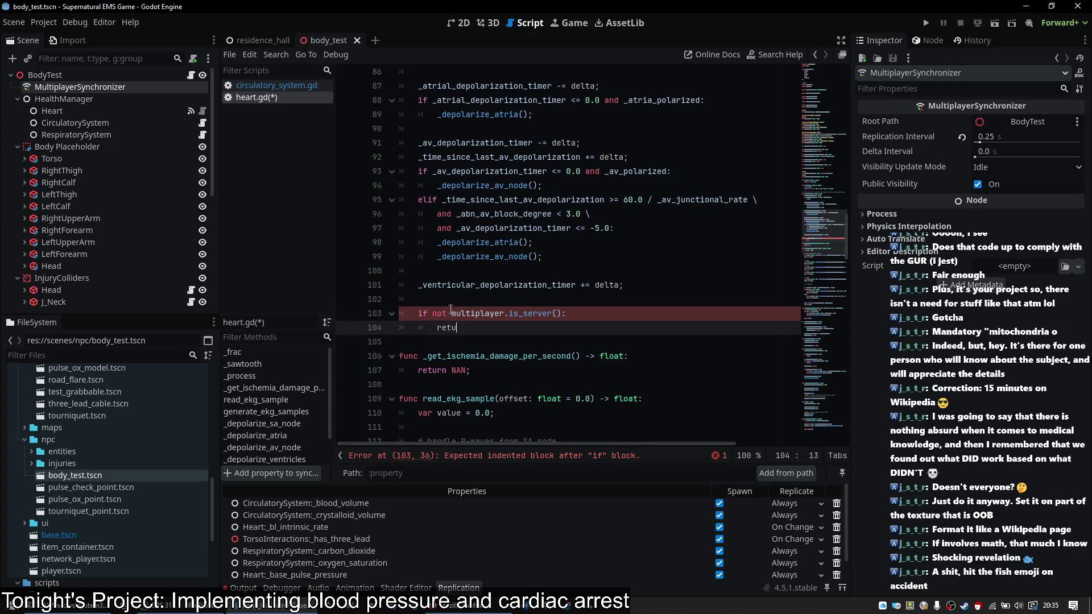
key("Return")
key("Return")
key("ctrl+s")
Step: Accumulate _ischemic_damage_coefficient by delta times _get_ischemia_damage_per_second(), and save
type("_ischem")
key("Return")
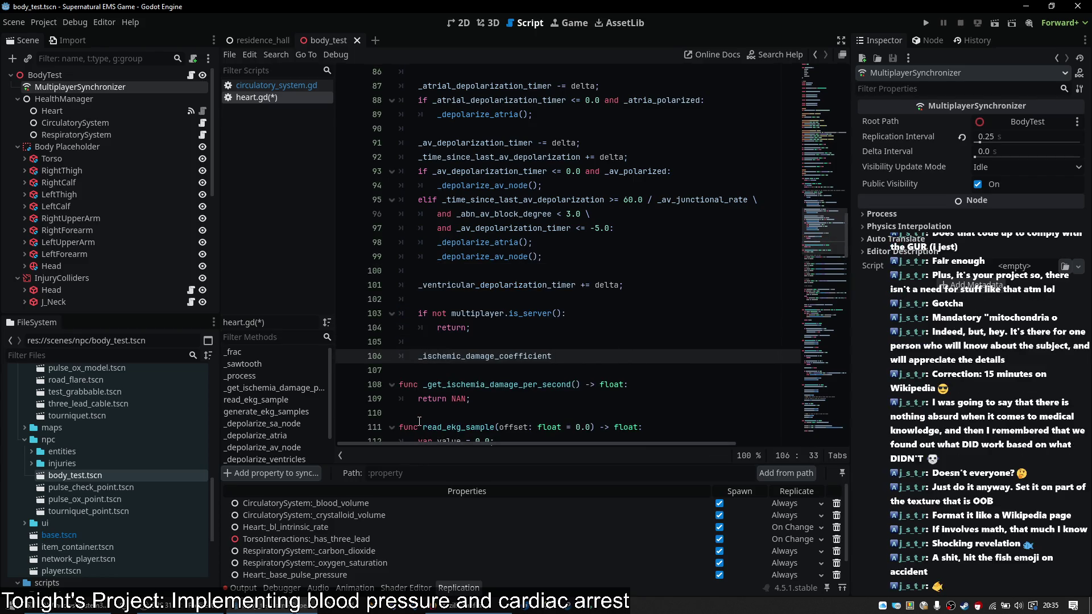
type("= delta *")
type("et_ischem")
key("BackSpace")
key("BackSpace")
key("BackSpace")
type("si")
key("Return")
type(";")
key("ctrl+s")
Step: Clamp _ischemic_damage_coefficient with clampf(..., 0.0, 1.0), save, then view circulatory_system.gd
key("Return")
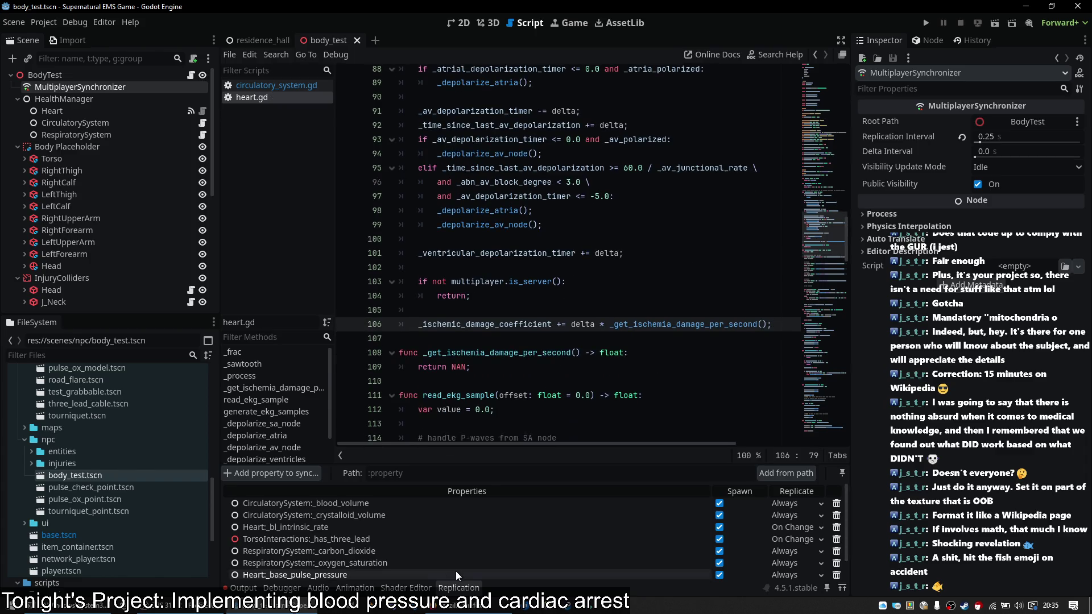
type("_ischemic_damage_coe")
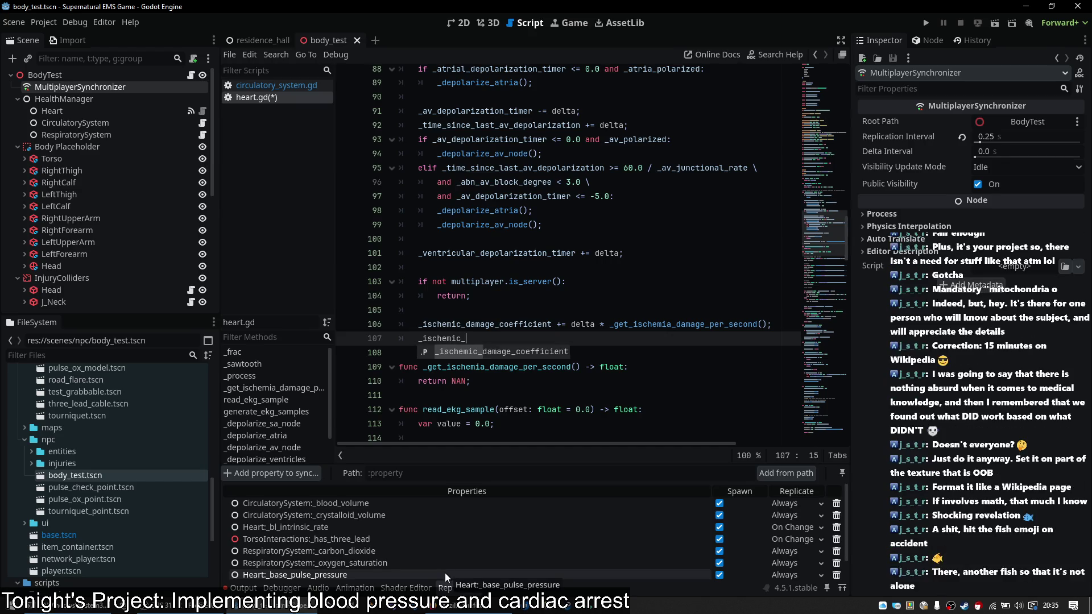
type("fficient = ")
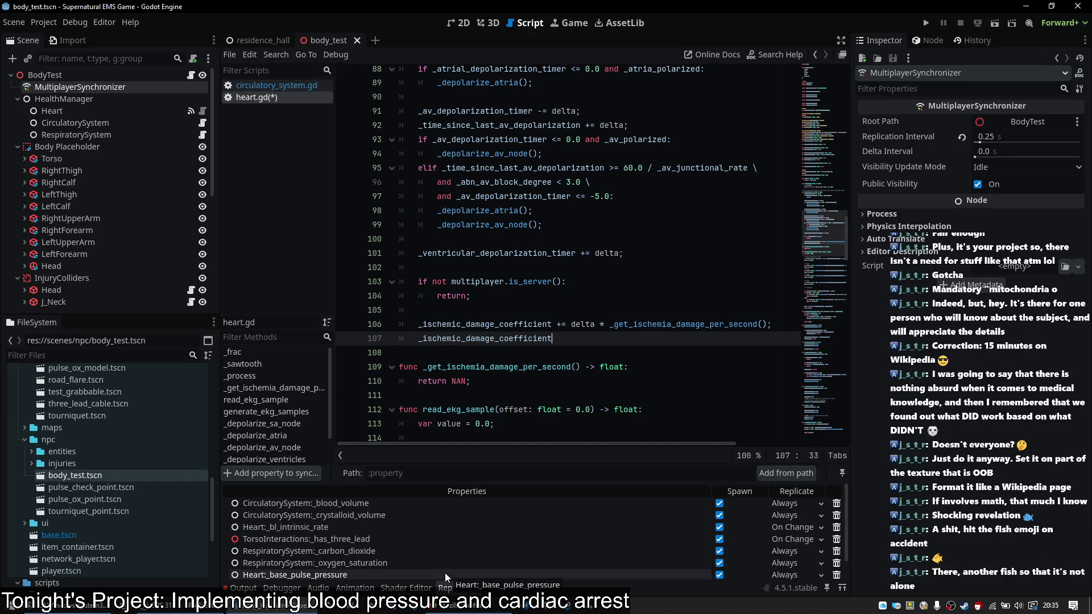
type("clampf(")
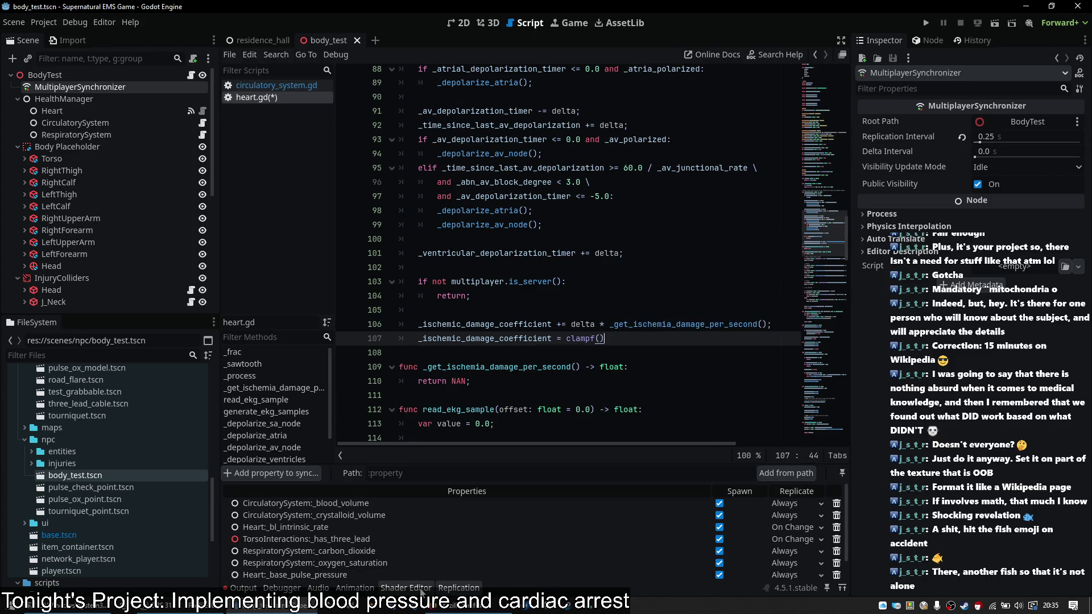
type("_h")
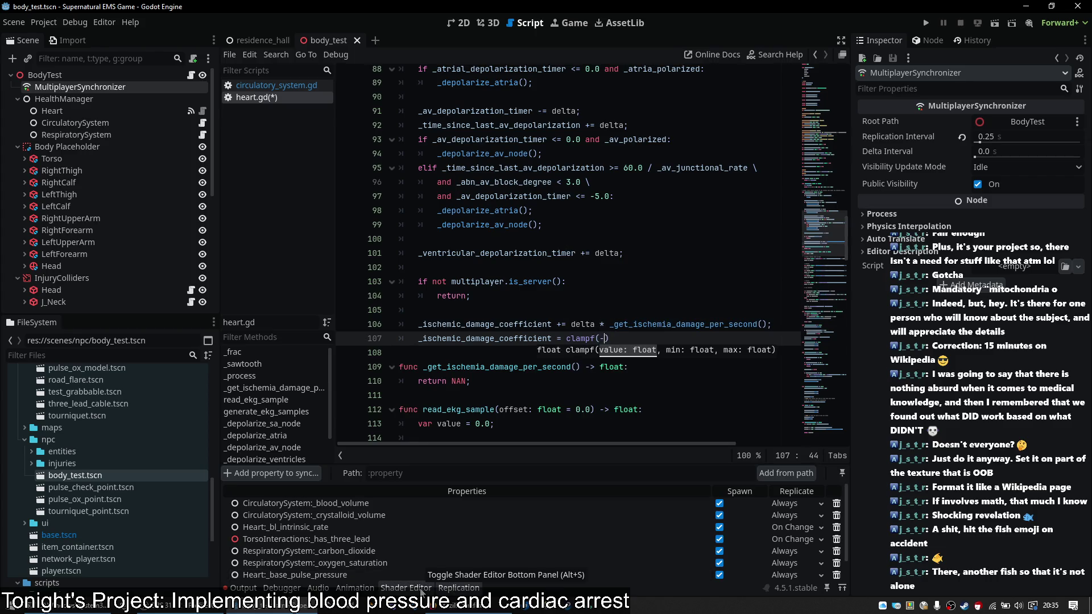
key("BackSpace")
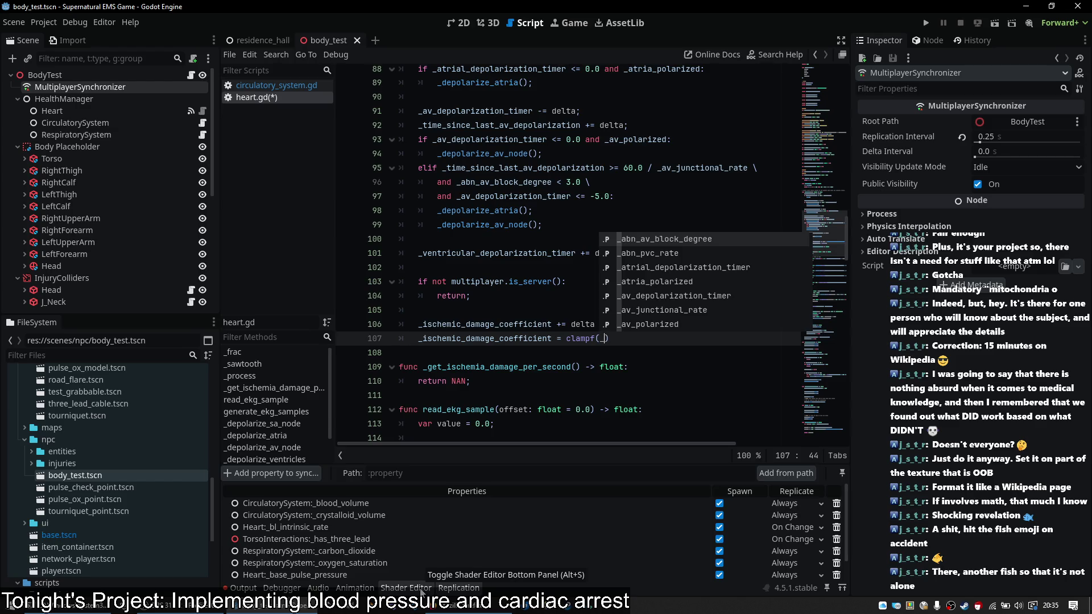
type("is")
key("Return")
type(", 1.0, 0.0)")
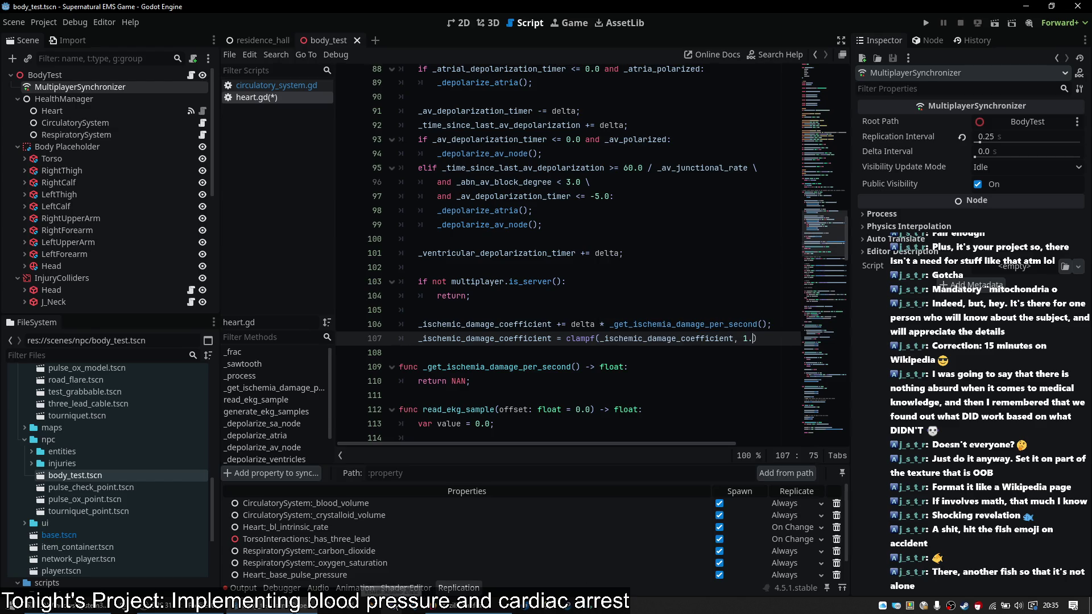
type(";")
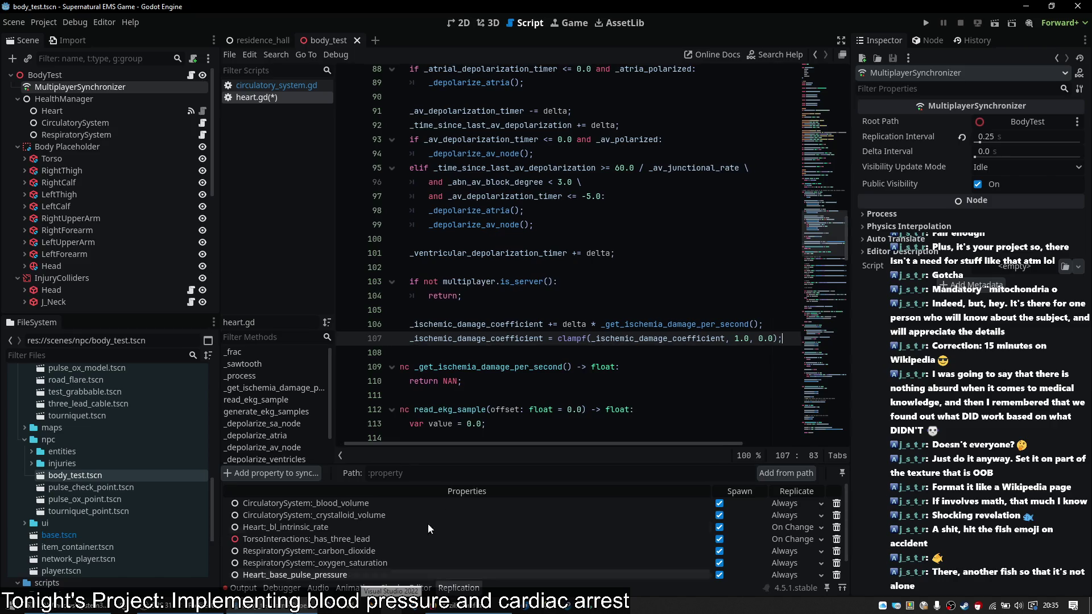
mouse_move(580, 337)
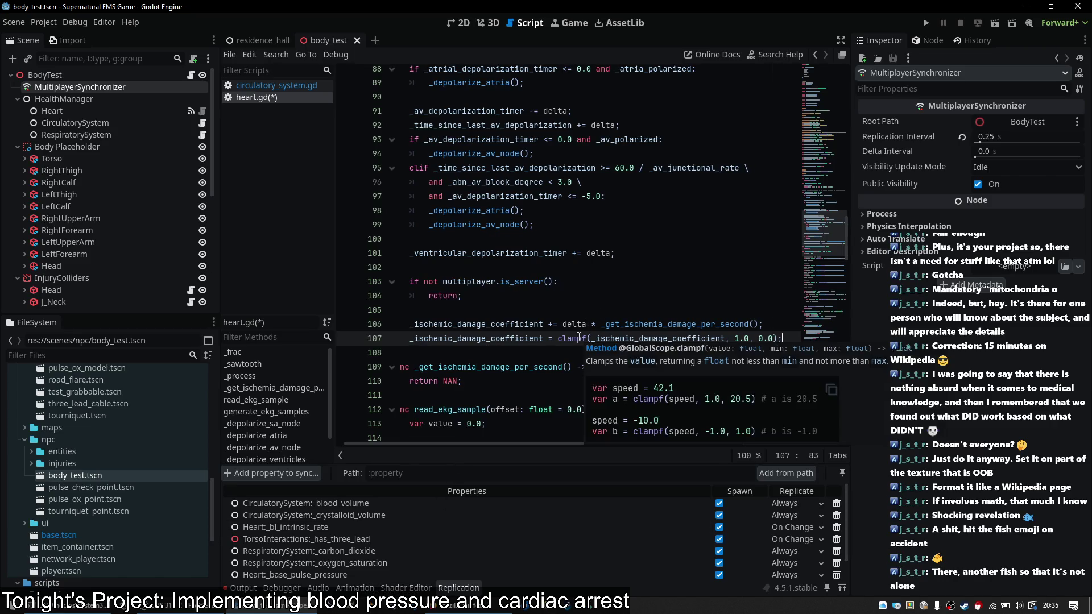
key("BackSpace")
key("BackSpace")
key("BackSpace")
type("0.0);")
key("Left")
key("Left")
type(", 1.0")
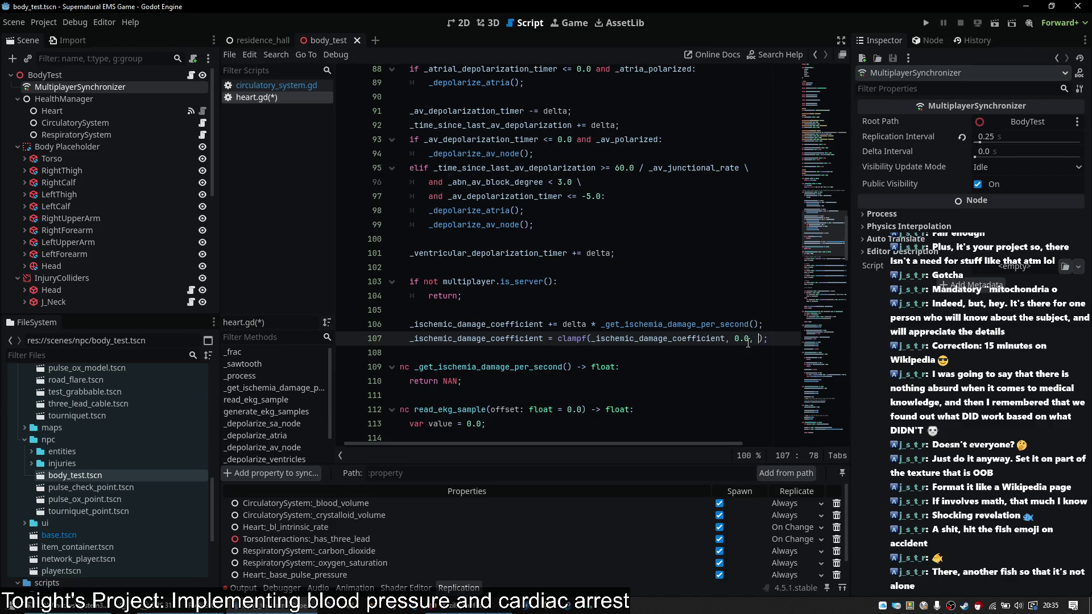
key("ctrl+s")
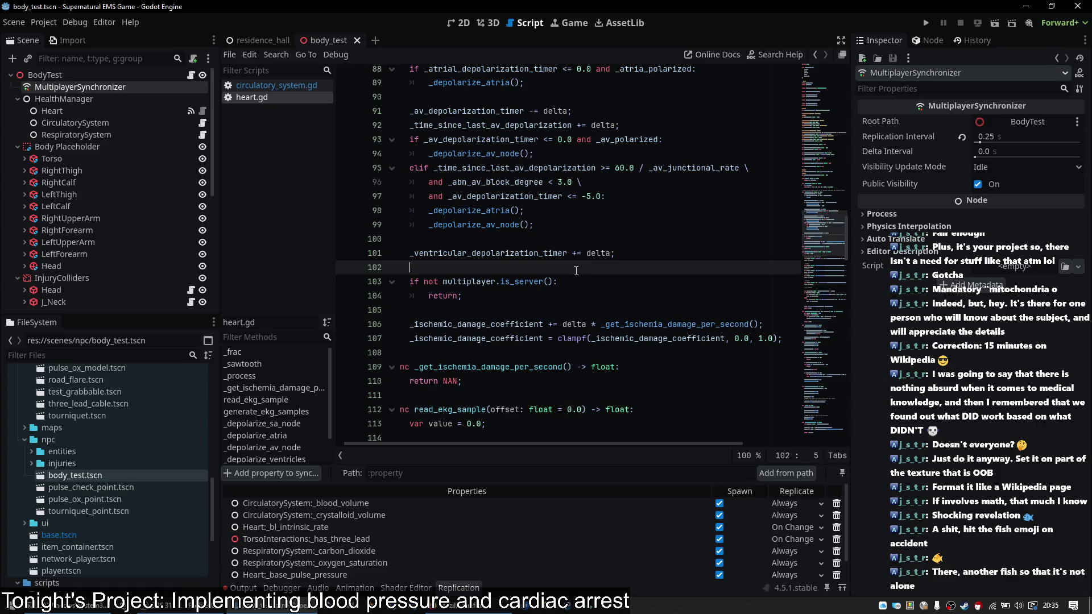
left_click(312, 85)
scroll(598, 221, "down", 2)
Step: In heart.gd, replace 'return NAN;' with circulatory_system.get_tissue_perfusion() via autocomplete
scroll(648, 220, "up", 1)
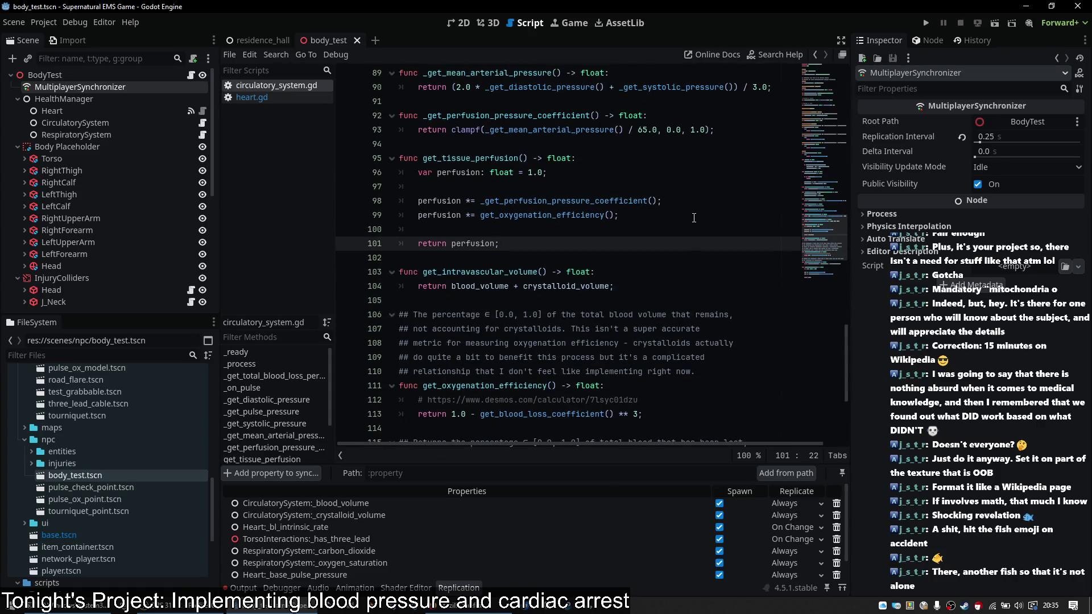
left_click(252, 97)
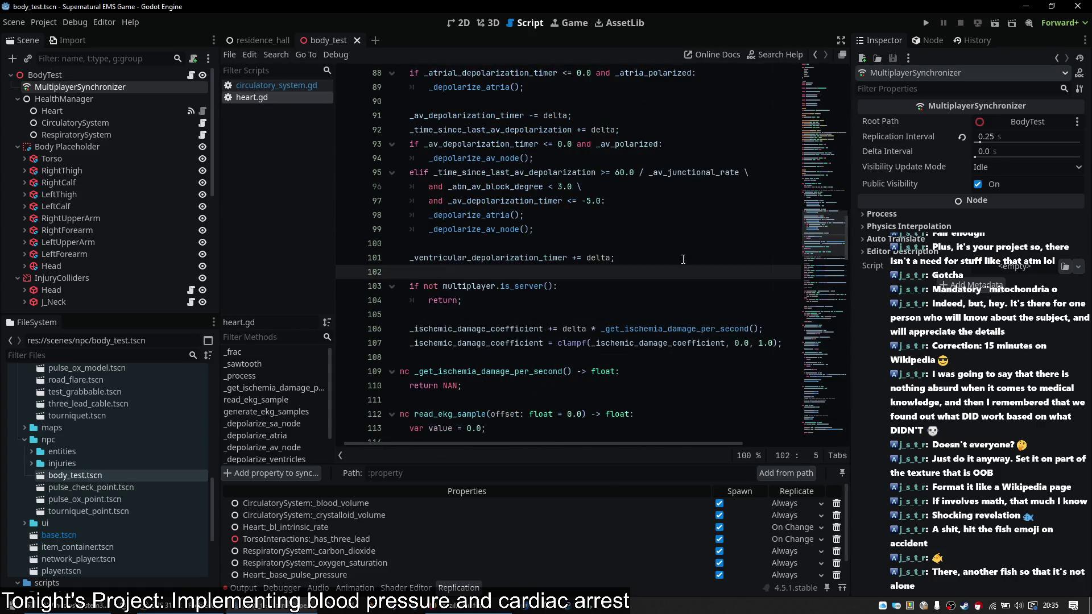
scroll(680, 258, "down", 5)
scroll(539, 248, "up", 4)
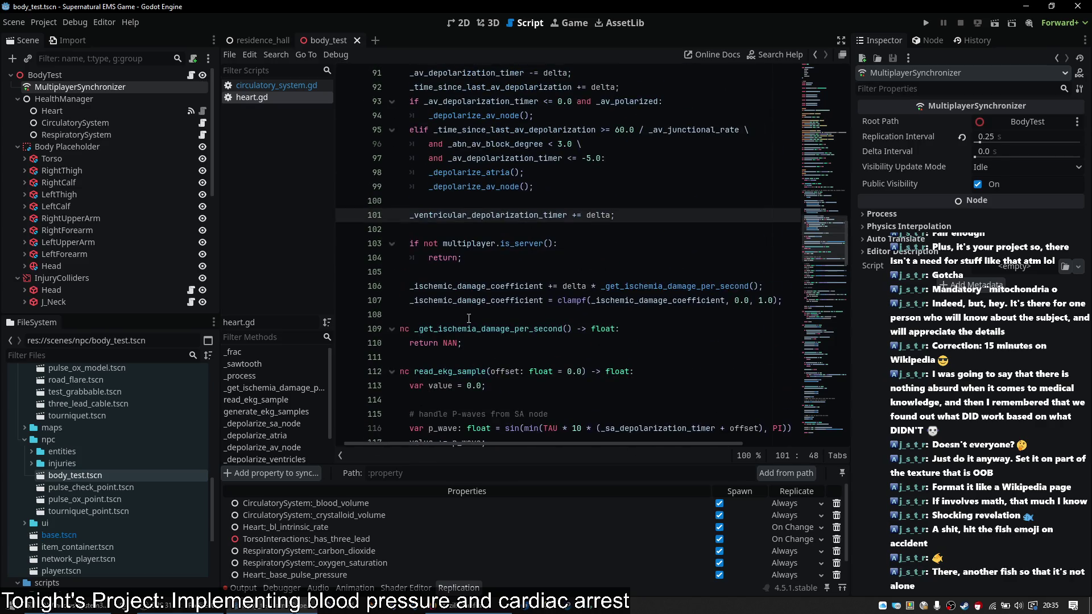
triple_click(494, 341)
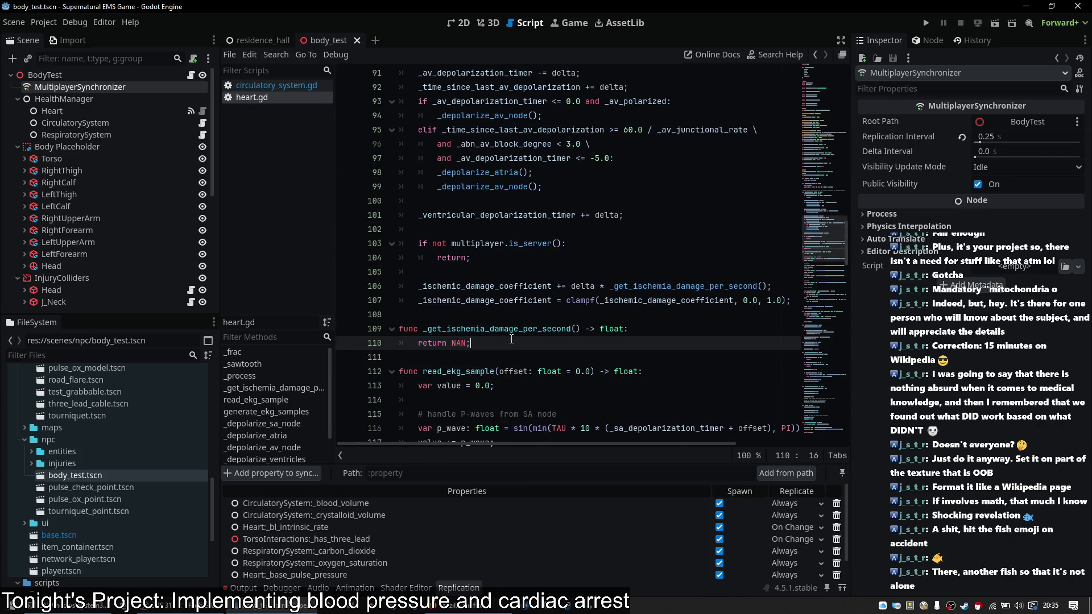
left_click(662, 286)
left_click_drag(522, 344, 419, 344)
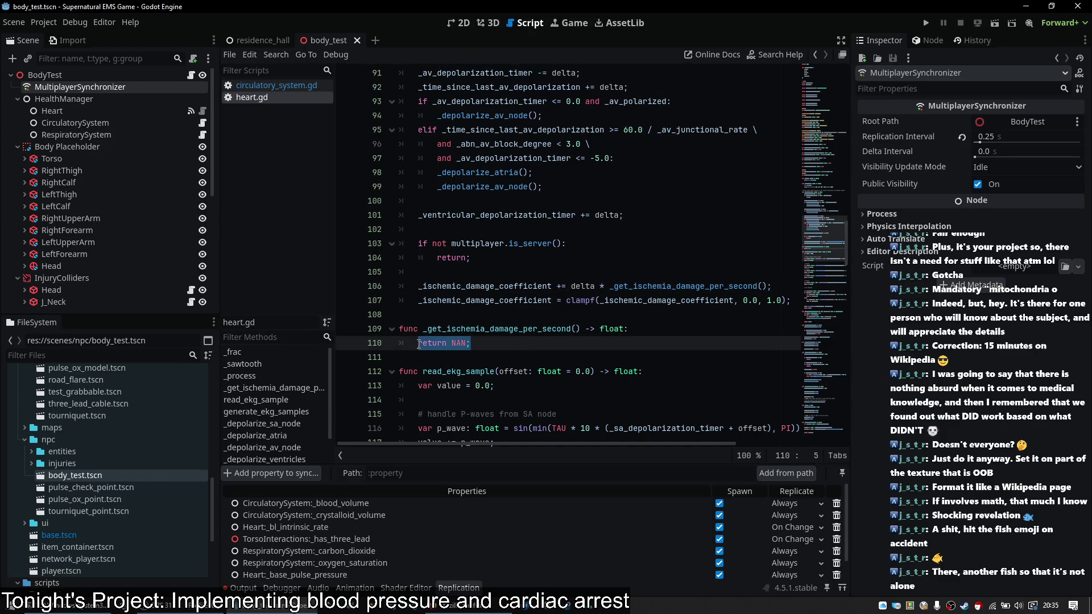
type("circulator")
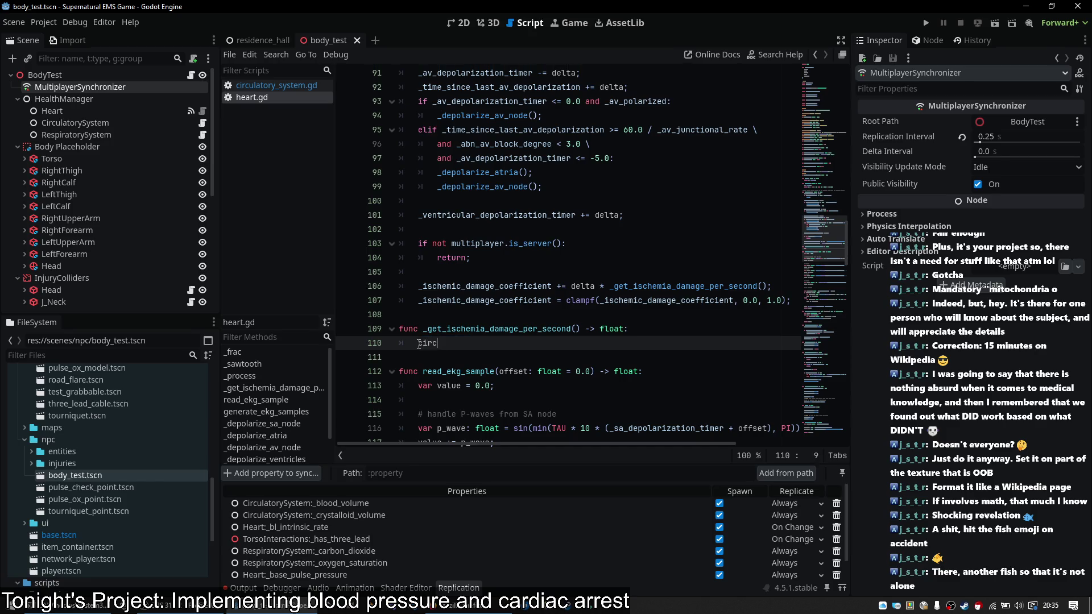
key("Return")
type(".get_")
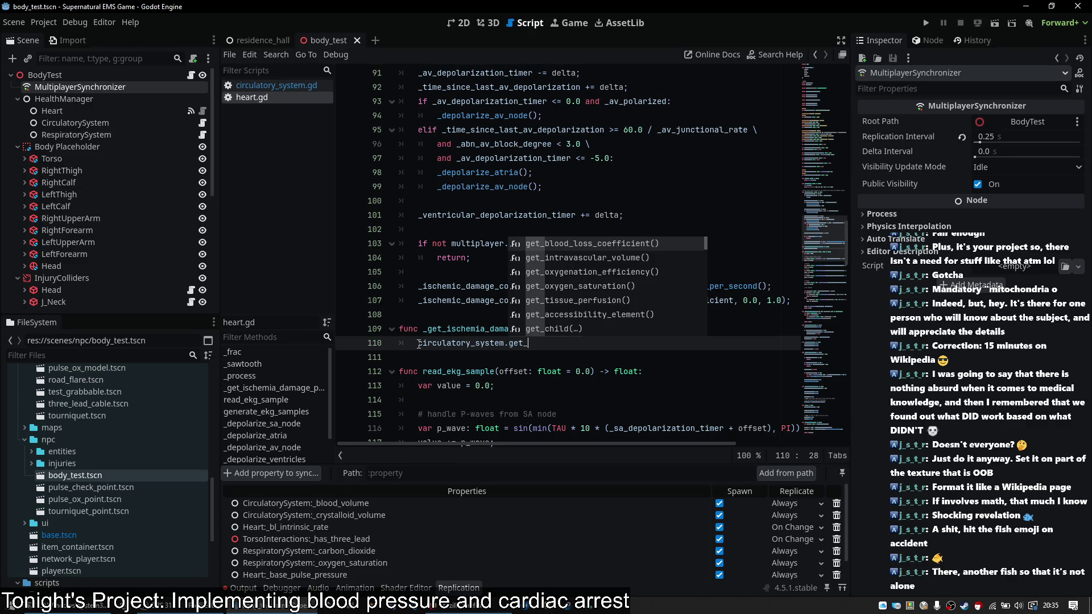
type("t")
key("Return")
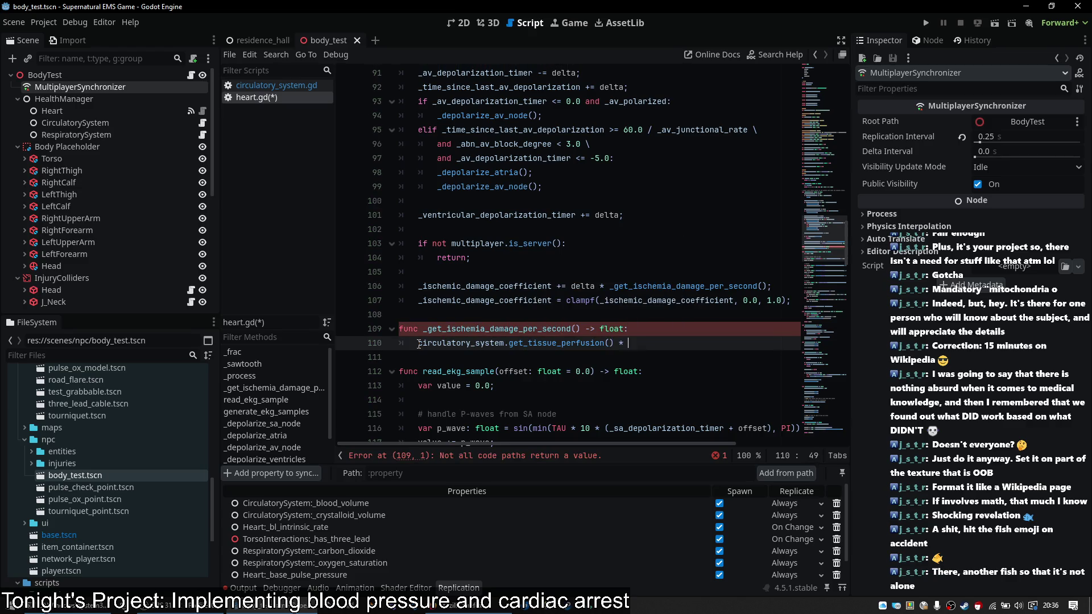
key("alt+Tab")
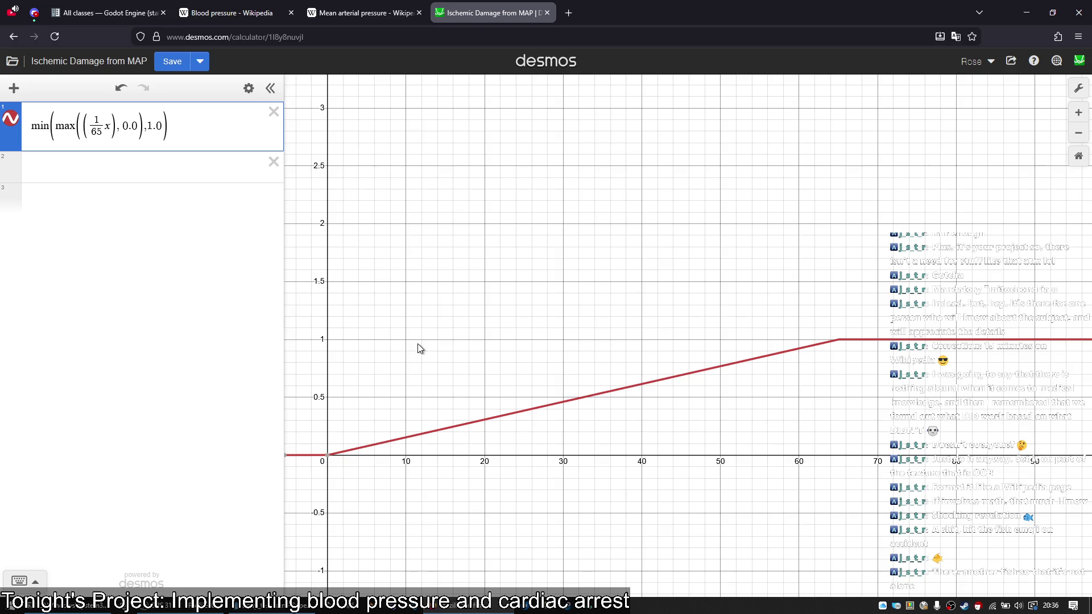
Step: Switch back from the Desmos Ischemic Damage from MAP graph to heart.gd in Godot
key("alt+Tab")
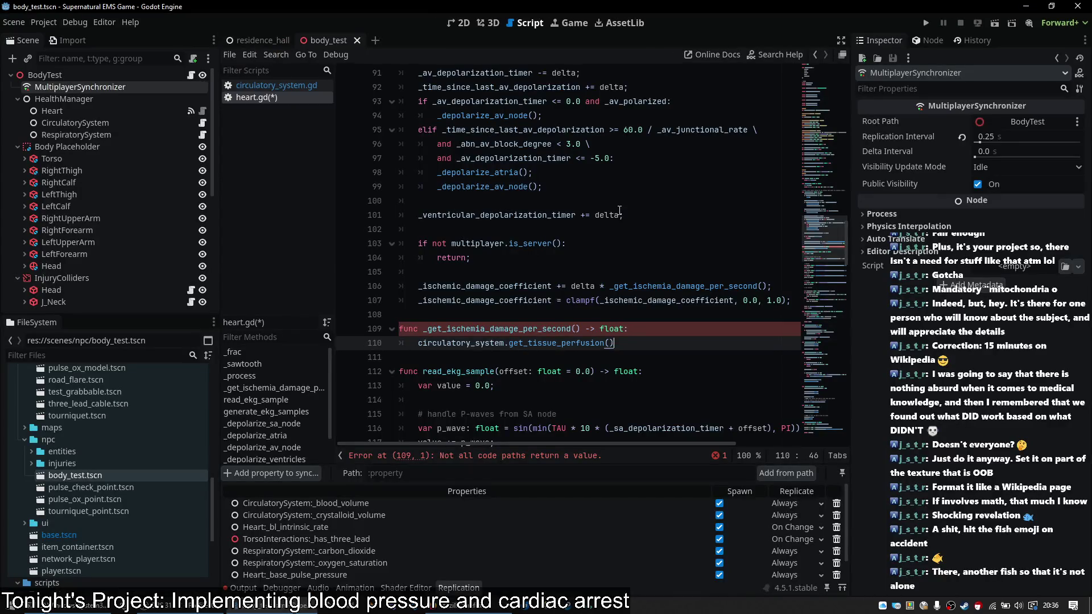
Step: Declare damage on line 110 as 1.0 minus clampf(perfusion offset, 0.0, 1.0) and save
type("0.")
key("Home")
type("var")
key("BackSpace")
key("BackSpace")
key("BackSpace")
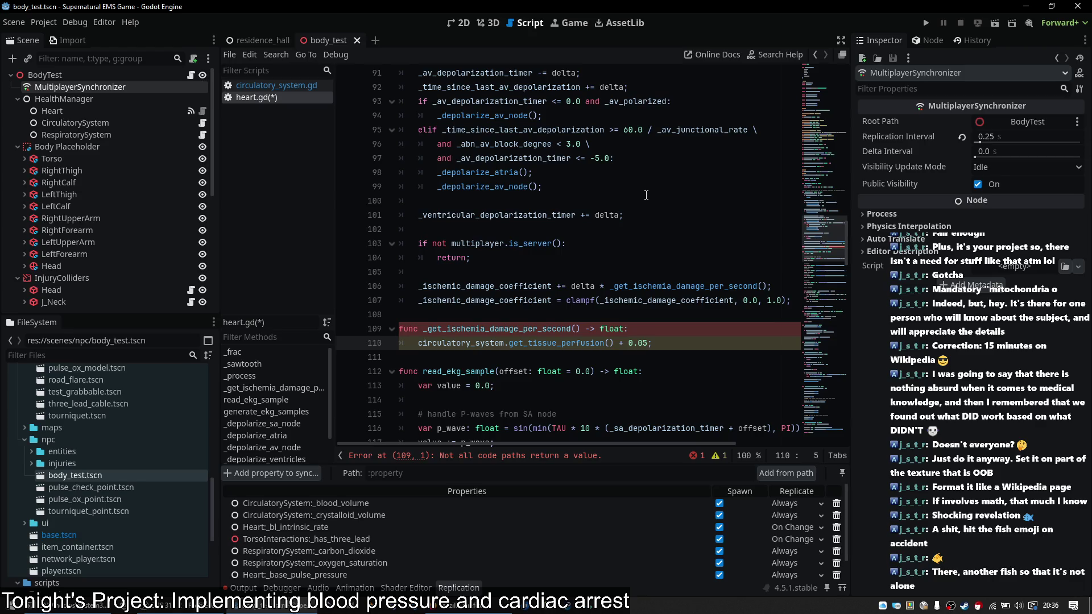
type("var da")
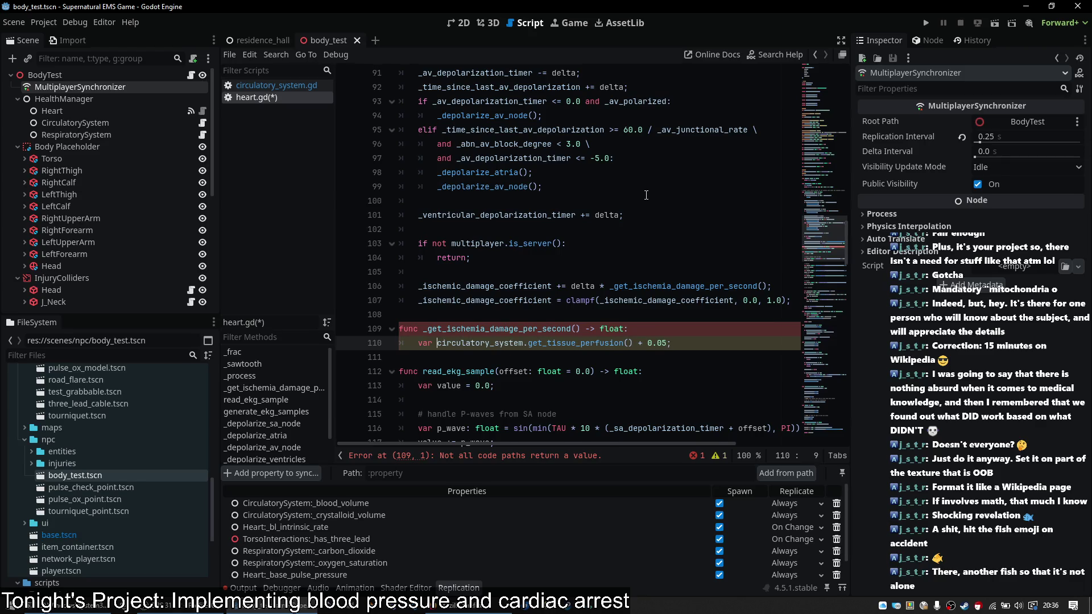
type("mage = ")
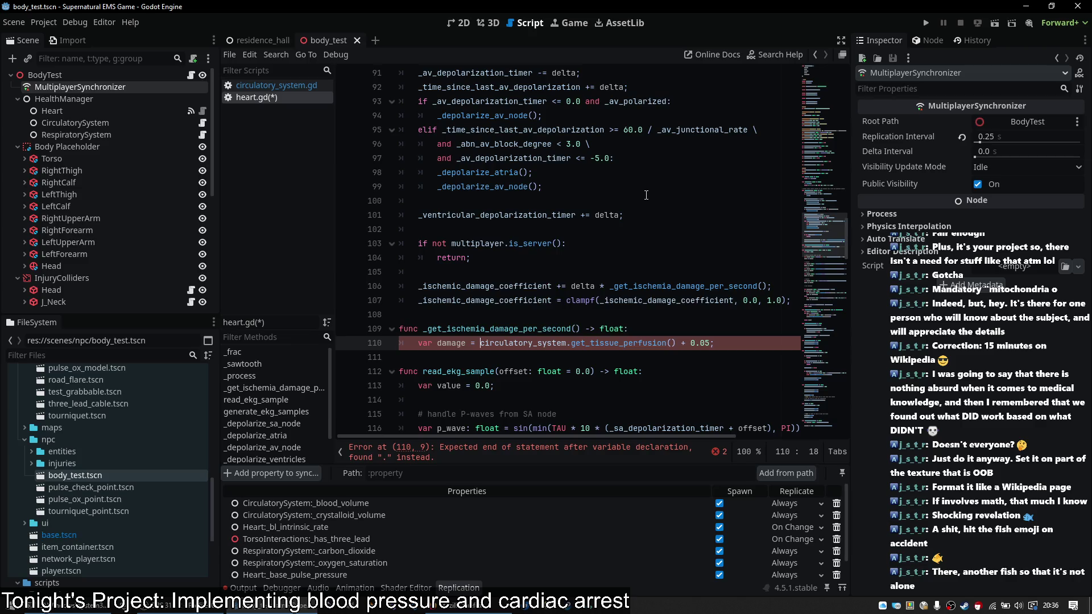
type("clampf(")
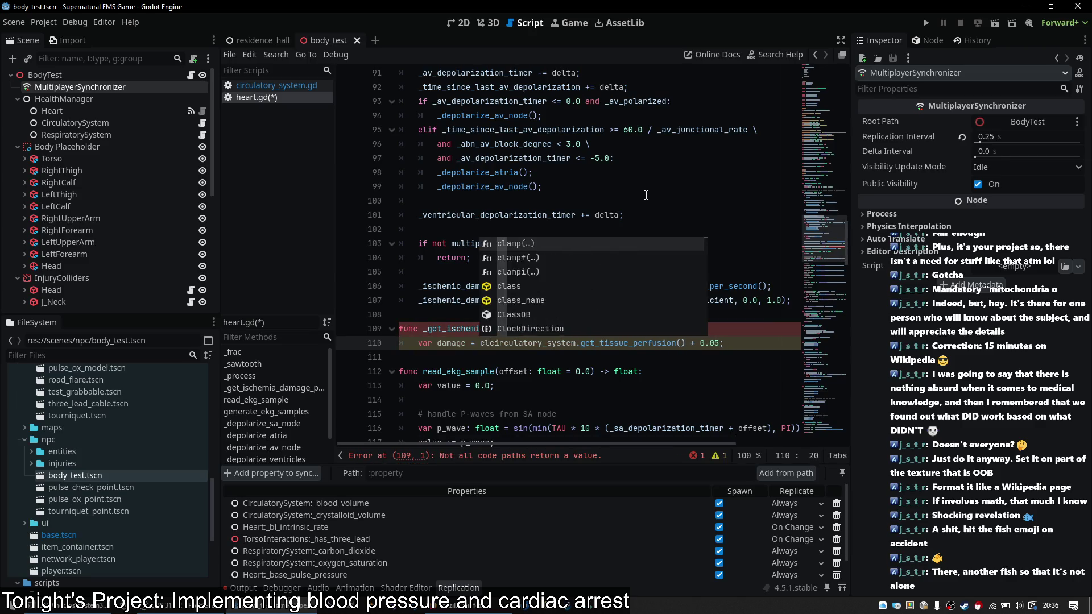
key("End")
key("Left")
type(")")
key("Left")
type(", 0.0, 1.0")
key("End")
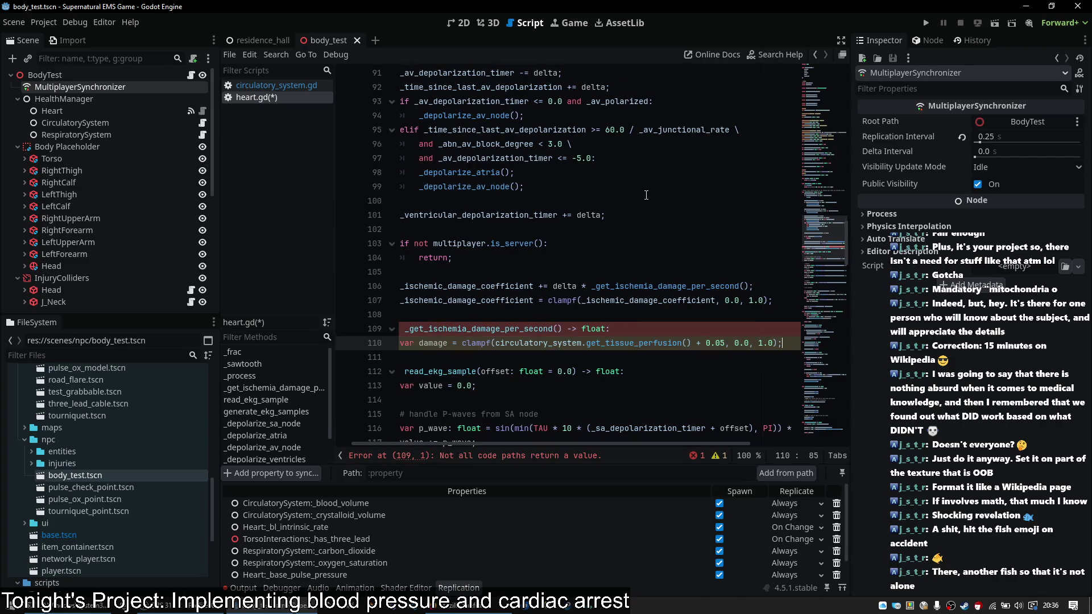
left_click(481, 343)
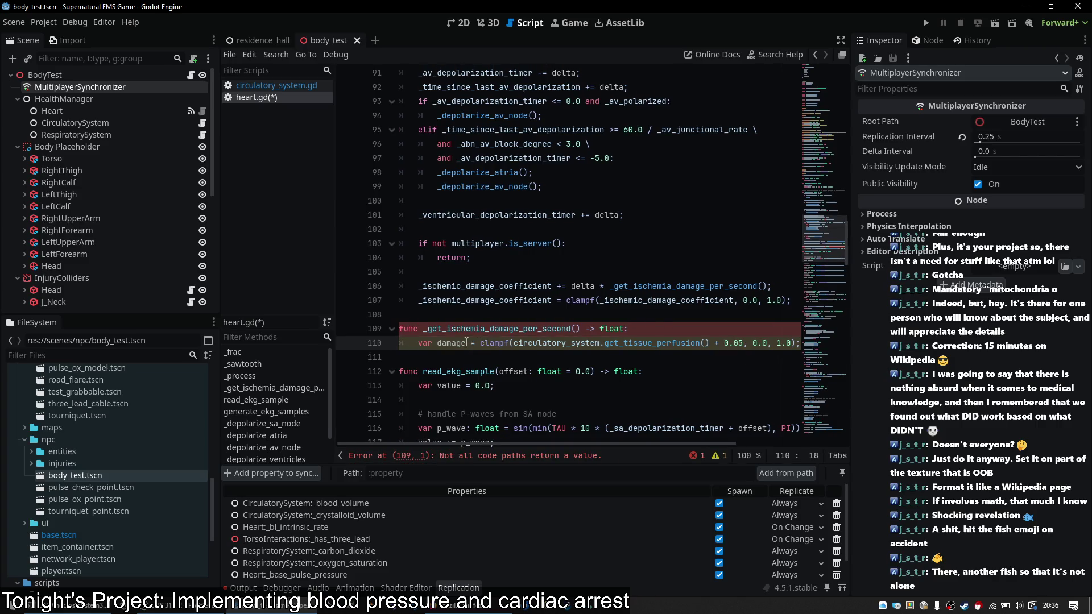
type("1.0 - ")
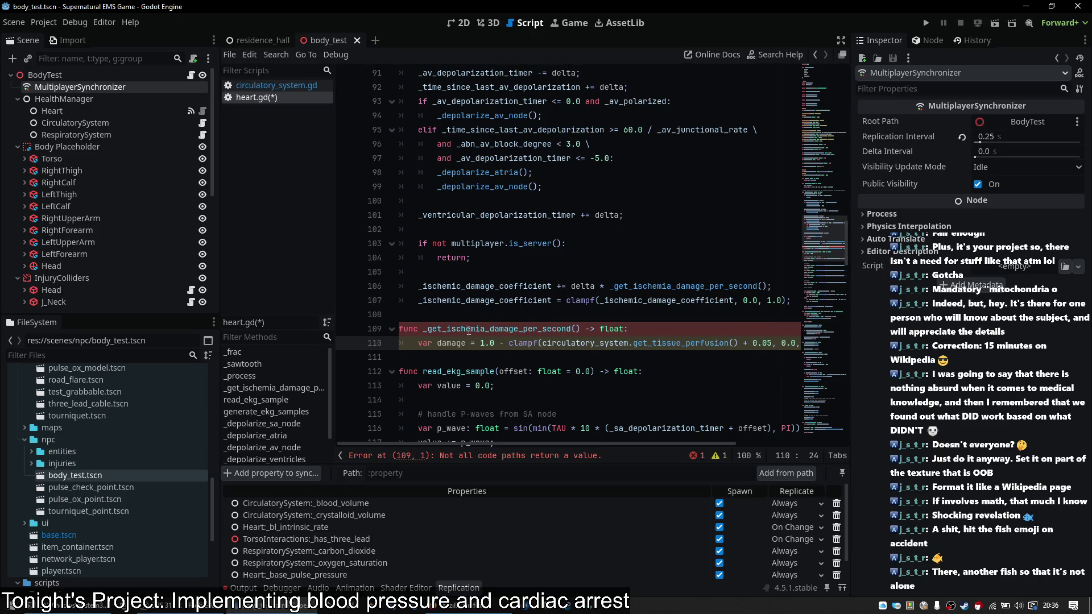
type(": float")
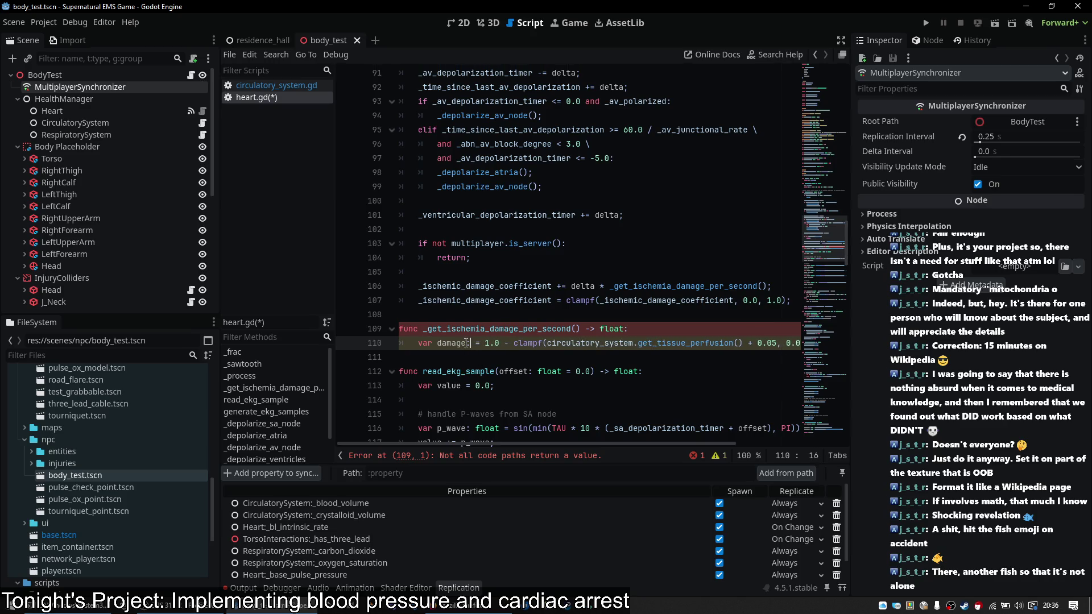
key("ctrl+s")
Step: Add 'return damage;' and move the clampf term onto its own 'damage -=' line, then save
key("End")
key("Return")
type("return da")
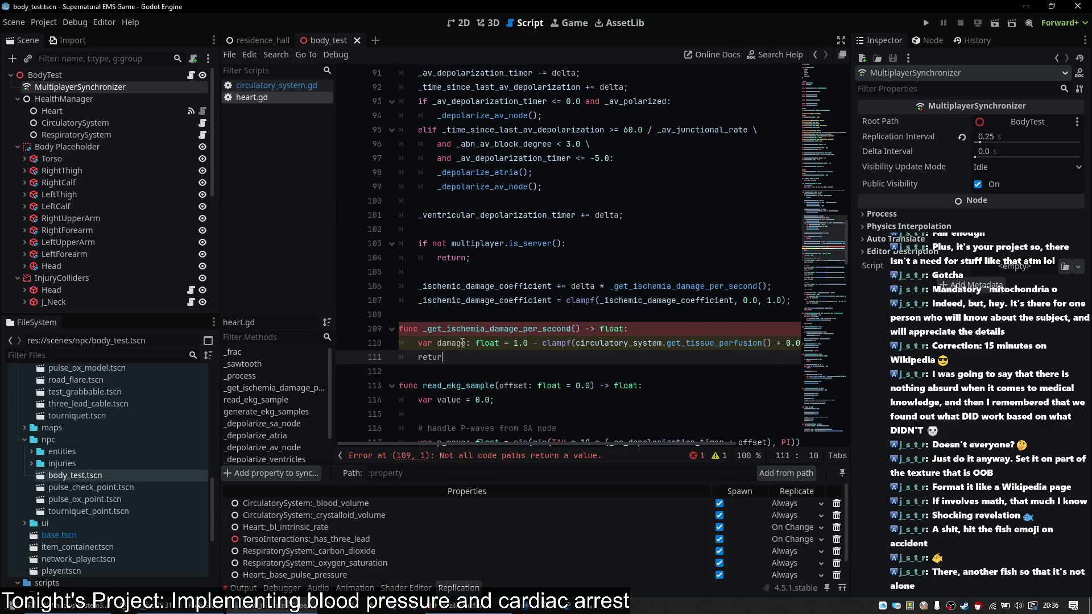
type("mage;")
left_click(541, 343)
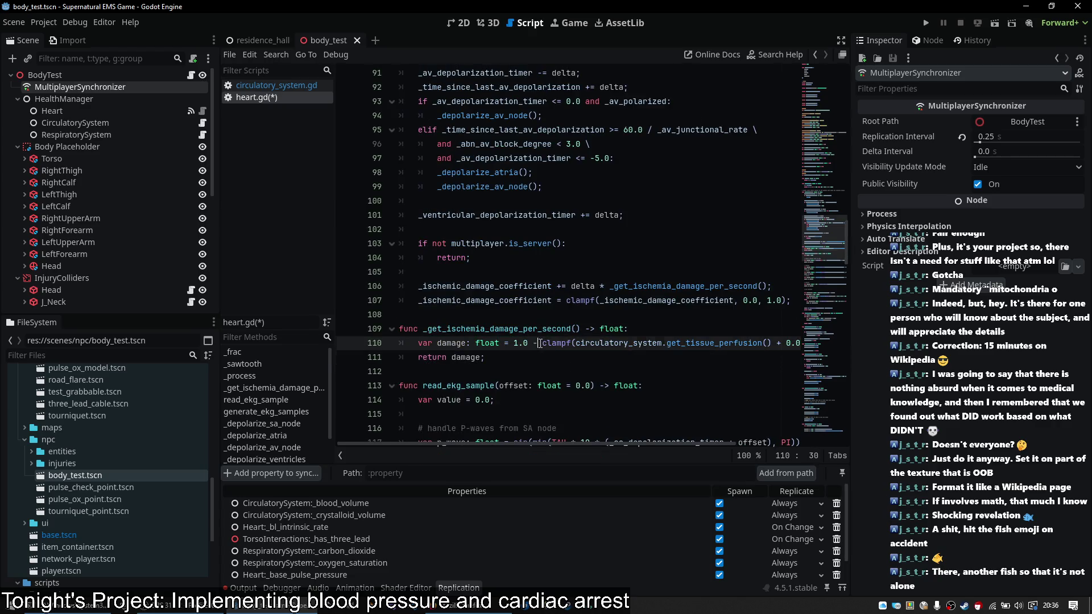
key("shift+Left")
key("shift+Left")
key("shift+Left")
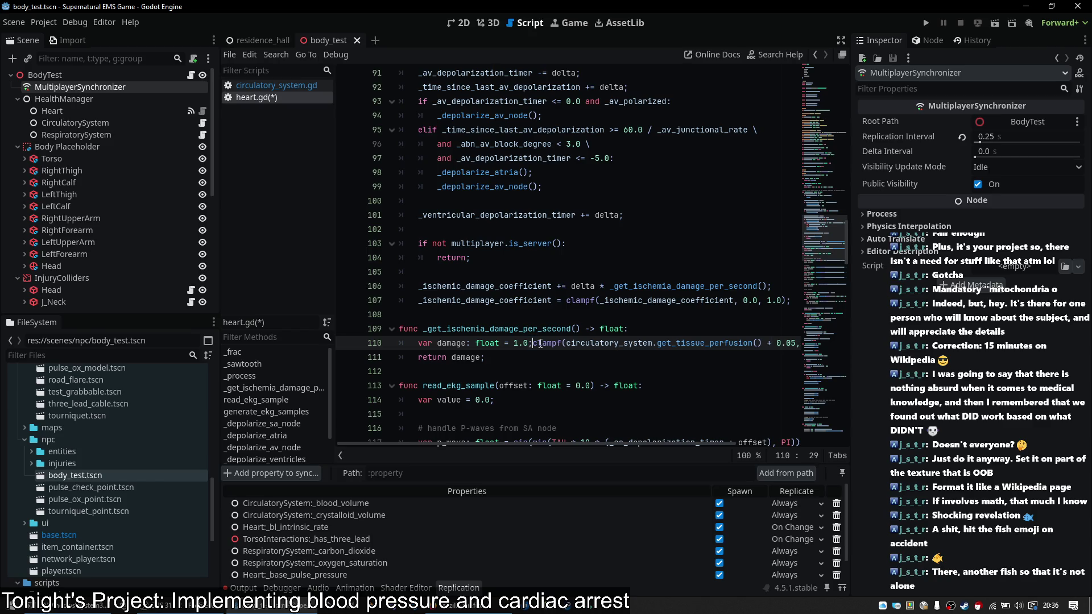
key("shift+End")
type(";")
key("Return")
type("damage -=")
type("clampf(circulatory_system.get_tissue_perfusion() + 0.05, 0.0, 1.0);")
key("ctrl+s")
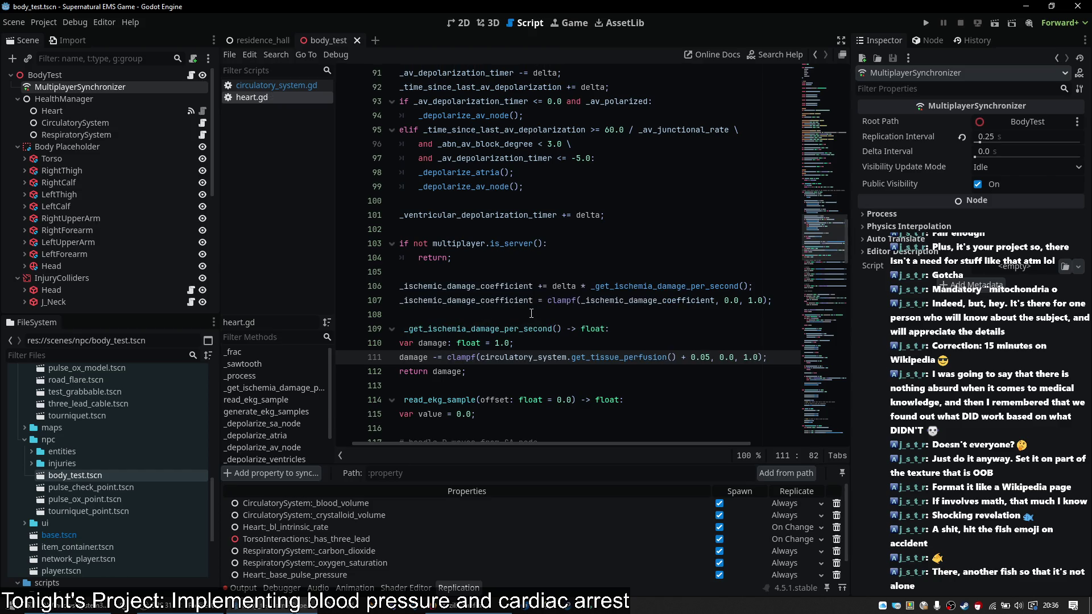
Step: Add blank lines around the damage code, adjust the perfusion offset constant, and save heart.gd
key("Return")
key("Up")
key("Up")
key("End")
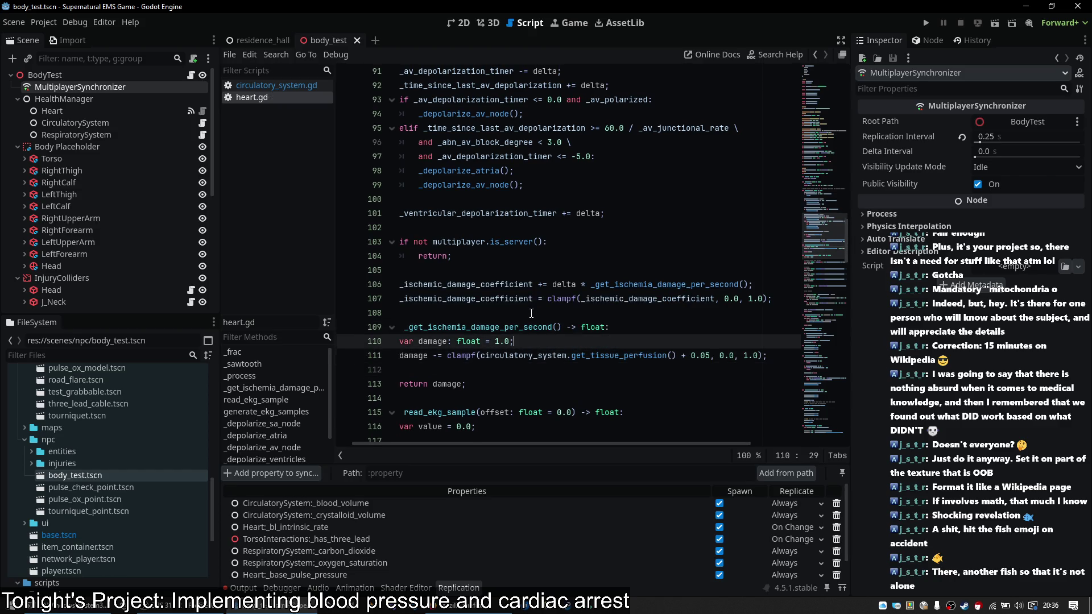
key("Return")
key("Up")
key("Up")
key("Up")
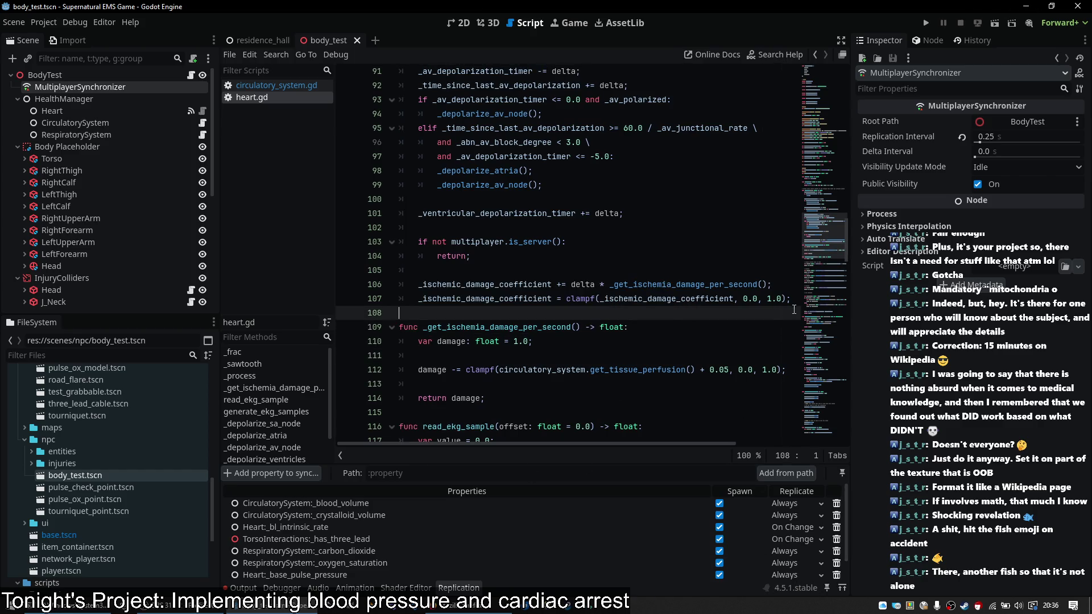
left_click(726, 371)
key("BackSpace")
key("BackSpace")
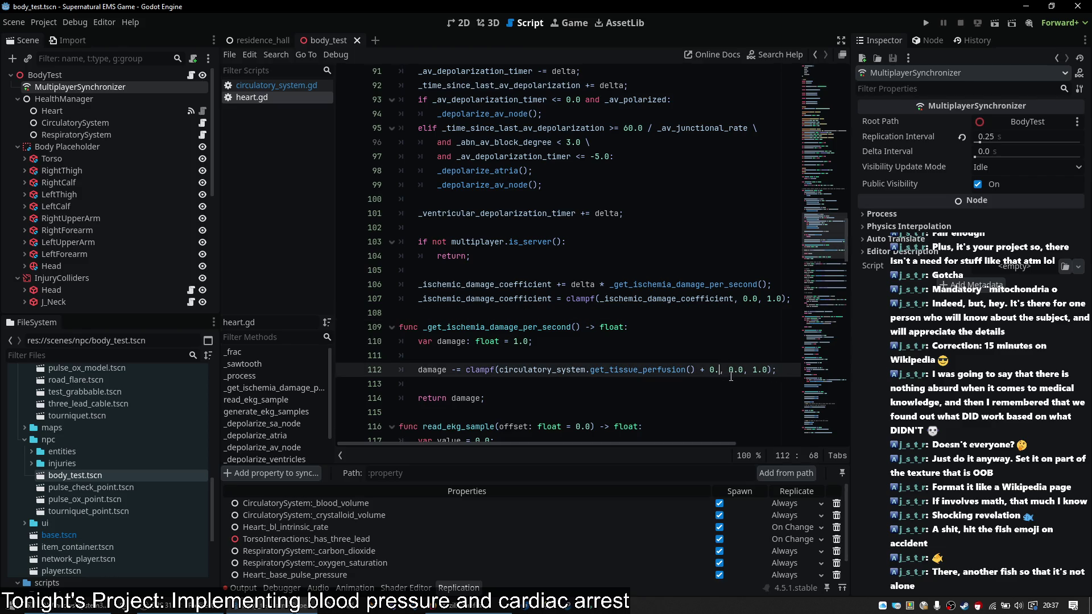
type("2")
left_click(564, 342)
type("s")
key("Escape")
key("BackSpace")
left_click(643, 286)
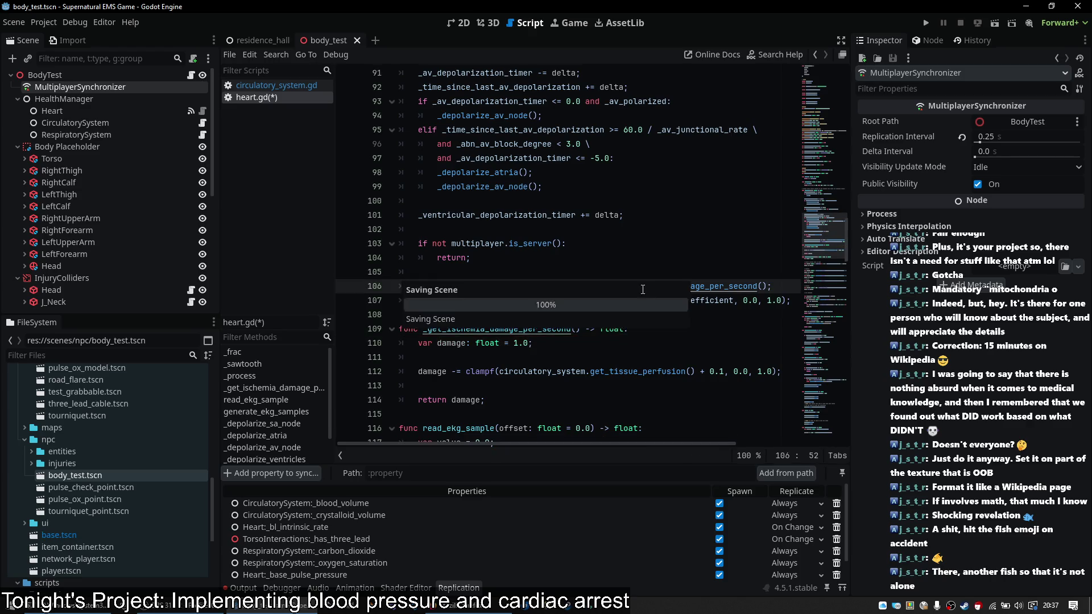
Step: Run the game, host a lobby, ready up at the green cube, enter the level, then return to heart.gd
left_click(927, 23)
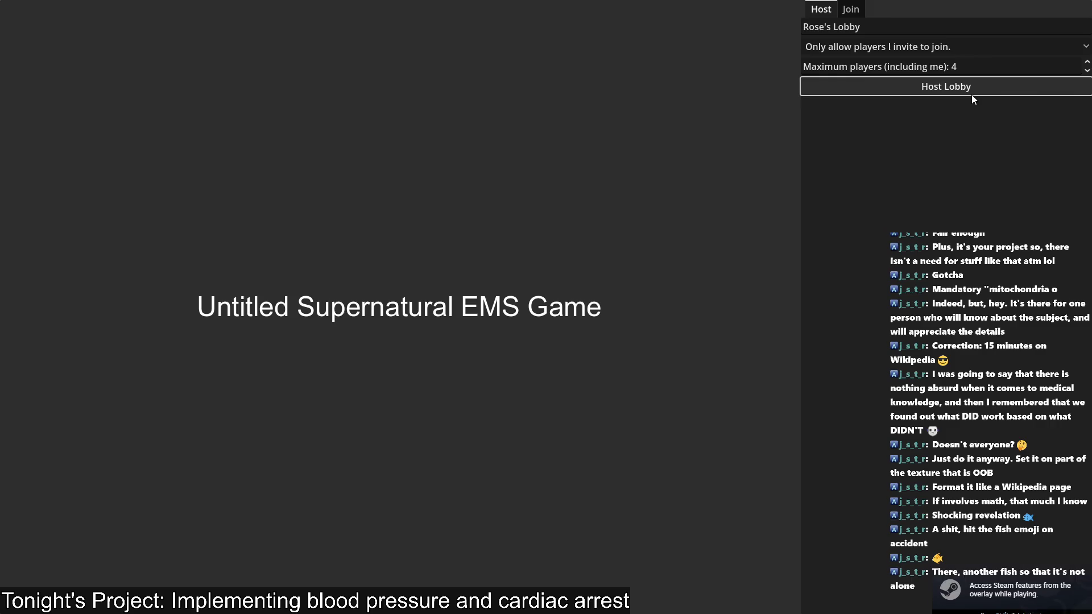
left_click(972, 93)
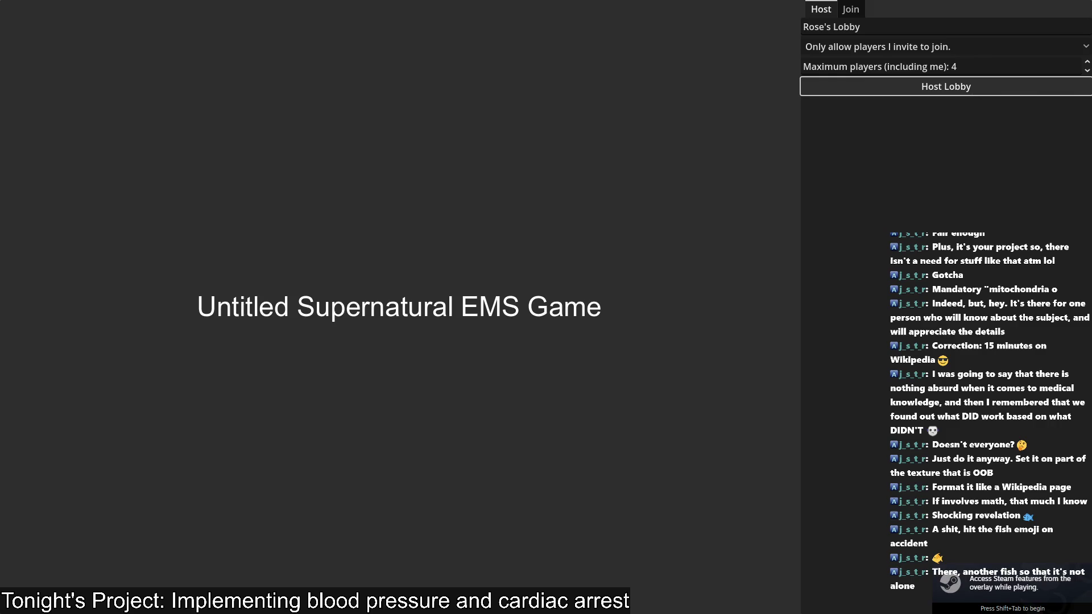
key("w")
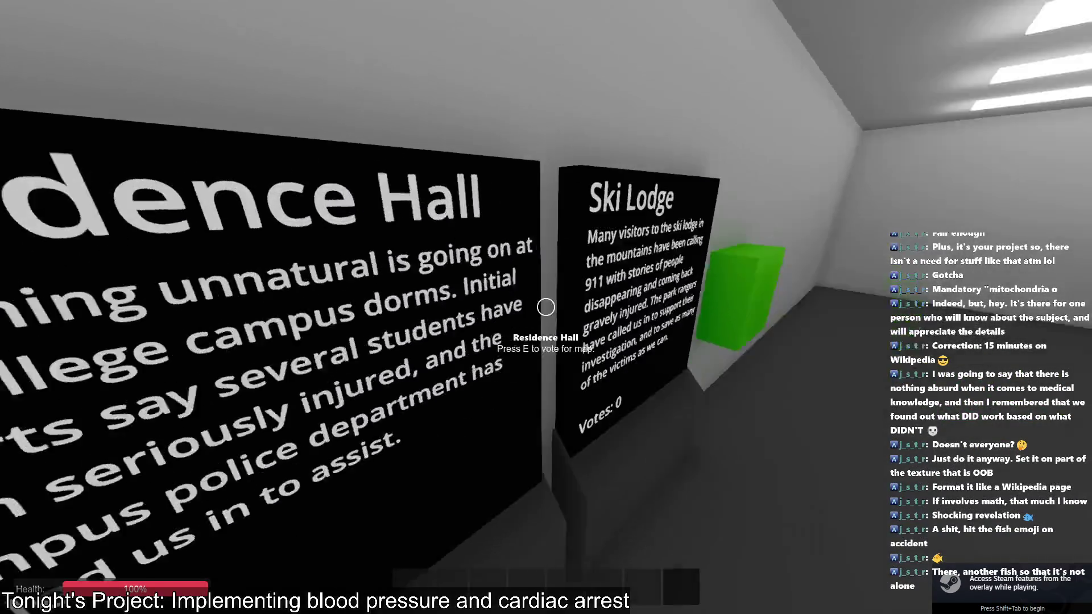
key("e")
key("w")
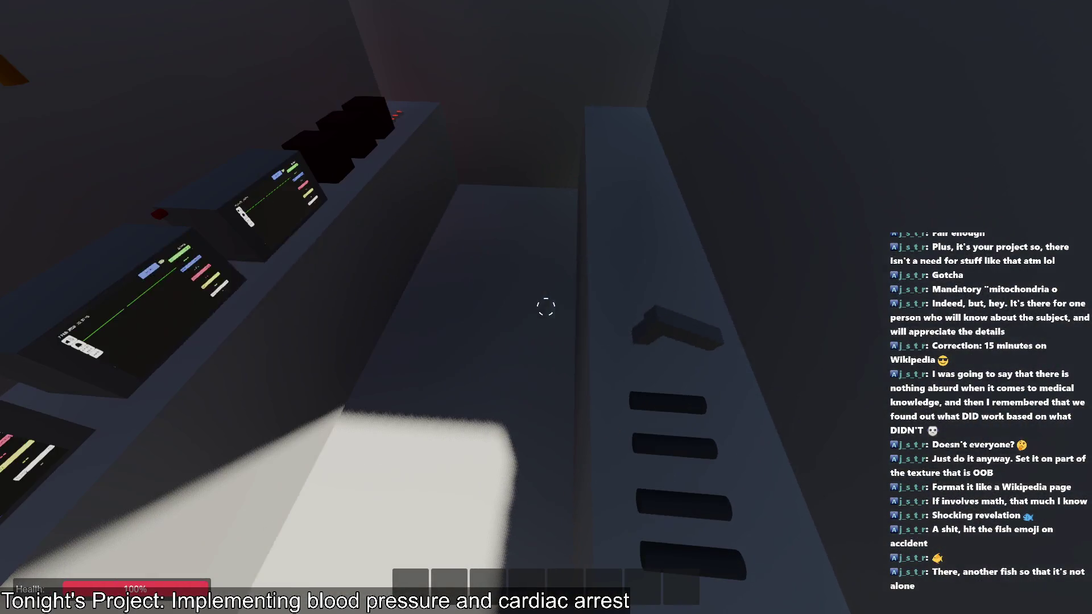
key("alt+Tab")
left_click(595, 259)
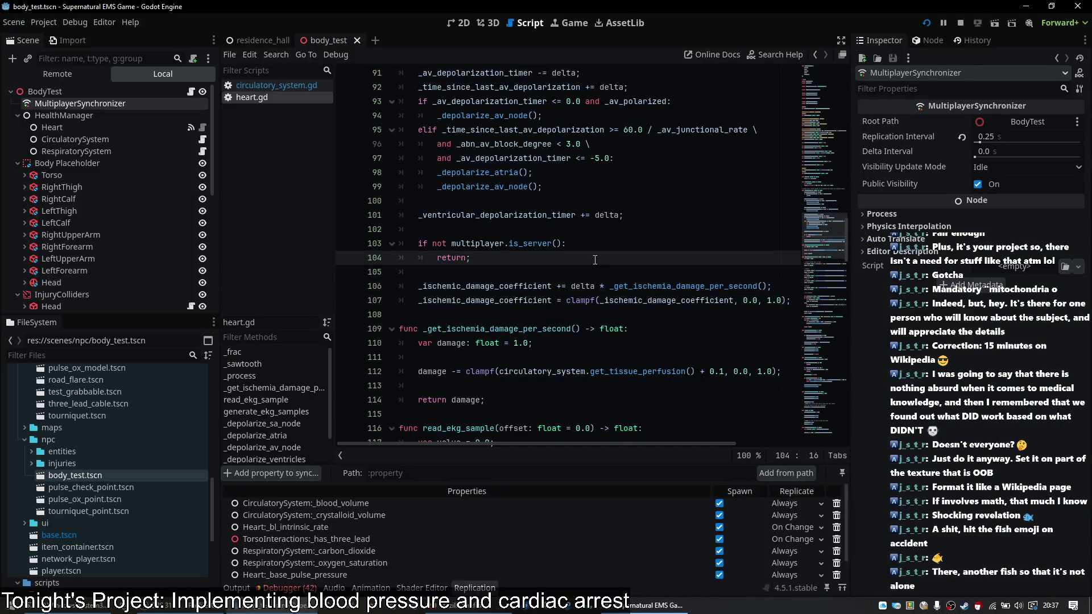
scroll(595, 259, "down", 6)
scroll(595, 260, "up", 9)
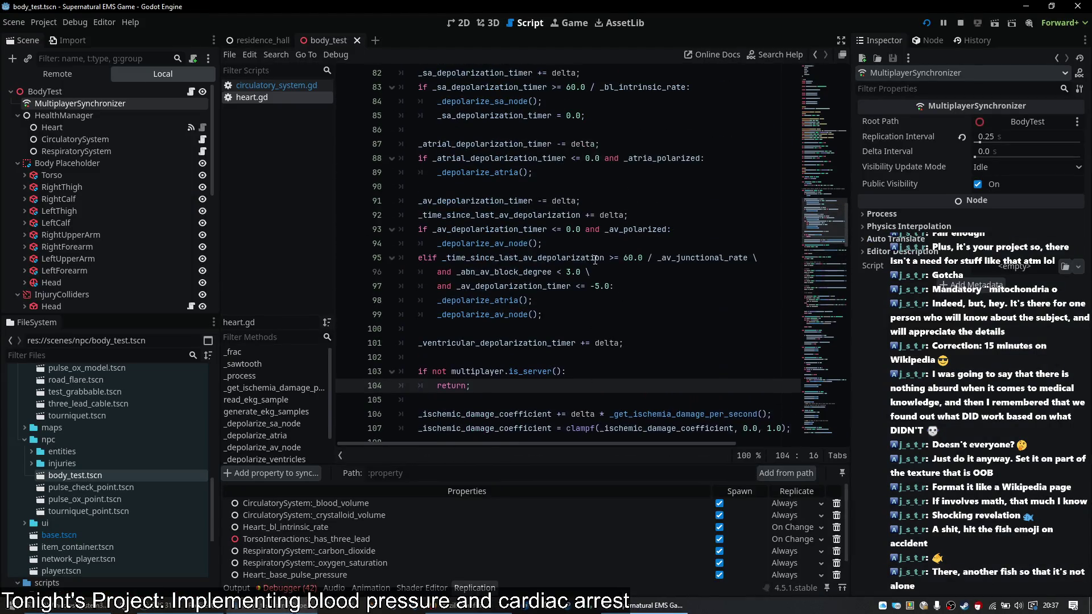
scroll(595, 260, "down", 8)
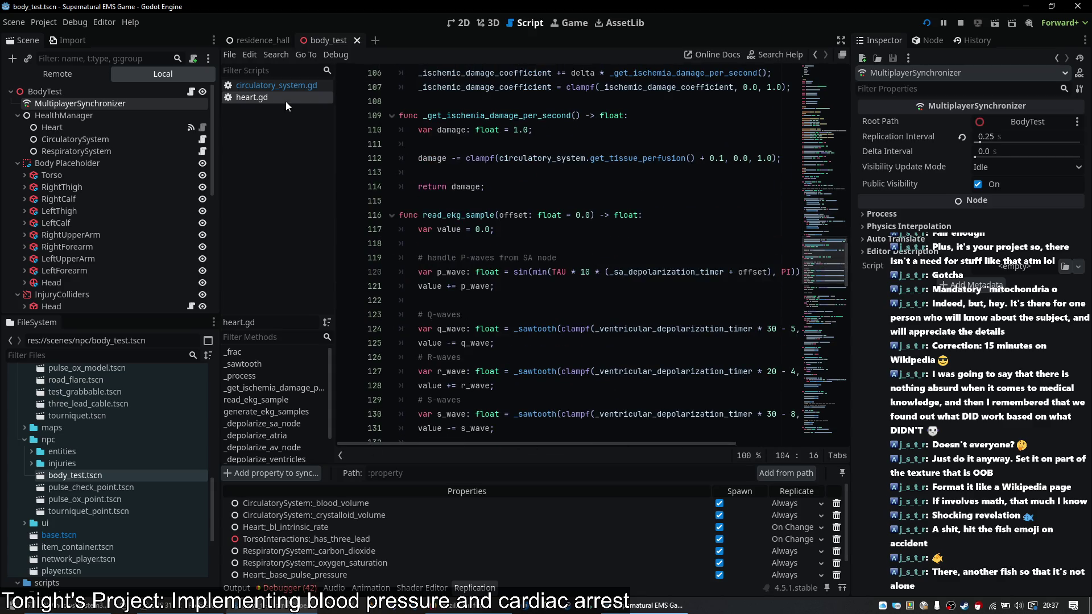
scroll(651, 217, "up", 15)
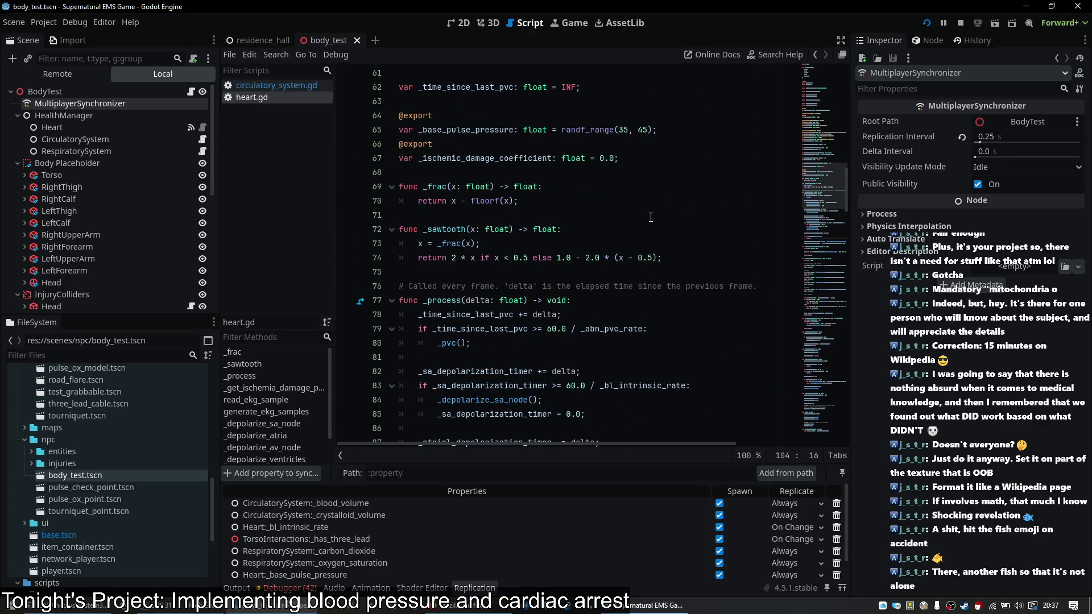
scroll(593, 276, "down", 11)
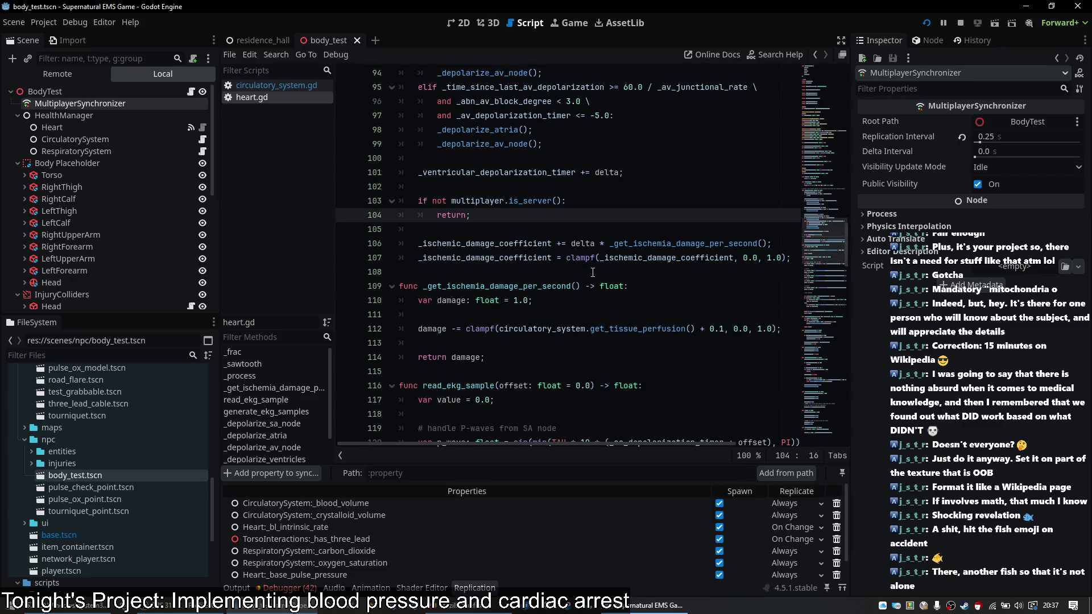
scroll(593, 272, "up", 3)
scroll(589, 271, "up", 4)
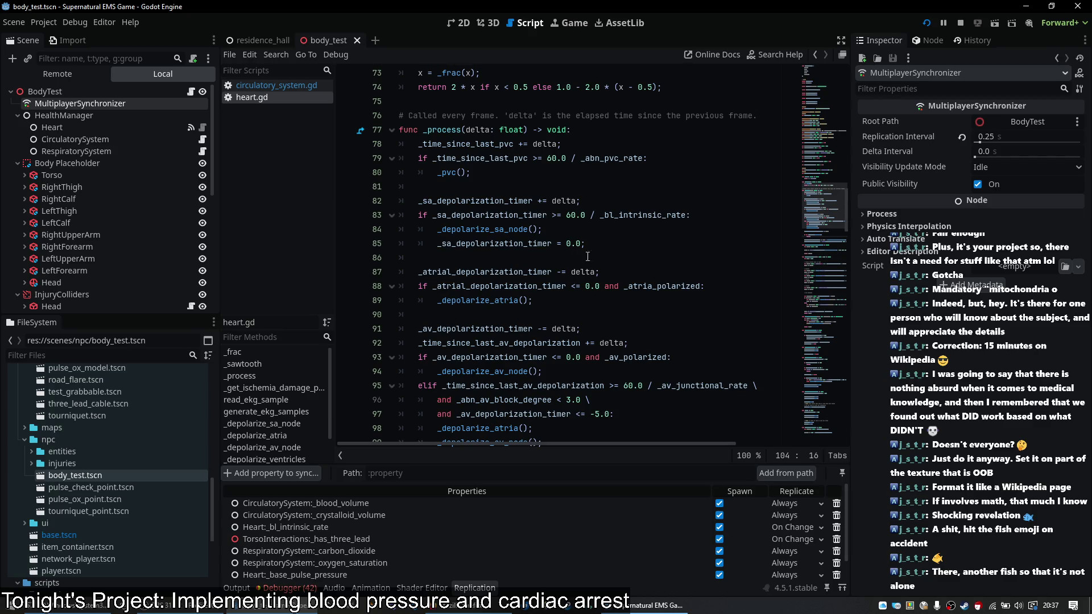
left_click(585, 135)
scroll(569, 274, "down", 4)
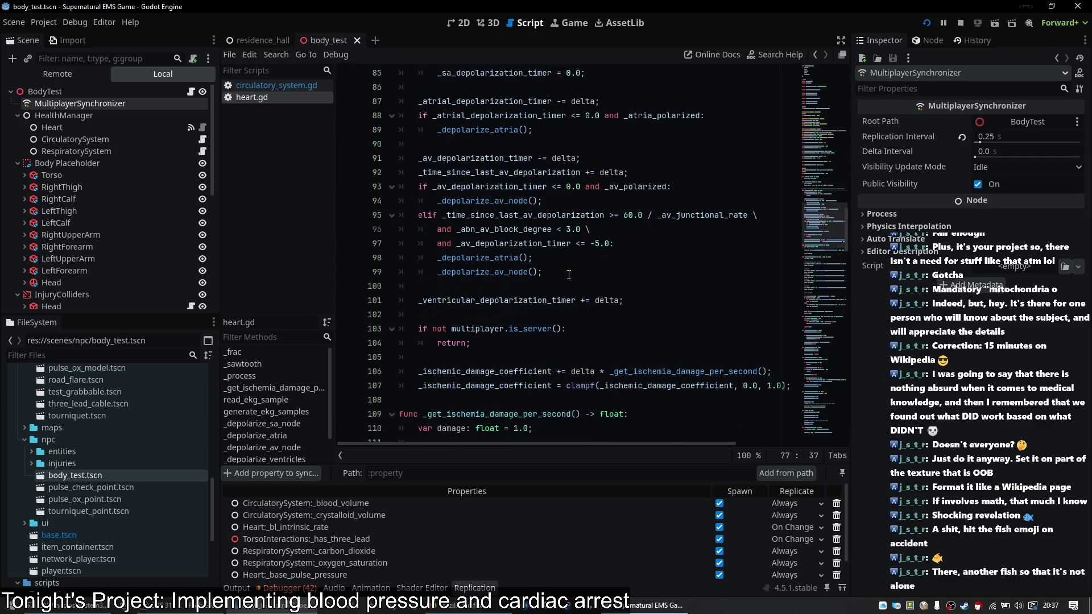
scroll(566, 274, "up", 4)
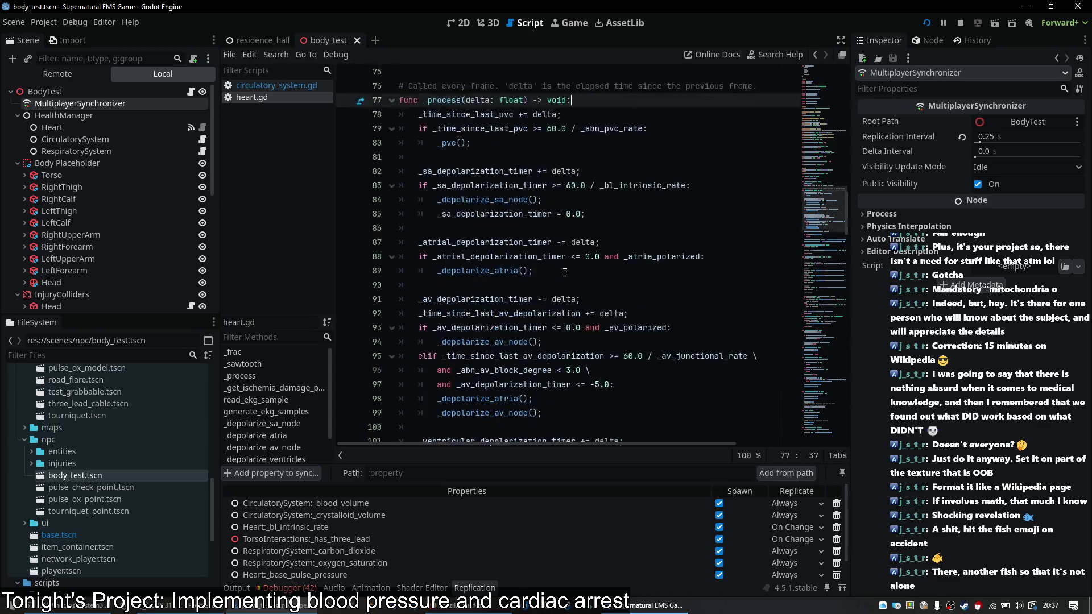
scroll(512, 228, "down", 6)
left_click(520, 257)
scroll(574, 316, "down", 4)
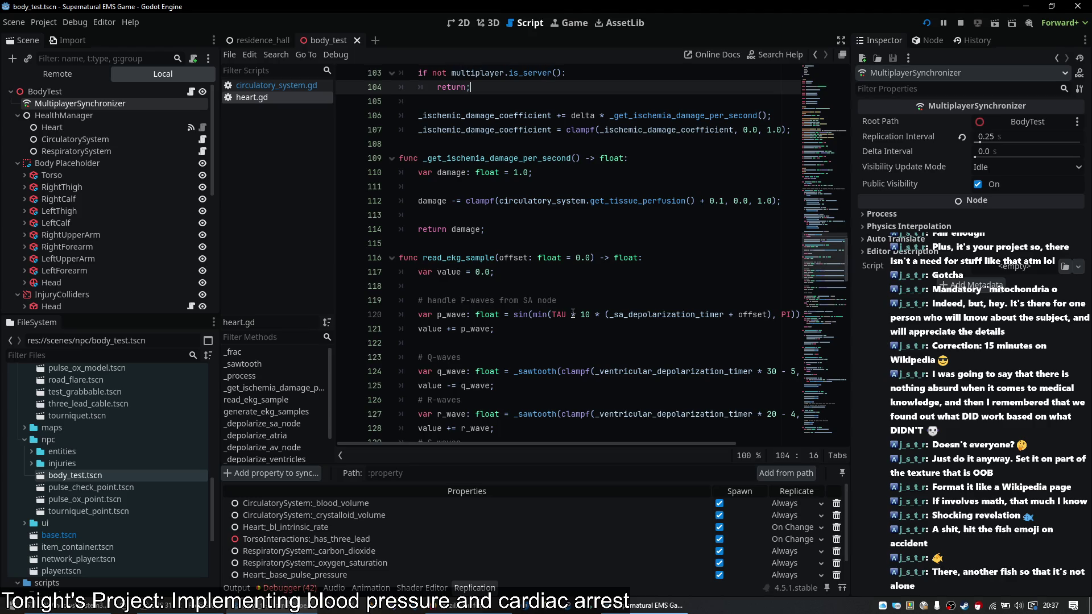
scroll(574, 314, "down", 3)
scroll(571, 300, "down", 10)
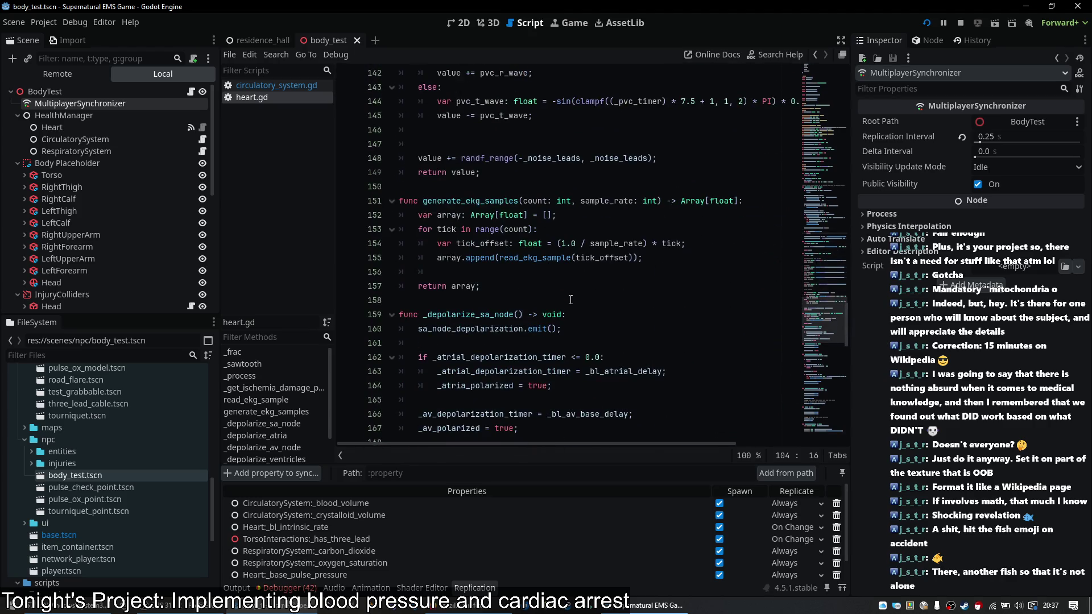
scroll(622, 276, "down", 8)
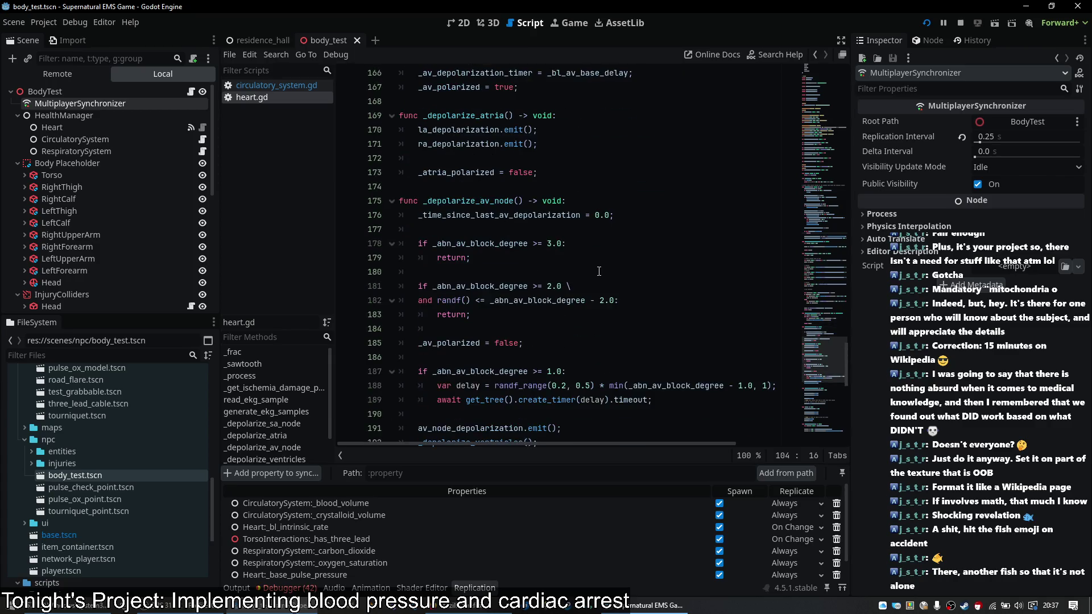
scroll(601, 268, "down", 7)
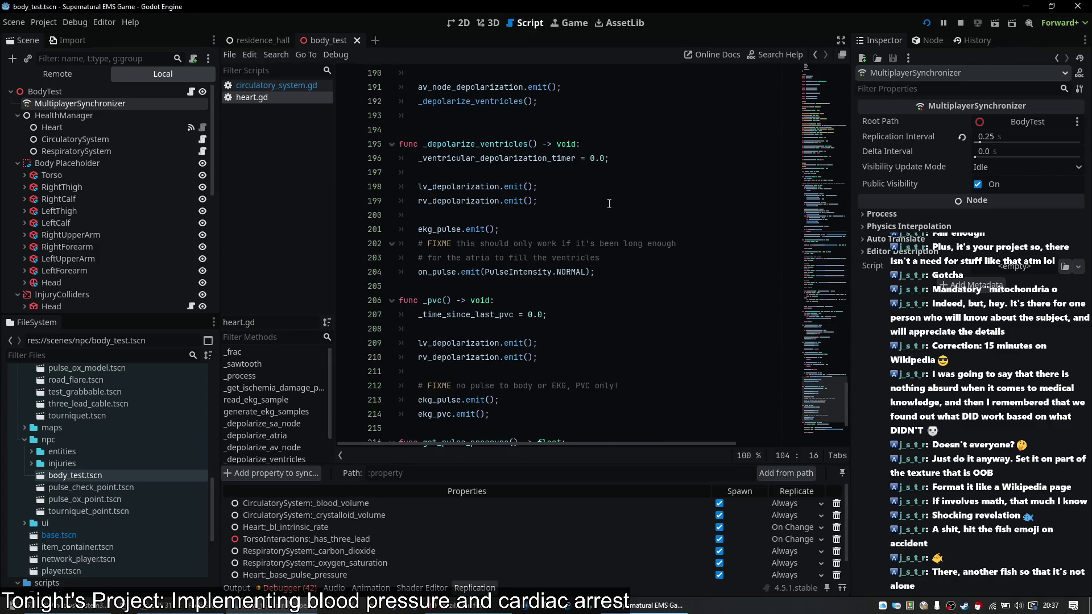
left_click(644, 214)
scroll(644, 214, "up", 7)
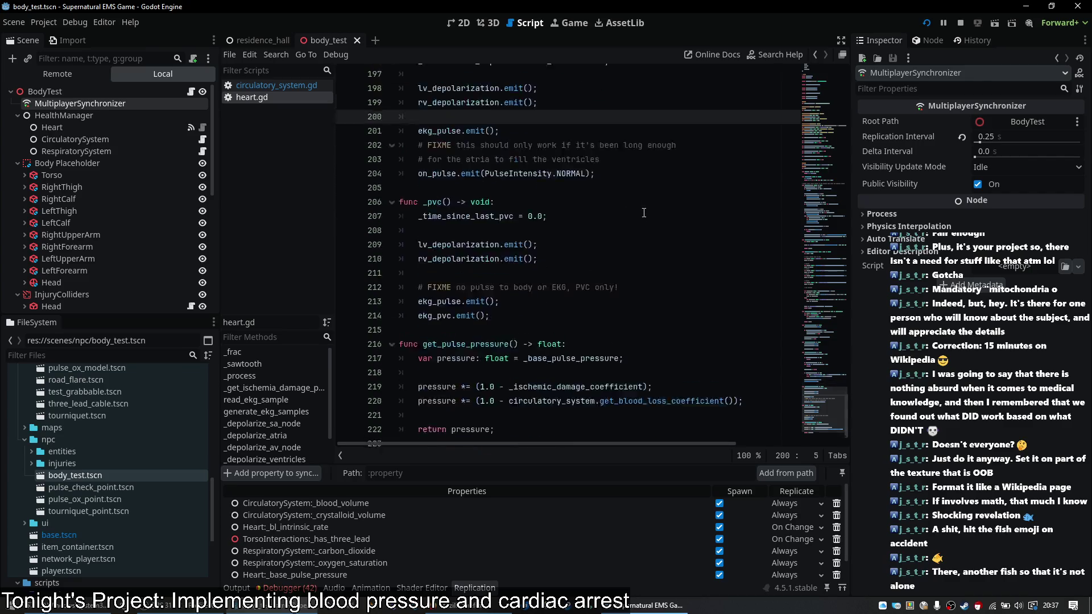
scroll(644, 212, "up", 10)
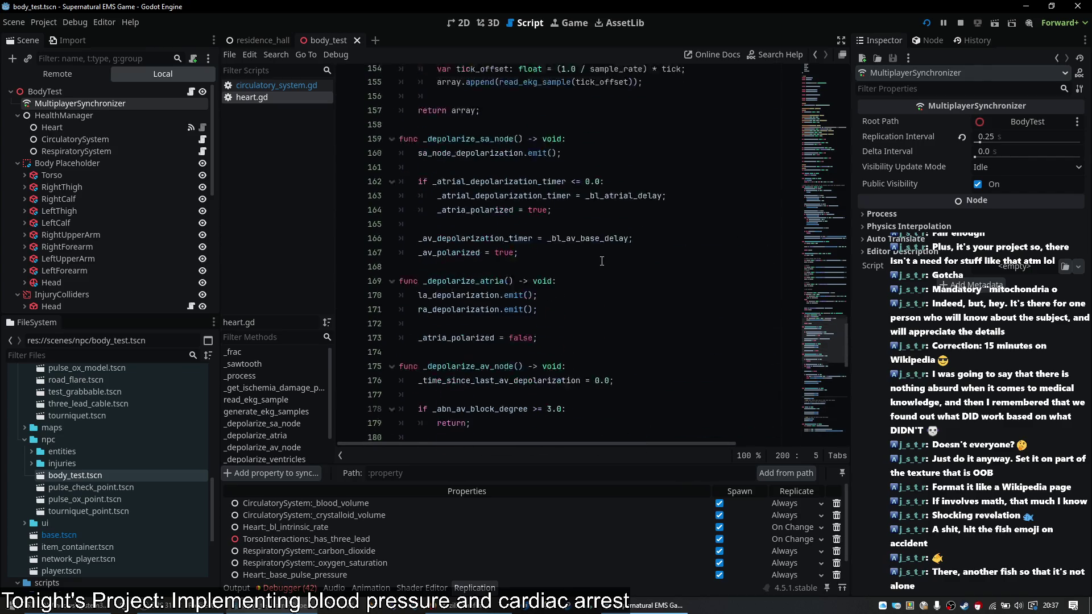
left_click(592, 386)
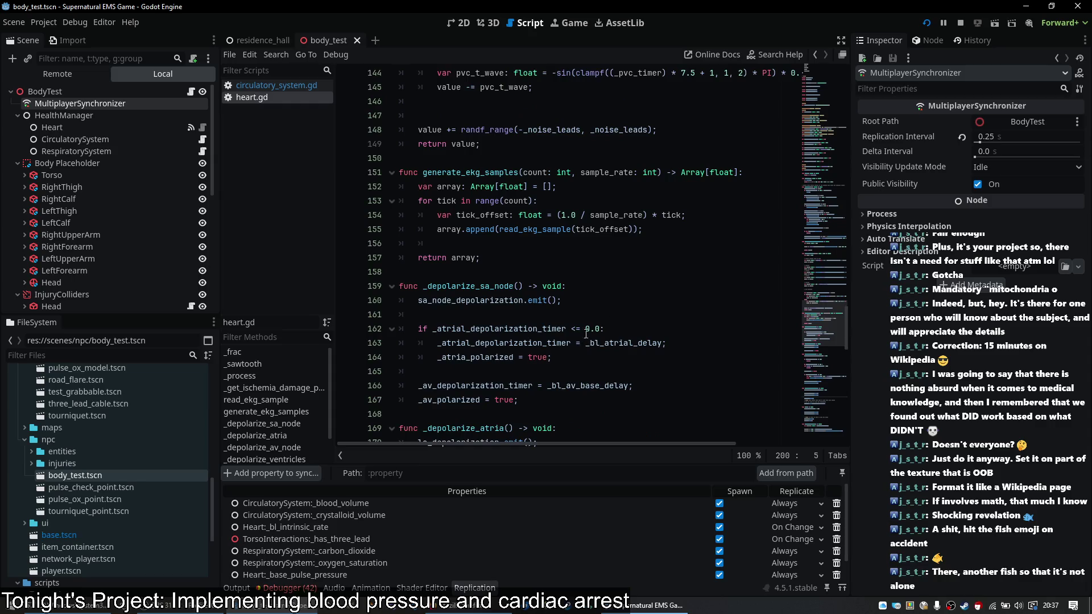
scroll(621, 292, "up", 9)
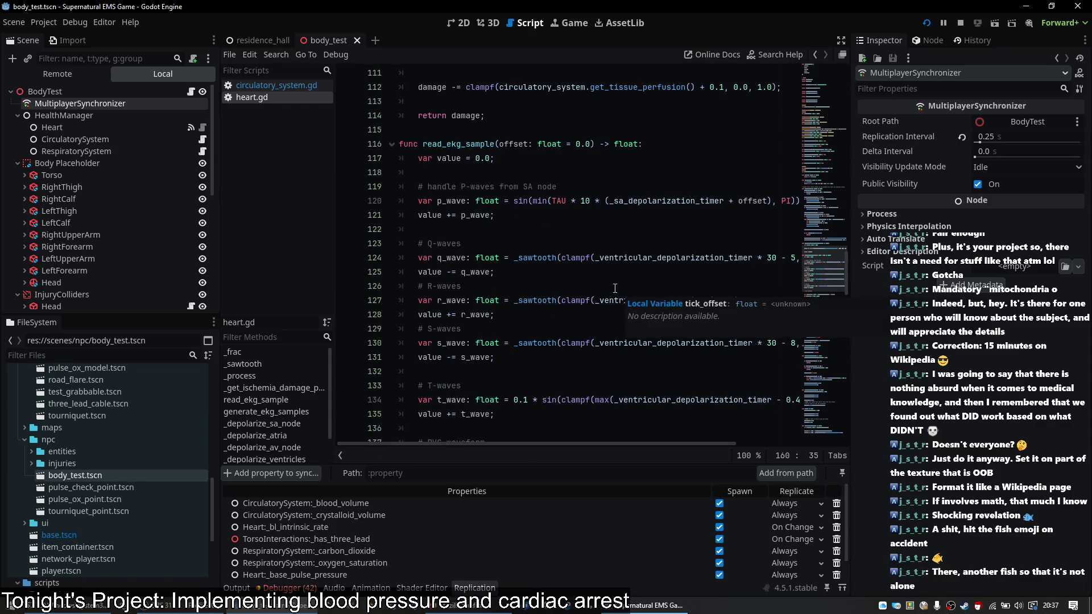
scroll(615, 288, "up", 12)
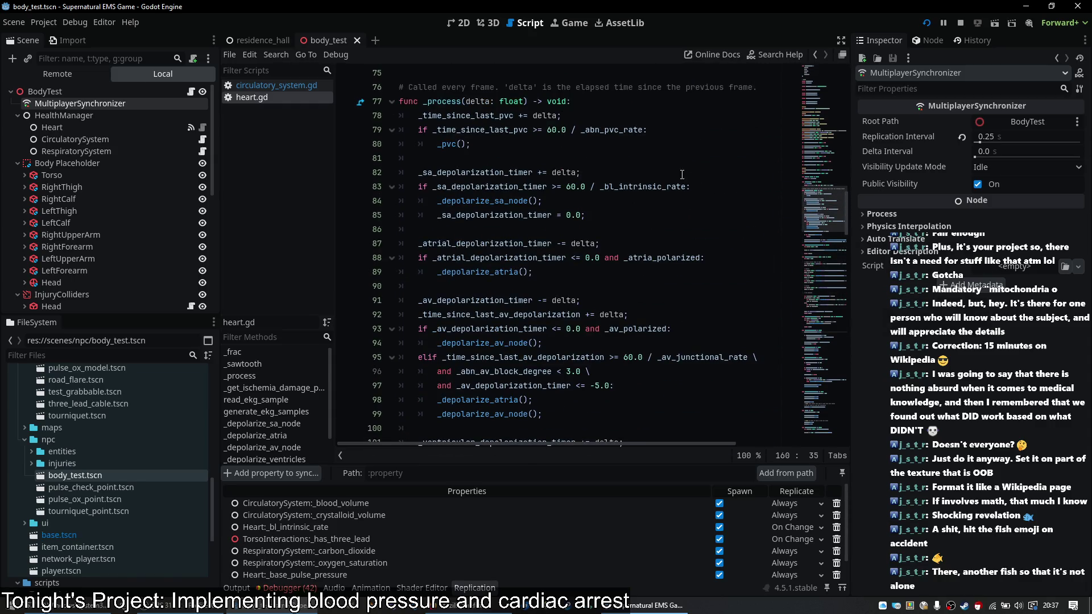
left_click(620, 177)
left_click(612, 201)
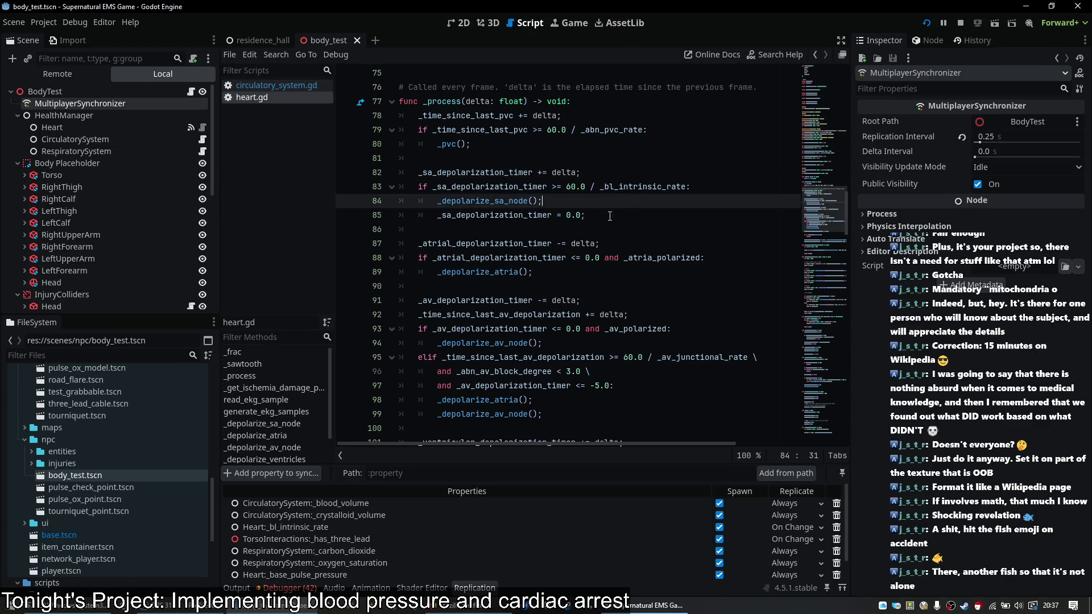
left_click(613, 192)
left_click(592, 200)
scroll(518, 276, "up", 6)
Step: Insert a new _get_sa_depol_delay() -> float helper after _sawtooth with a placeholder body
left_click(690, 310)
key("Return")
key("Return")
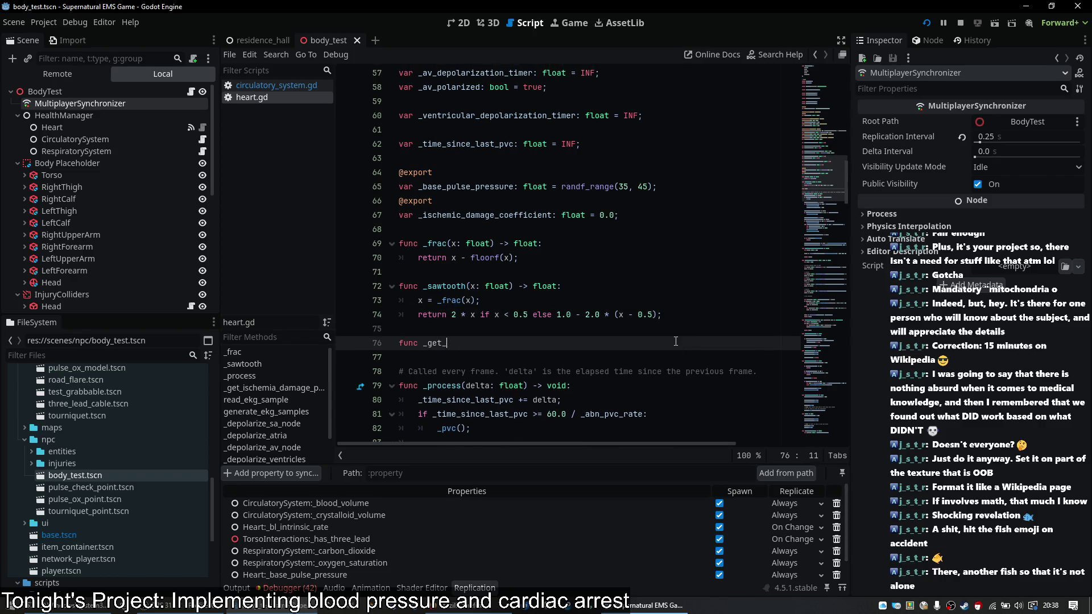
key("BackSpace")
key("BackSpace")
key("BackSpace")
key("BackSpace")
type("sa_depol")
type(":")
key("Return")
type("return")
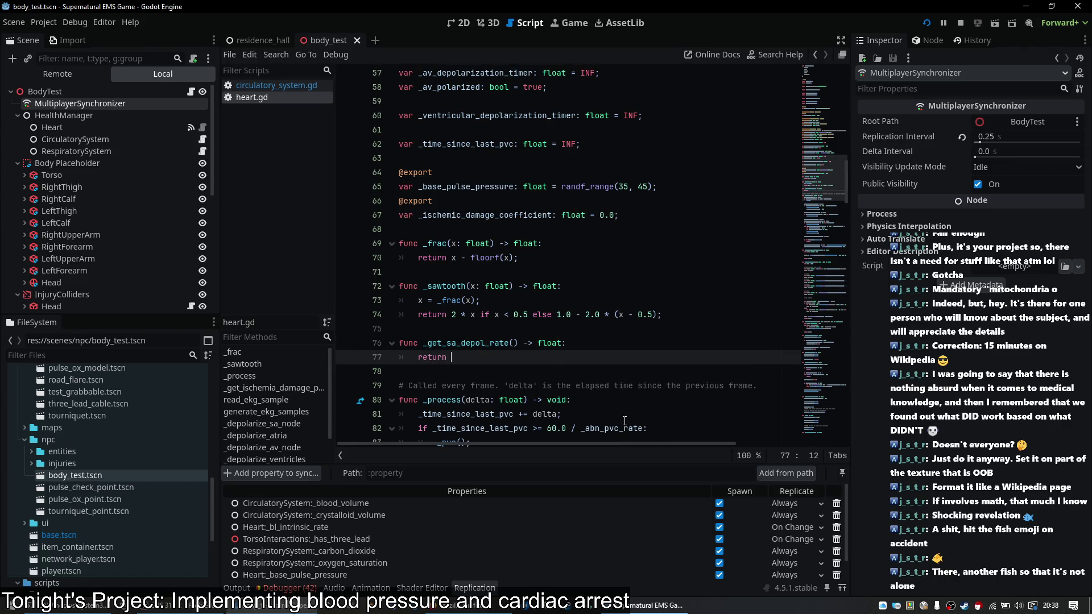
scroll(625, 421, "down", 5)
scroll(592, 342, "up", 2)
left_click(555, 273)
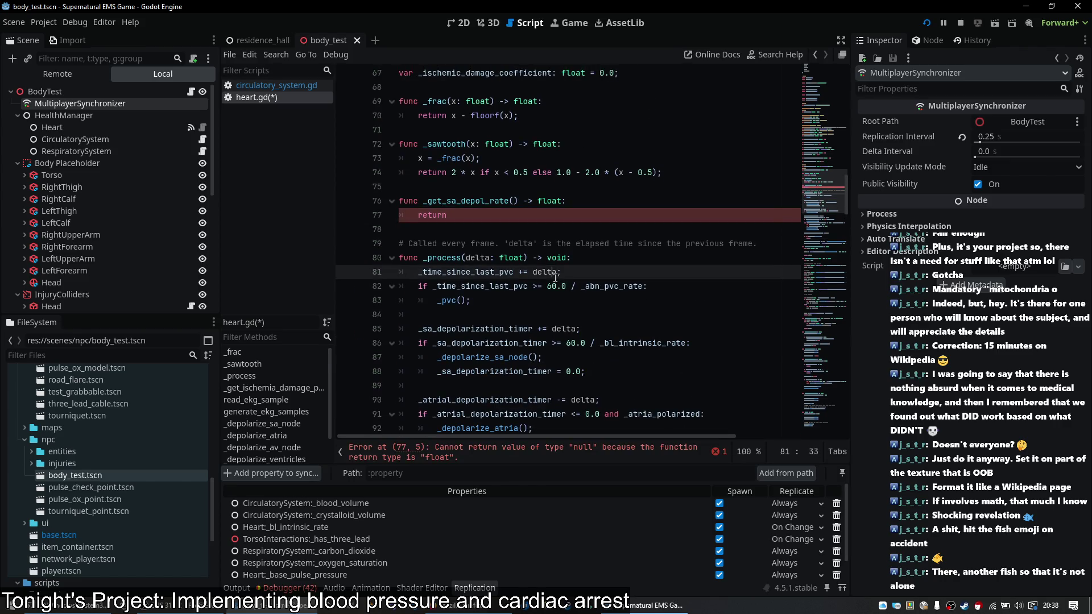
left_click(517, 216)
key("ctrl+BackSpace")
type("var base =")
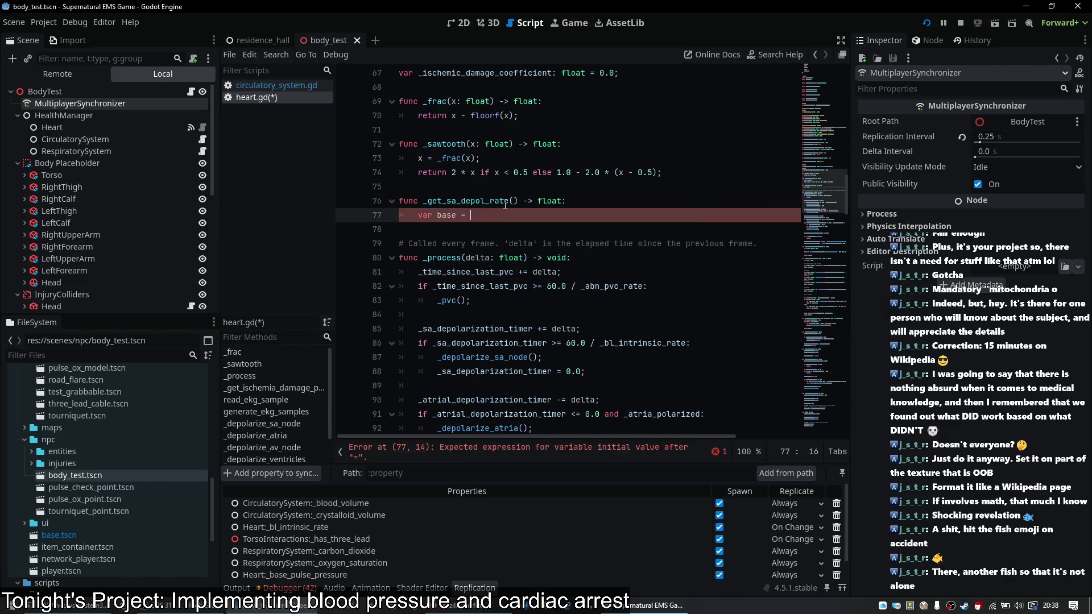
left_click(506, 203)
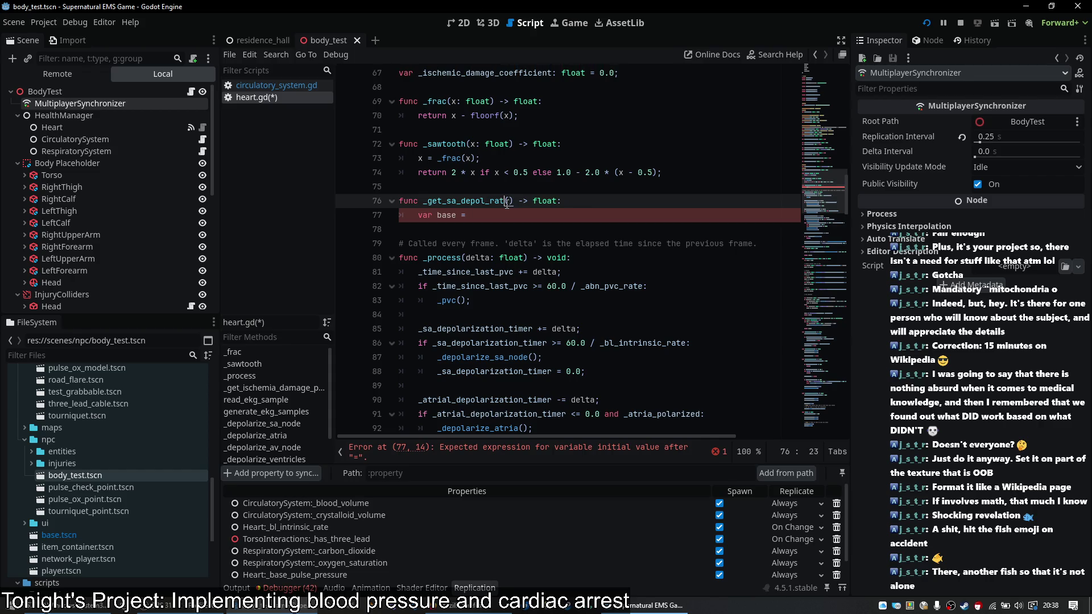
key("Down")
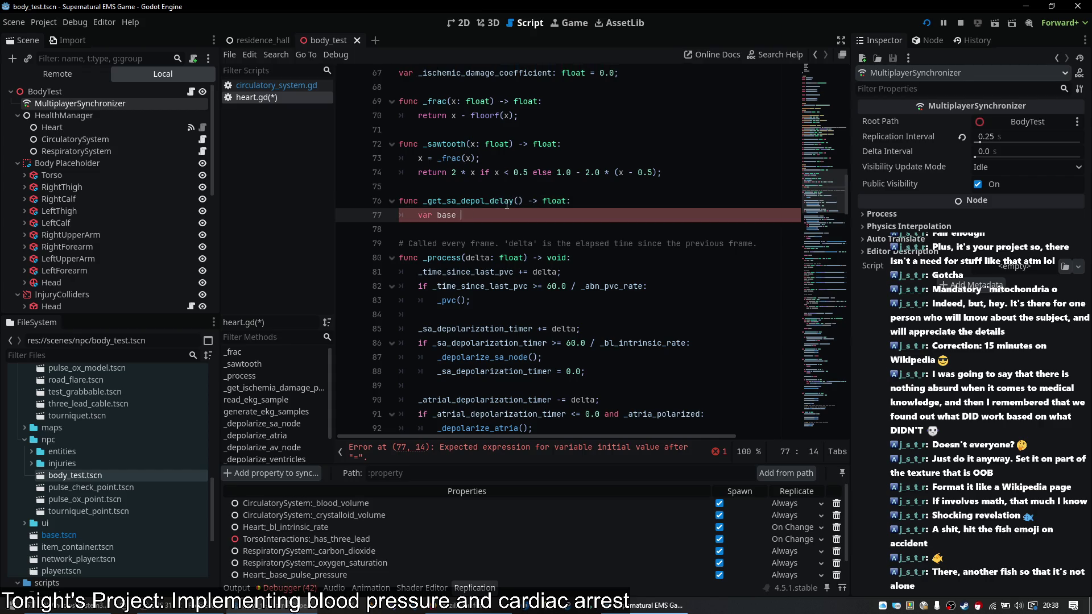
type("`")
Step: Cut the PVC threshold expression into the new helper, then undo that move
left_click(548, 286)
key("shift+End")
key("ctrl+x")
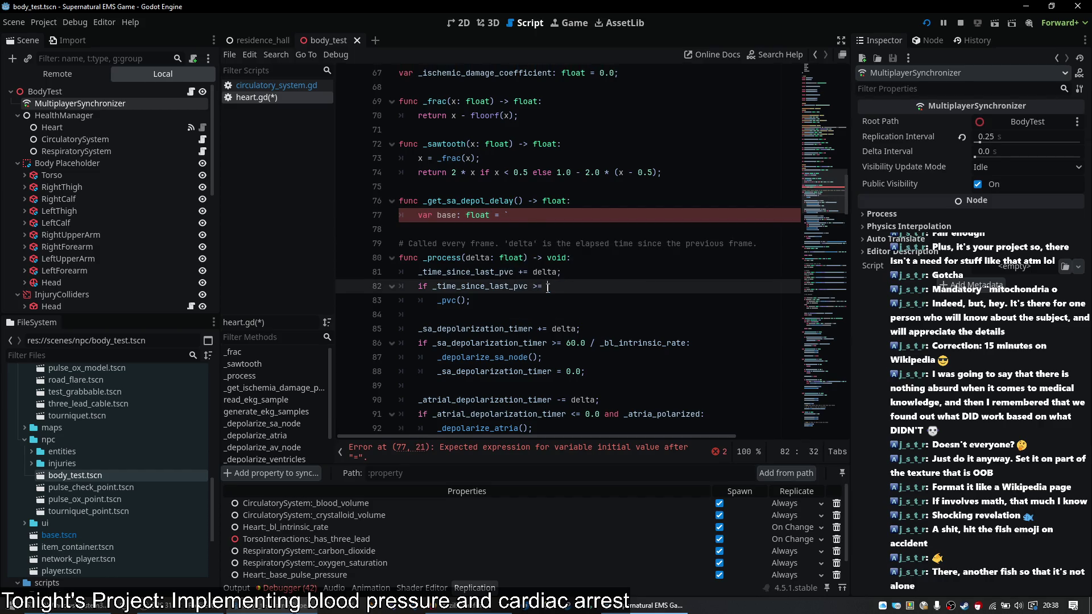
left_click(530, 220)
type(";")
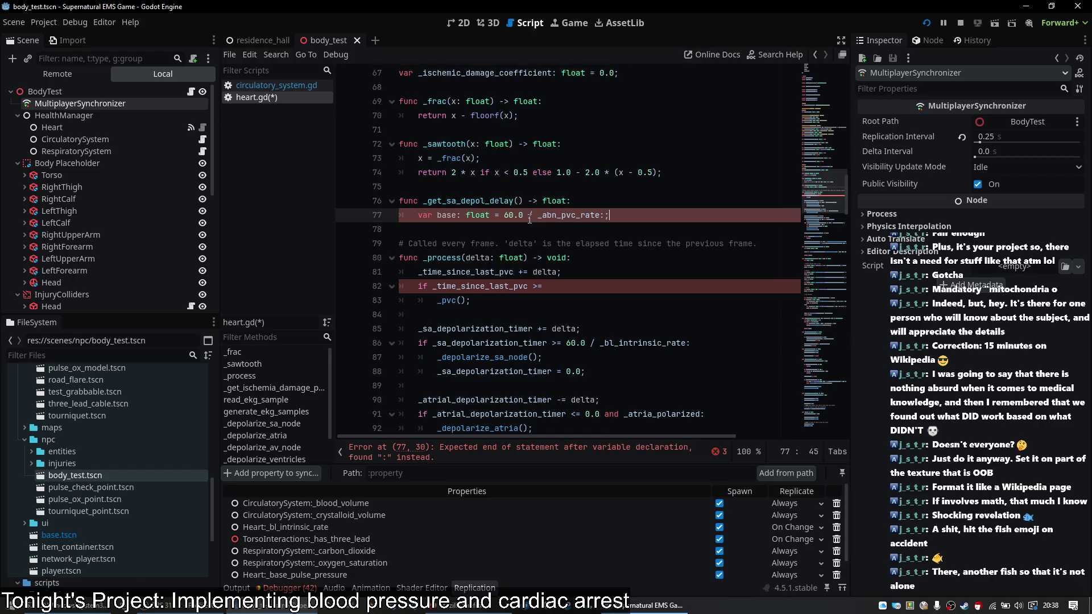
key("ctrl+z")
key("ctrl+z")
key("ctrl+z")
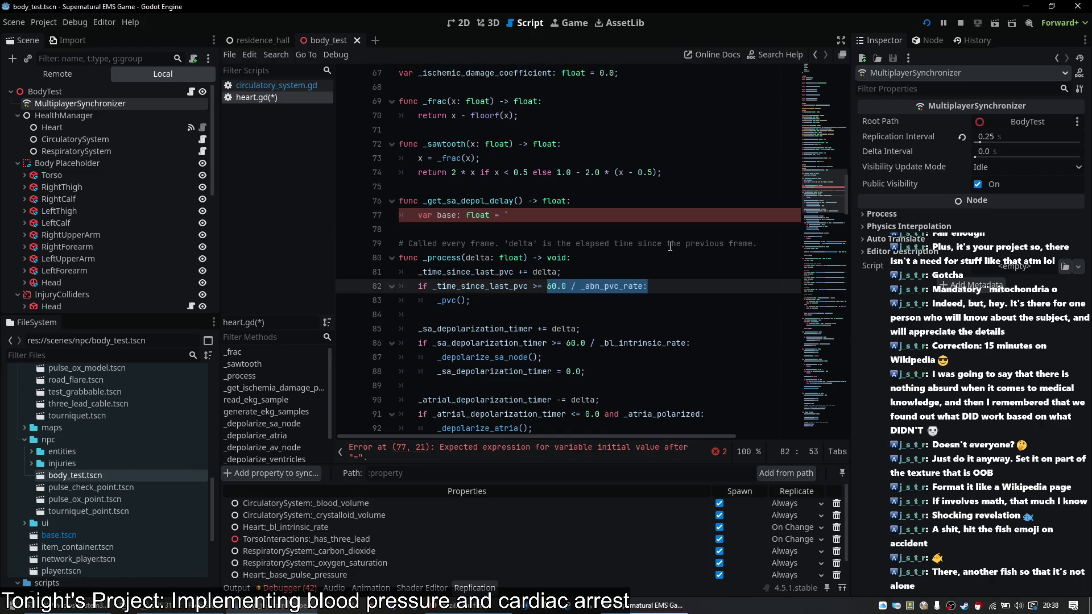
Step: Replace the SA node threshold 60.0 / _bl_intrinsic_rate with _get_sa_depol_delay(), save, and paste the expression into the helper
left_click(689, 342)
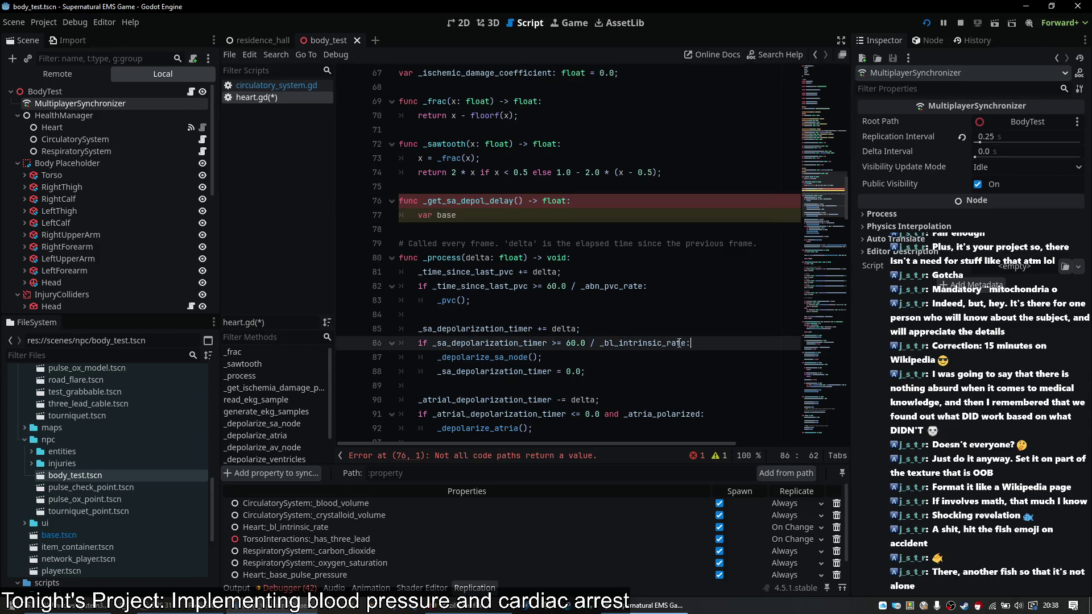
left_click(564, 344, "shift")
key("BackSpace")
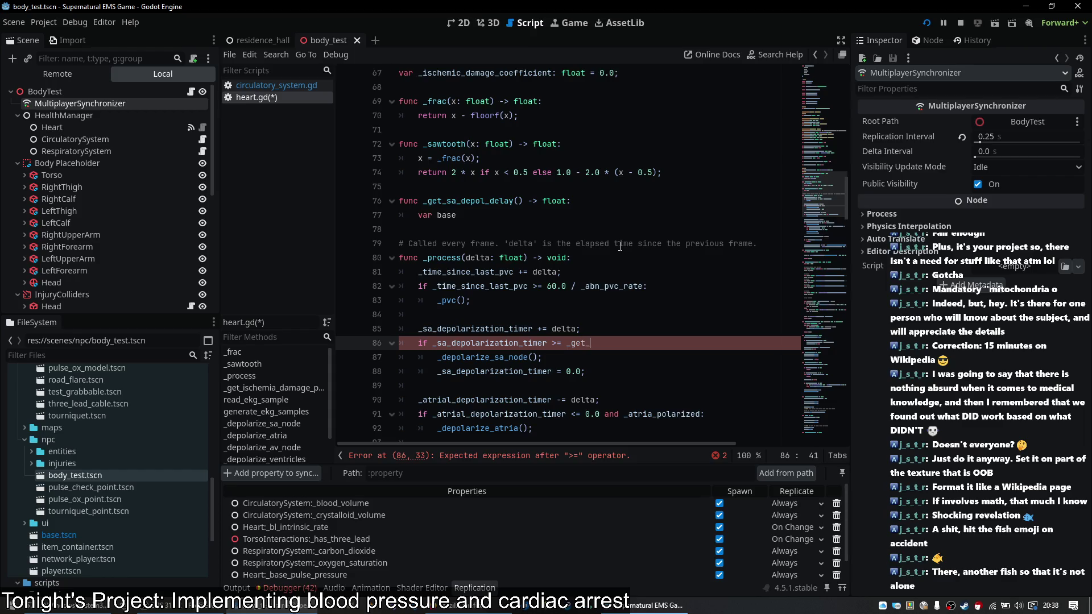
type("sa_dep")
key("Return")
type(";")
key("ctrl+s")
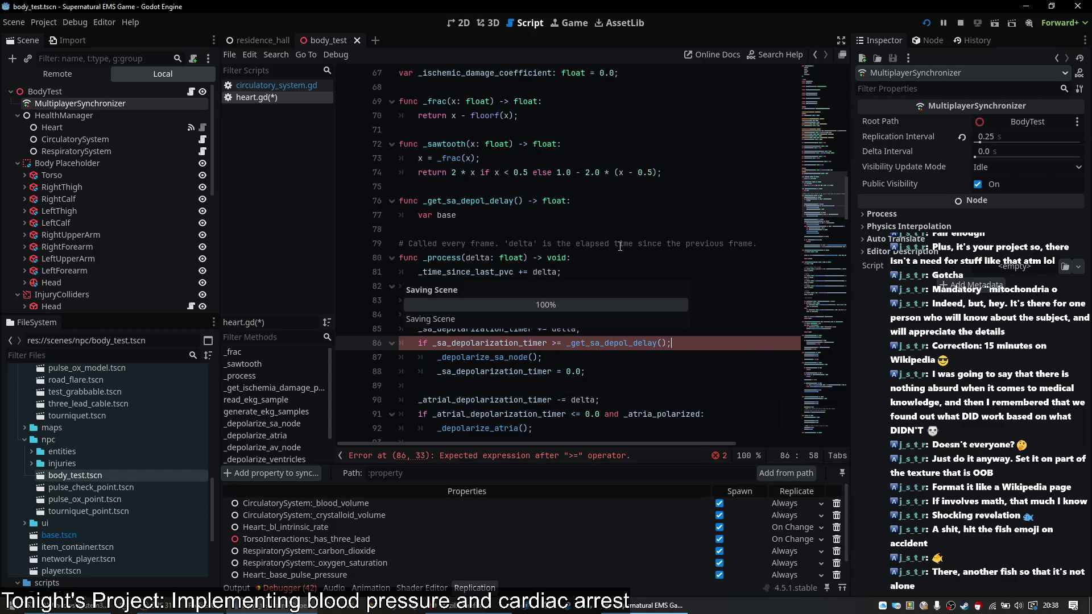
double_click(446, 215)
key("ctrl+v")
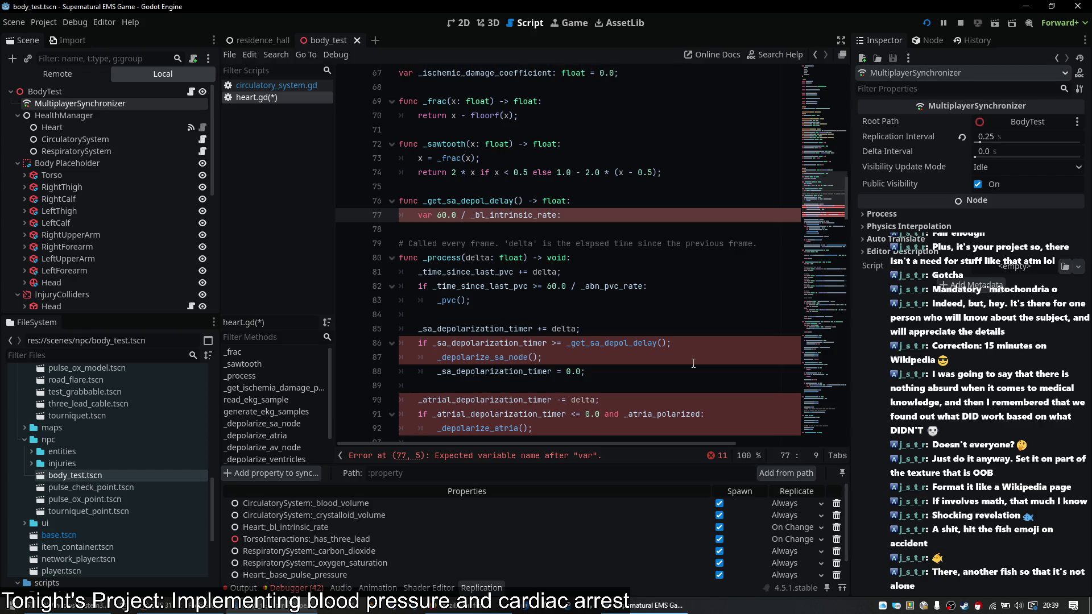
Step: Declare a float base from the interval and multiply it by (1.0 - _ischemic_damage_coefficient), then save
type("bas")
type("e:fl")
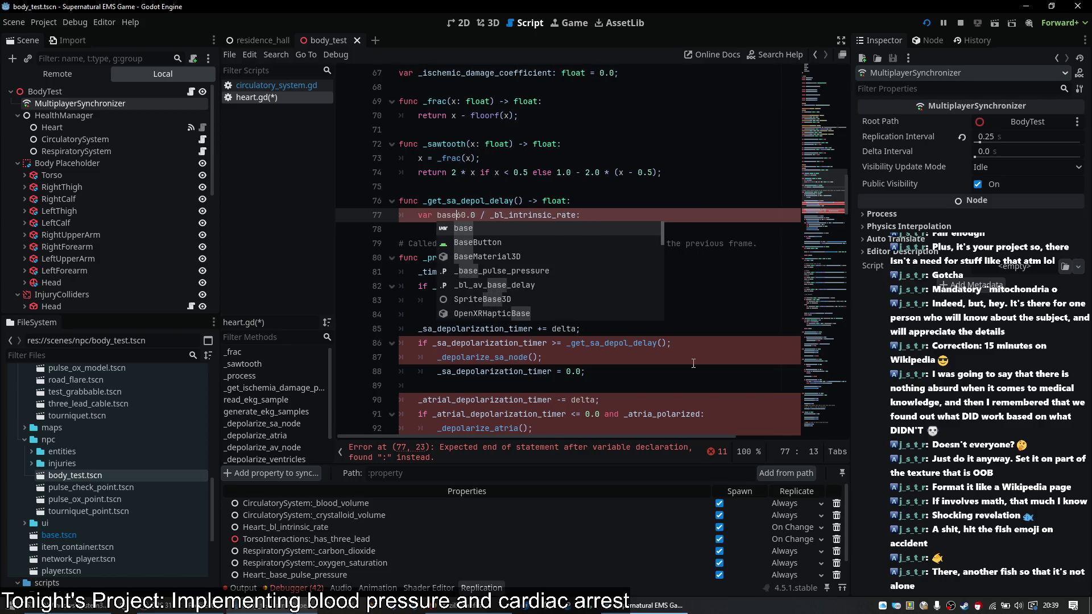
key("BackSpace")
key("BackSpace")
type("float =")
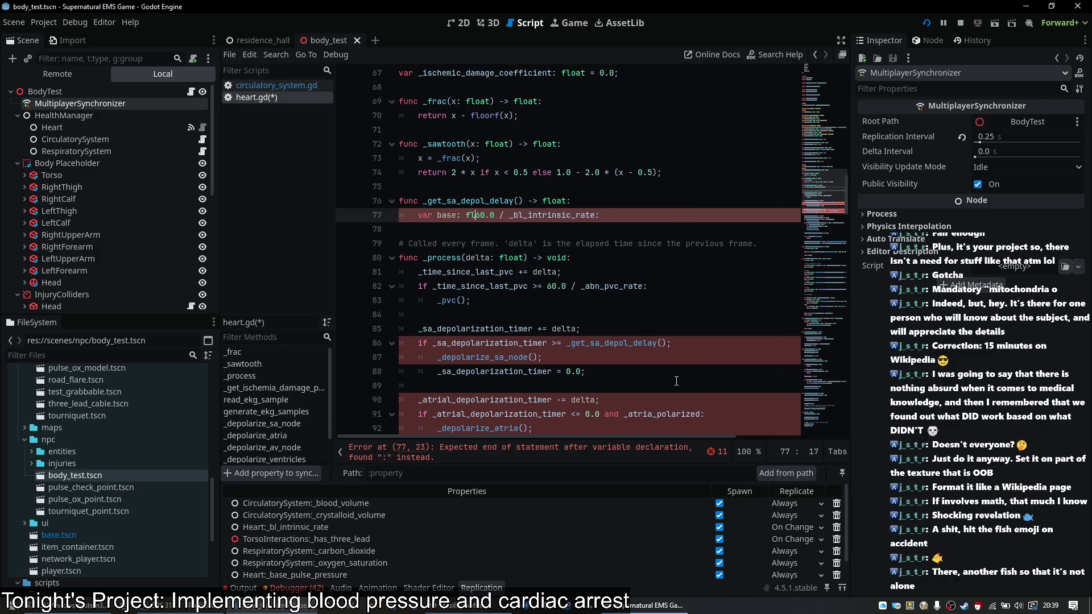
key("End")
key("Return")
key("Return")
type("b")
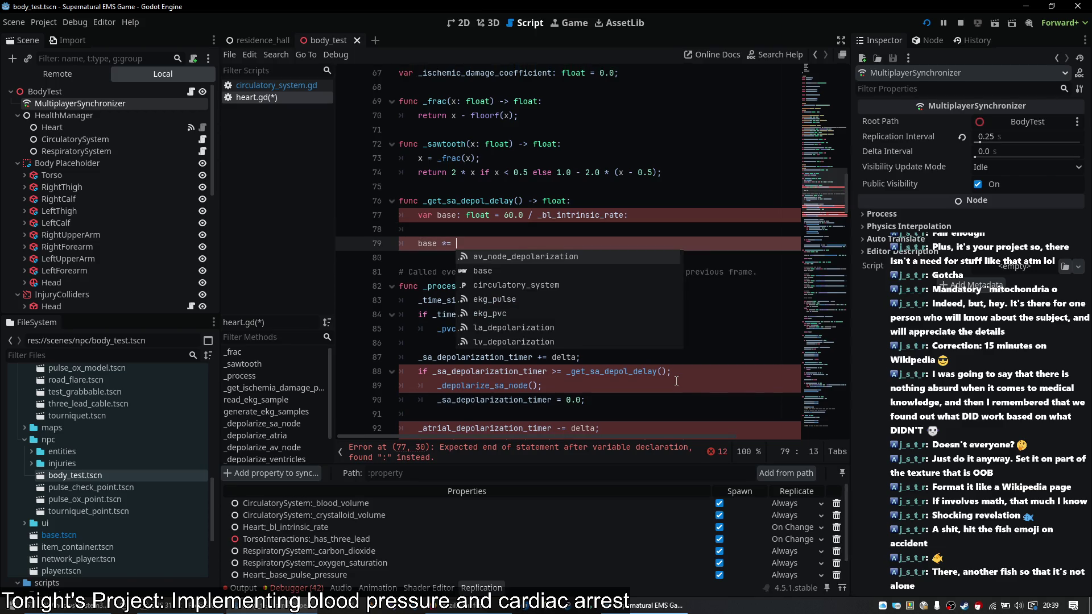
type("_isch")
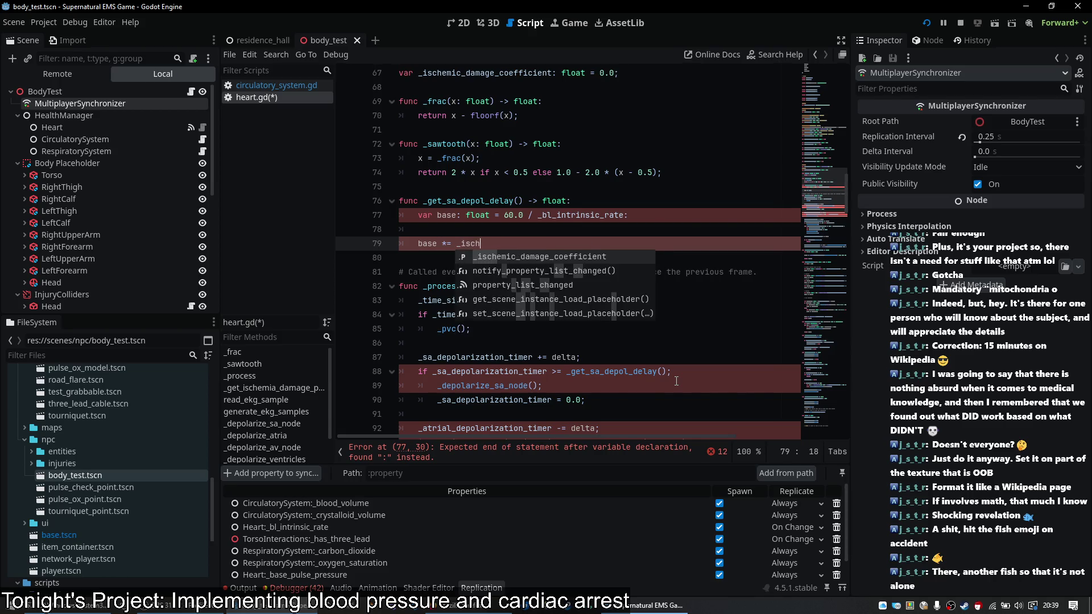
double_click(462, 257)
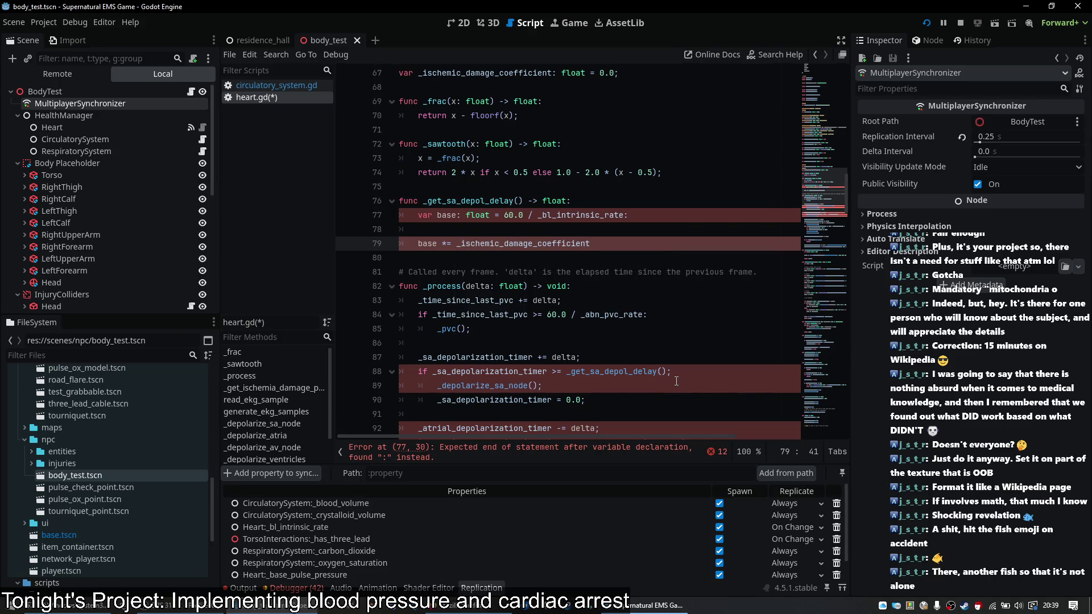
double_click(458, 243)
type("(")
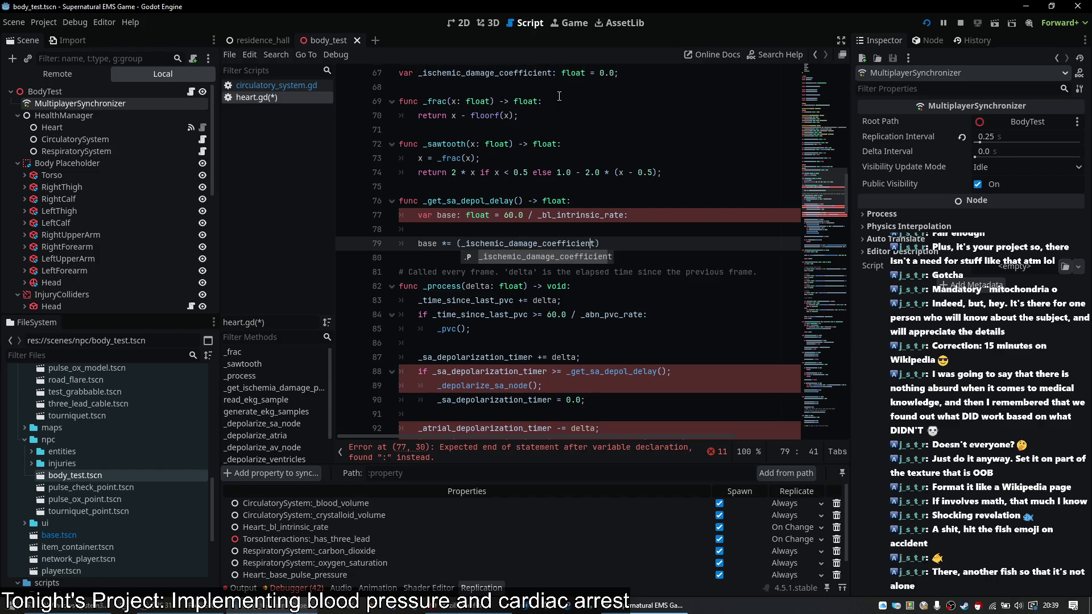
left_click(461, 244)
type("1.0 -")
key("End")
type(";")
key("ctrl+s")
Step: Add the return statement and rename the variable base to delay throughout, then save
key("Return")
key("Return")
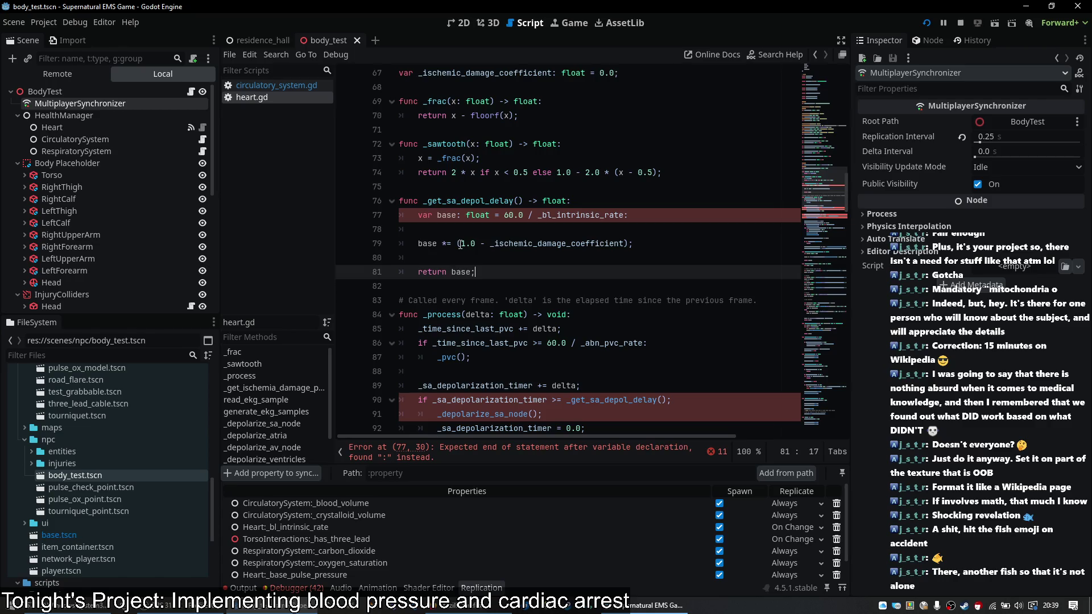
left_click(726, 164)
scroll(508, 171, "down", 2)
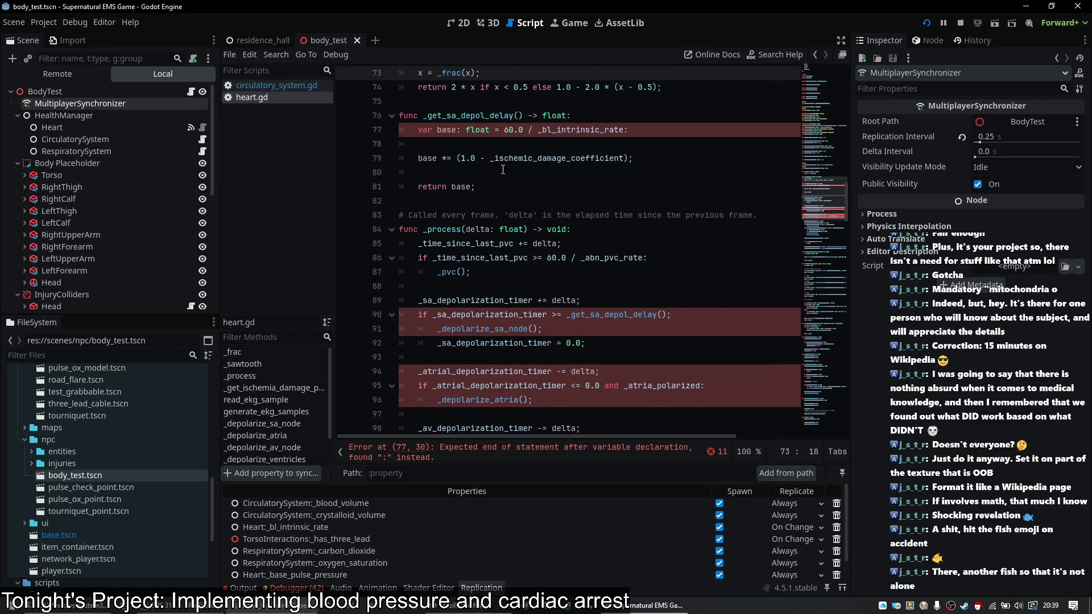
double_click(447, 130)
type("delay")
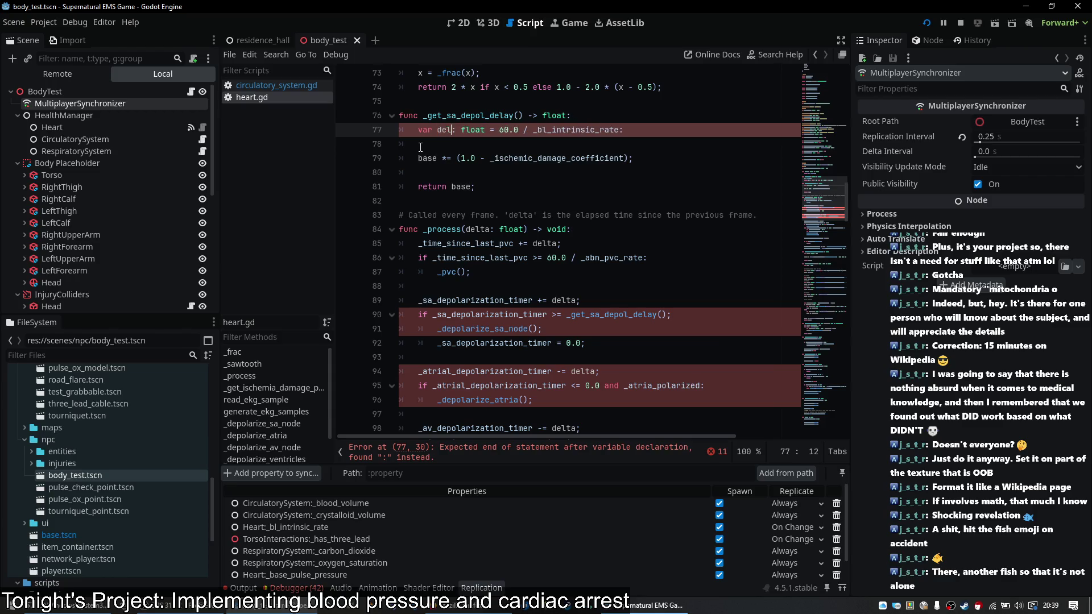
left_click(533, 245)
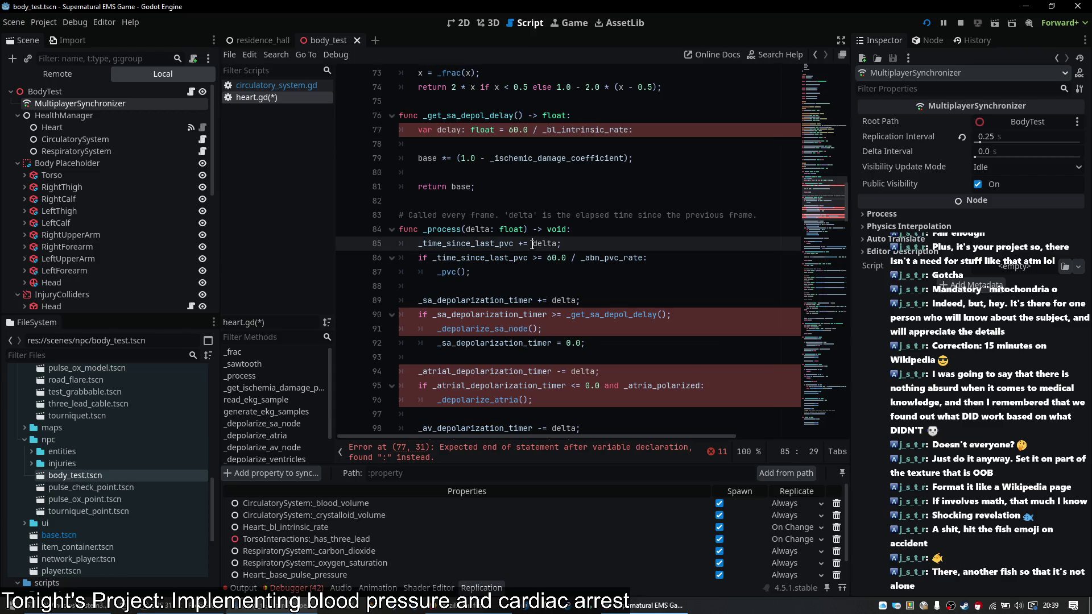
double_click(454, 130)
key("ctrl+c")
double_click(428, 159)
key("ctrl+v")
double_click(460, 187)
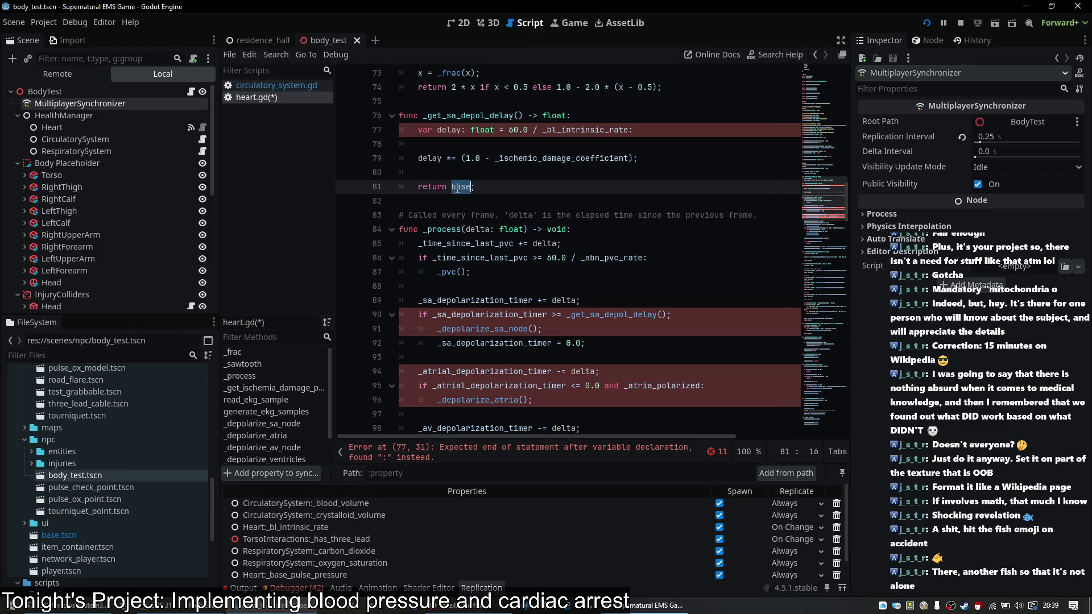
key("ctrl+s")
Step: Replace the stray trailing colon on line 77 with a semicolon and save the script
left_click(618, 115)
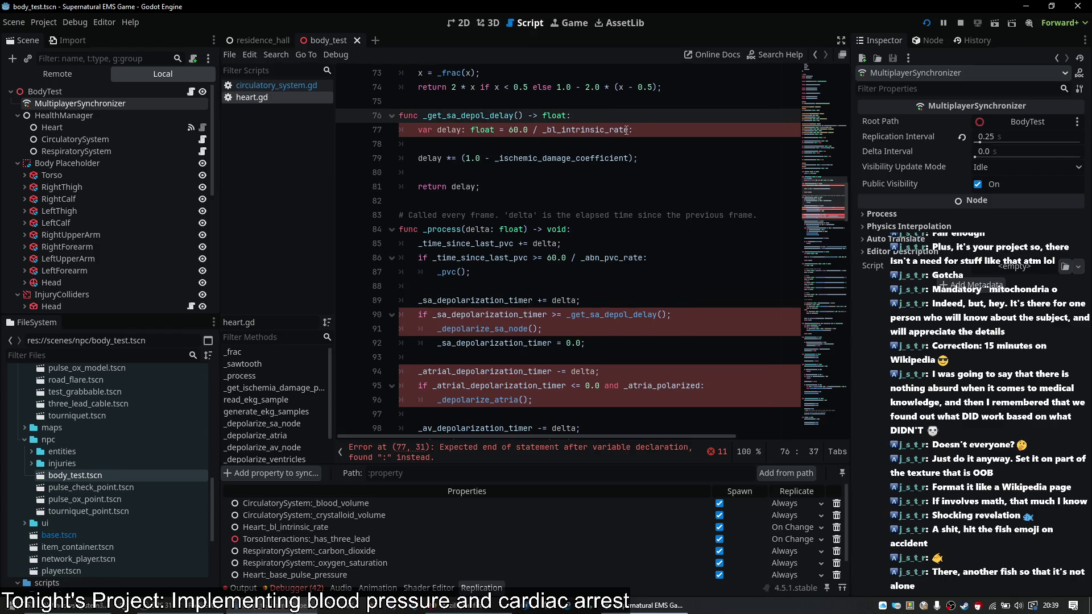
left_click(651, 130)
key("BackSpace")
type(";")
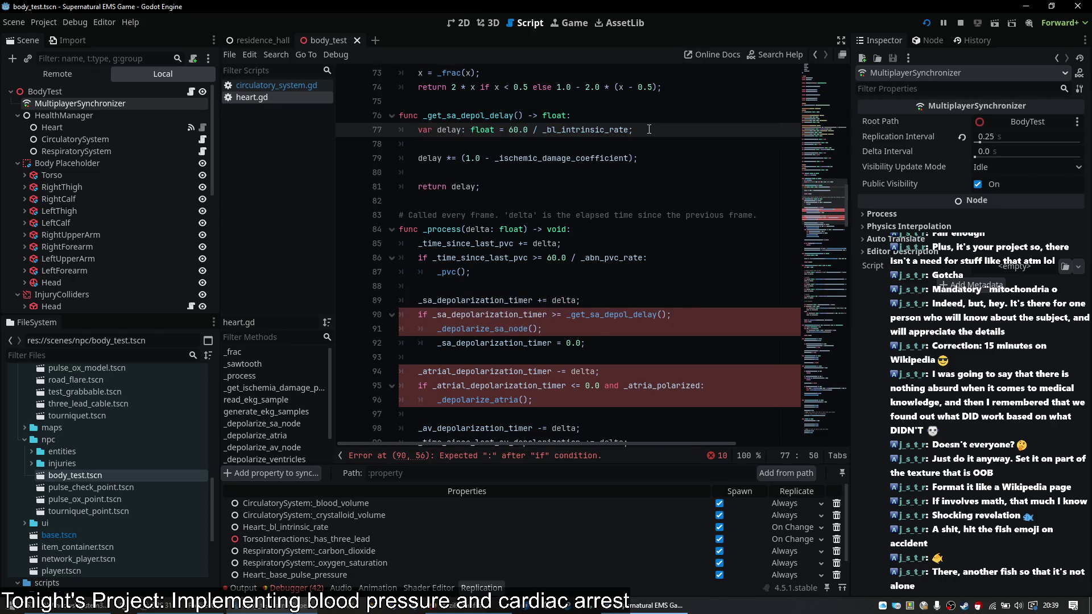
left_click(654, 200)
left_click(676, 315)
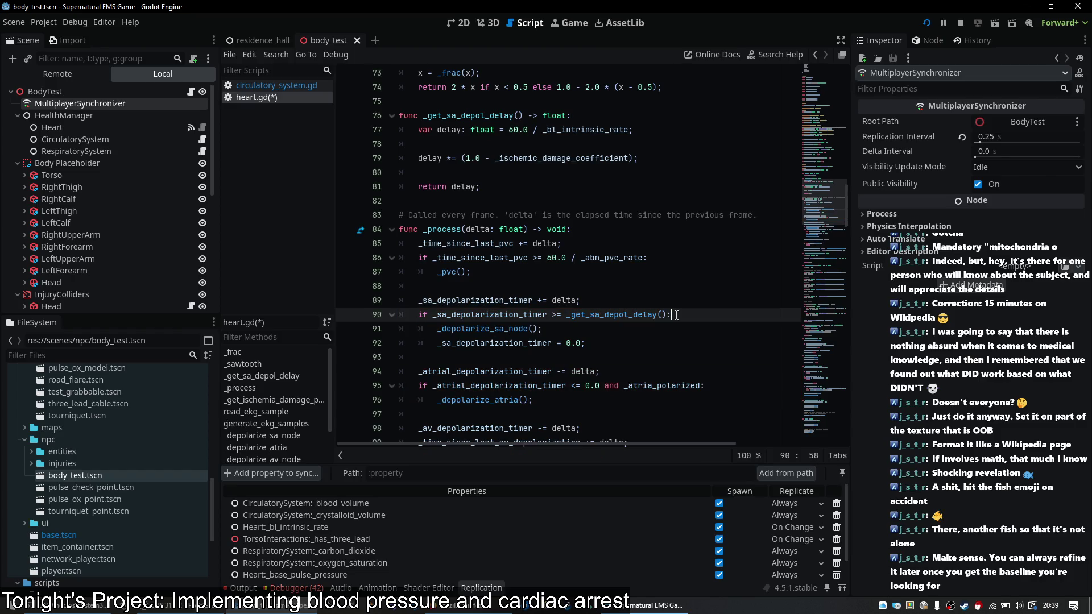
left_click(653, 290)
key("ctrl+s")
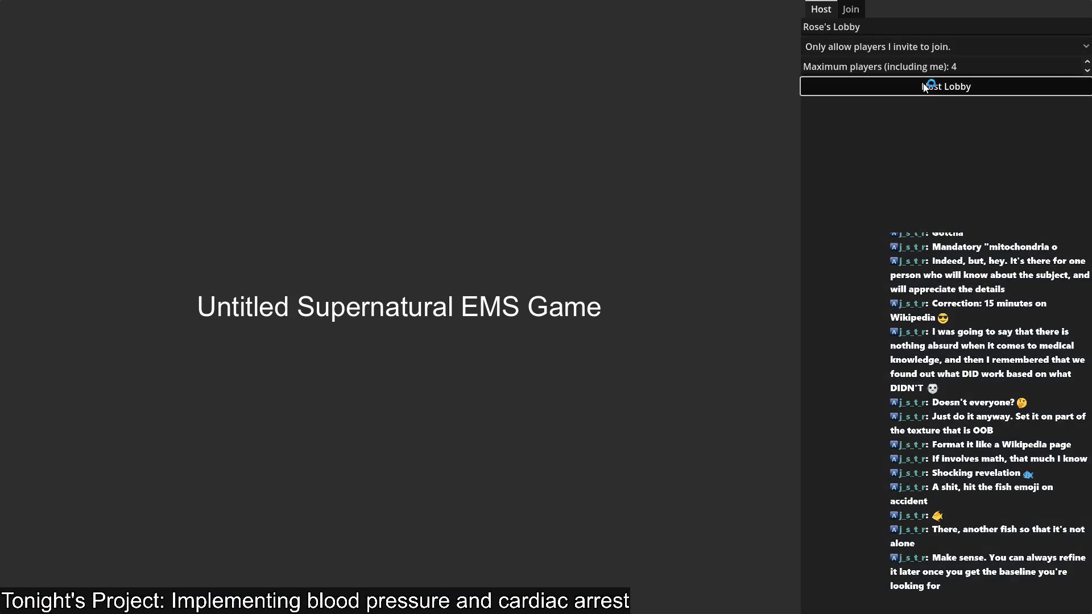
Step: Host a new lobby, vote for the Residence Hall map and ready up
left_click(923, 83)
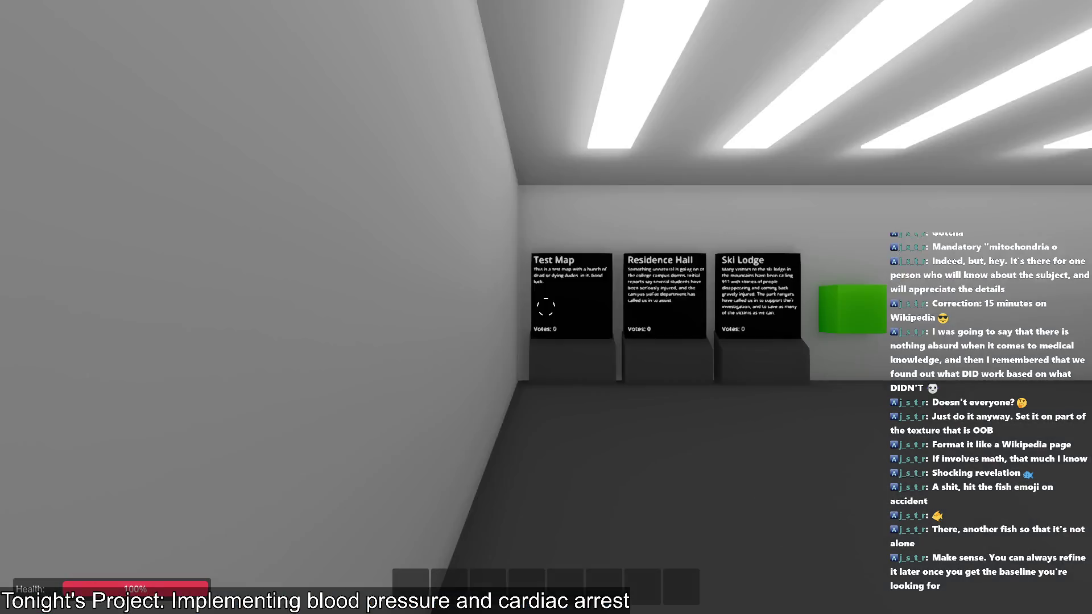
key("w")
key("e")
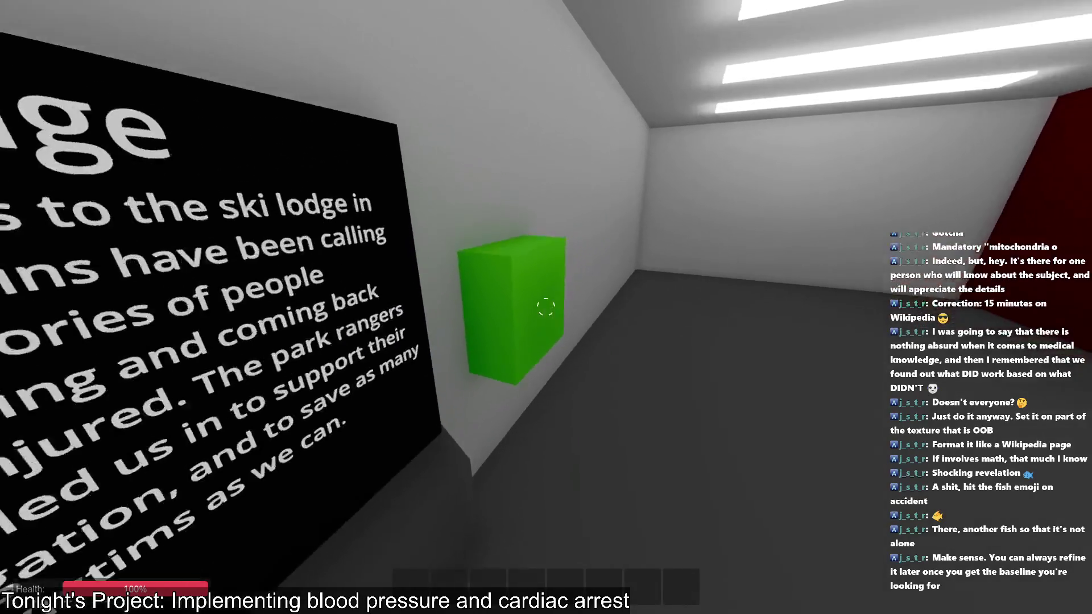
key("e")
Step: Collect the patient monitor, three-lead cable, pulse oximeter and a road flare from the ambulance
key("w")
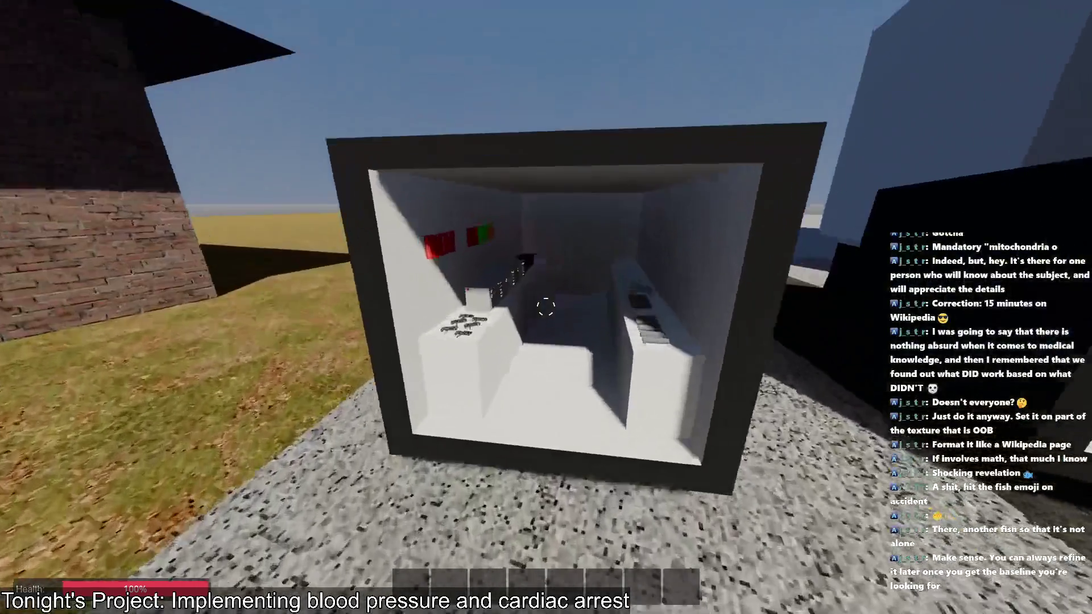
key("e")
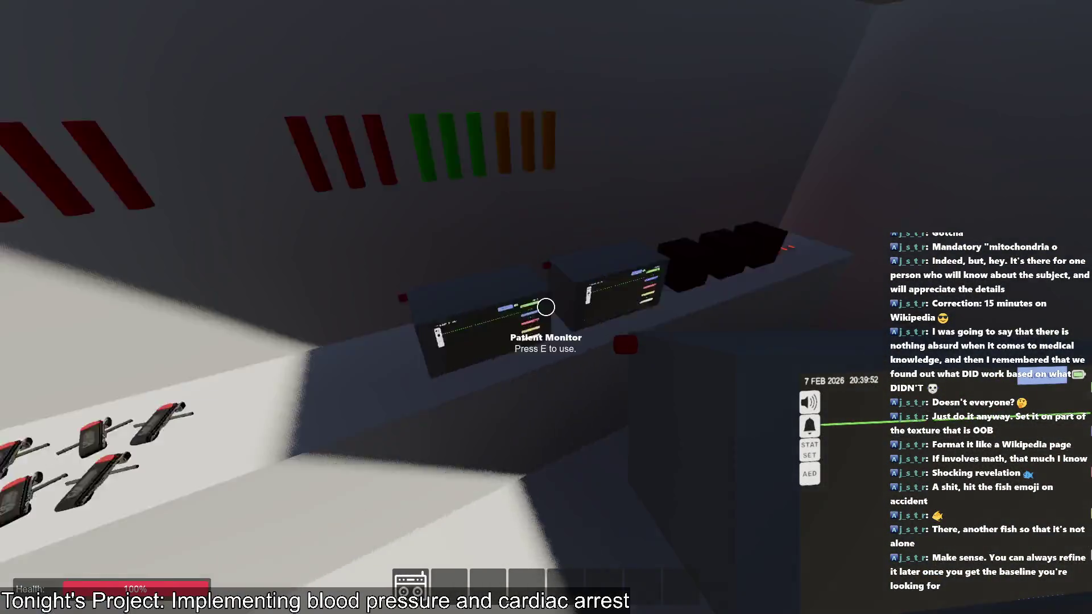
key("2")
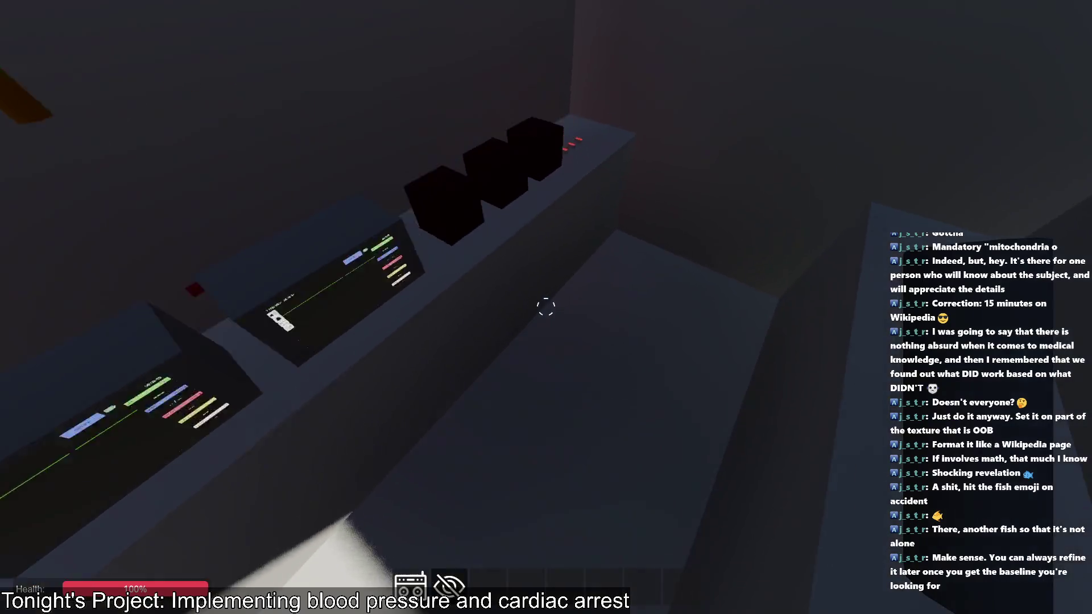
key("e")
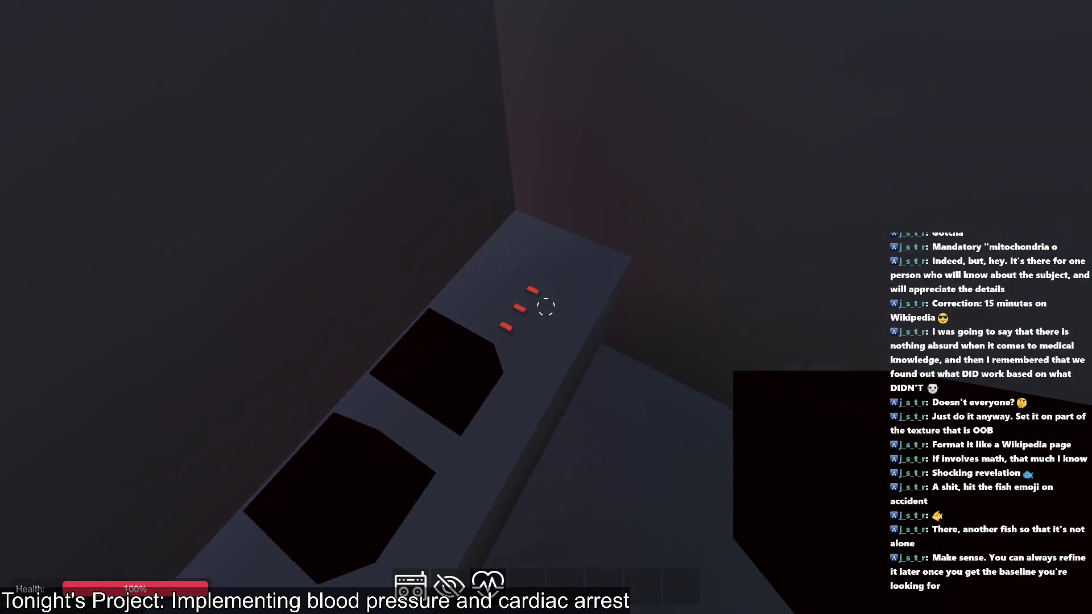
key("e")
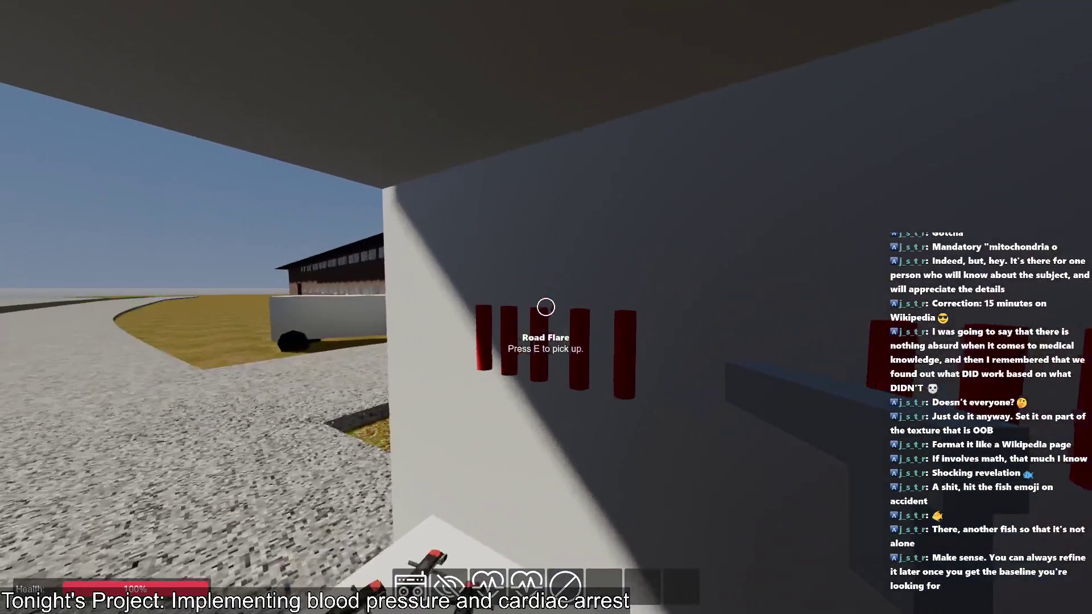
key("e")
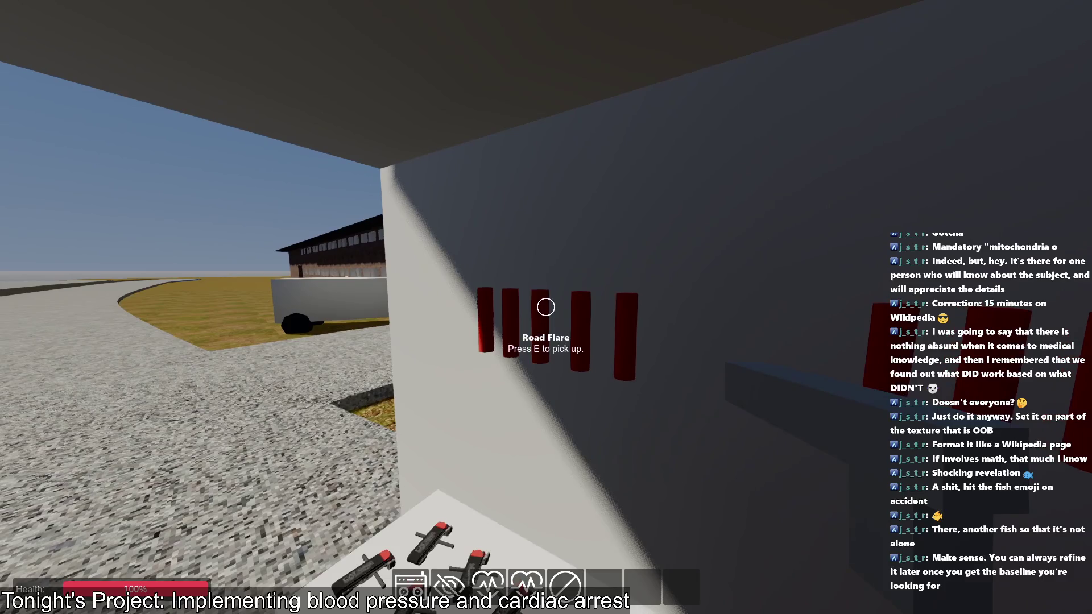
key("e")
key("e")
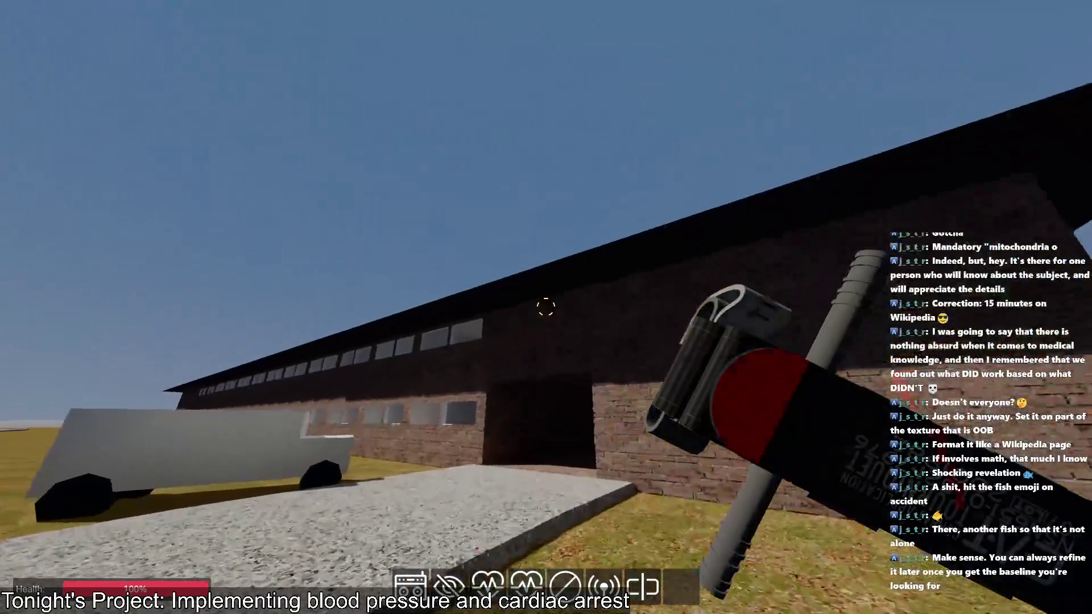
Step: Walk through the dark passage and across the courtyard to the doorway in the brick wall
key("w")
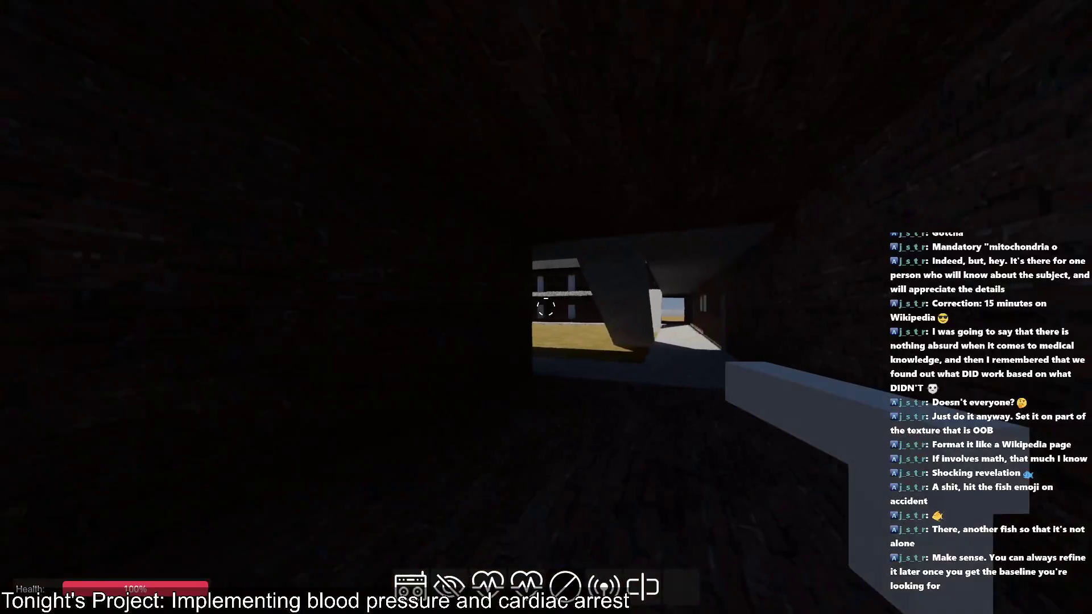
key("w")
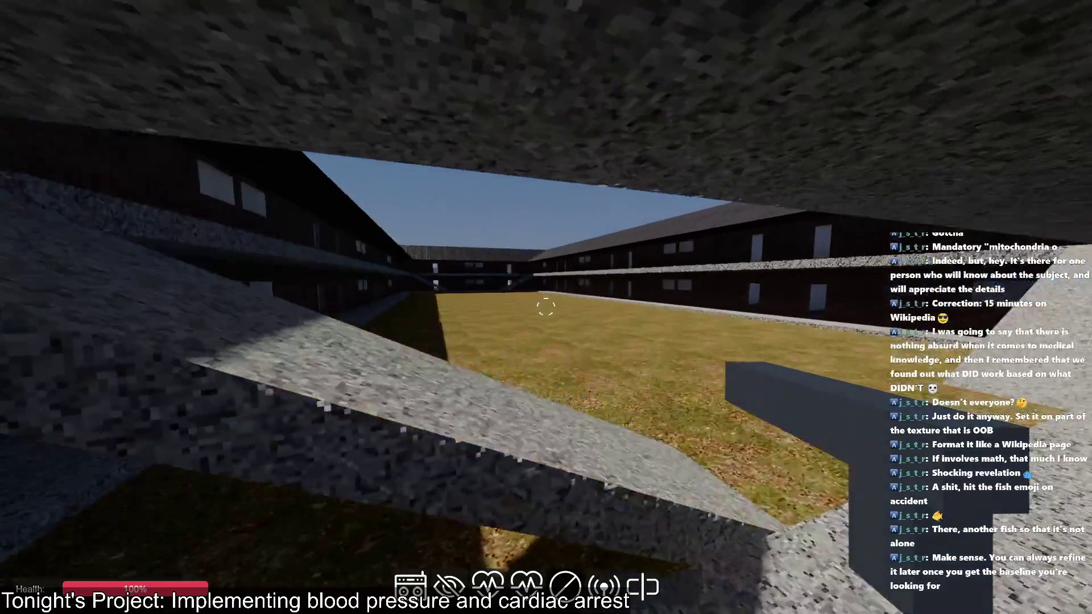
key("w")
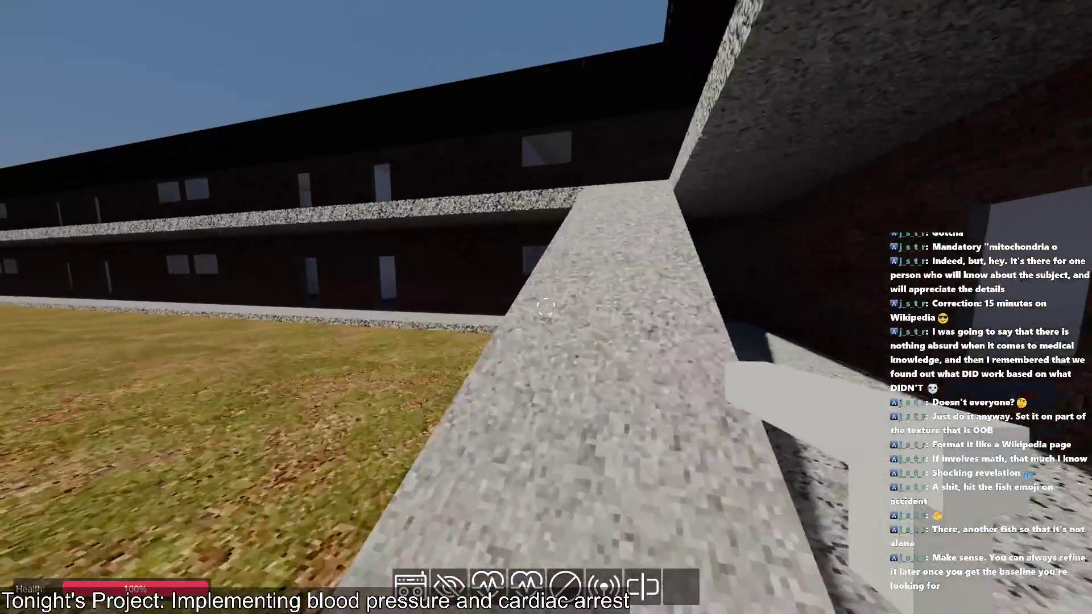
key("w")
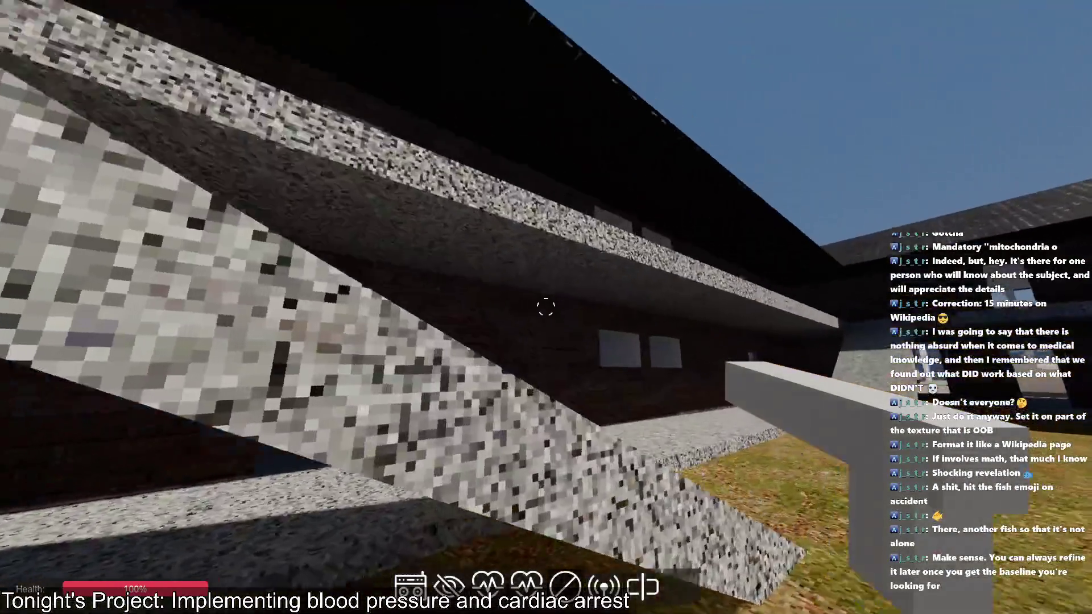
key("w")
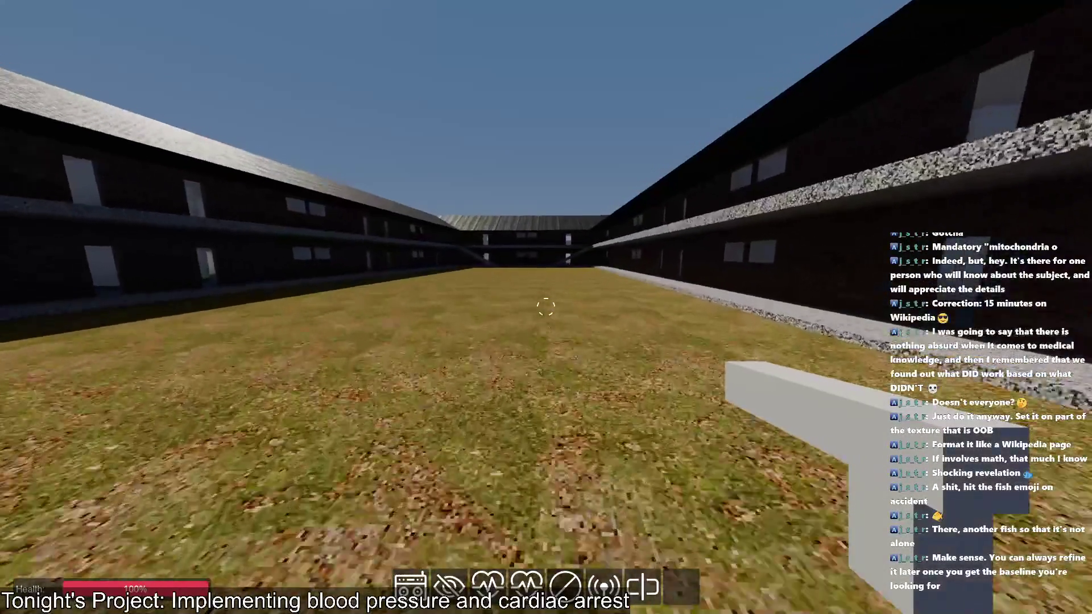
key("w")
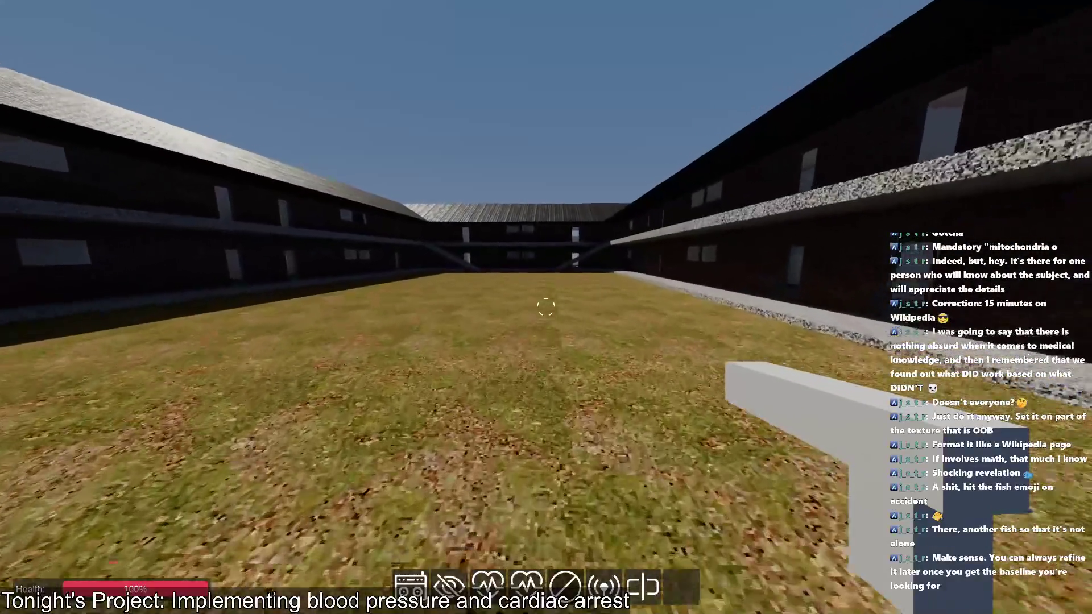
key("w")
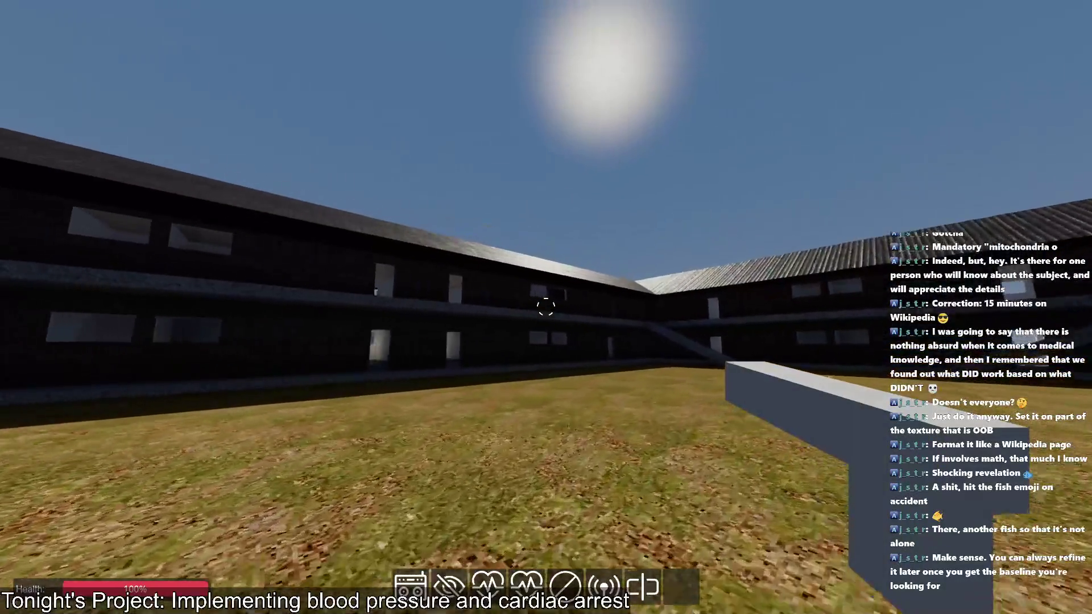
key("w")
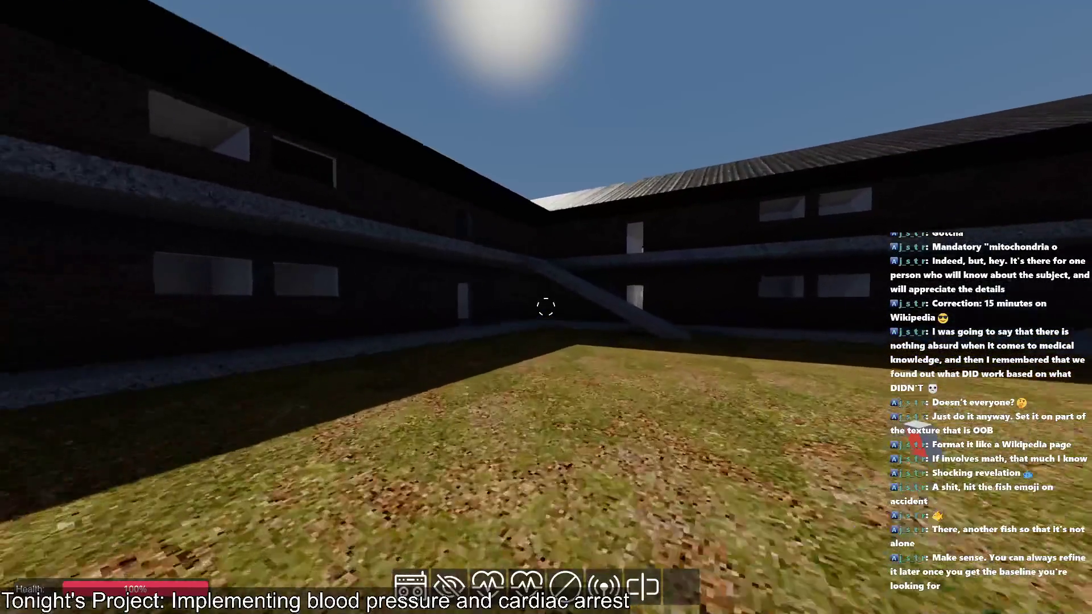
key("w")
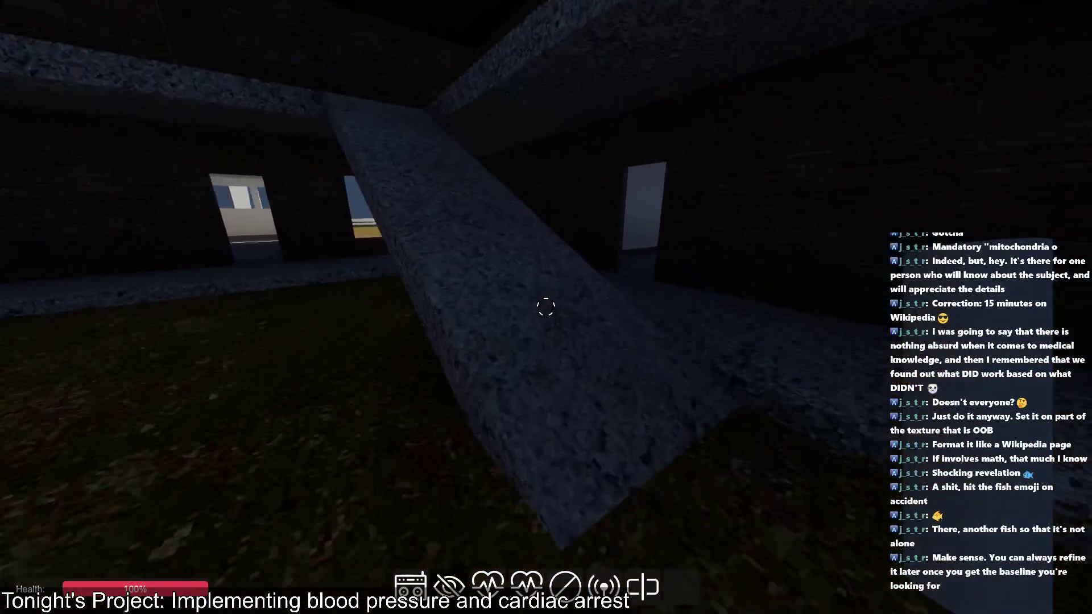
key("w")
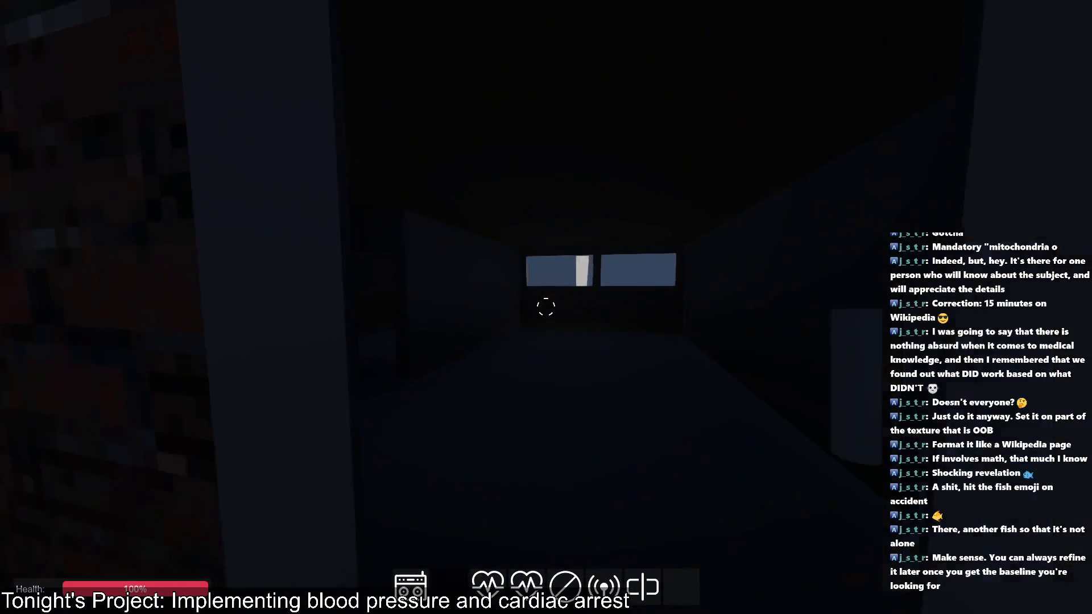
Step: Follow the walkway past the white room's doorway, briefly stepping inside
mouse_move(546, 307)
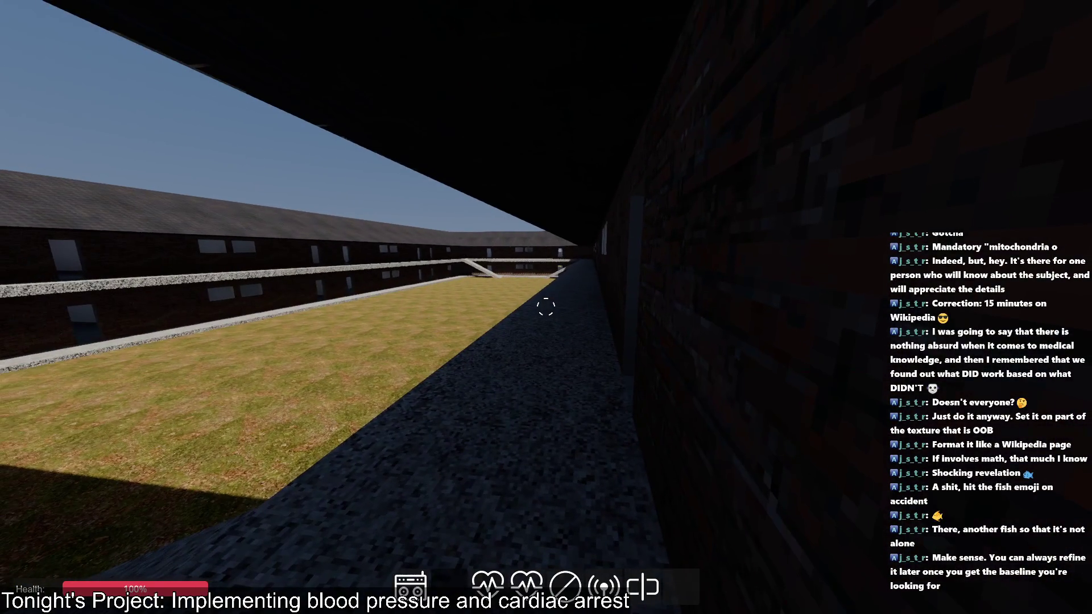
key("w")
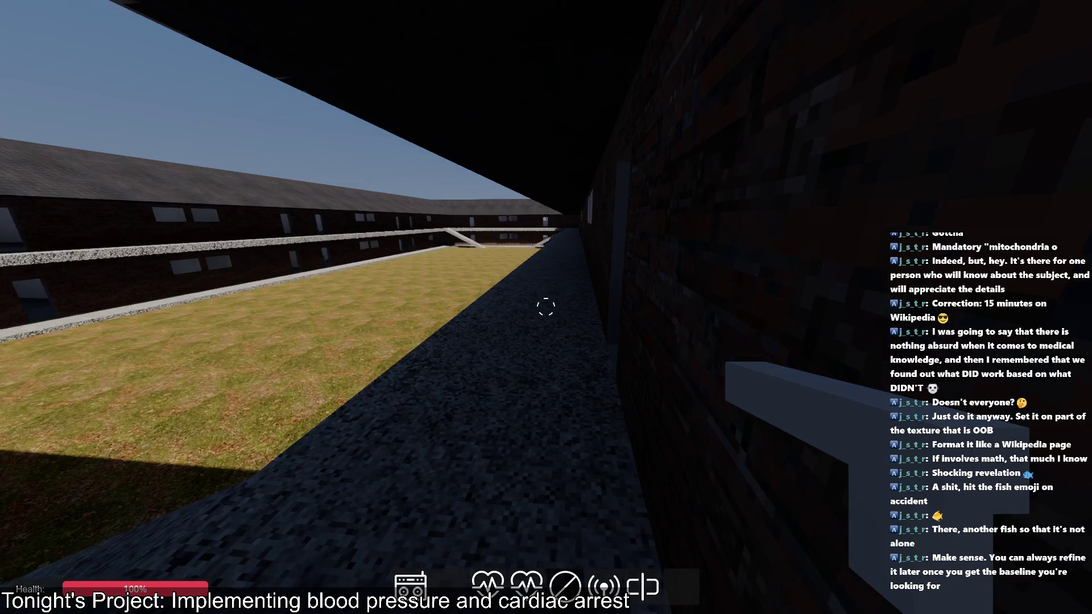
key("w")
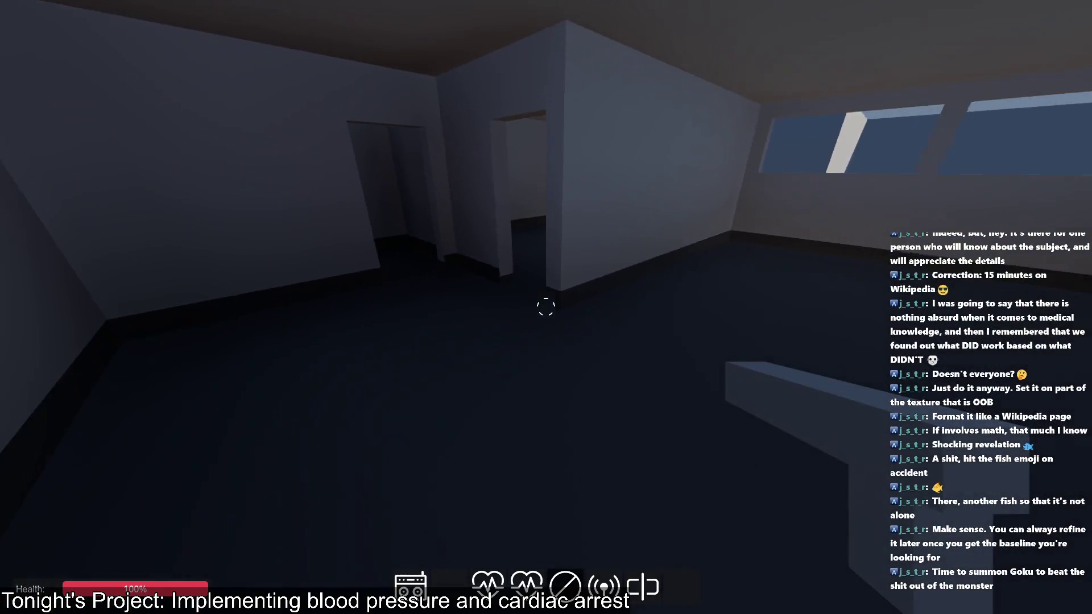
key("w")
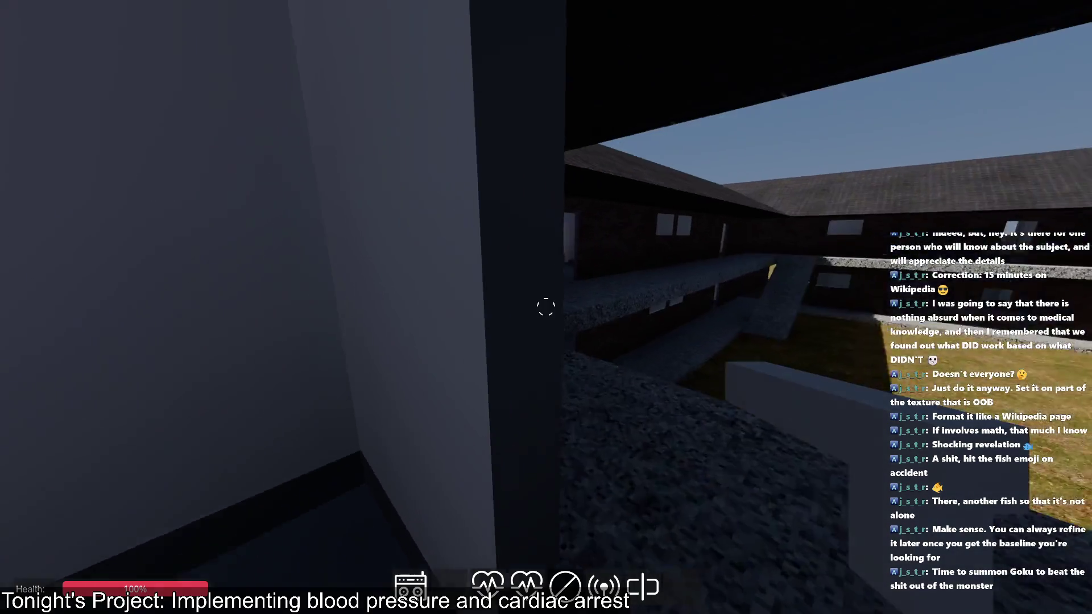
key("w")
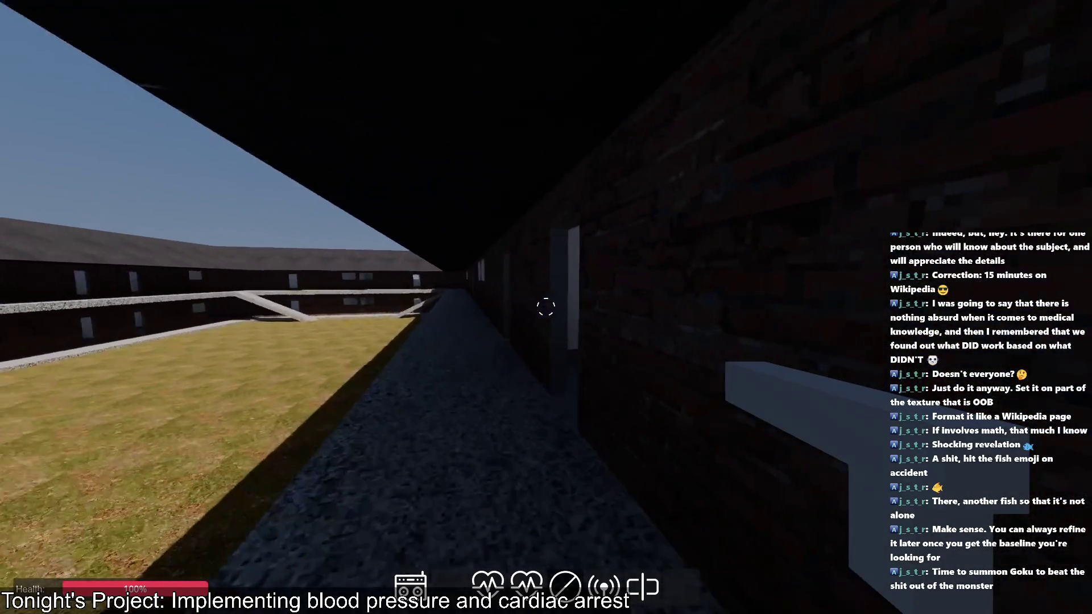
key("w")
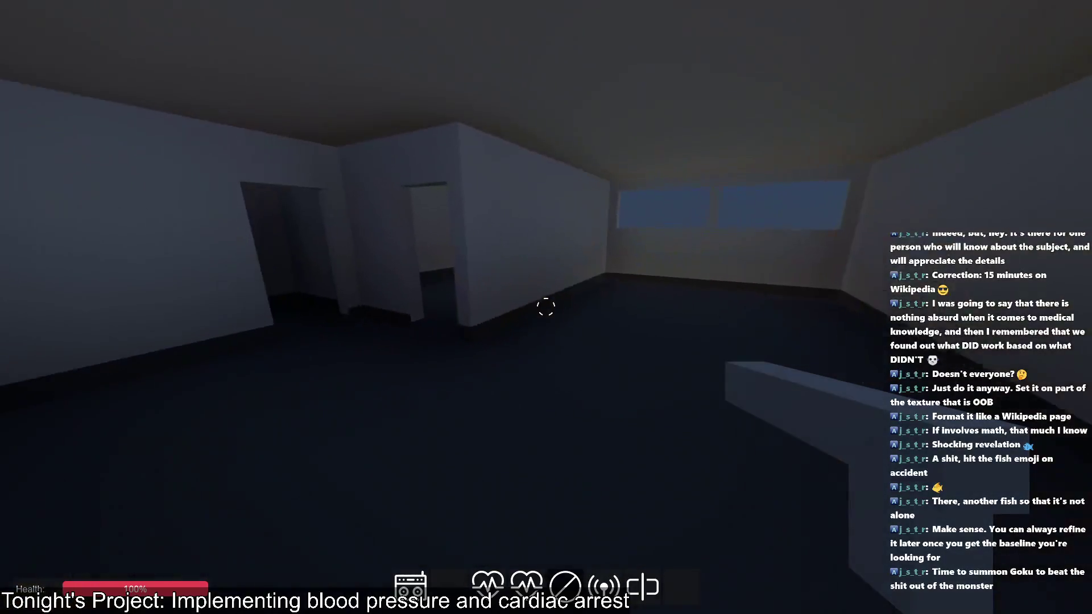
key("w")
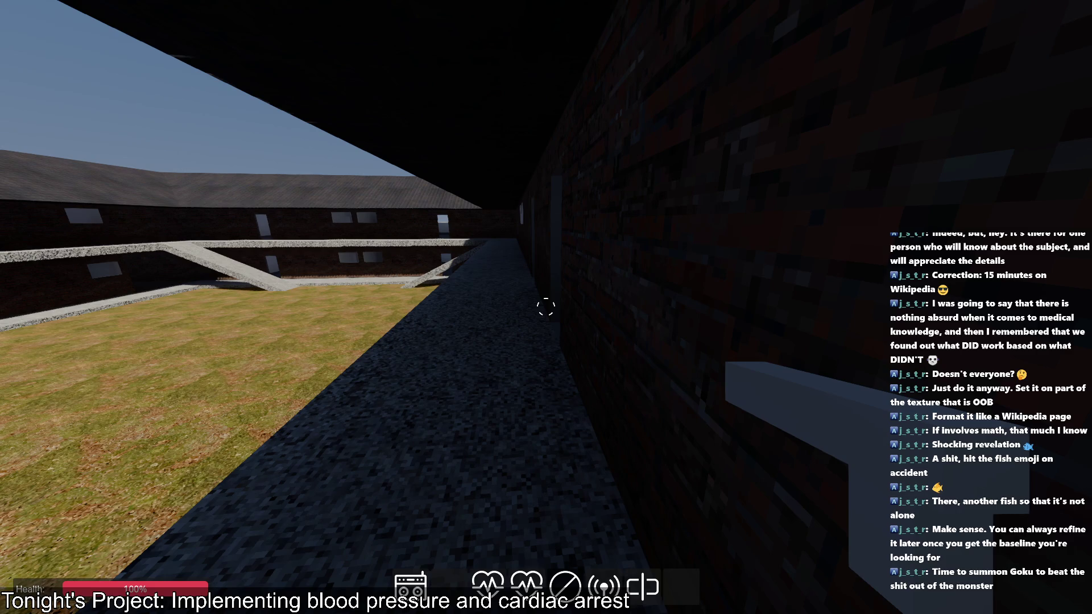
Step: Continue along the walkway into the room where the patient lies and approach them
key("w")
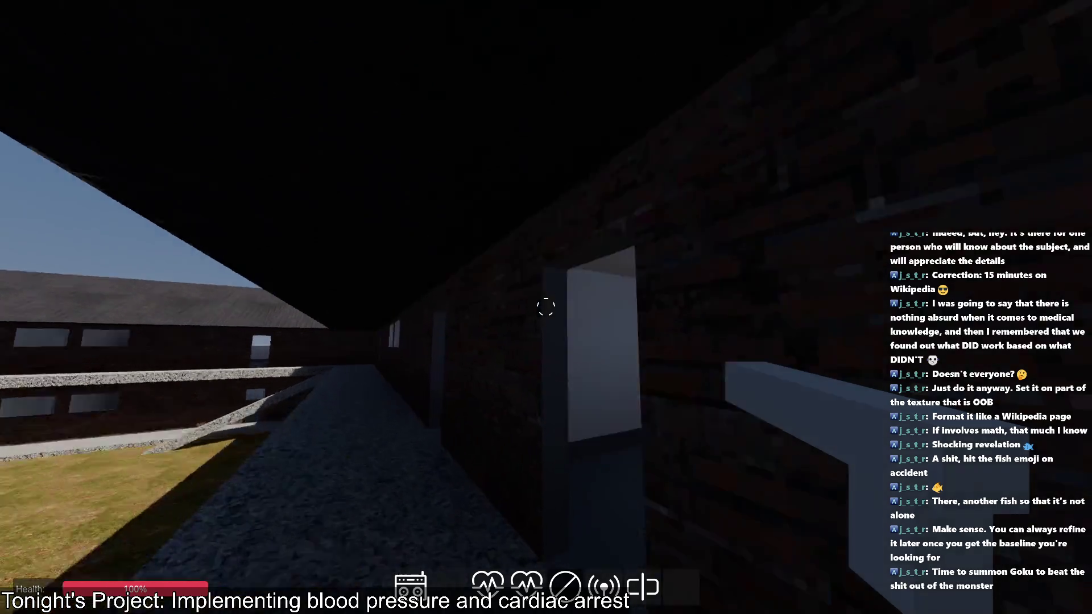
key("w")
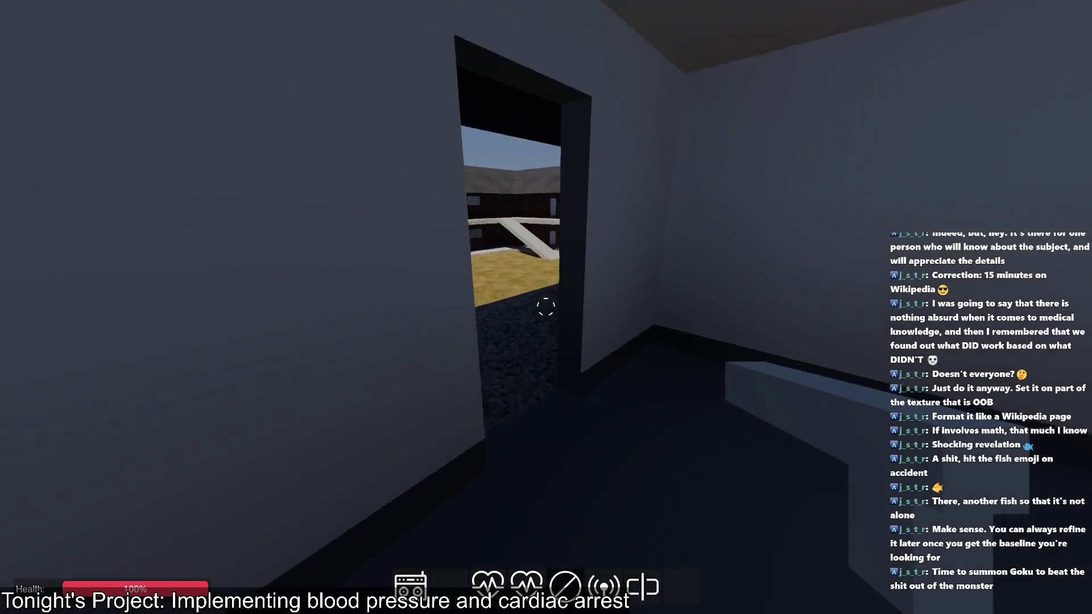
key("w")
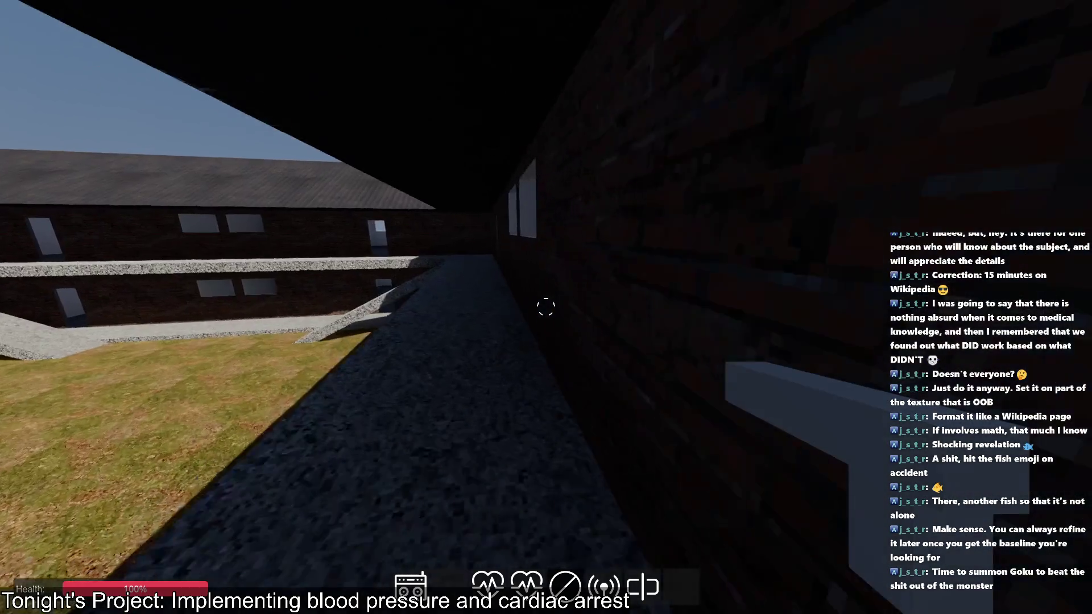
key("w")
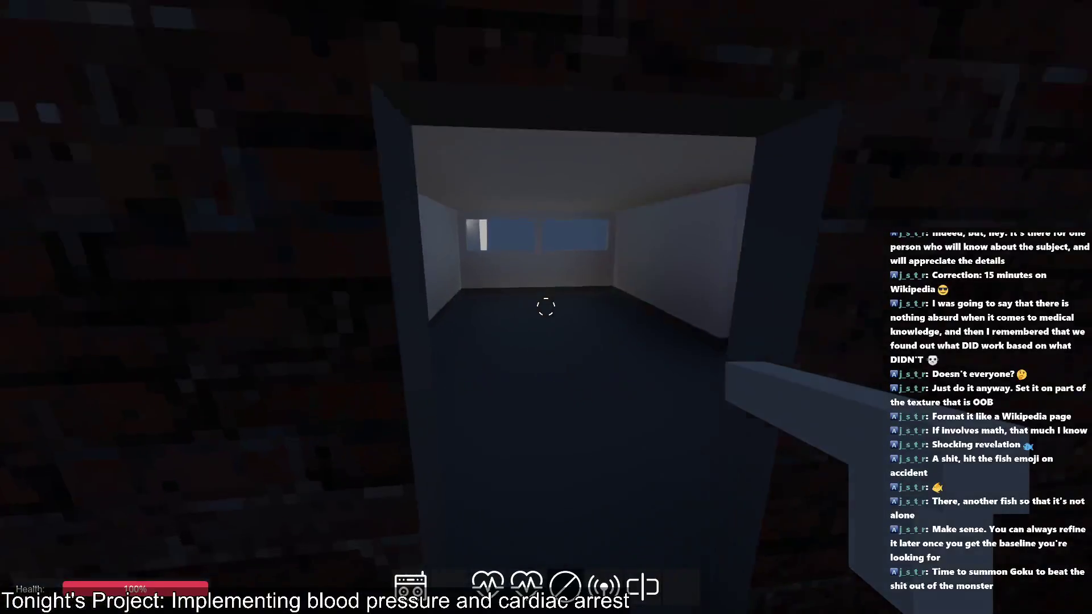
key("w")
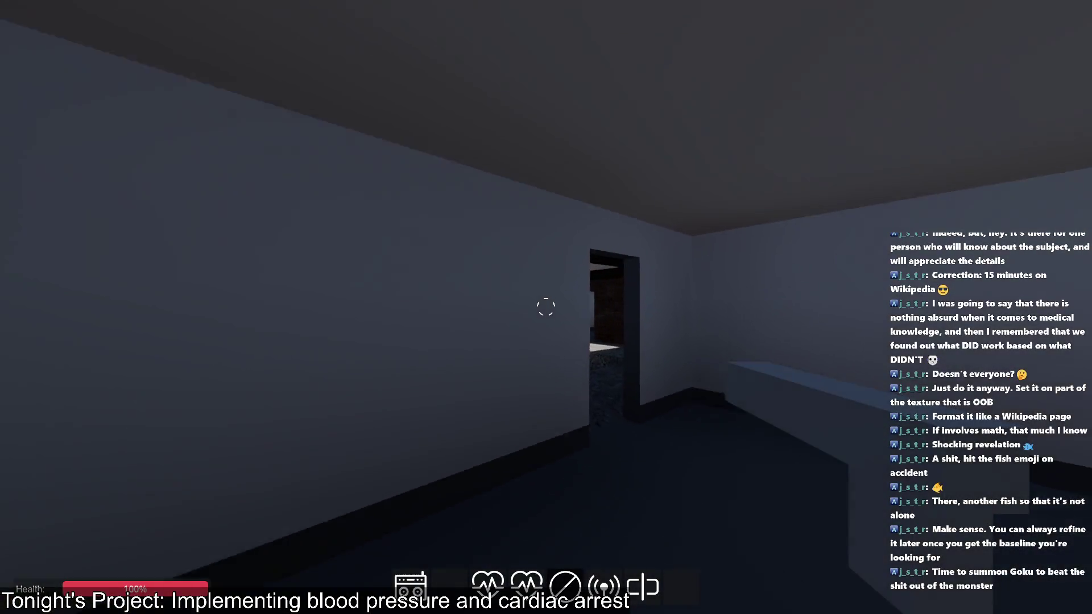
key("w")
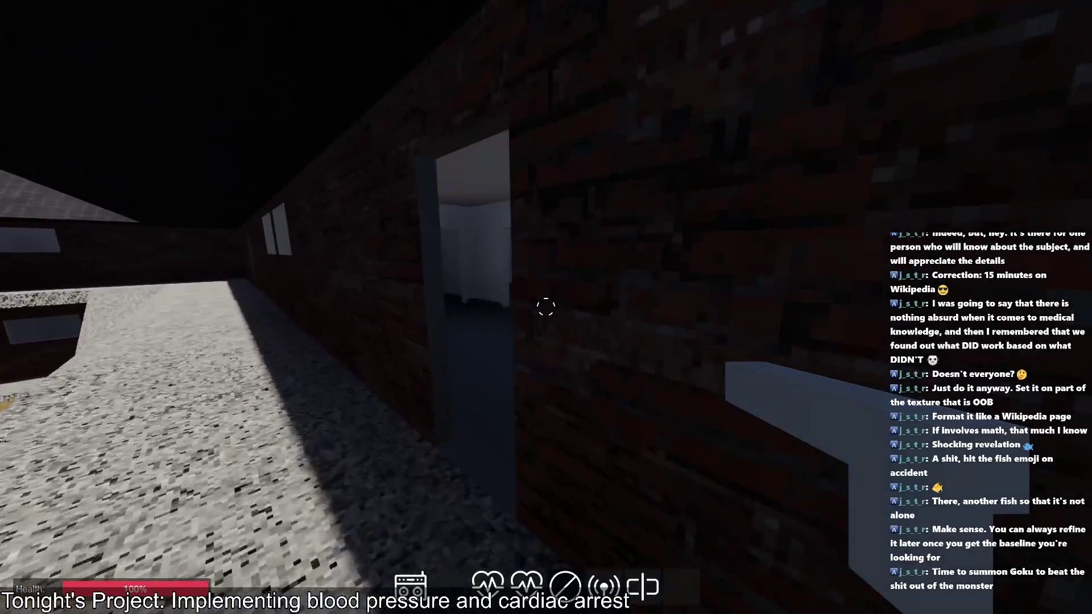
key("w")
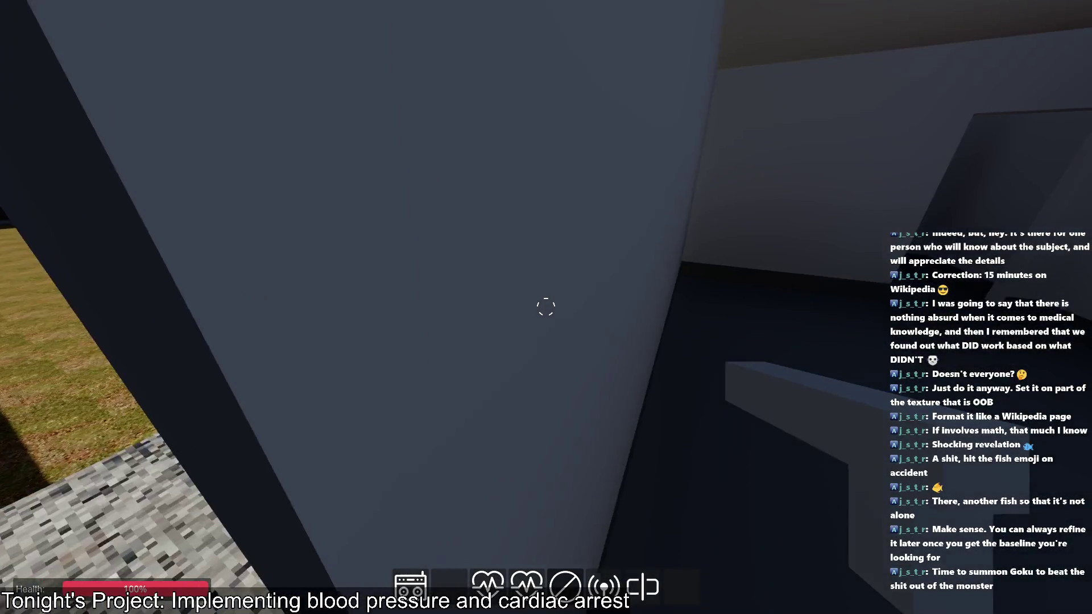
key("w")
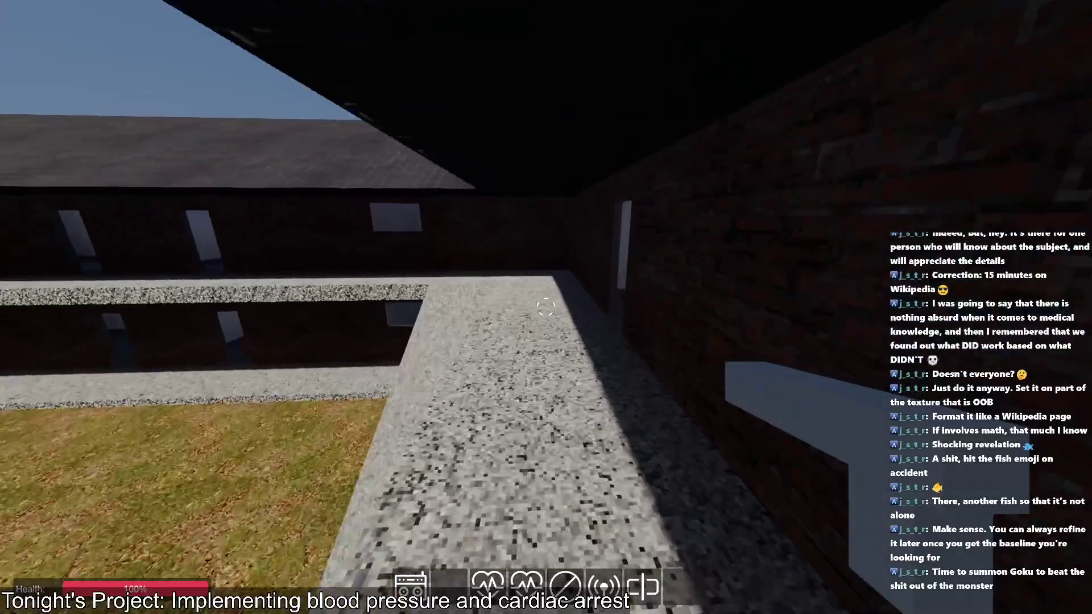
key("w")
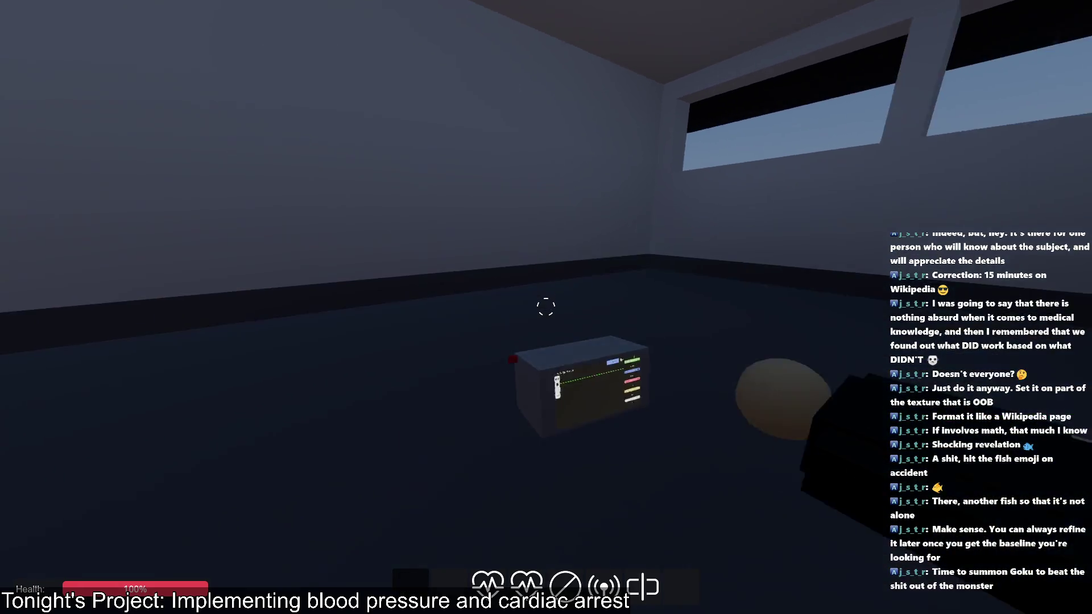
Step: Cycle through the carried equipment with hotbar keys 3, 4, 6 and 5
key("e")
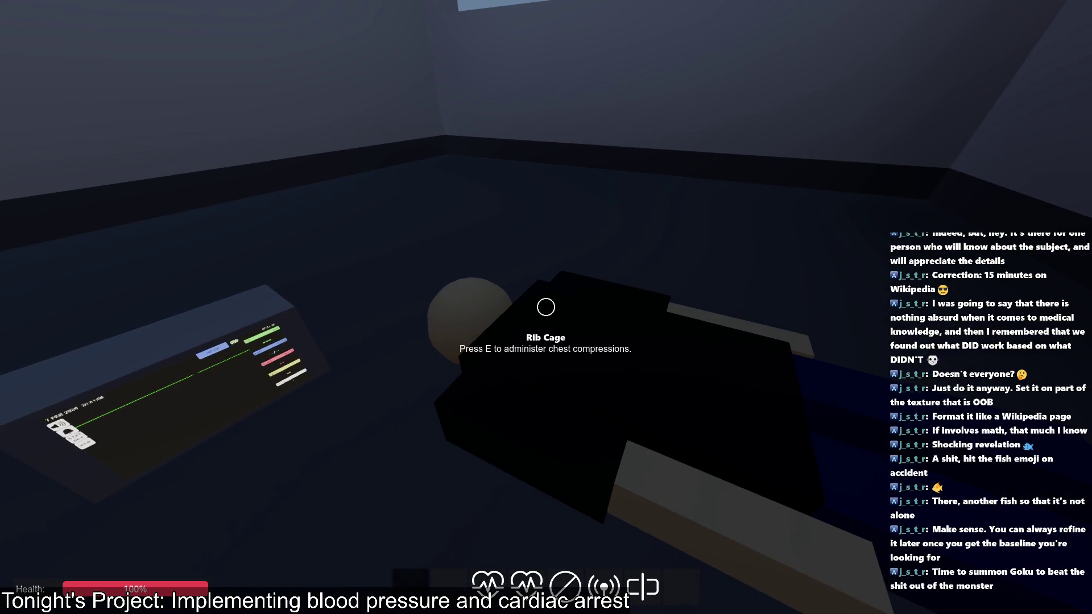
key("3")
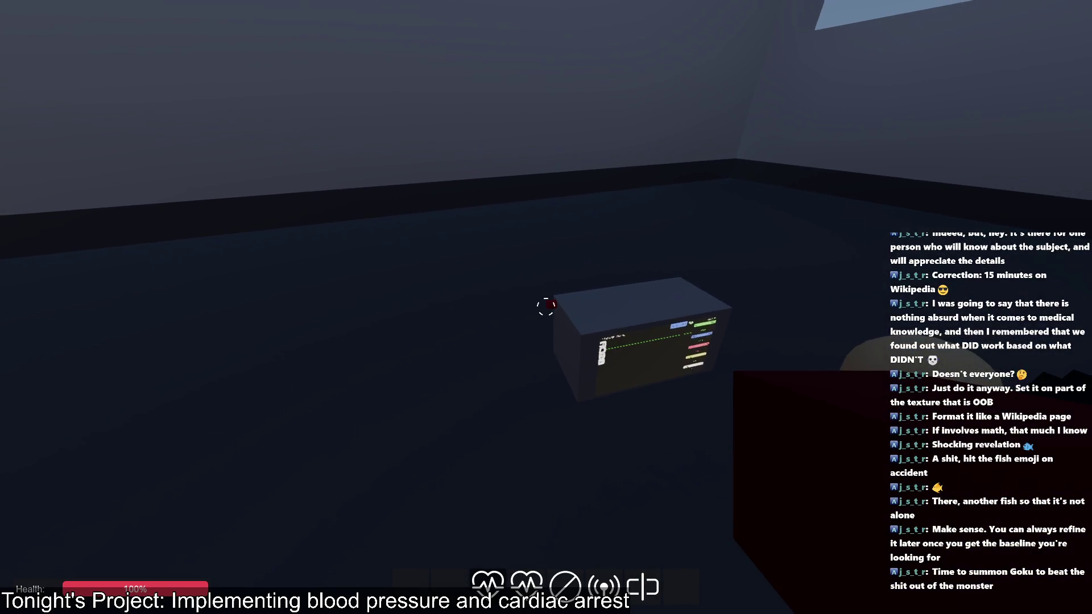
key("4")
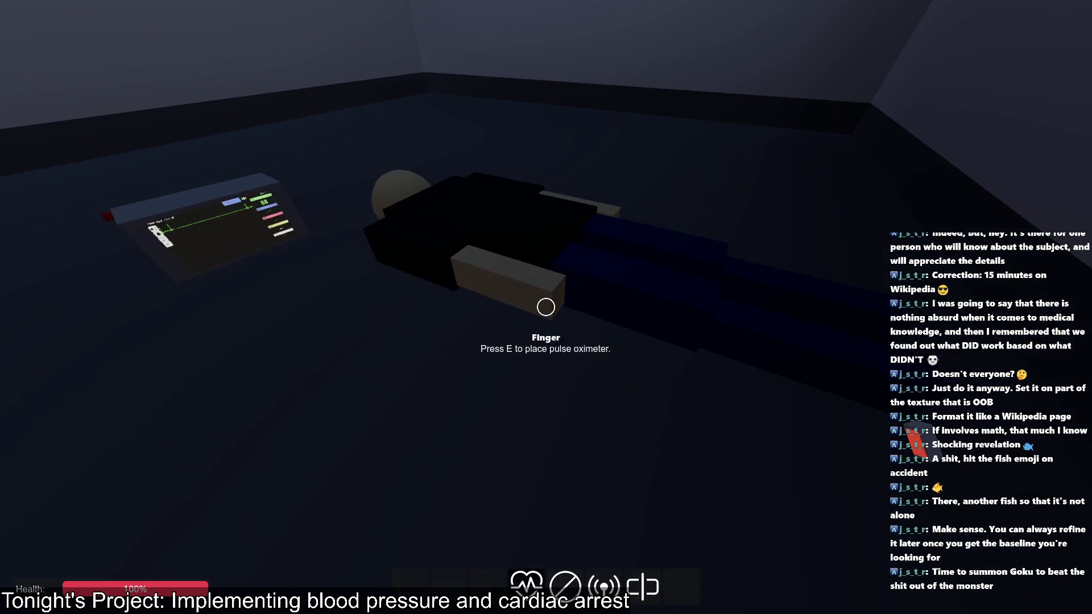
key("6")
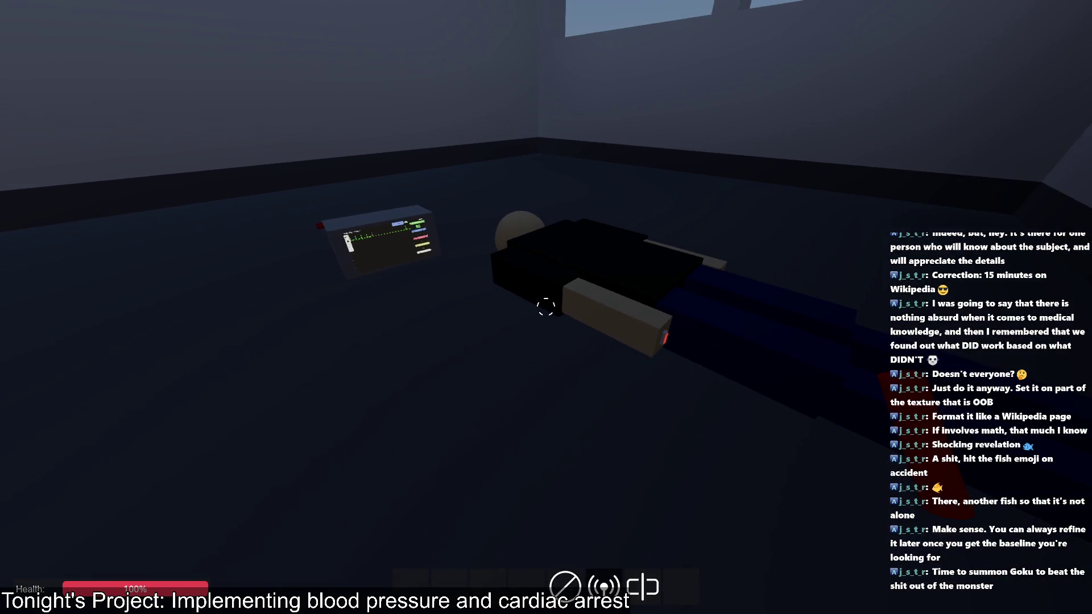
key("5")
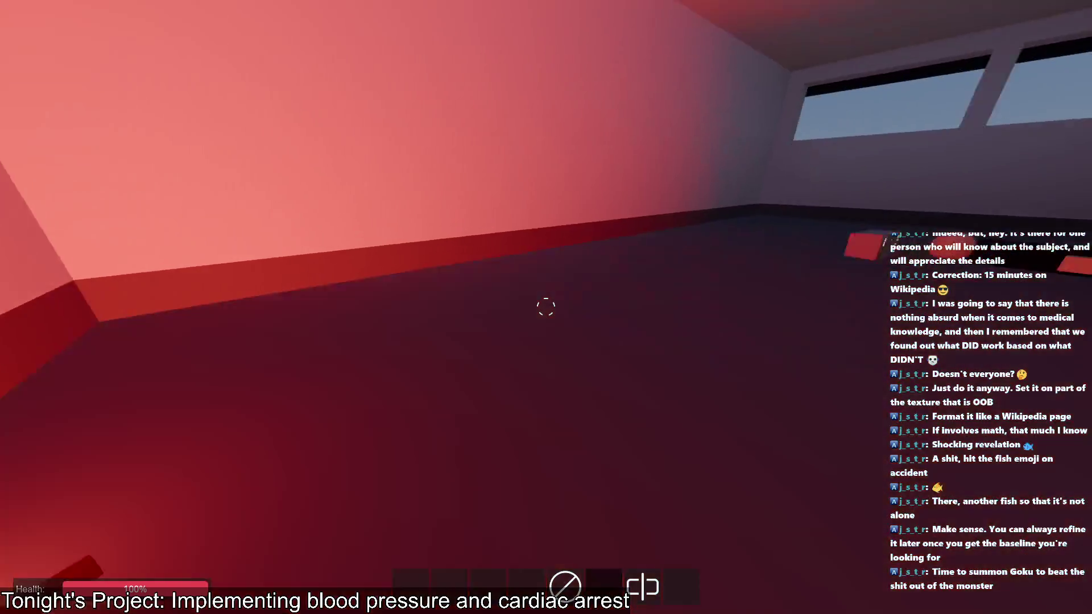
Step: Move beside the patient and open the patient monitor's full-screen ECG display
key("w")
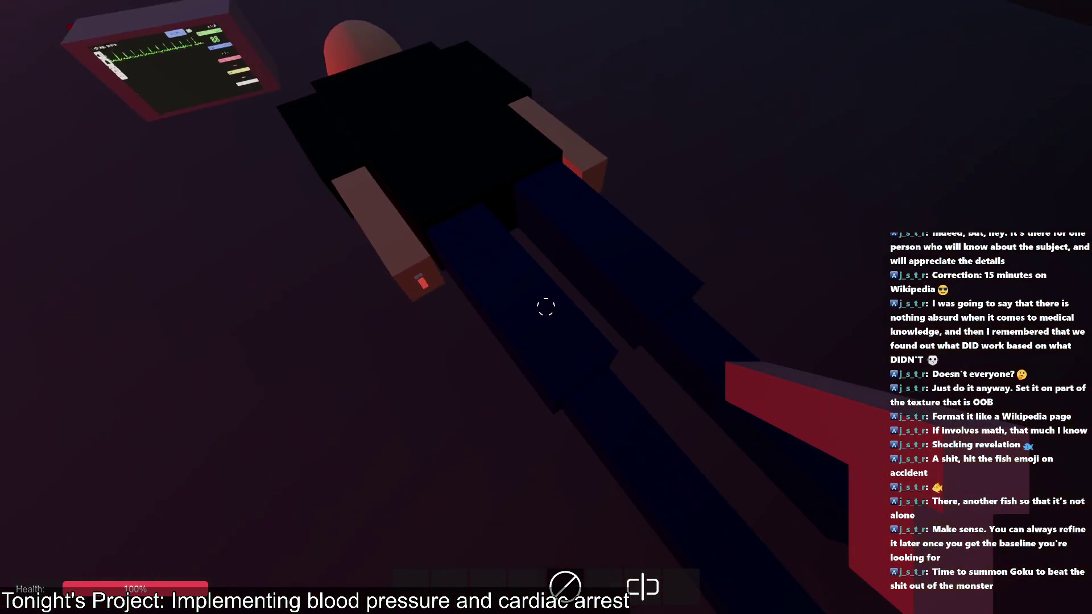
key("w")
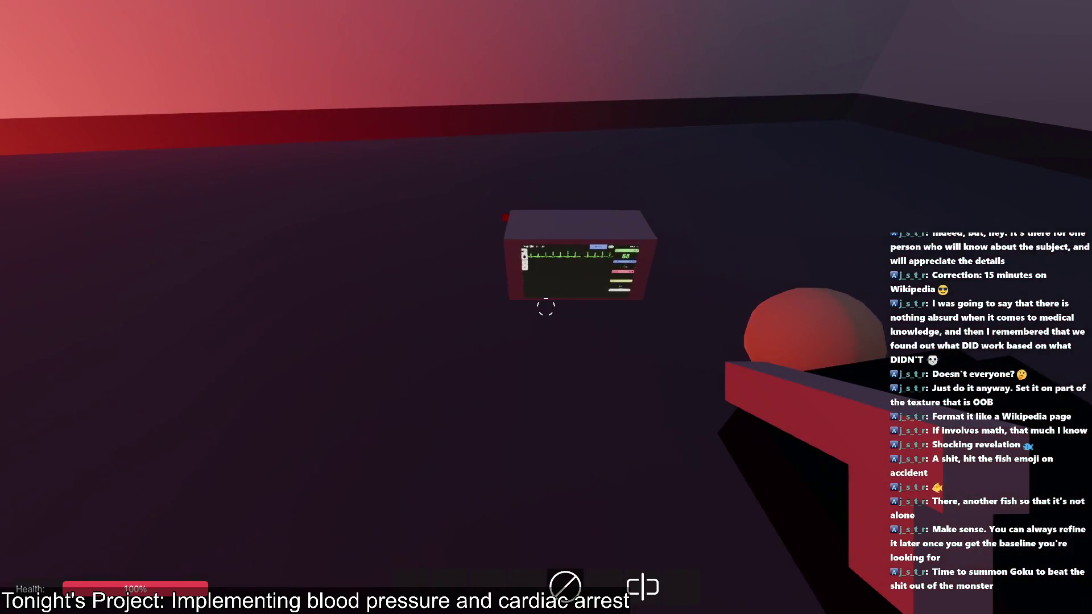
key("e")
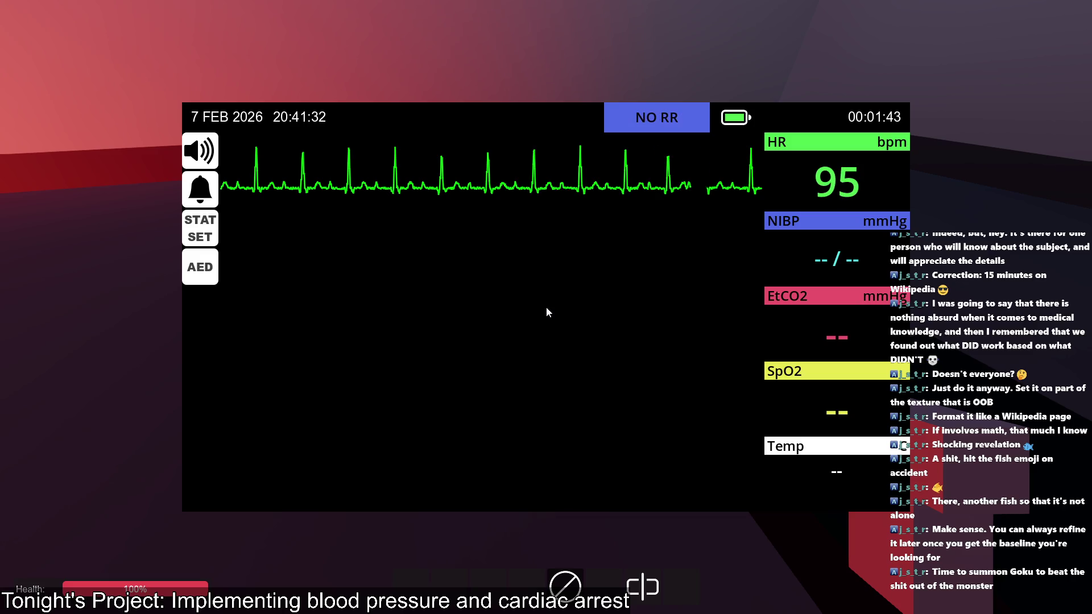
Step: Watch the monitor as the rhythm slides through VTACH into asystole, then return to Godot
key("alt+Tab")
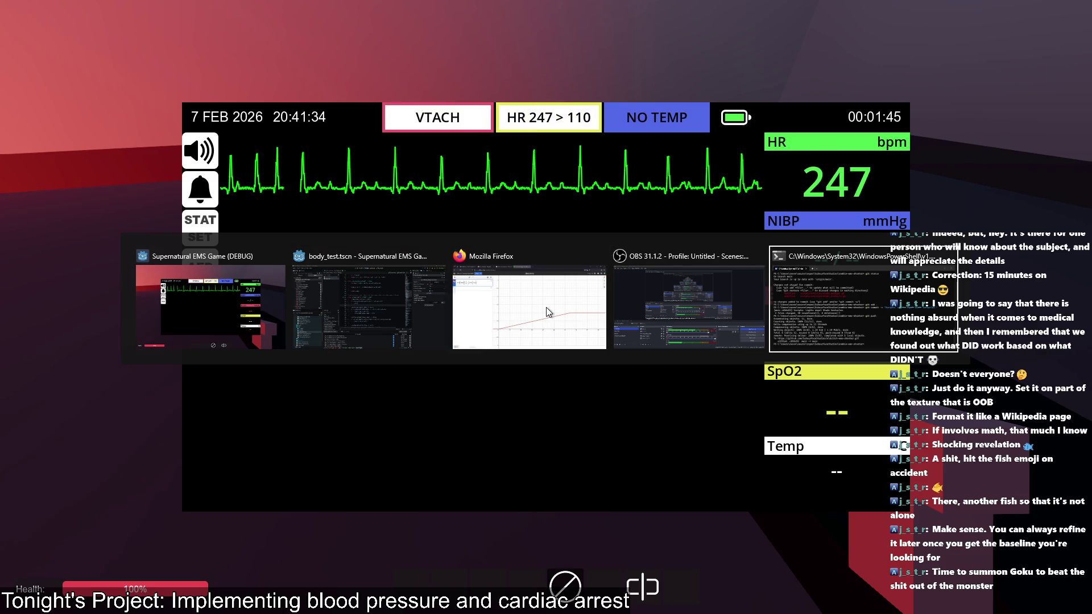
key("Escape")
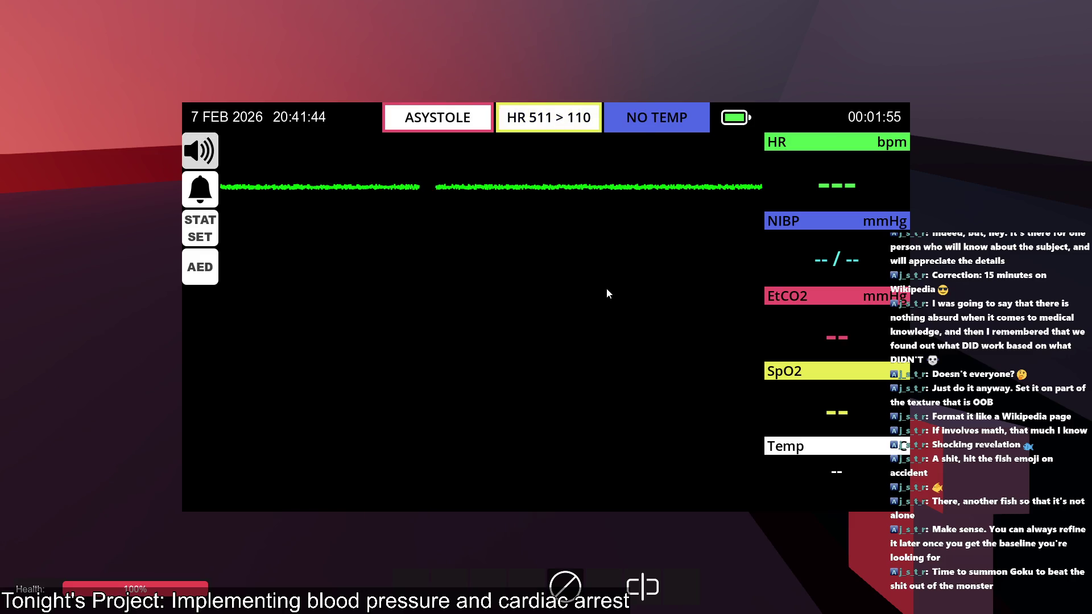
key("Escape")
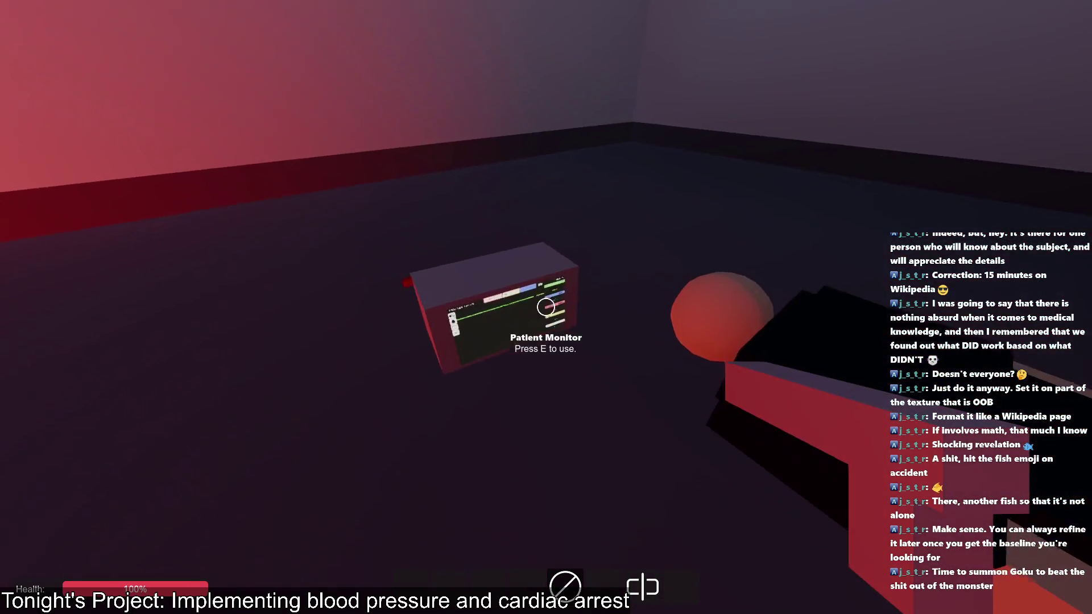
key("e")
key("alt+Tab")
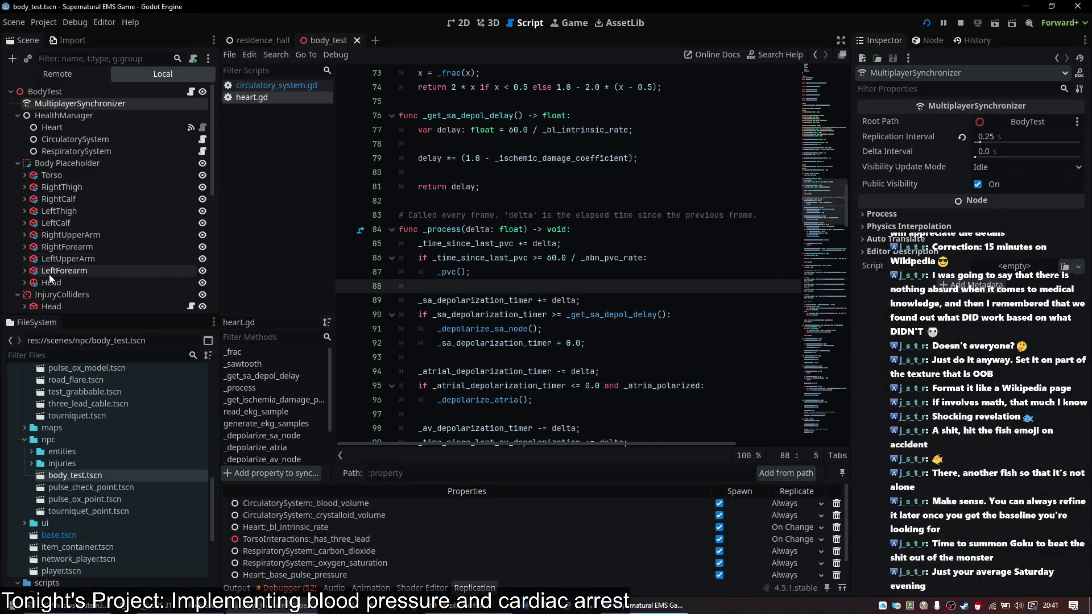
Step: Show the Debugger errors and inspect the live Heart node's values in the Remote scene tree
left_click(287, 588)
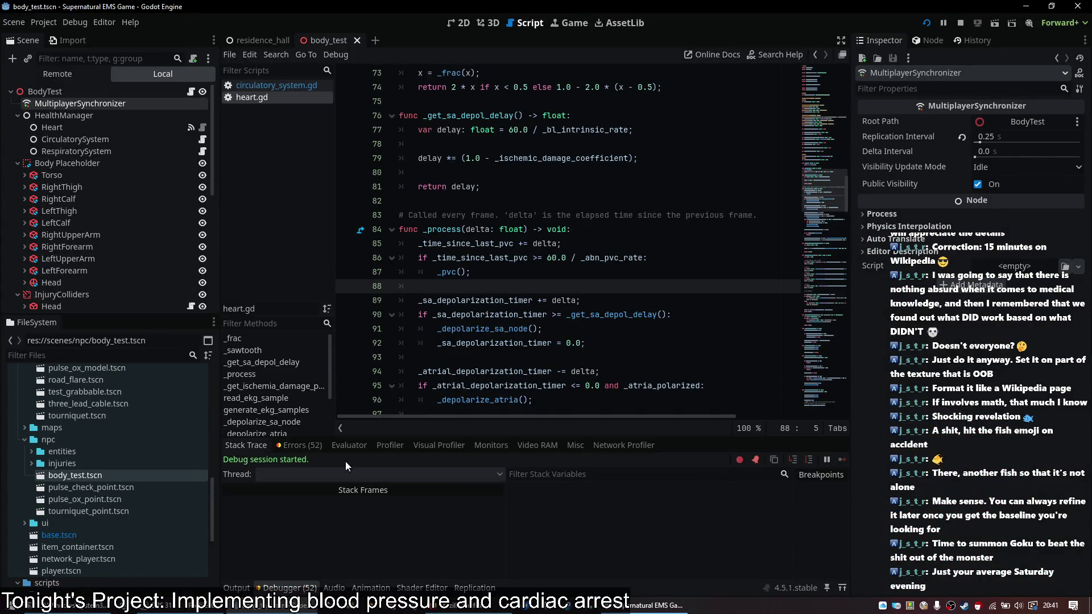
left_click(300, 445)
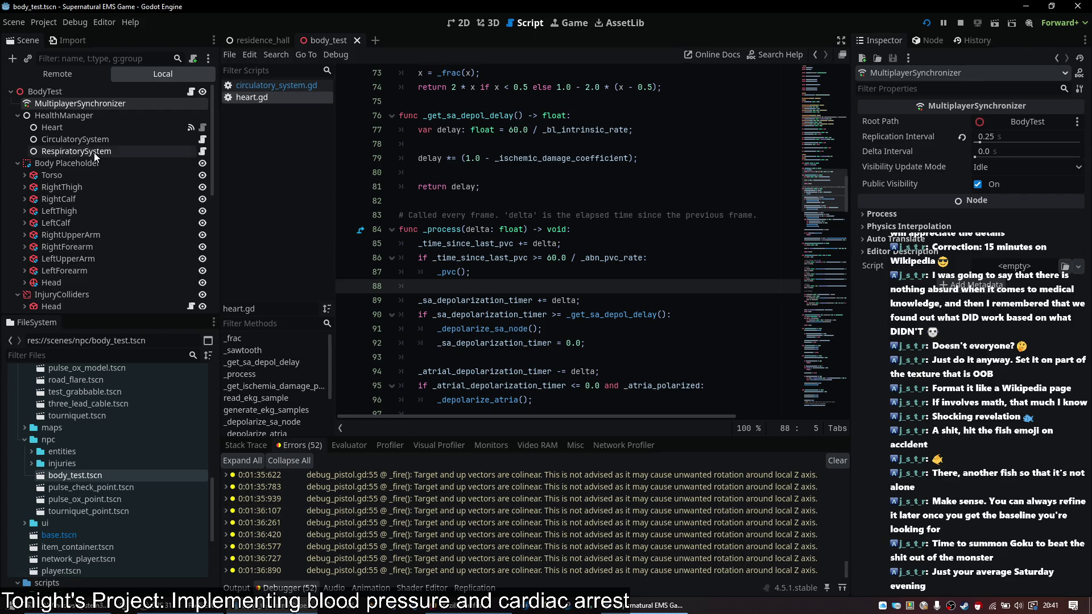
left_click(48, 75)
left_click(76, 162)
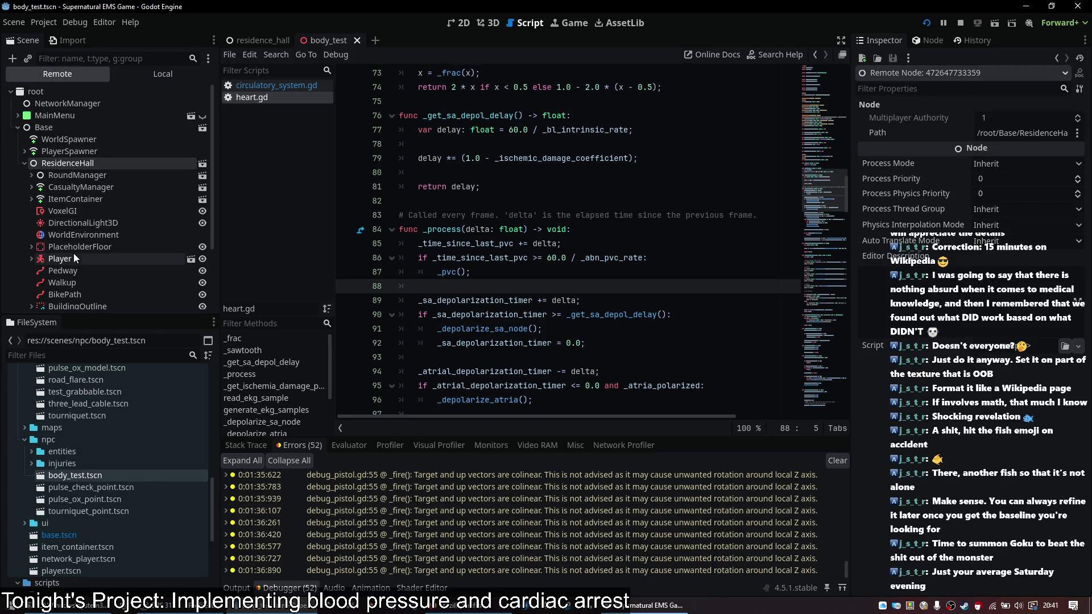
left_click(76, 175)
left_click(80, 198)
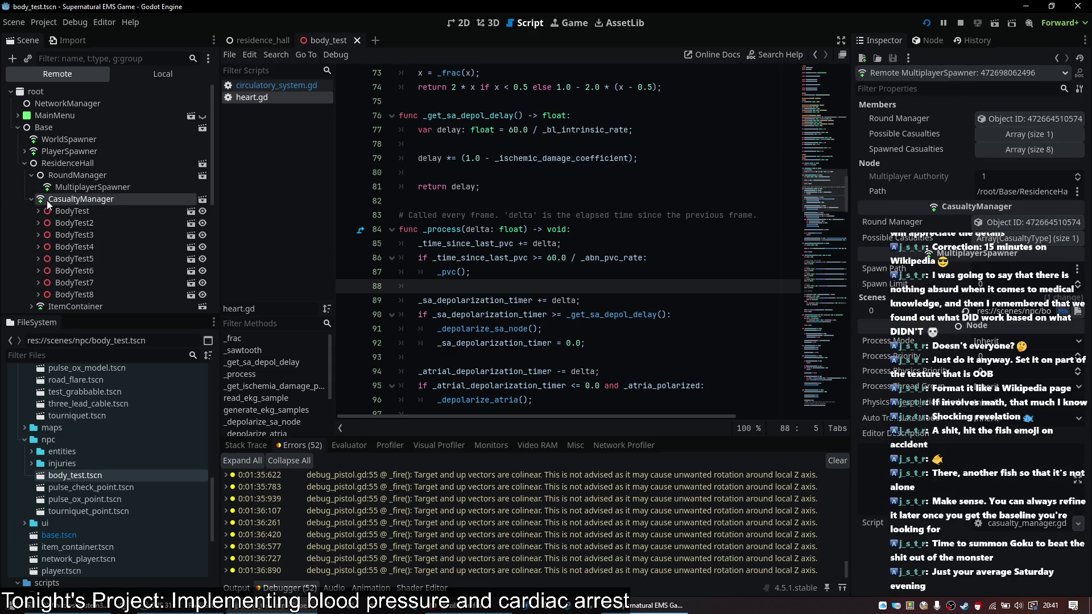
left_click(42, 211)
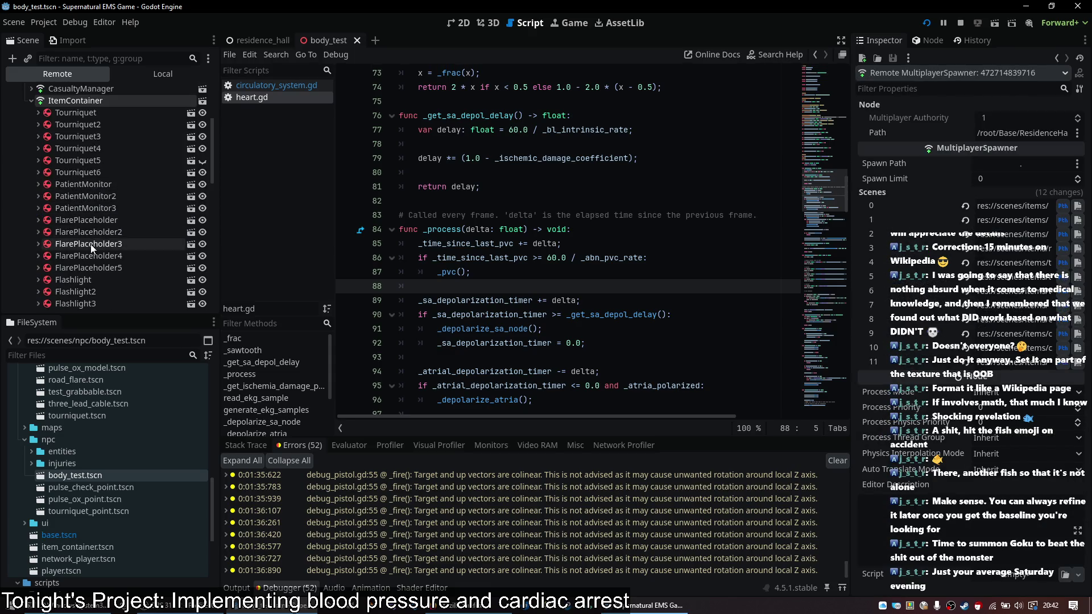
left_click(101, 185)
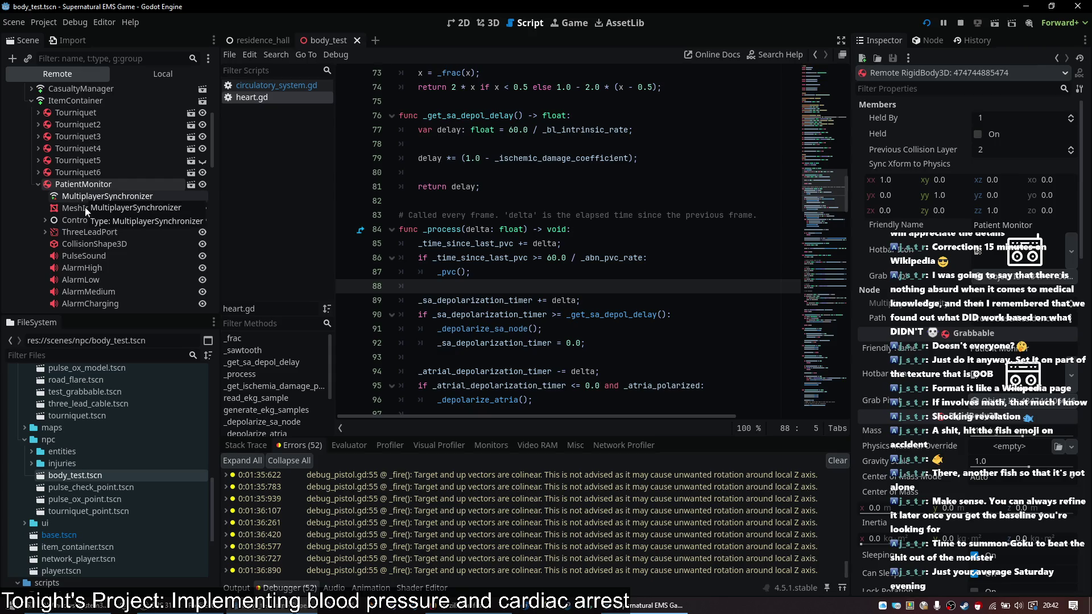
left_click(95, 219)
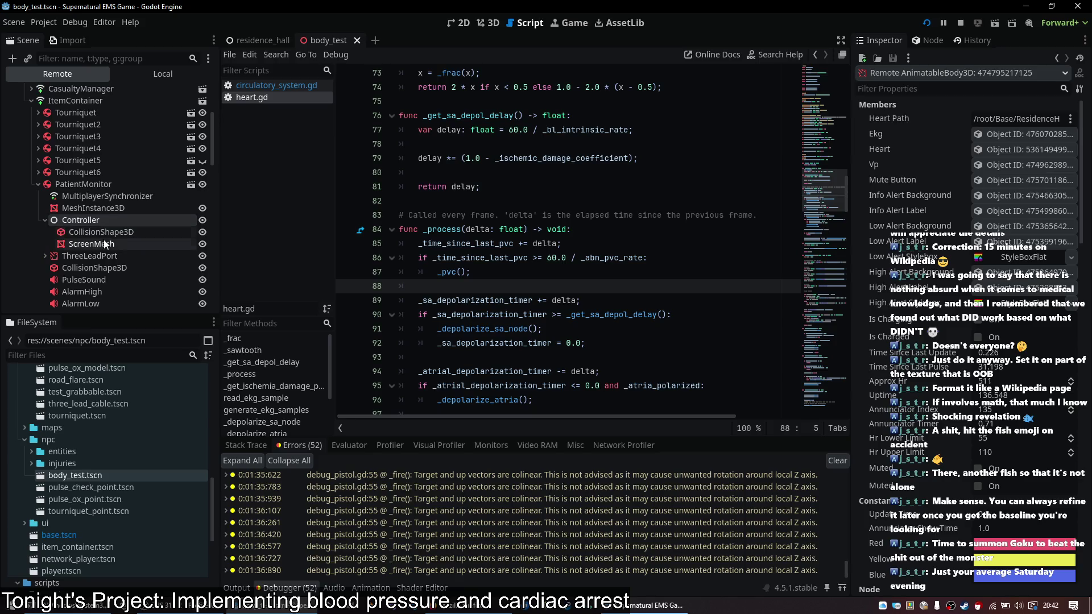
left_click(1016, 150)
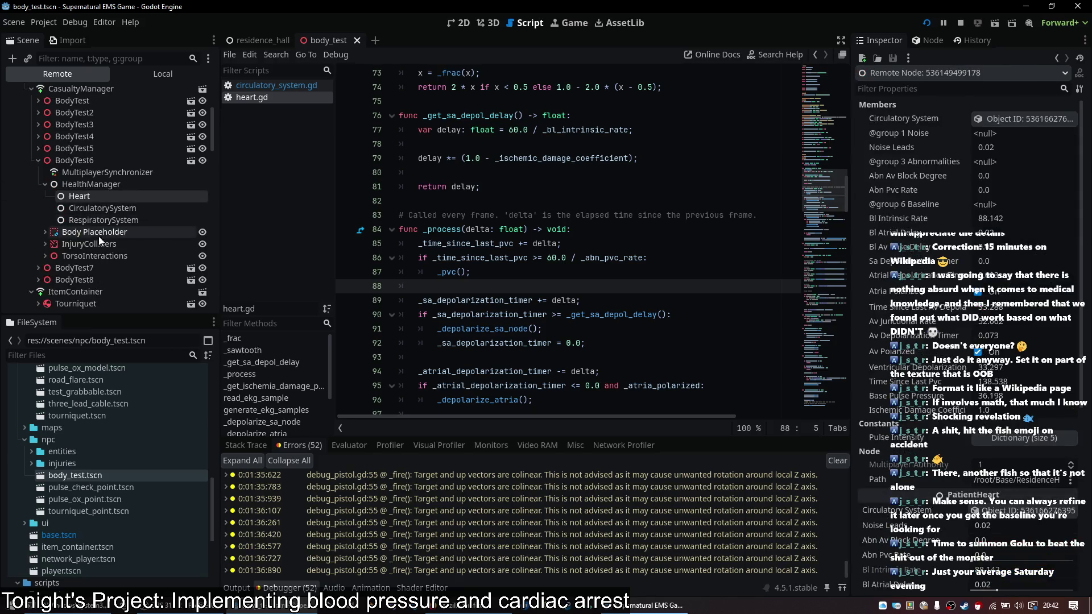
left_click(104, 205)
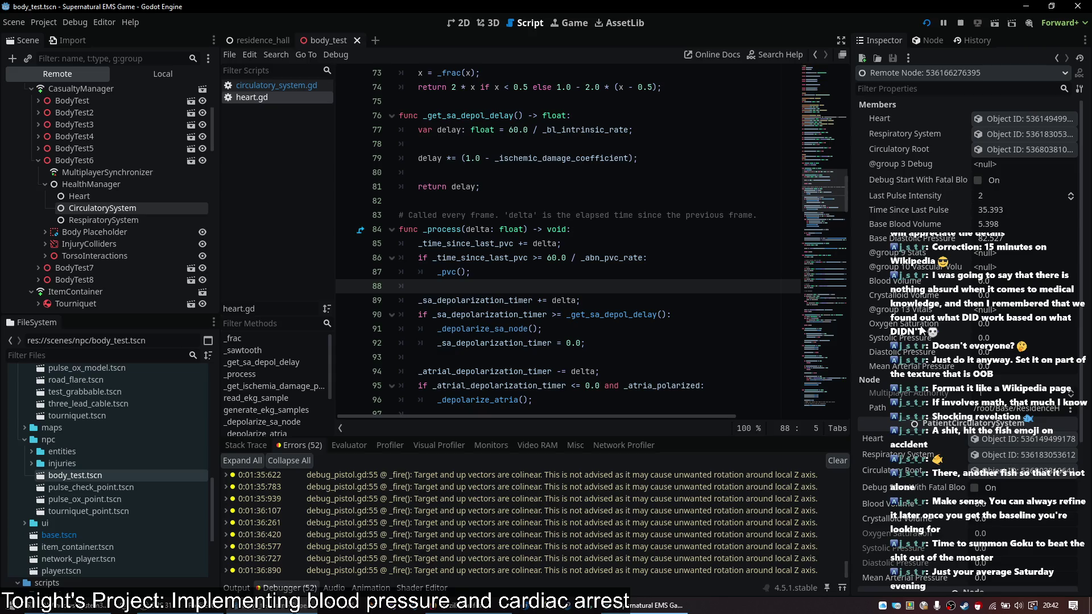
left_click(151, 200)
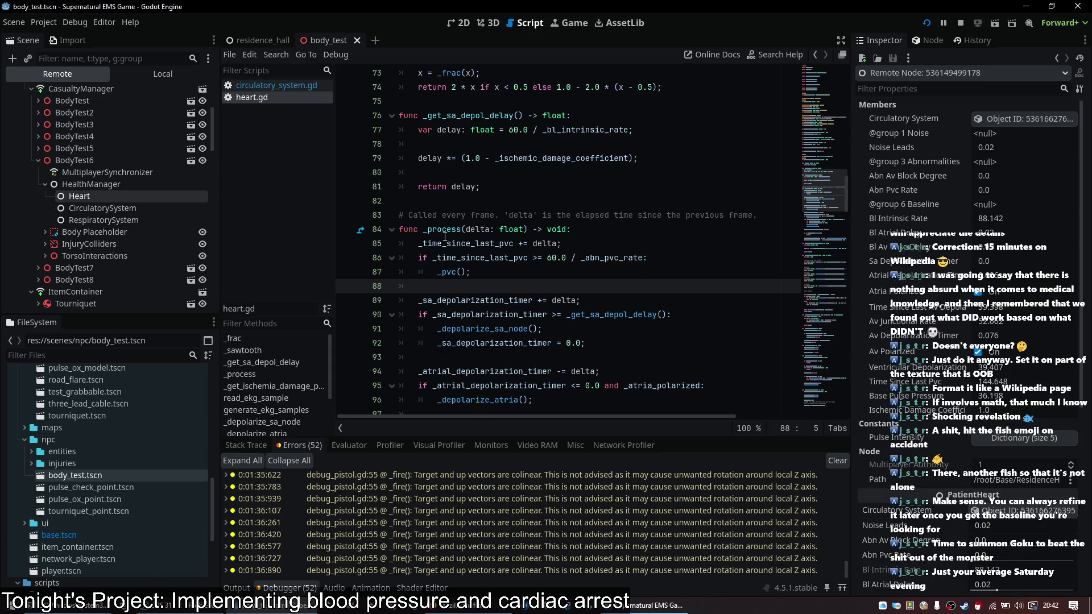
Step: Go to _get_ischemia_damage_per_second in heart.gd and start editing the perfusion term on line 119
mouse_move(459, 225)
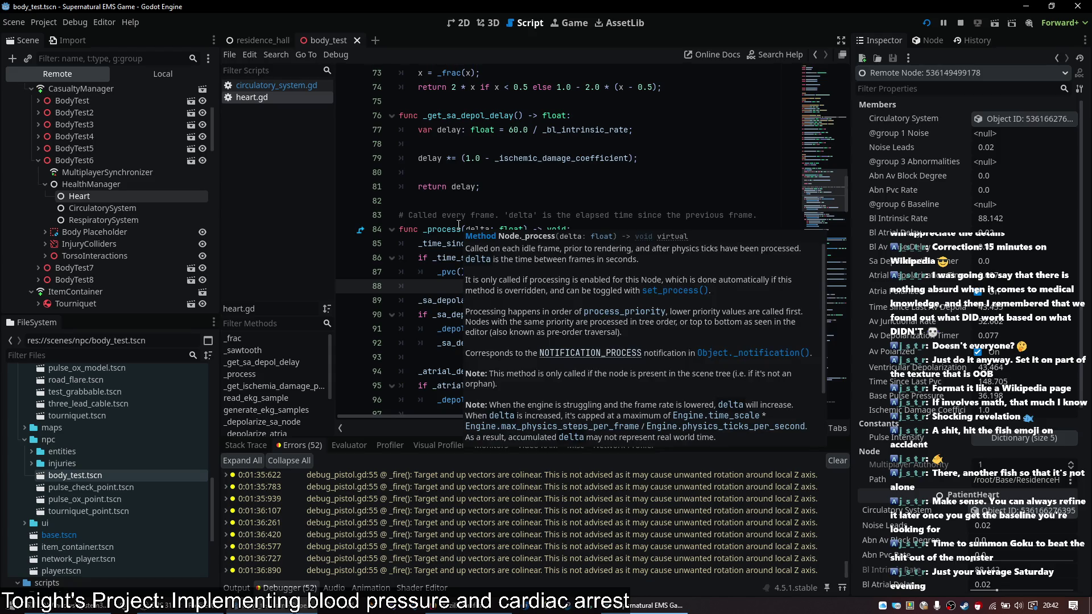
scroll(568, 239, "down", 9)
left_click(654, 215)
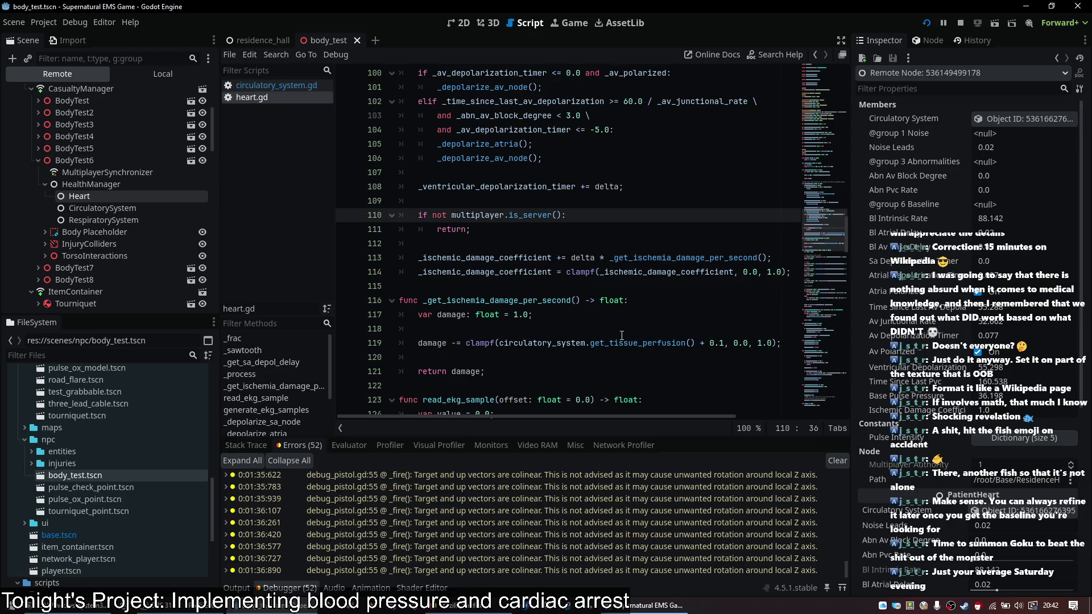
mouse_move(632, 344)
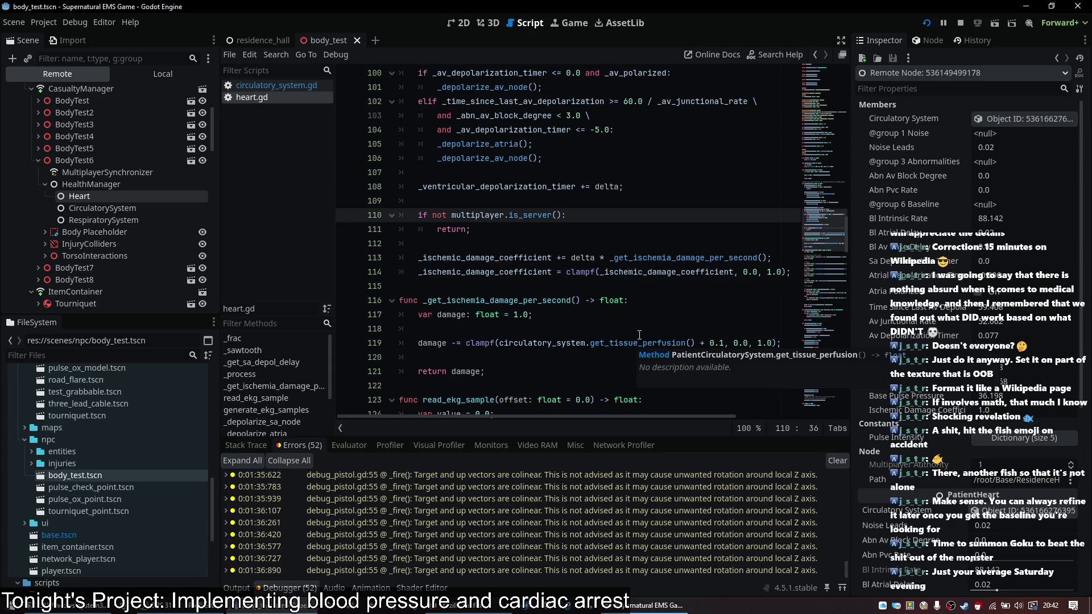
left_click(656, 312)
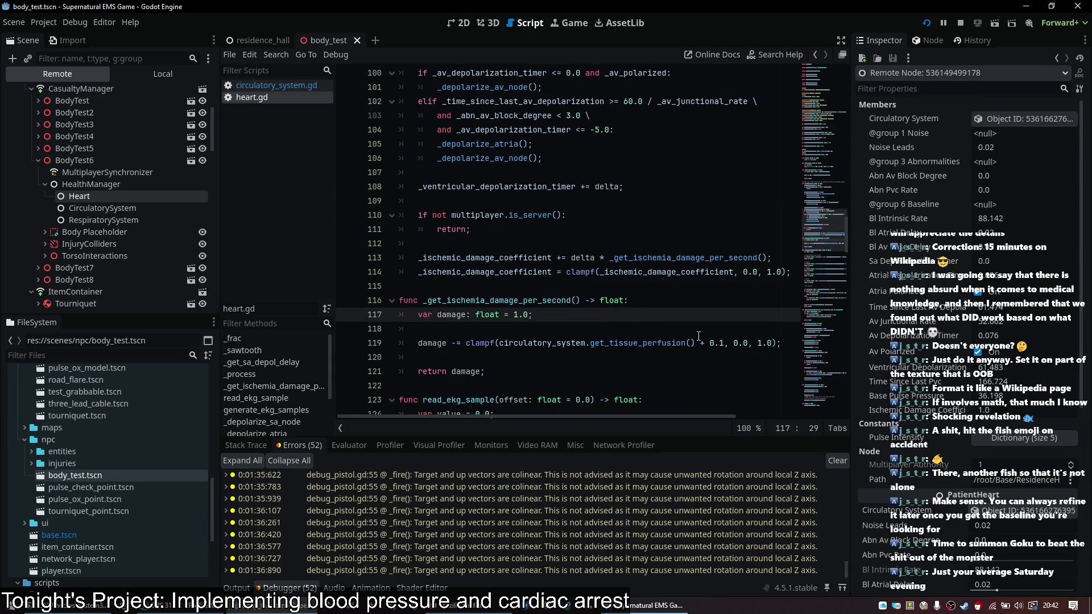
left_click(499, 343)
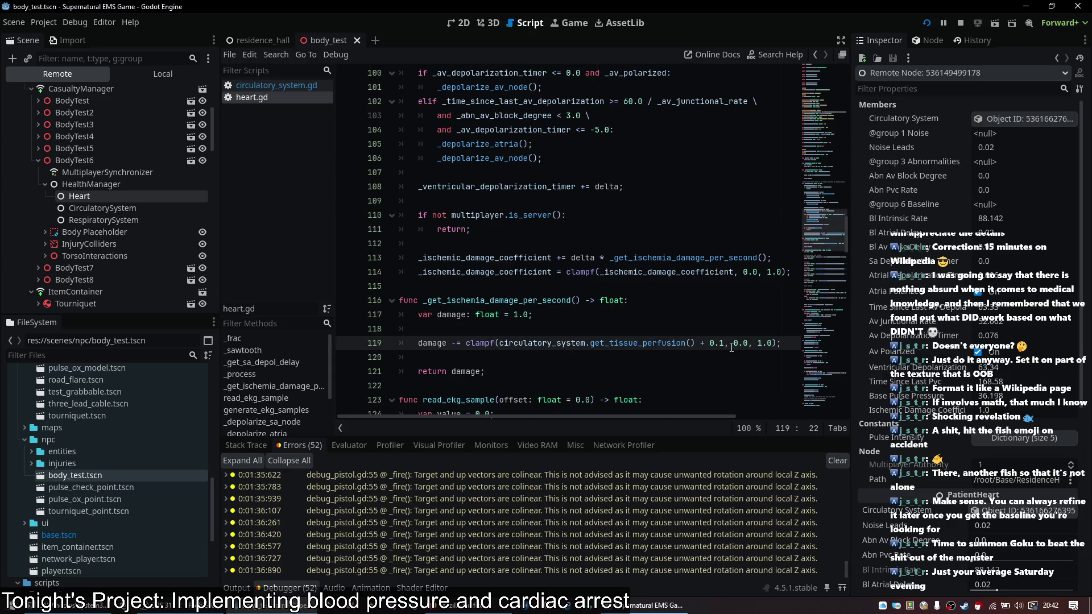
scroll(541, 281, "up", 6)
scroll(668, 268, "down", 9)
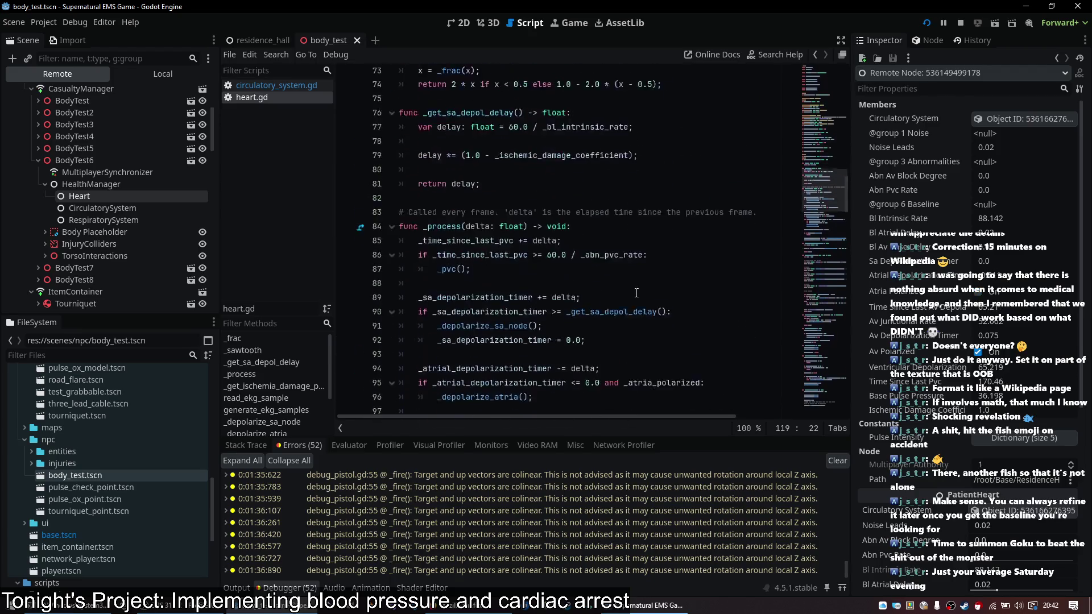
scroll(668, 268, "up", 2)
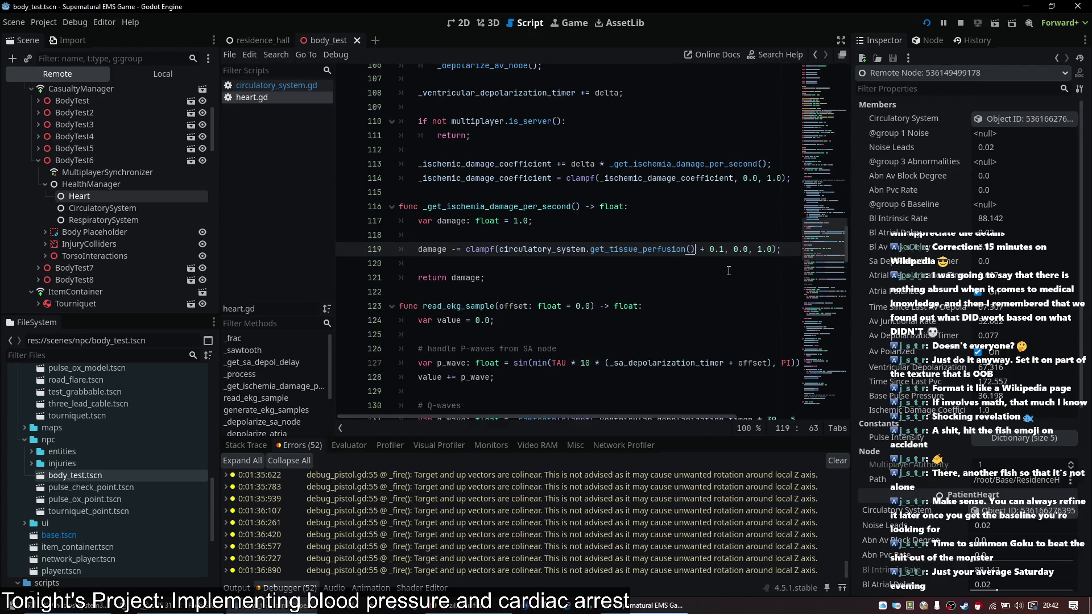
key("BackSpace")
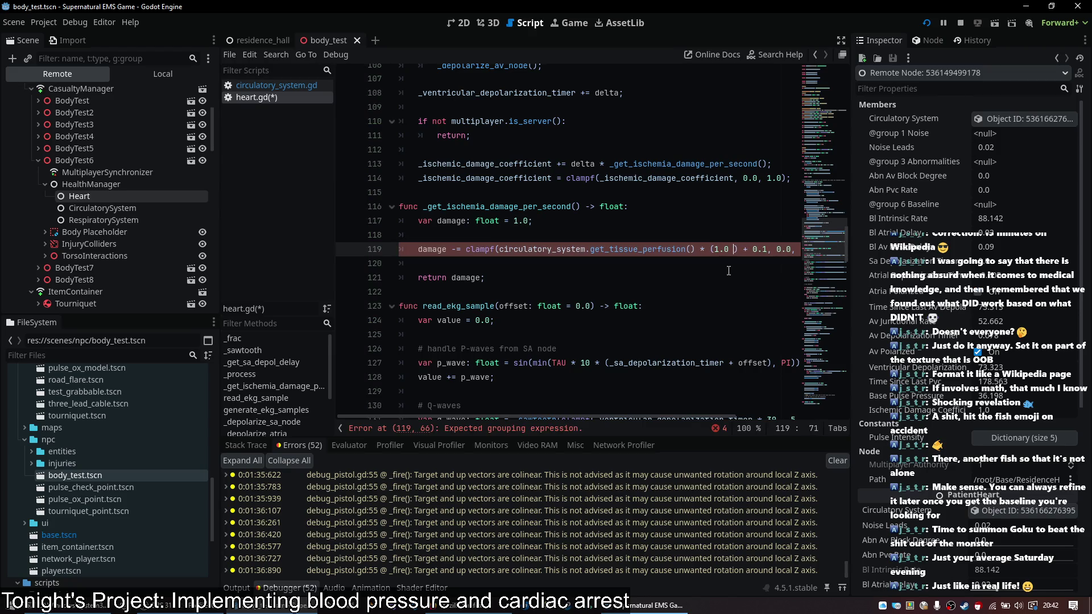
Step: Finish the (1.0 / 120.0) perfusion factor on line 119, save heart.gd and rerun the game
type(".0")
key("End")
key("ctrl+s")
key("Down")
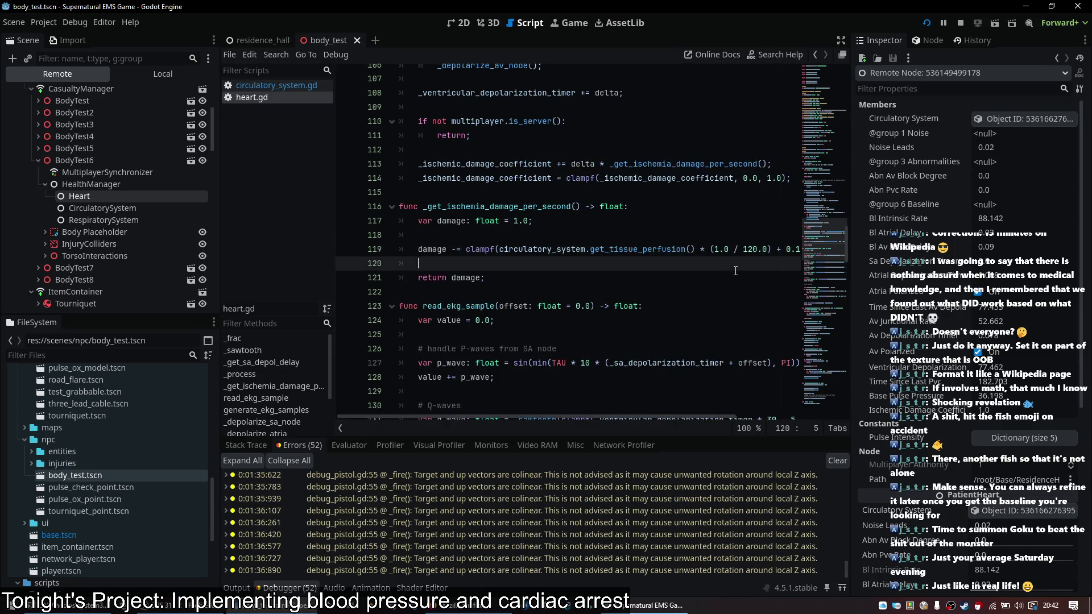
left_click(927, 24)
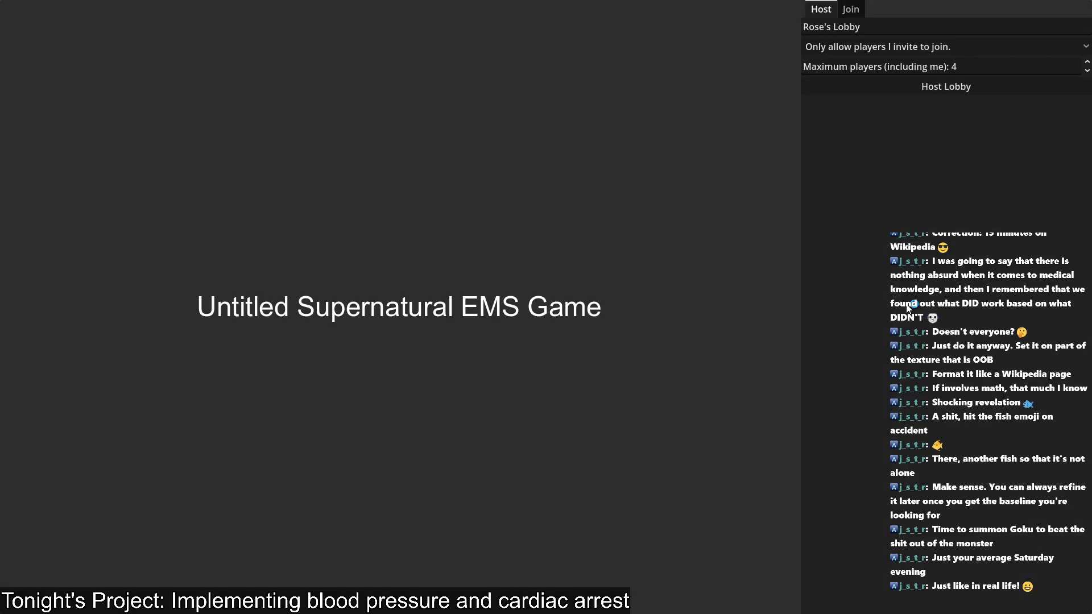
Step: Host a lobby, ready up, and pick up two patient monitors, a flashbang and a flashlight
left_click(968, 87)
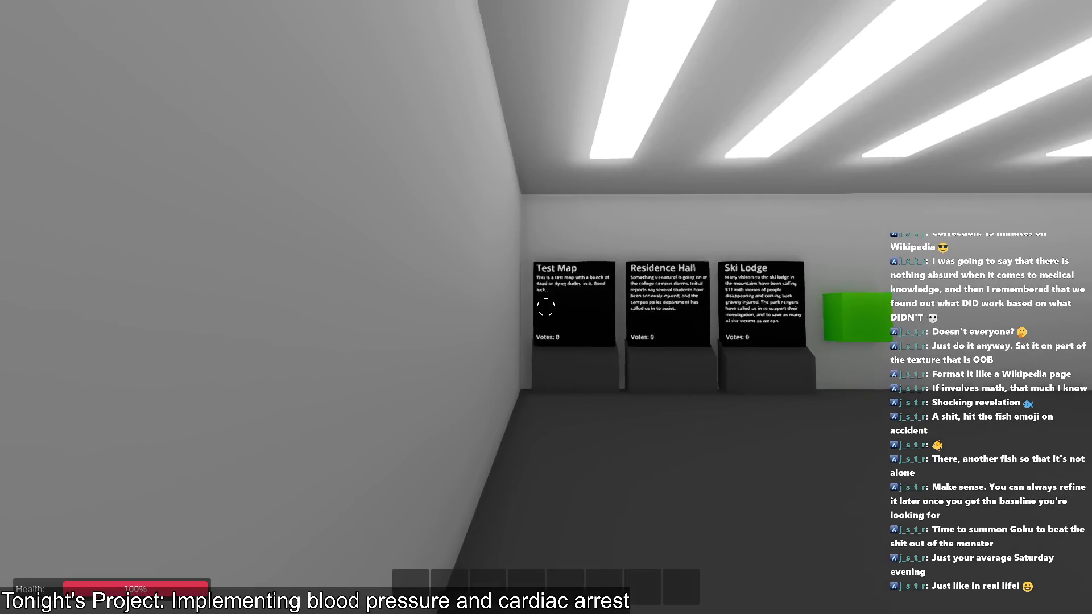
key("w")
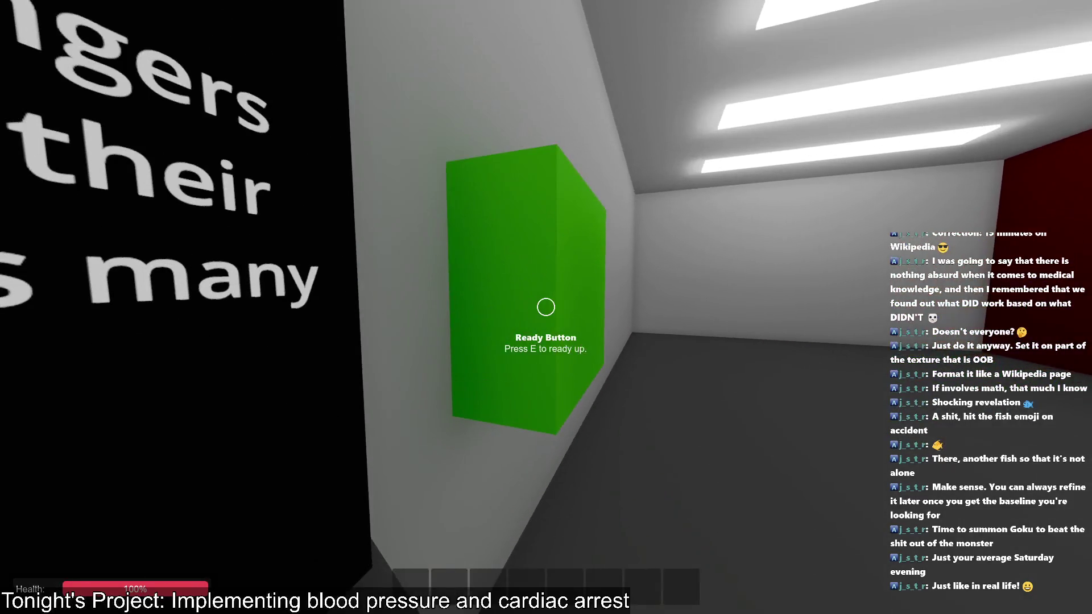
key("e")
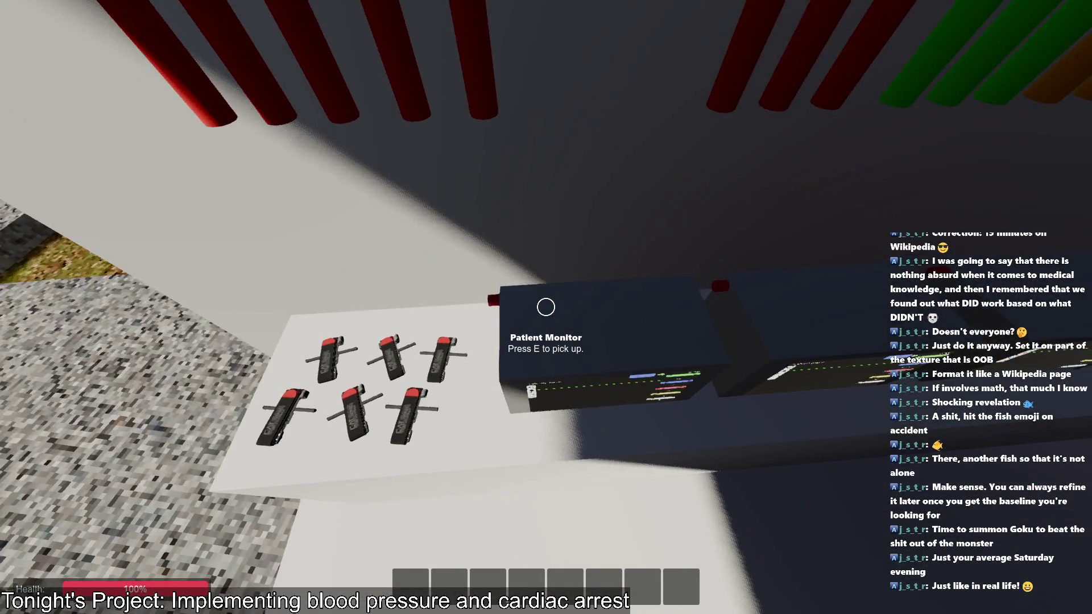
key("e")
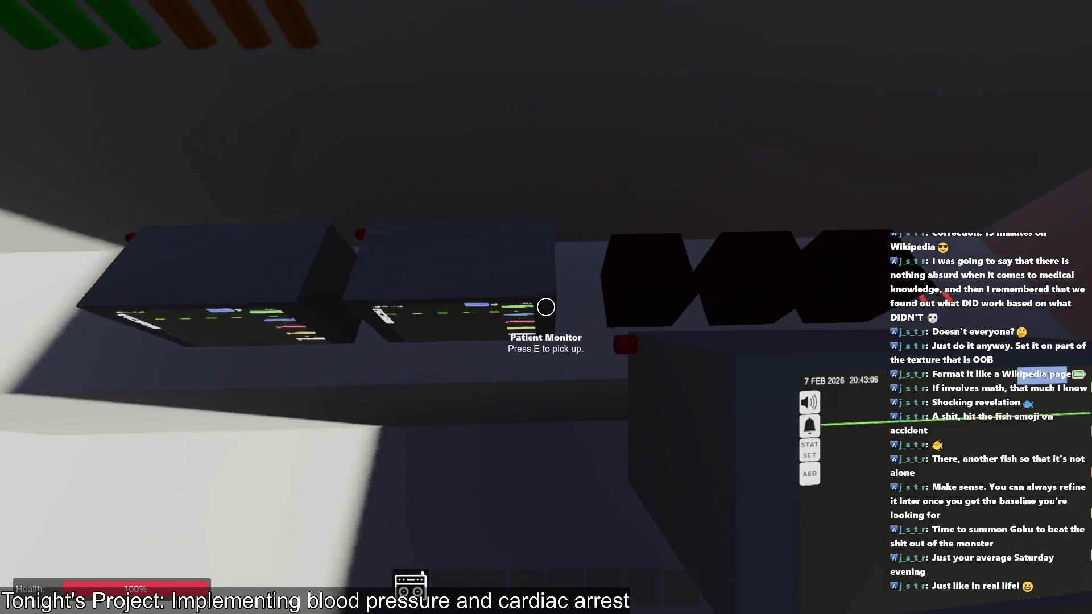
key("e")
key("e")
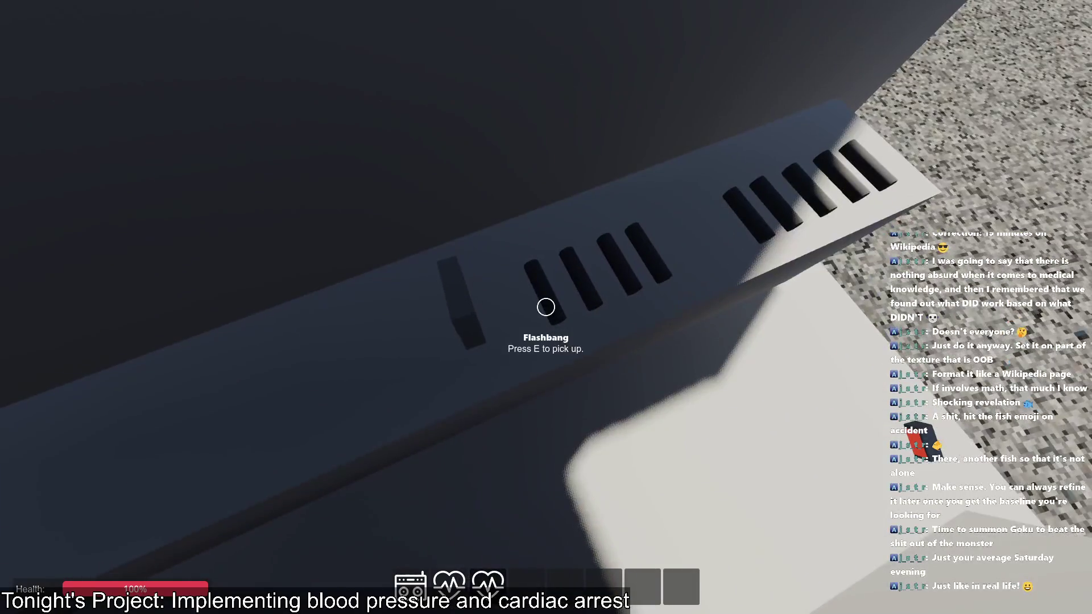
key("e")
key("e")
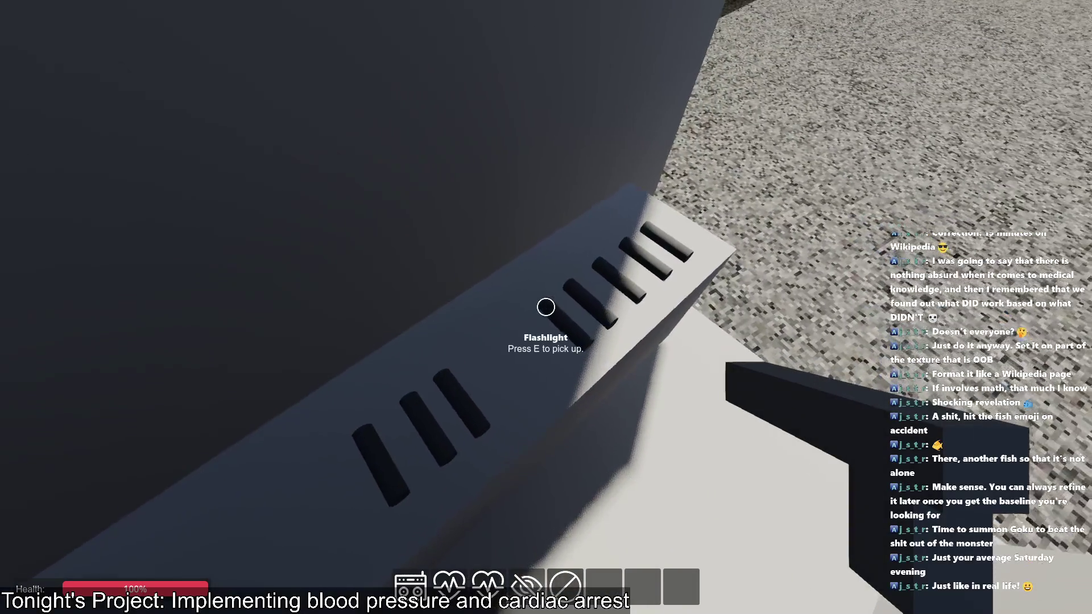
key("e")
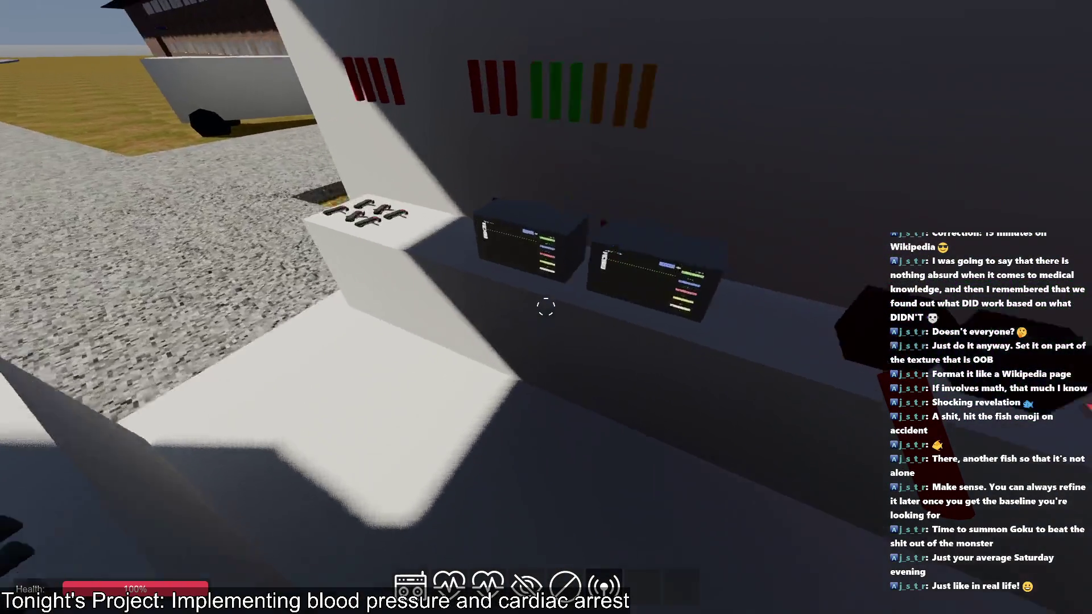
Step: Grab the tourniquets and walk across the courtyard past the ramp into the dark room
key("e")
key("e")
key("w")
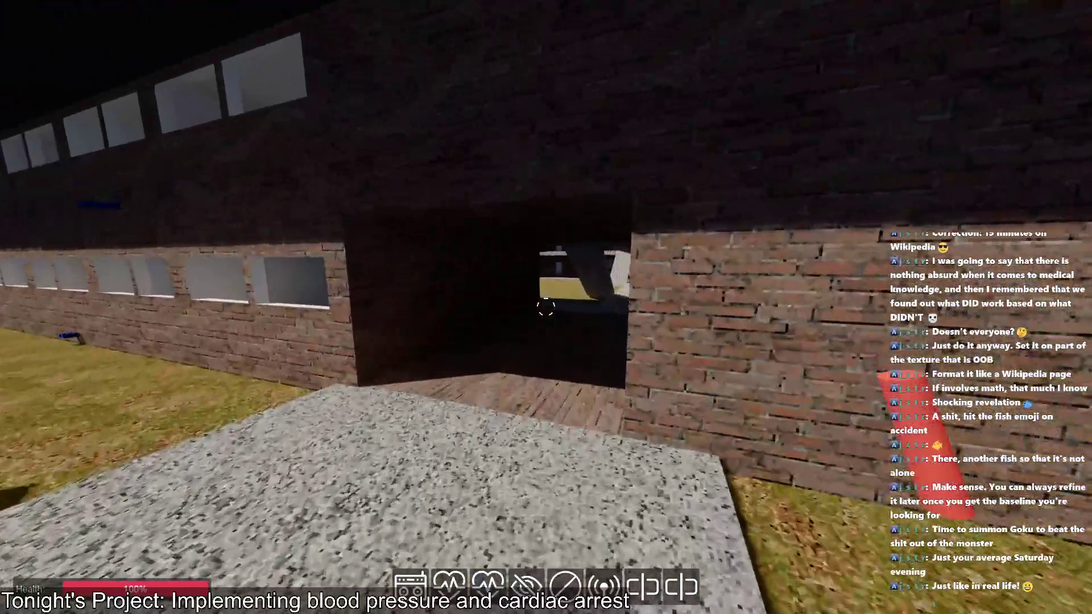
key("w")
key("w")
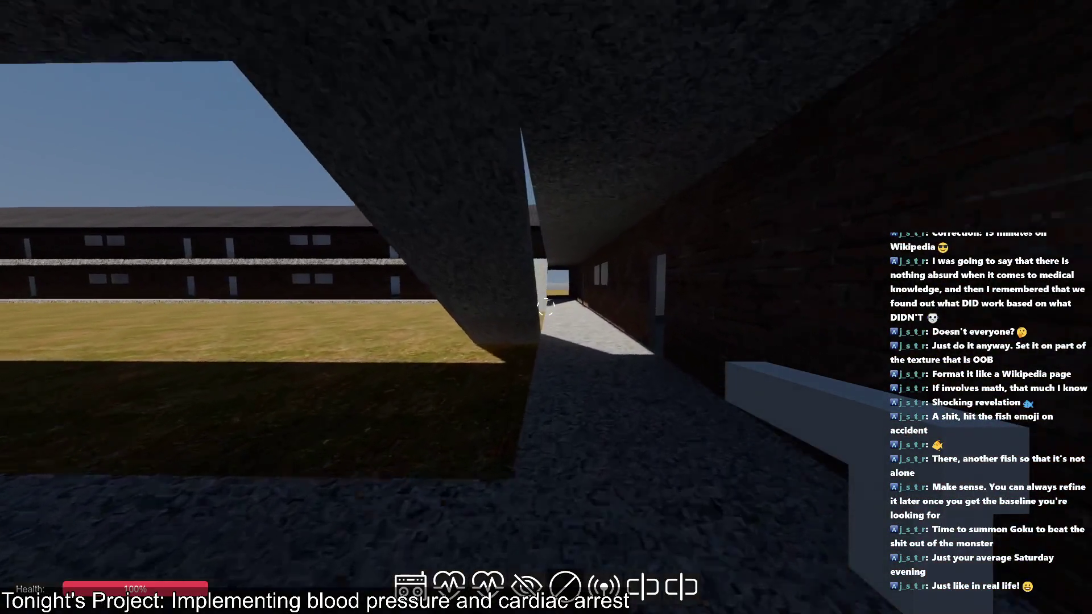
key("w")
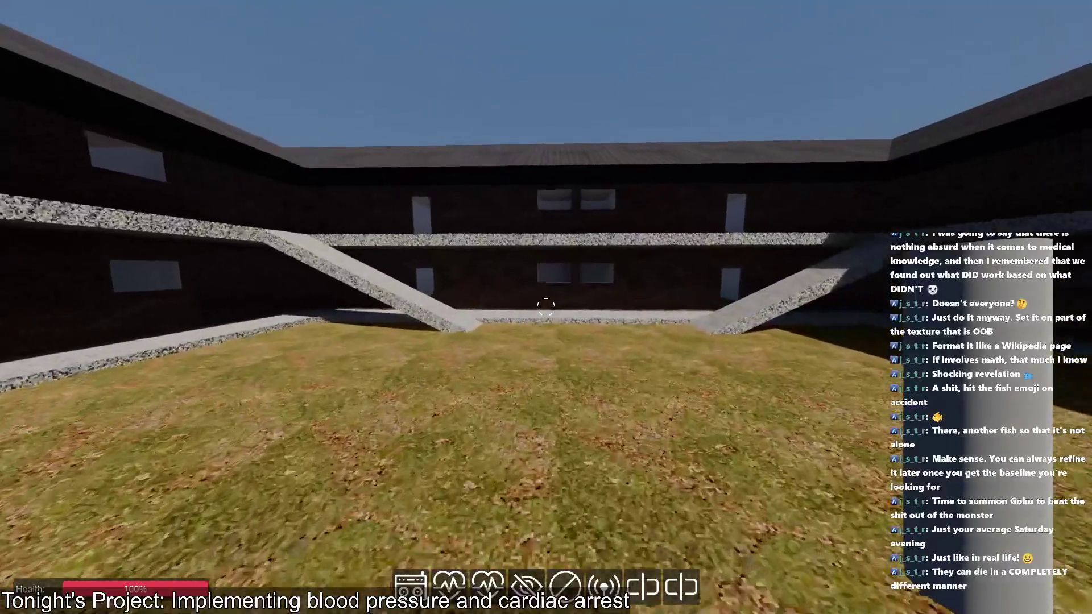
key("w")
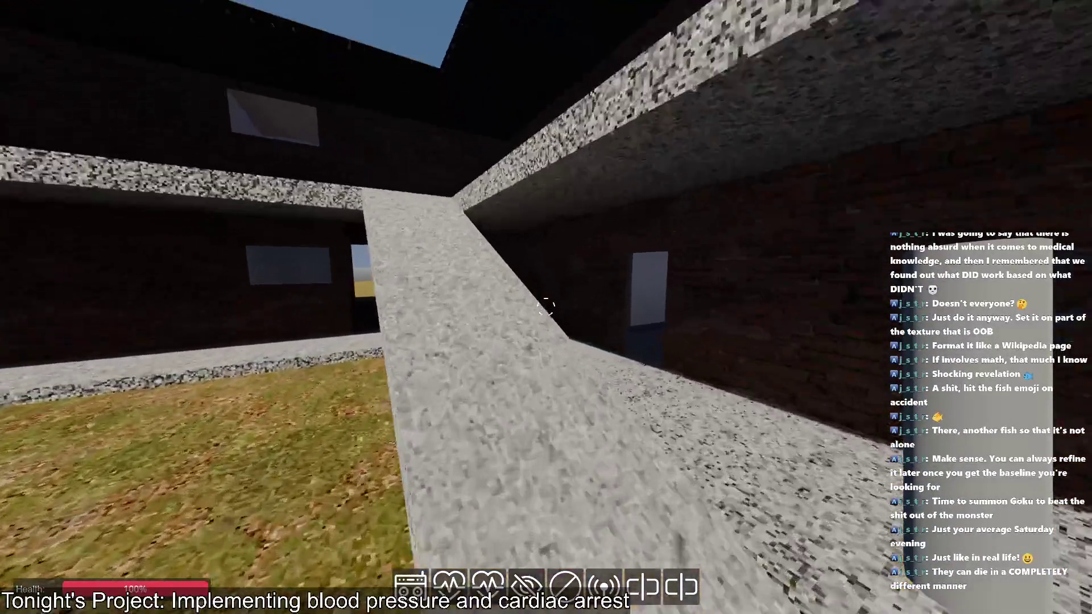
key("w")
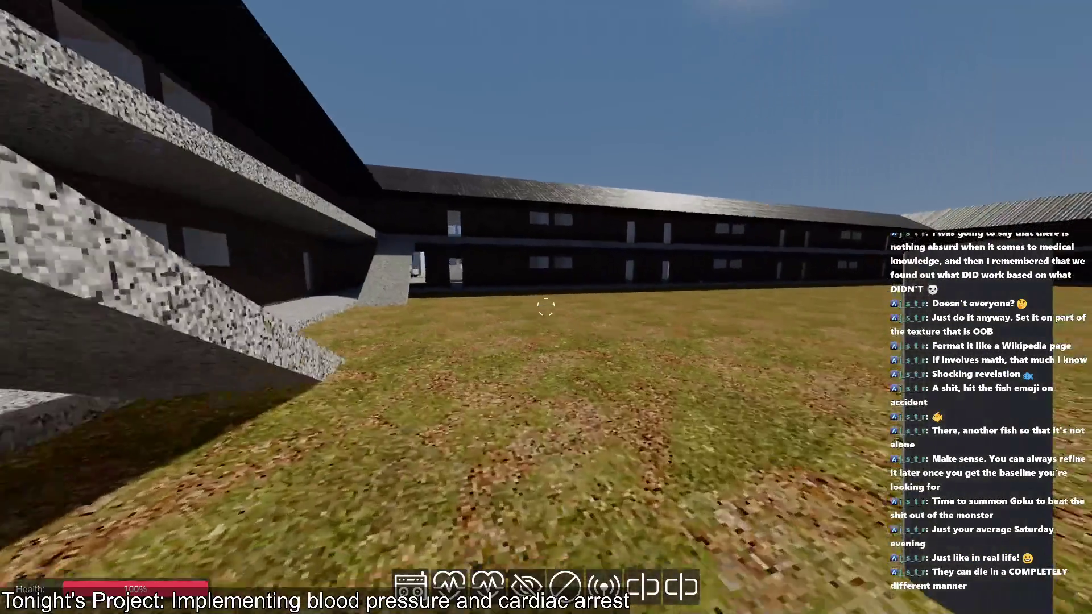
key("w")
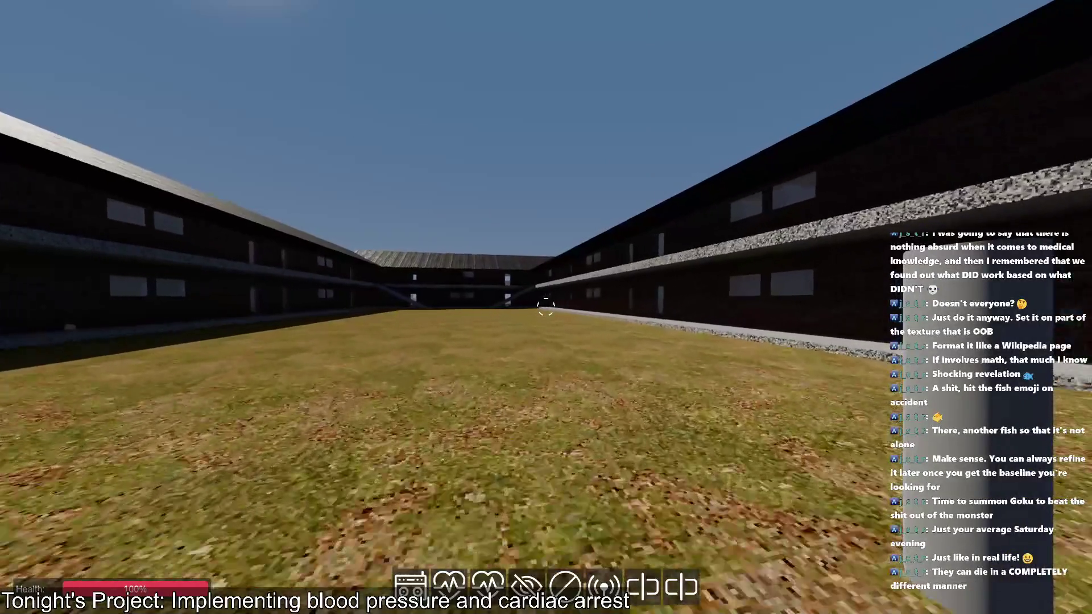
key("w")
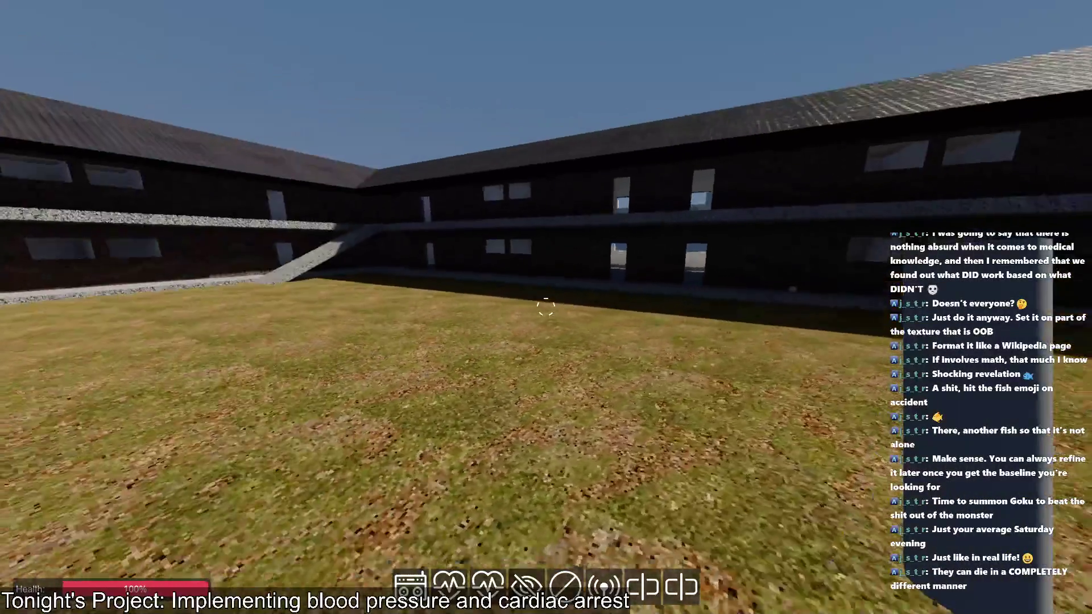
key("w")
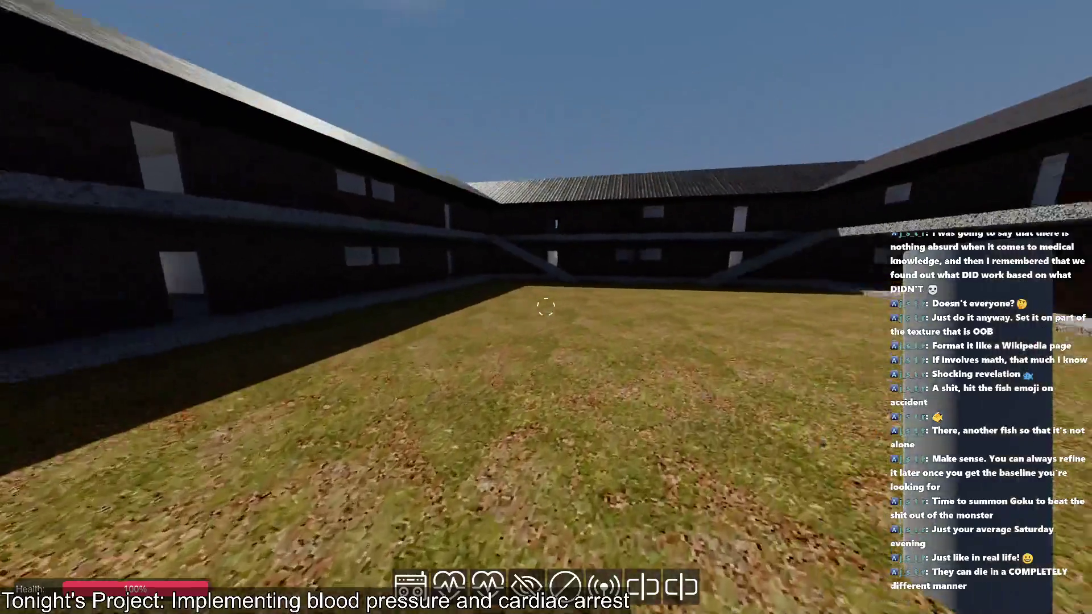
key("w")
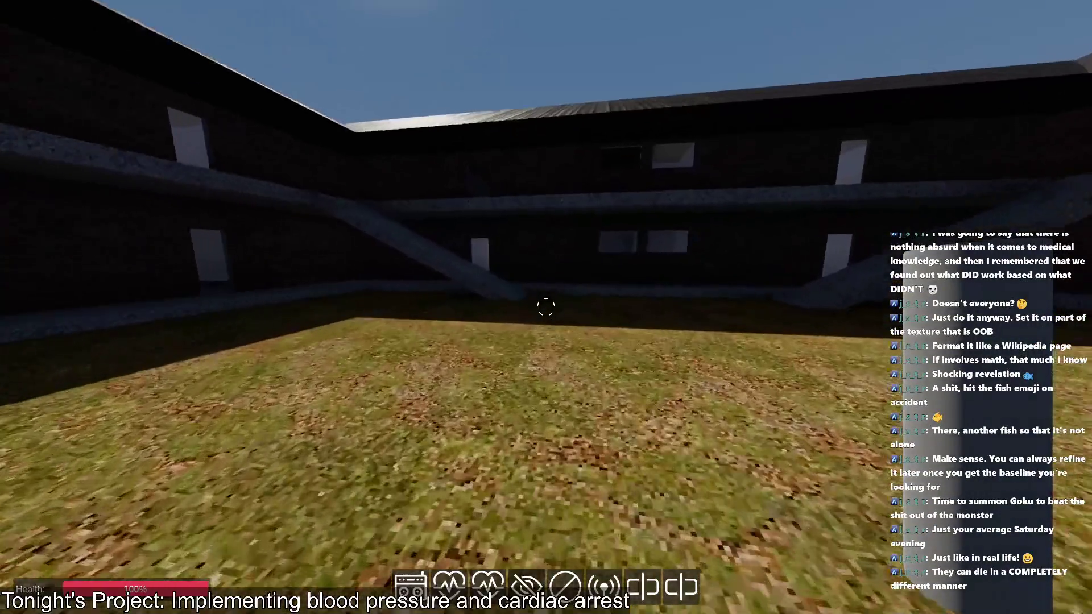
key("w")
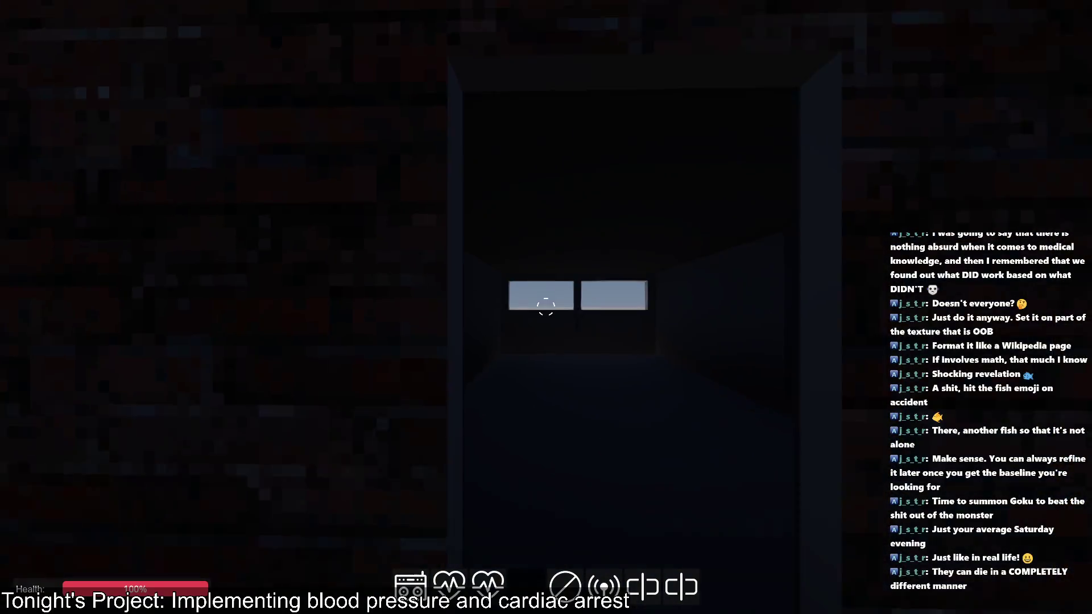
Step: Explore the upper walkway, stepping in and out of the grey and windowed rooms
key("w")
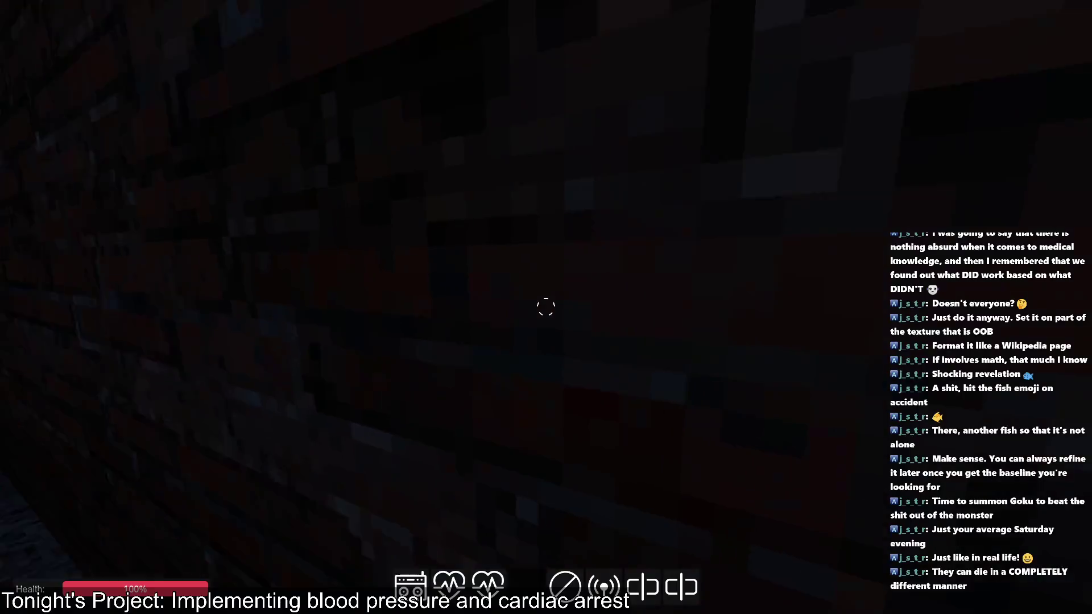
key("w")
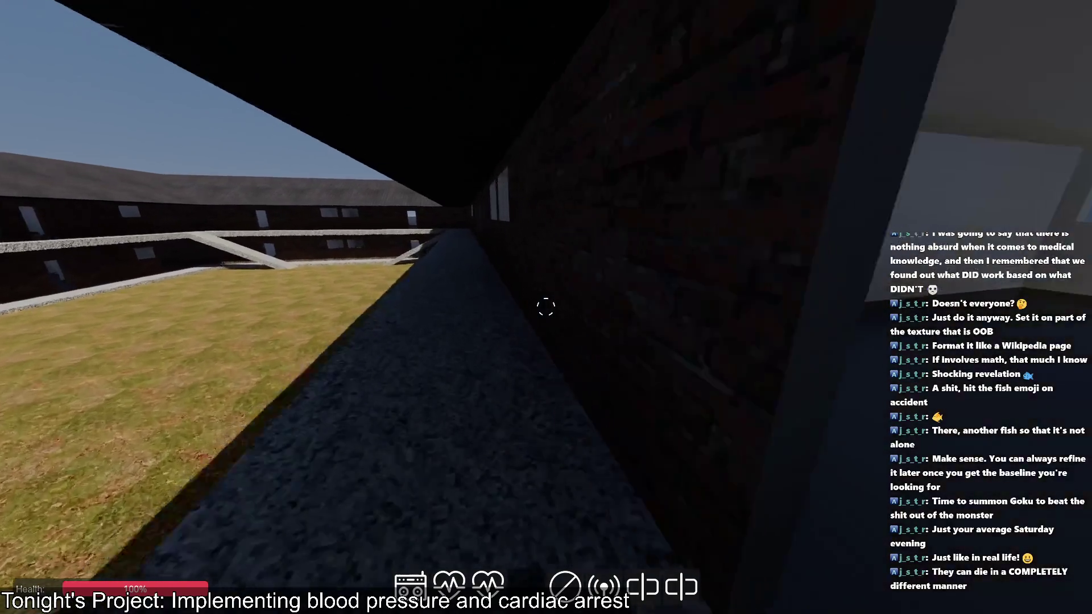
key("w")
key("w")
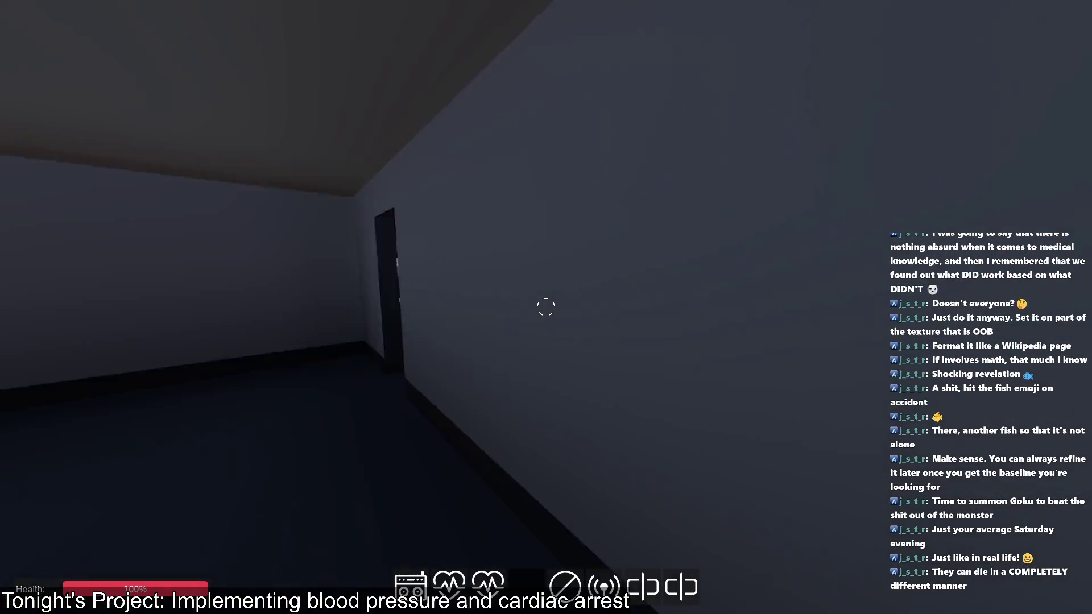
key("w")
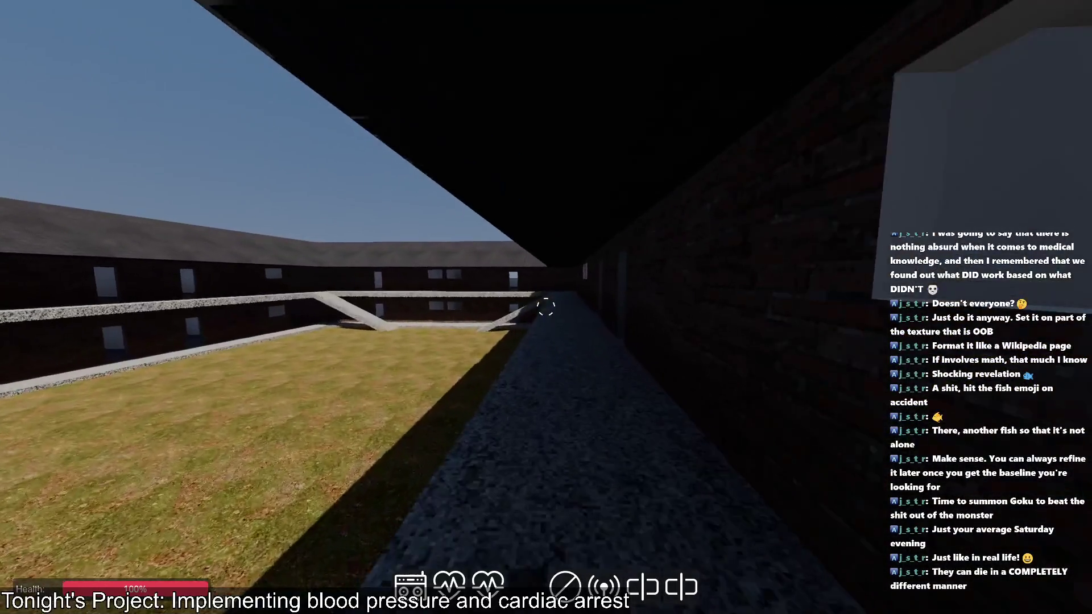
key("w")
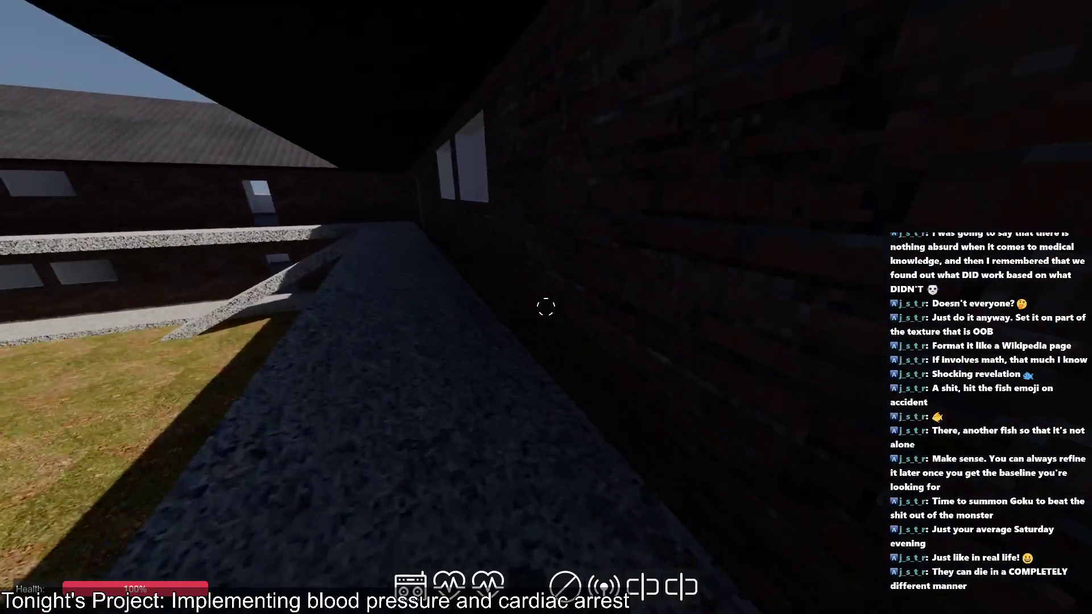
key("w")
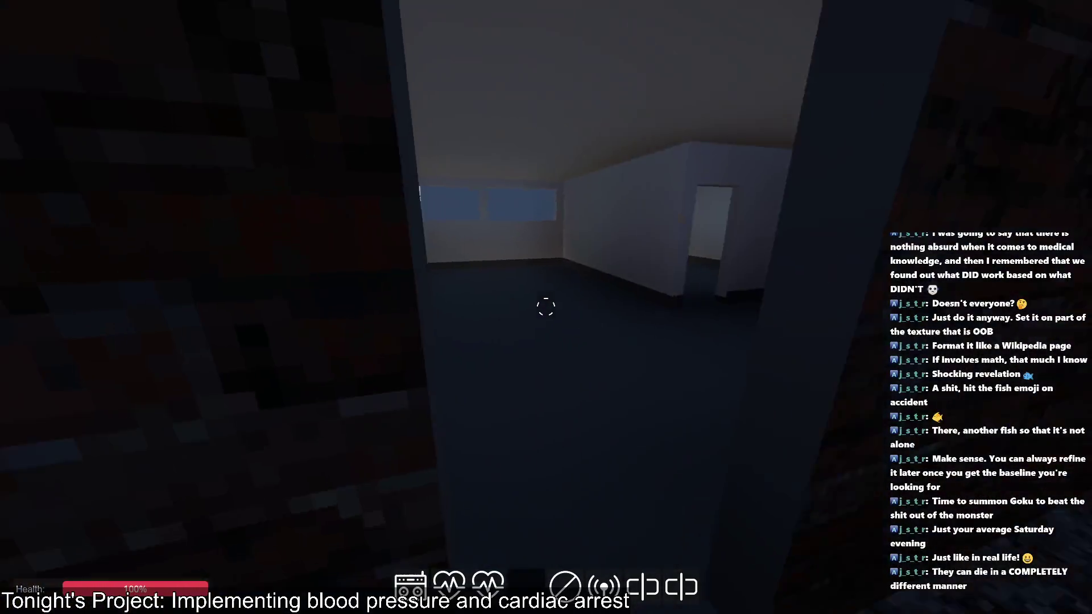
key("w")
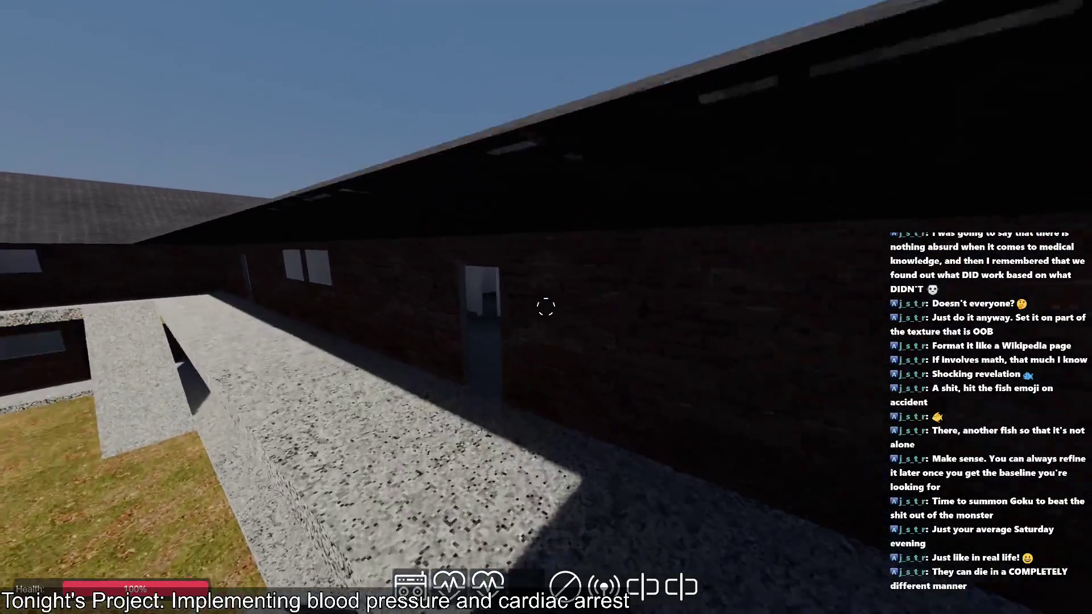
key("w")
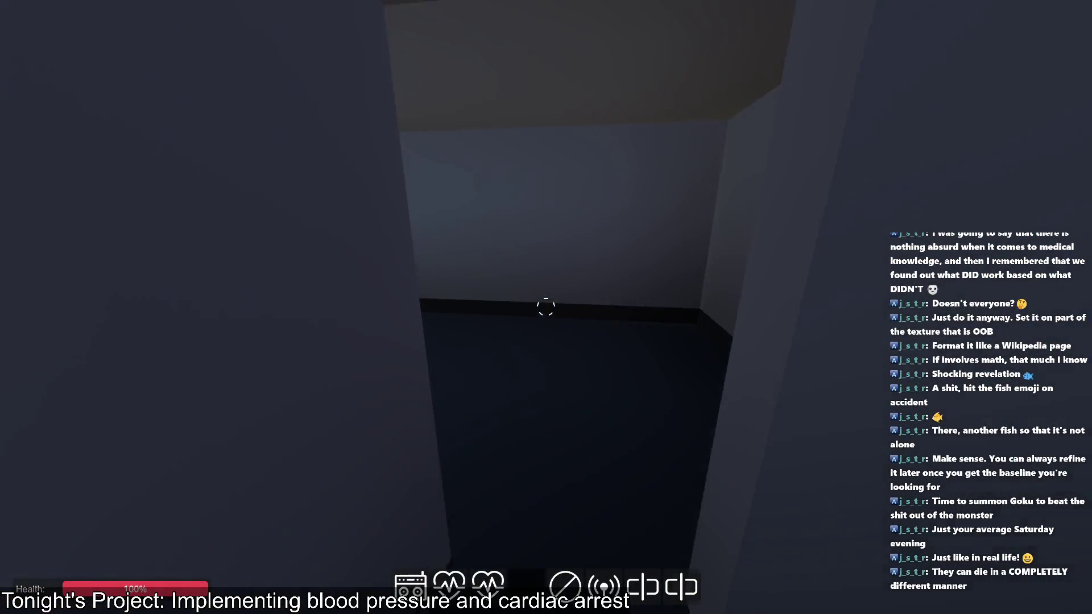
key("w")
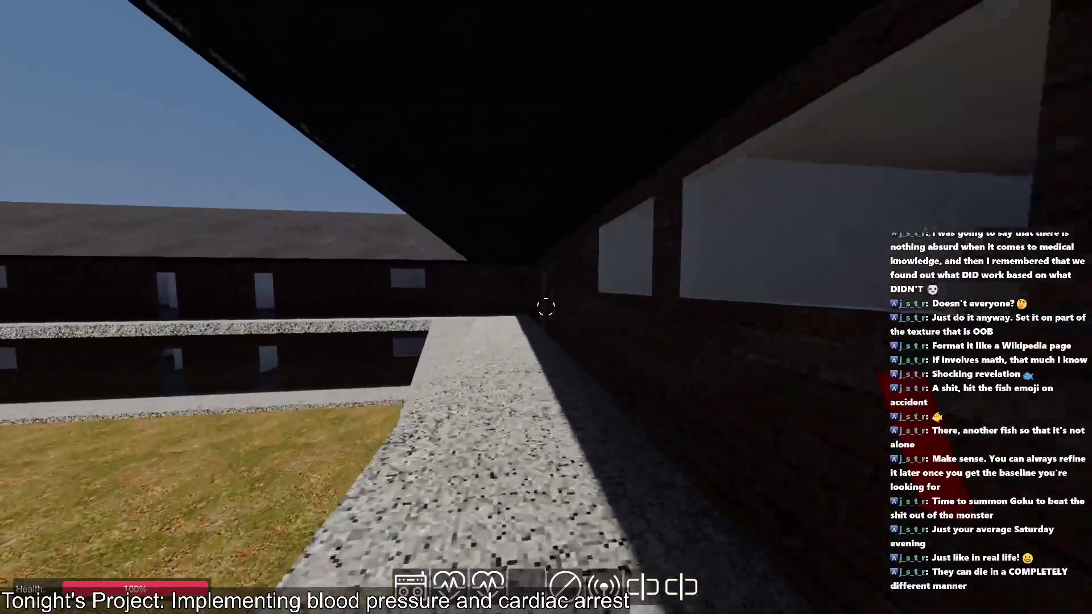
Step: Move along the ledge, through a window and the dark corridor, then walk up to the patient
key("w")
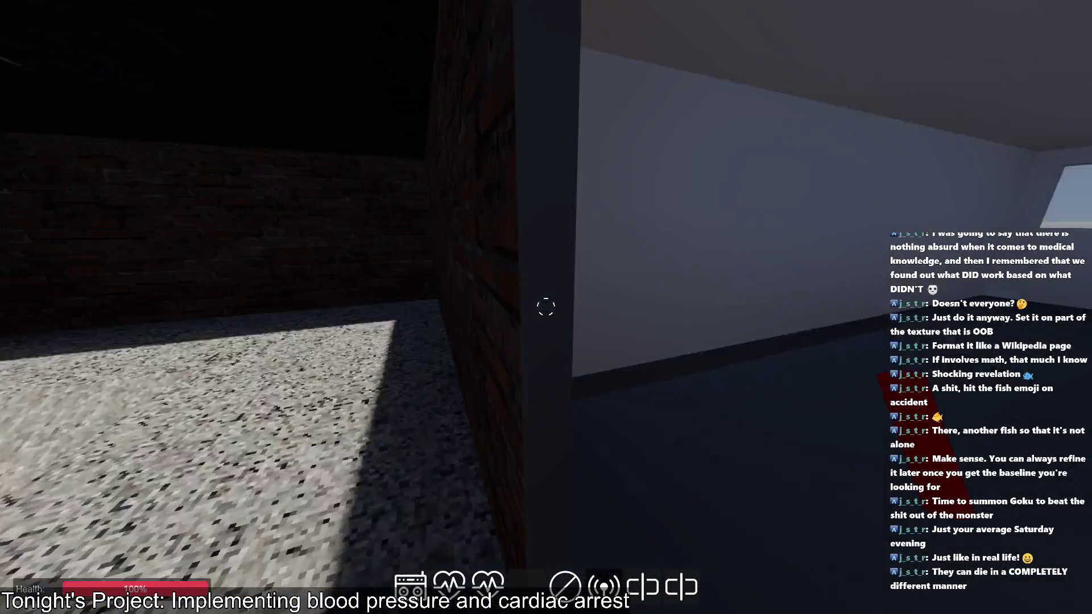
key("w")
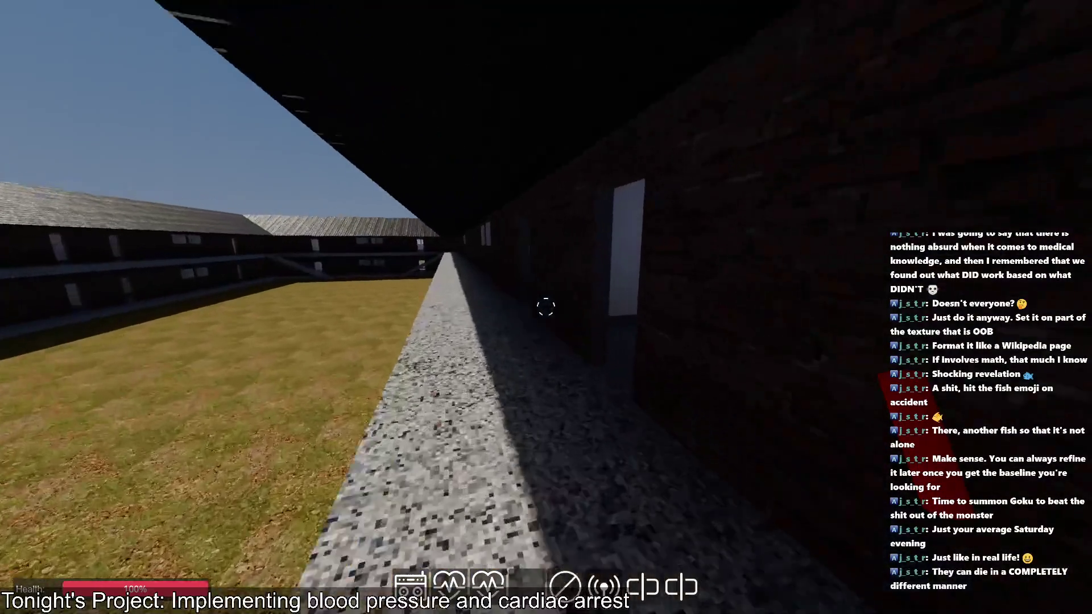
key("w")
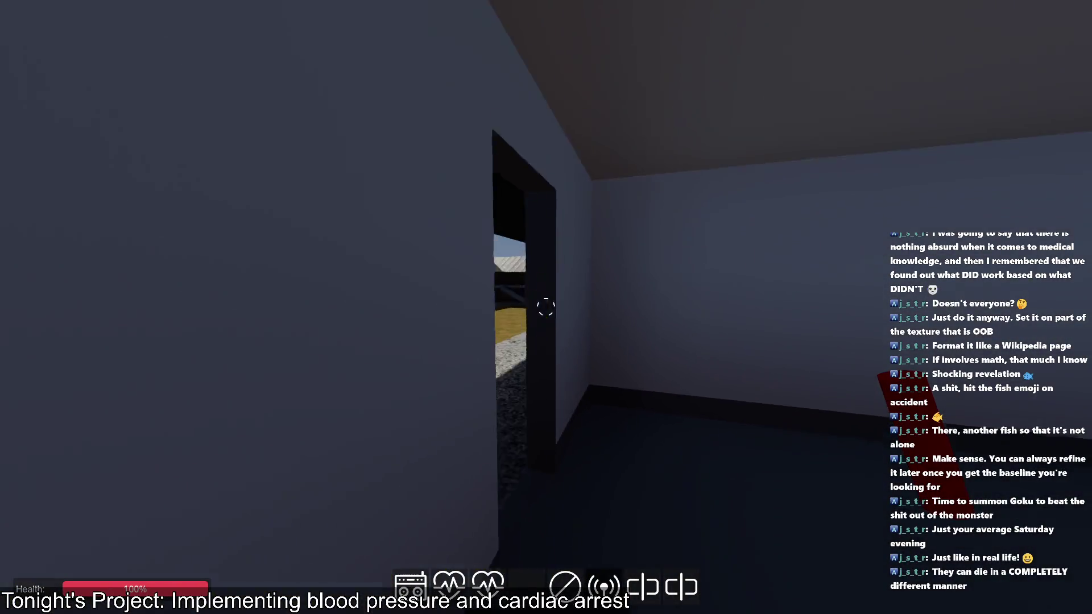
key("w")
key("w")
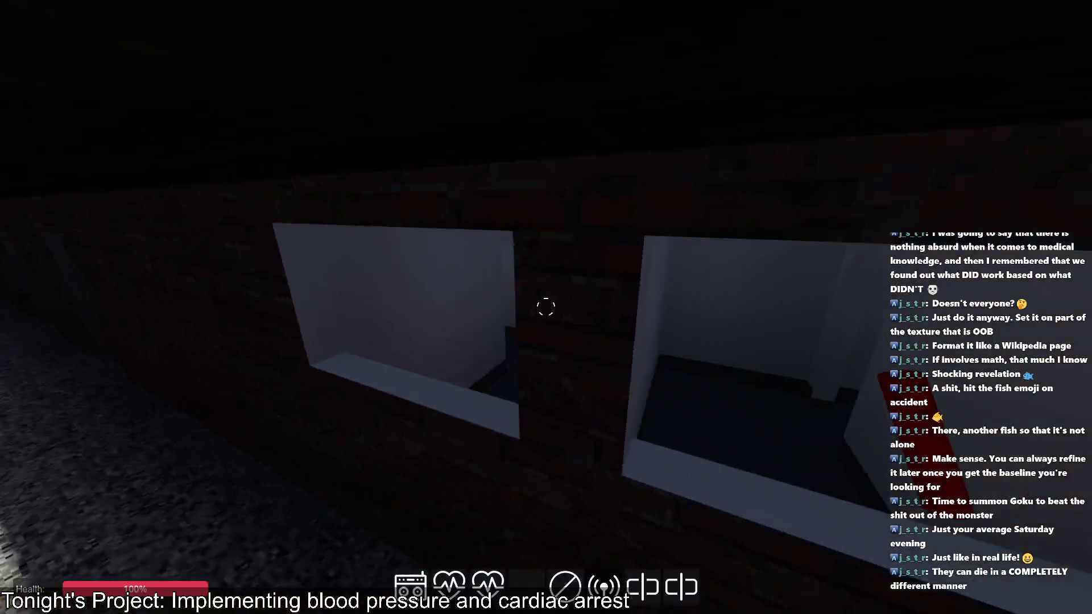
key("w")
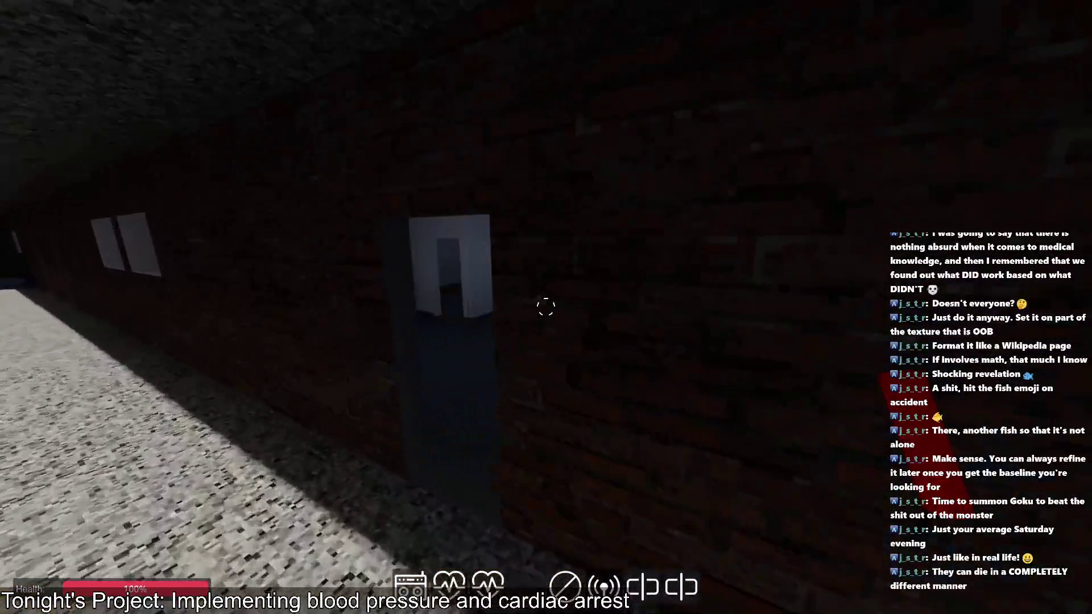
key("w")
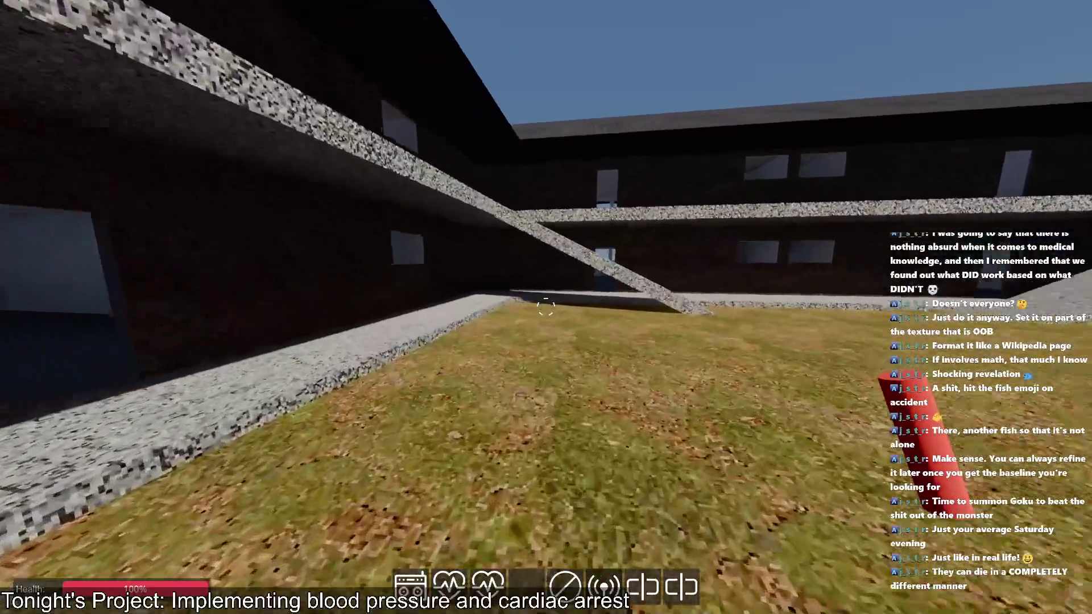
key("w")
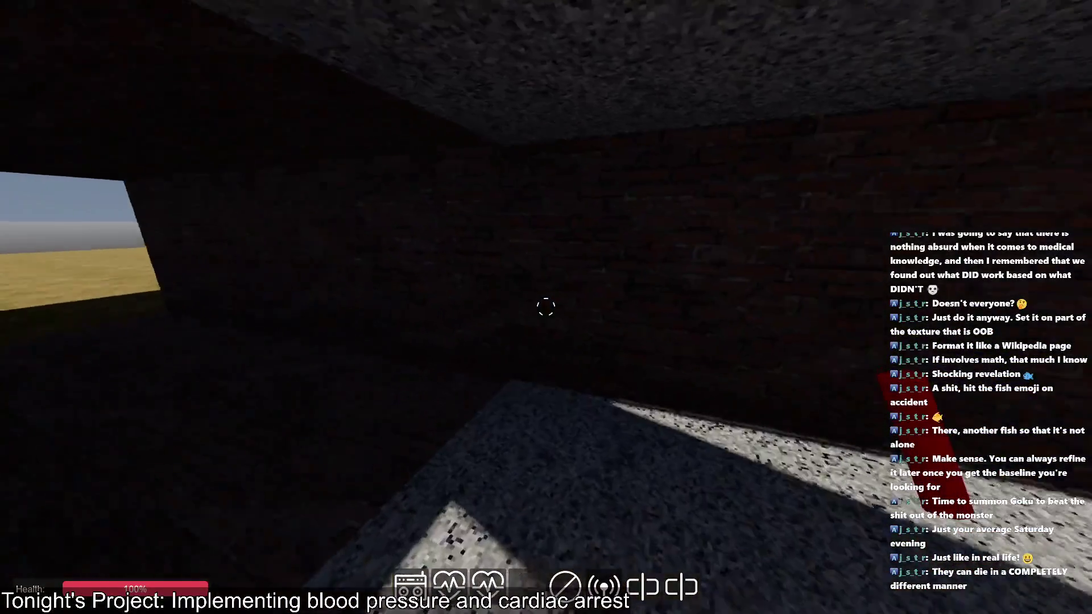
key("w")
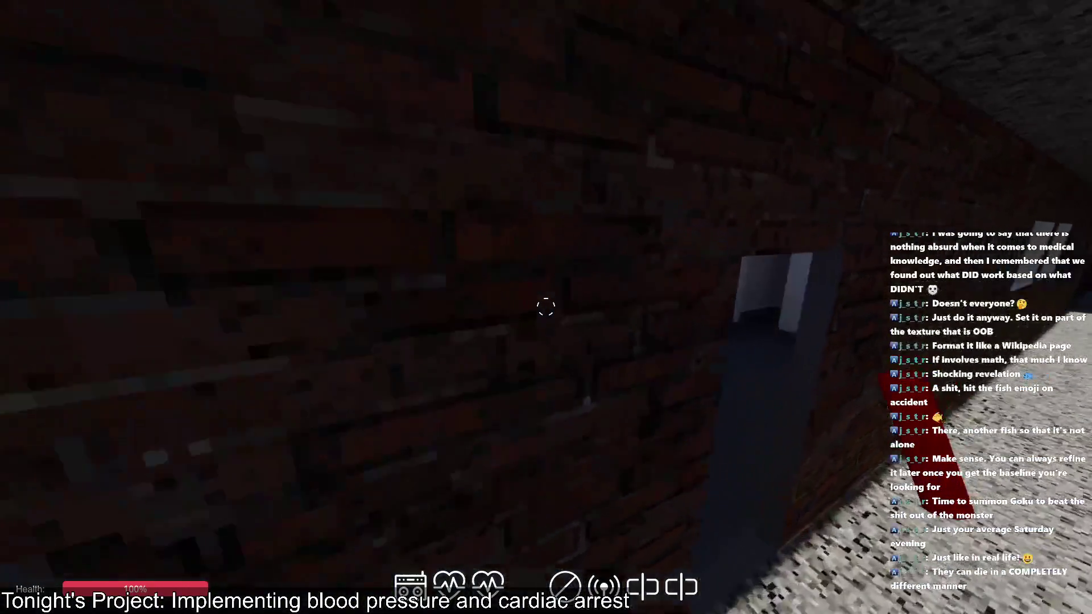
key("w")
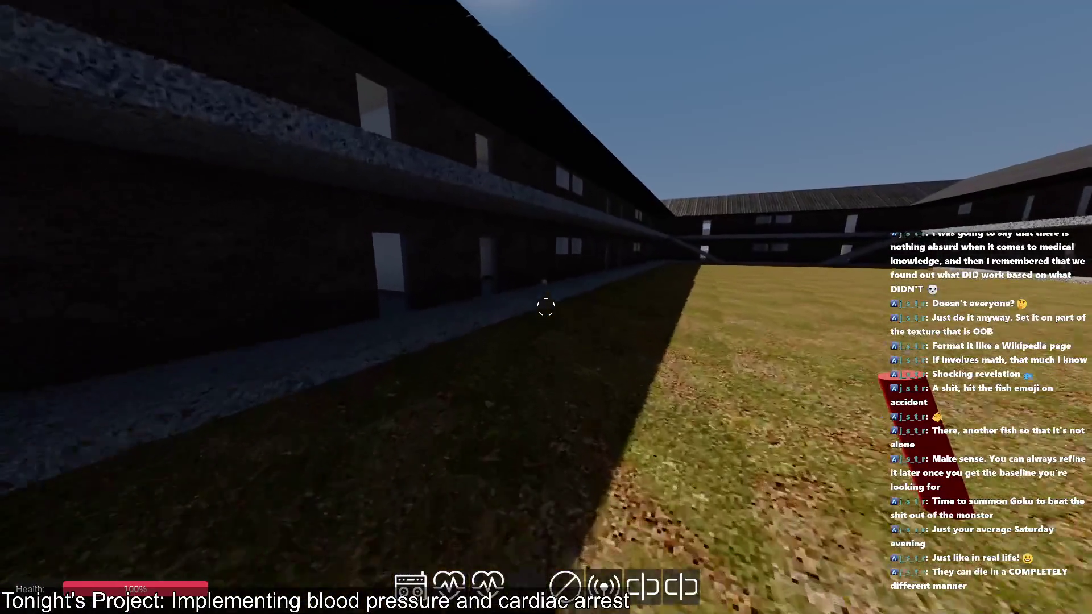
key("w")
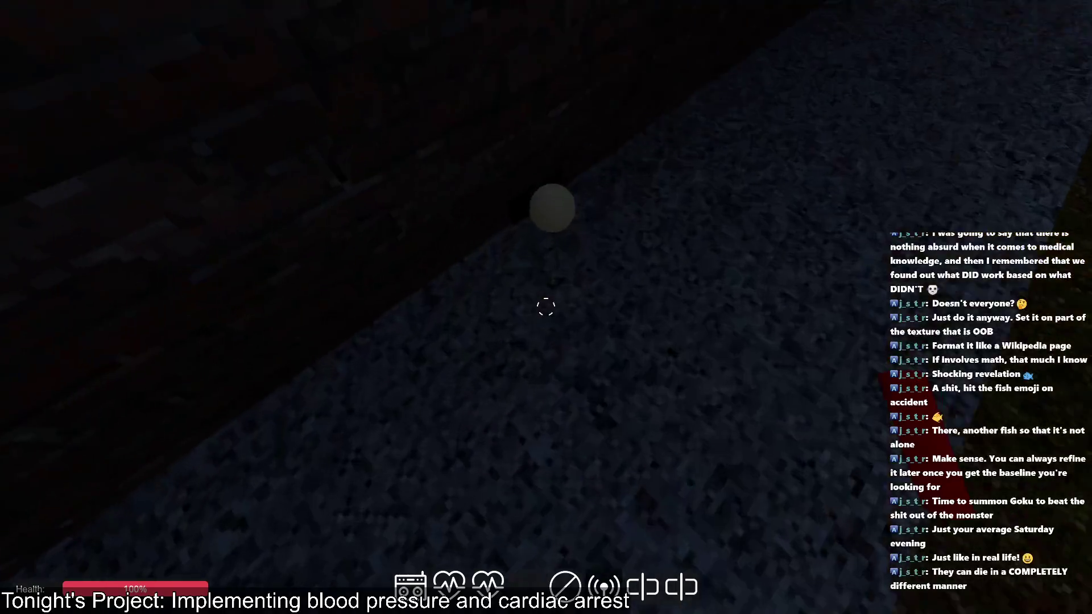
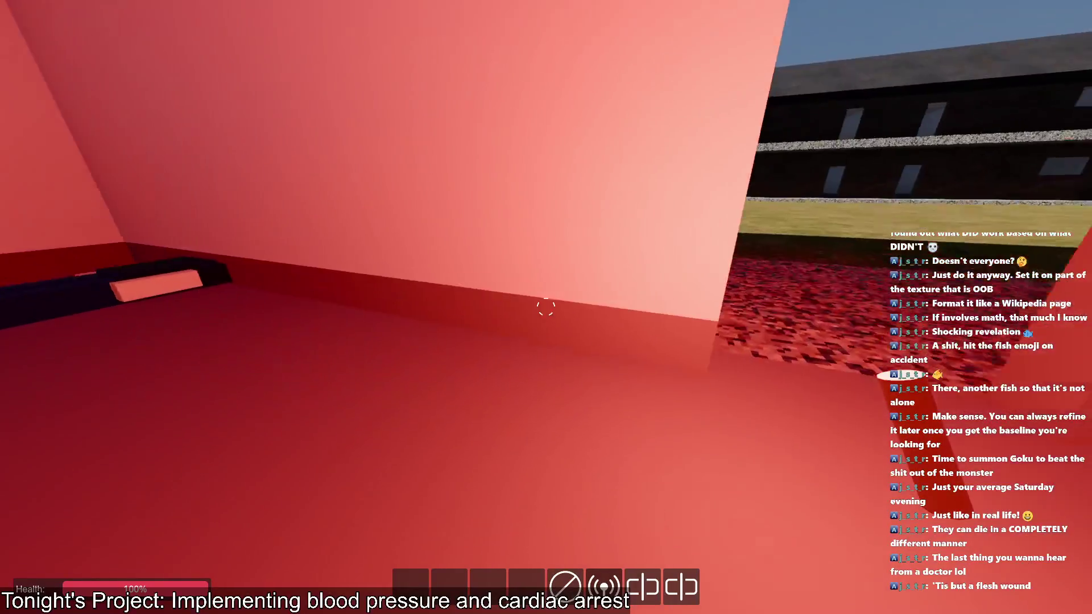
Step: Open the patient monitor beside the body, confirm it reads ASYSTOLE, and return to Godot
key("1")
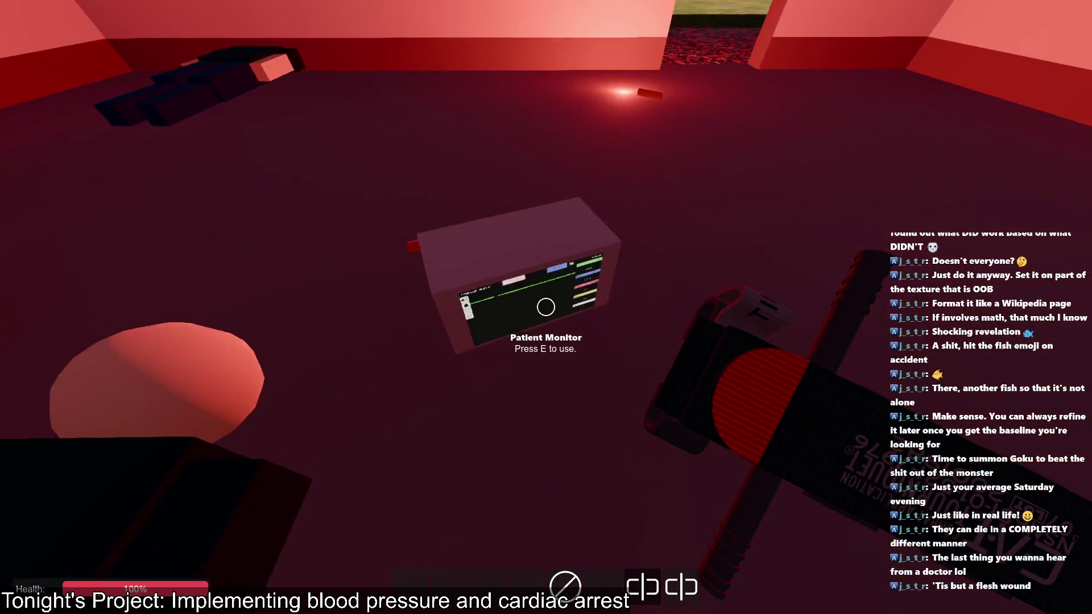
key("e")
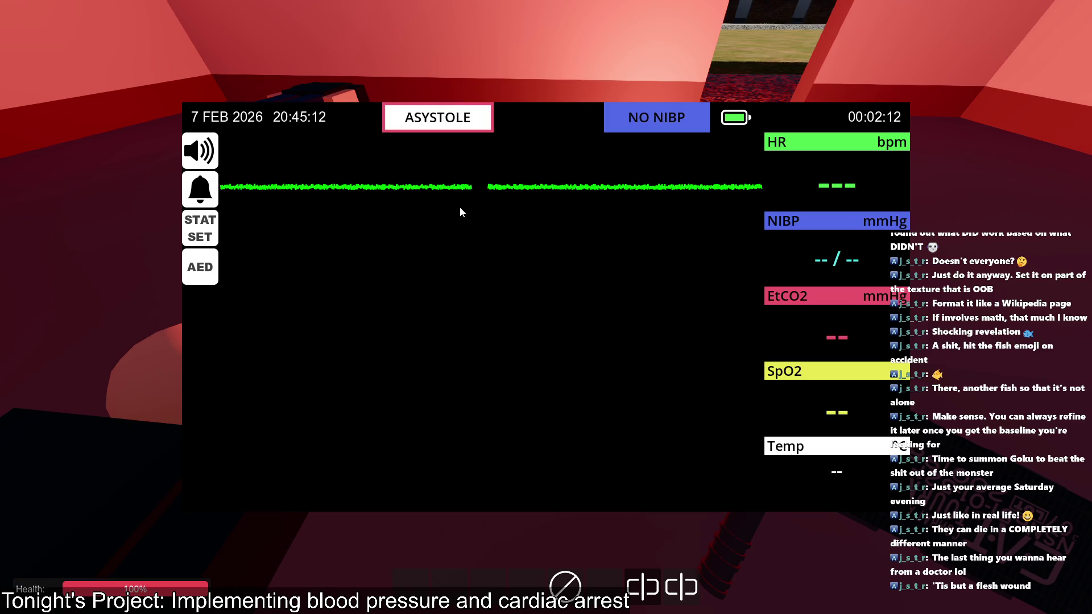
key("alt+Tab")
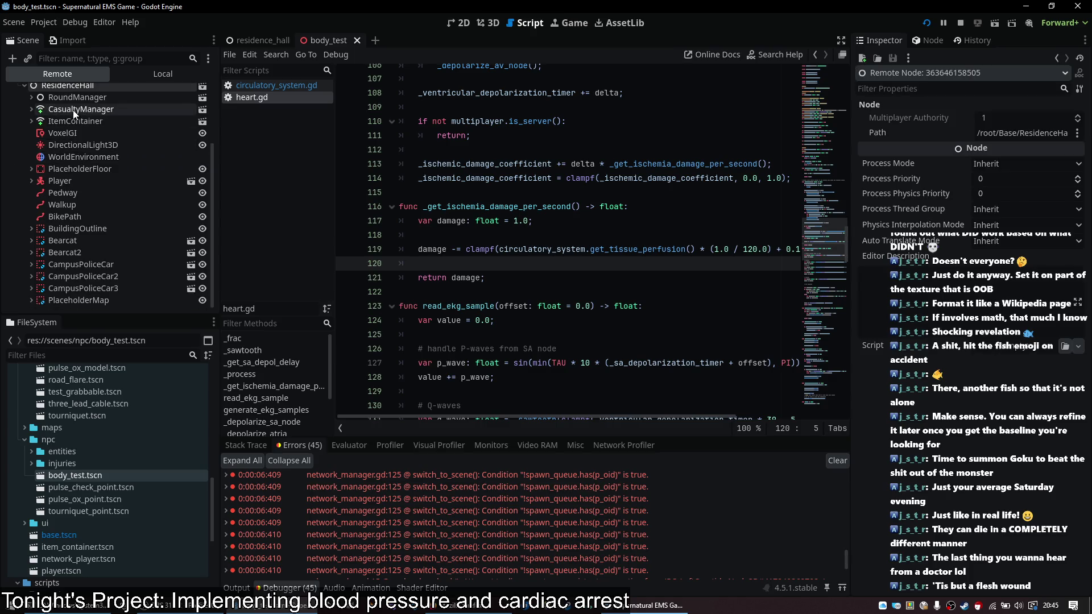
Step: Expand ItemContainer and PatientMonitor in the Remote tree and inspect the live Heart and CirculatorySystem properties
left_click(74, 121)
scroll(77, 168, "down", 1)
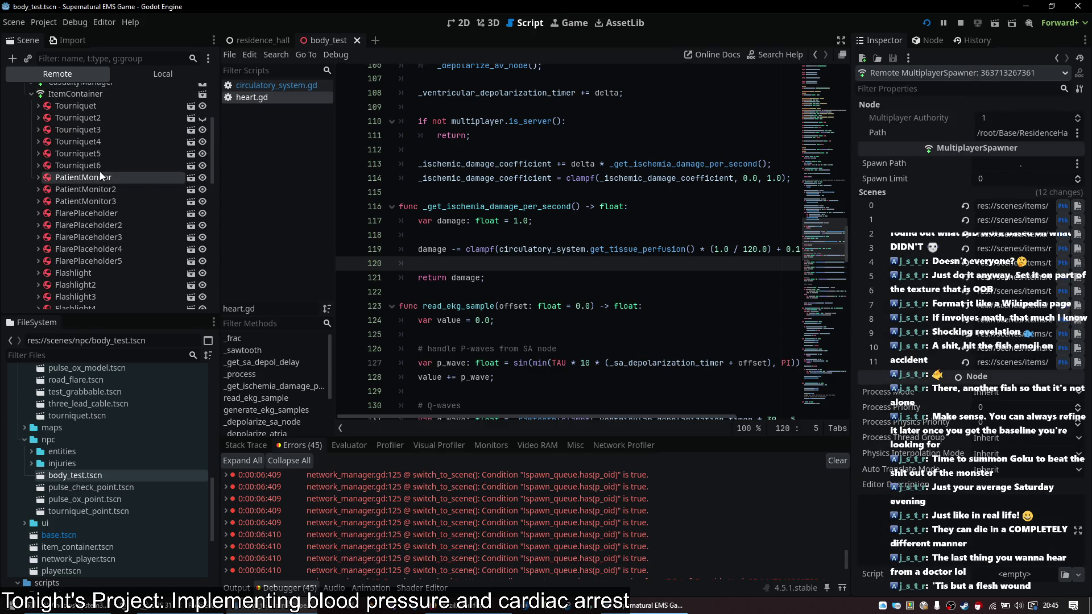
left_click(100, 177)
left_click(81, 213)
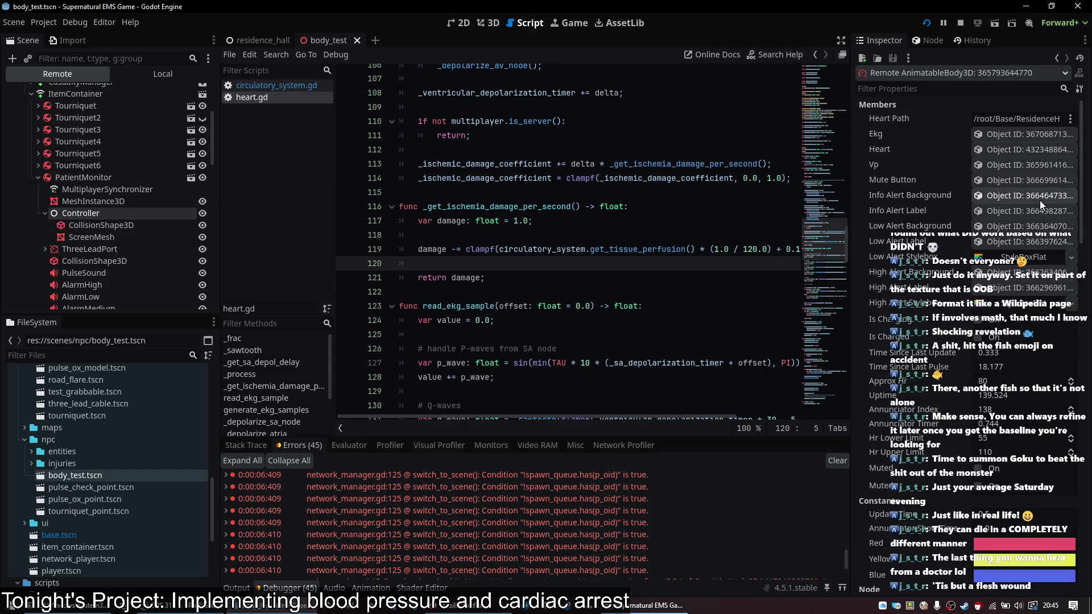
left_click(1013, 152)
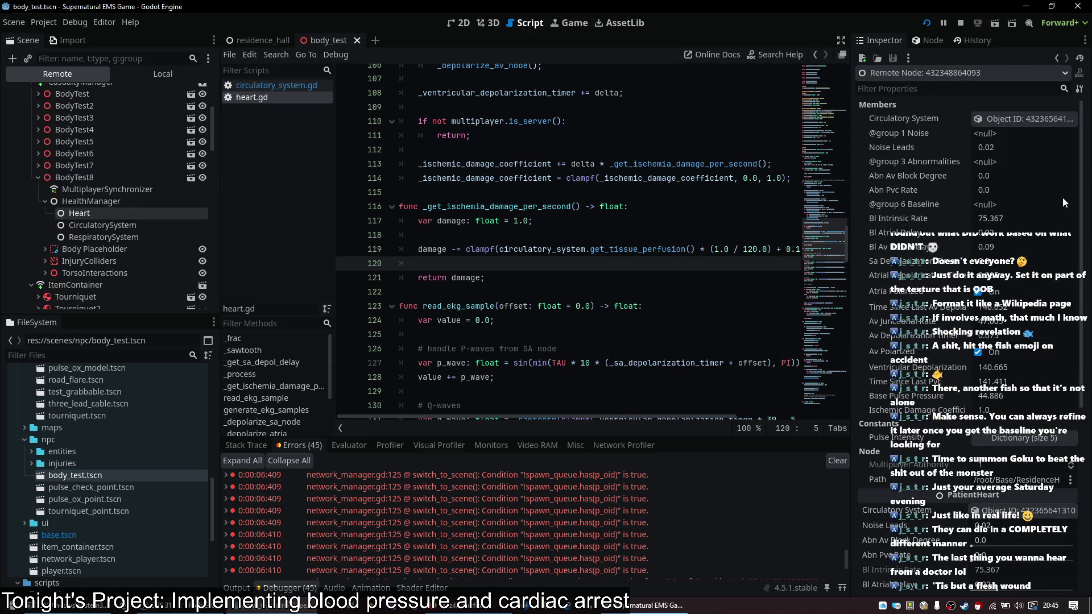
left_click(137, 226)
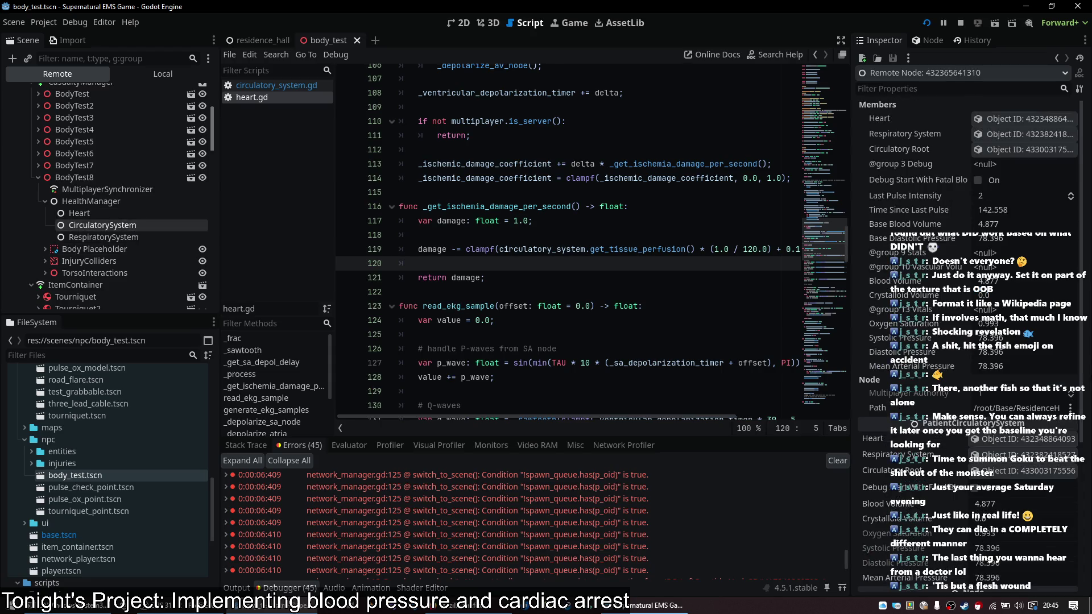
scroll(1029, 430, "down", 4)
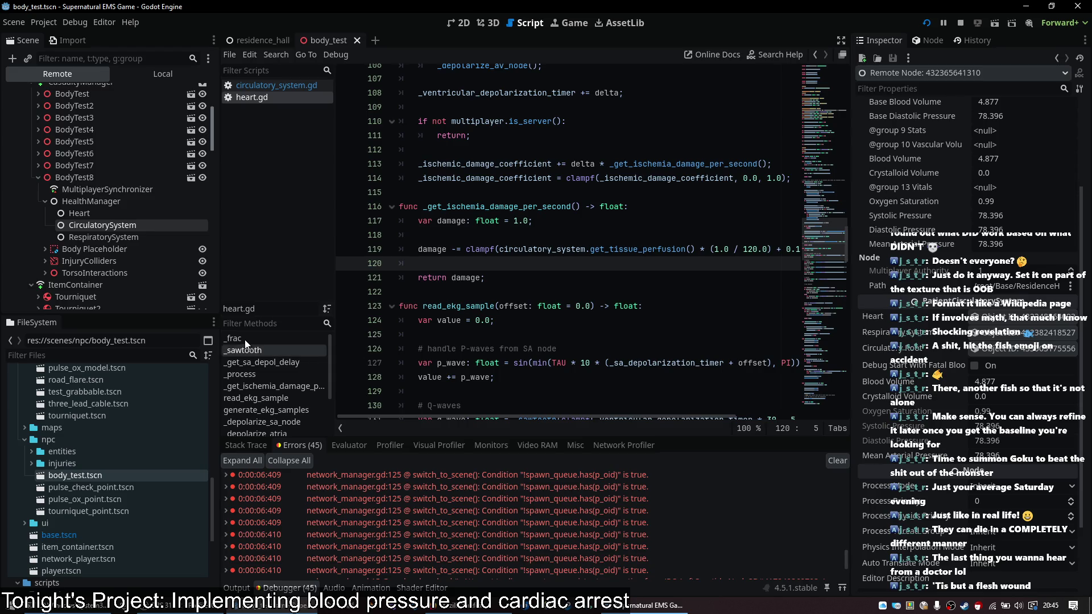
left_click(79, 213)
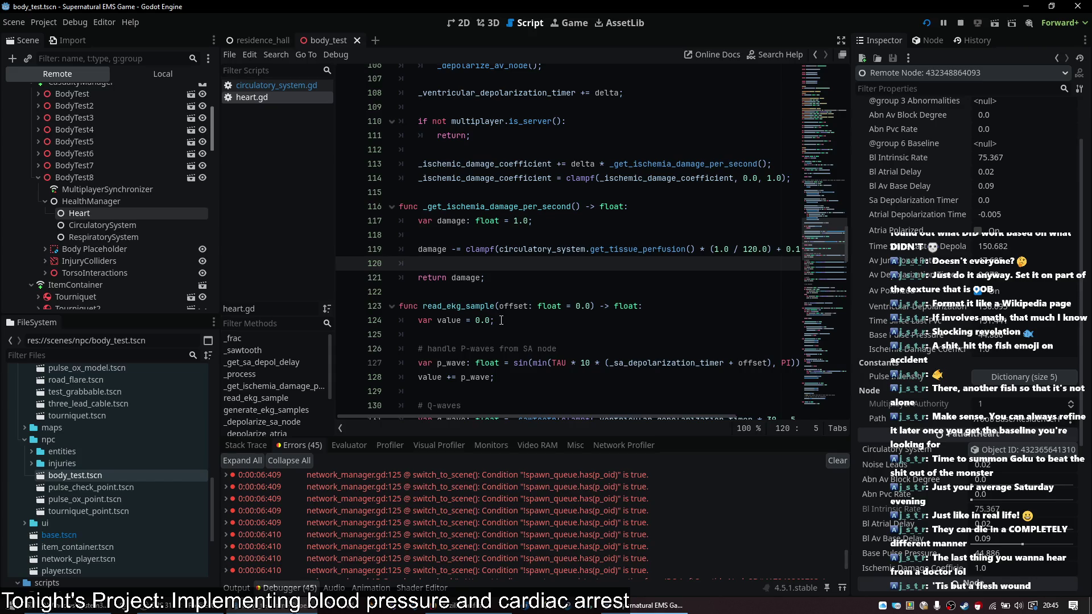
left_click(458, 249)
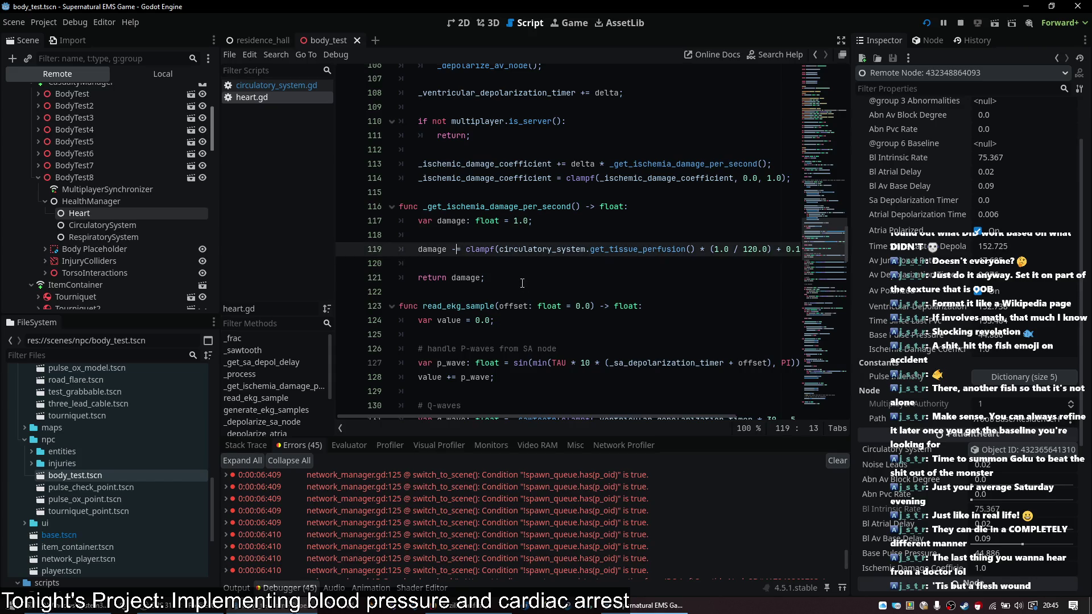
Step: Change -= to += on line 119 and the starting damage 1.0 to 0.0 on line 117
key("BackSpace")
type("+")
key("End")
scroll(437, 251, "left", 3)
left_click(458, 248)
left_click(605, 225)
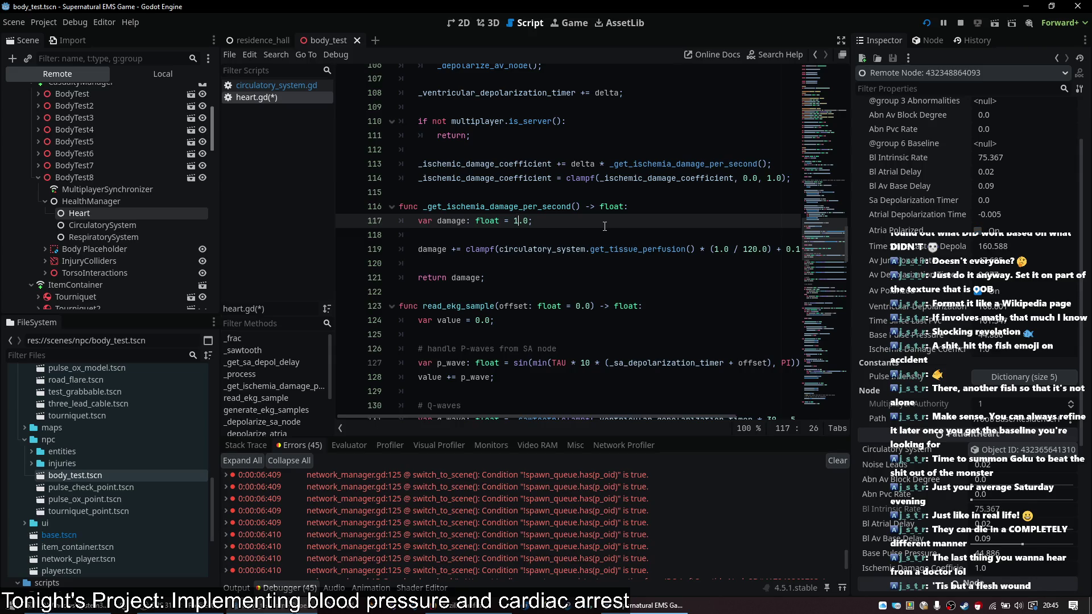
key("BackSpace")
type("0")
key("End")
Step: Save heart.gd and check the game monitor, which shows VTACH with heart rate above 500
key("ctrl+s")
key("alt+Tab")
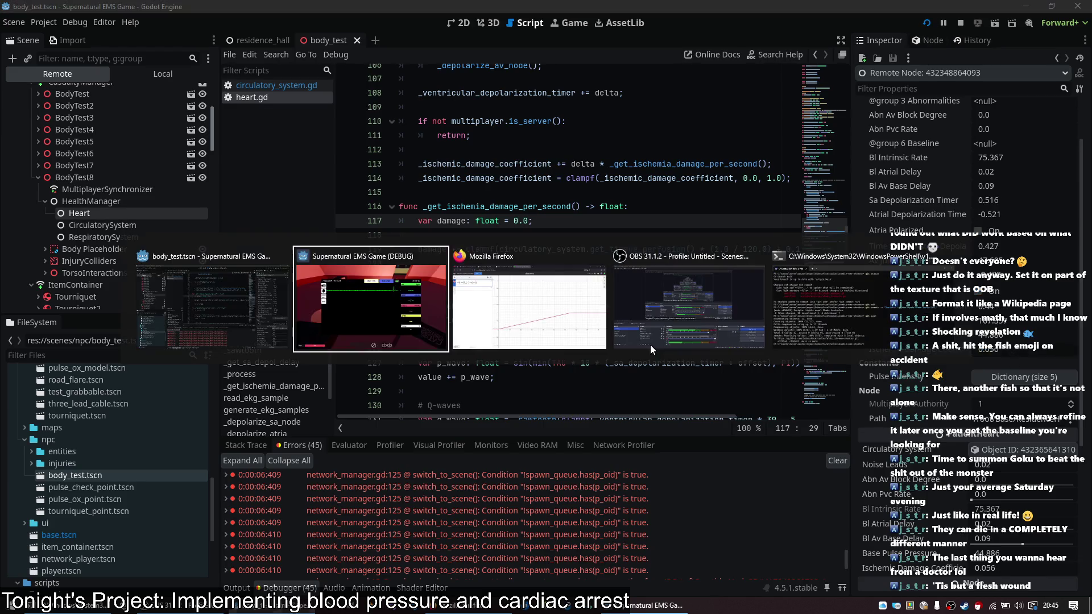
key("alt+Tab")
key("alt+Tab")
key("alt+Tab")
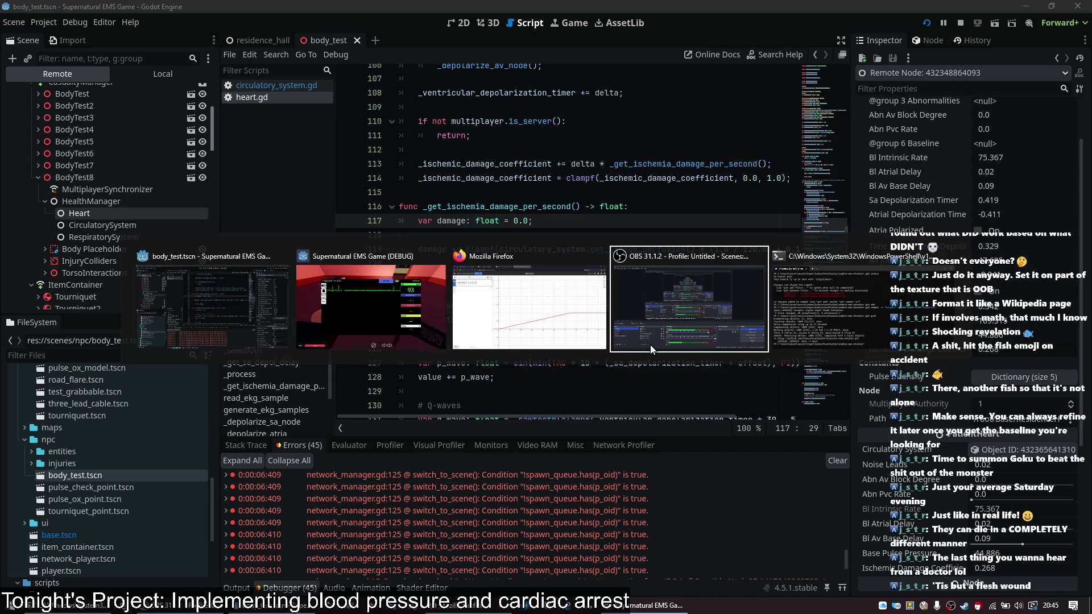
key("alt+Tab")
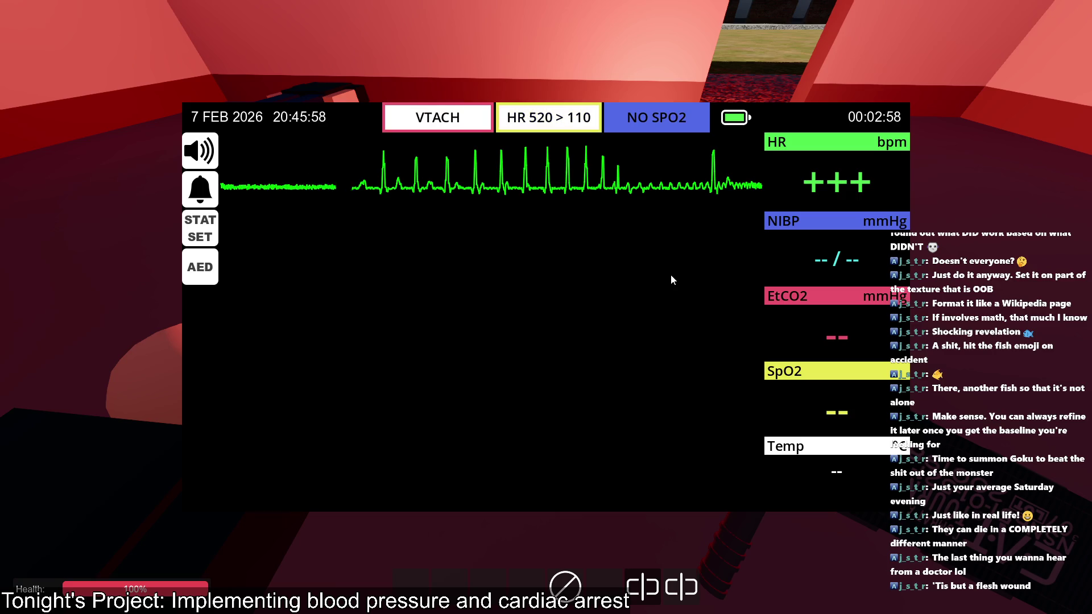
key("alt+Tab")
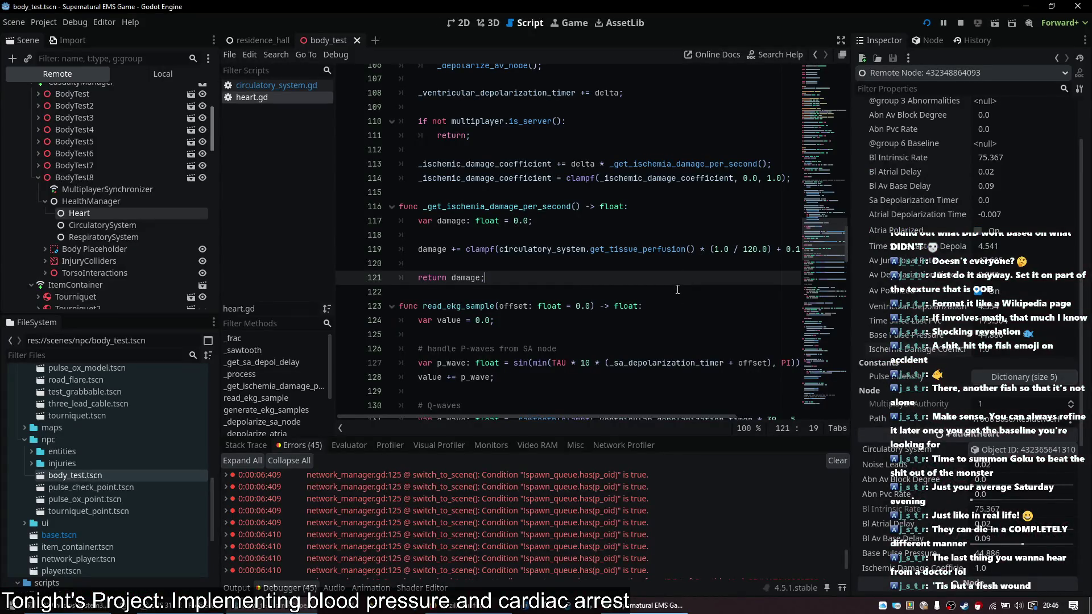
Step: Remove the parentheses around 1.0 - _ischemic_damage_coefficient on line 79
scroll(579, 341, "up", 15)
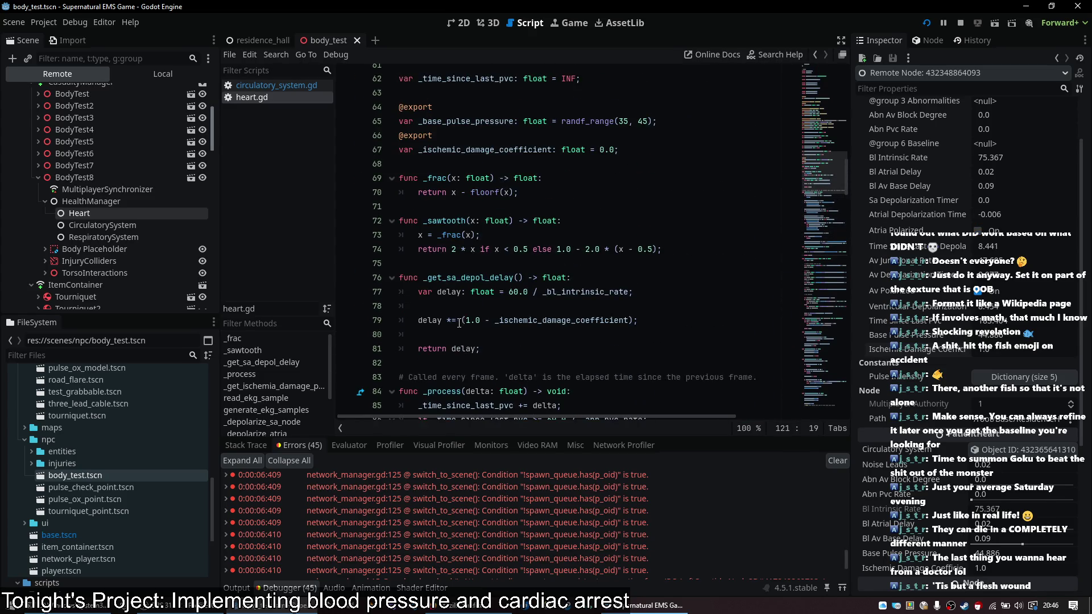
left_click(495, 319)
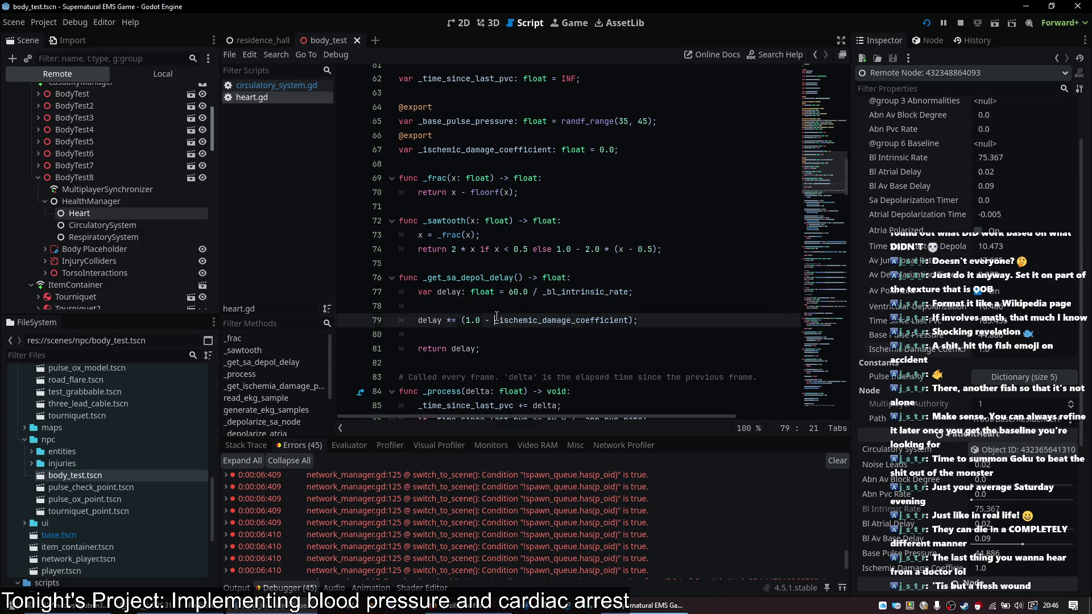
left_click(464, 321, "shift")
key("BackSpace")
key("End")
key("BackSpace")
key("End")
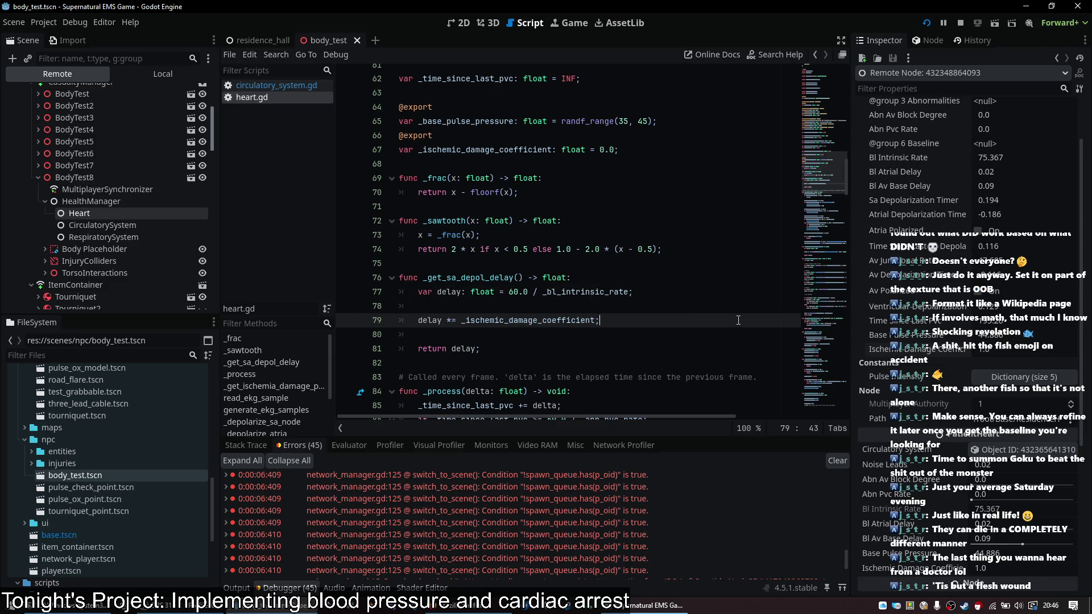
Step: Fix the 1.0 - term on line 79 and confirm the game monitor reads 75 bpm
key("alt+Tab")
key("alt+Tab")
type(".")
type(".0 /")
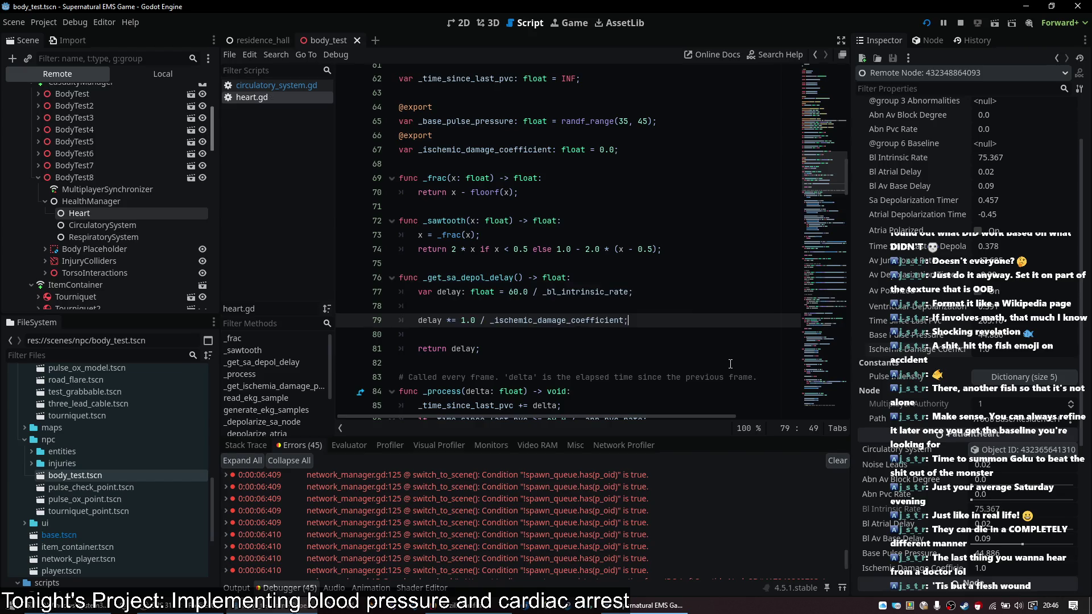
key("alt+Tab")
key("alt+Tab")
key("BackSpace")
key("BackSpace")
key("BackSpace")
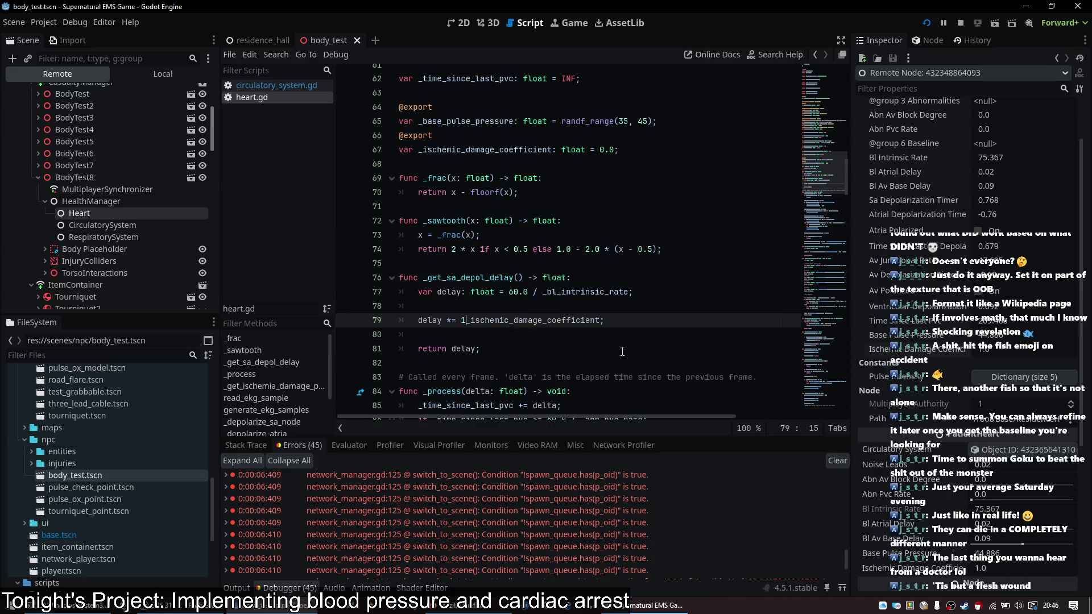
type(".0 -")
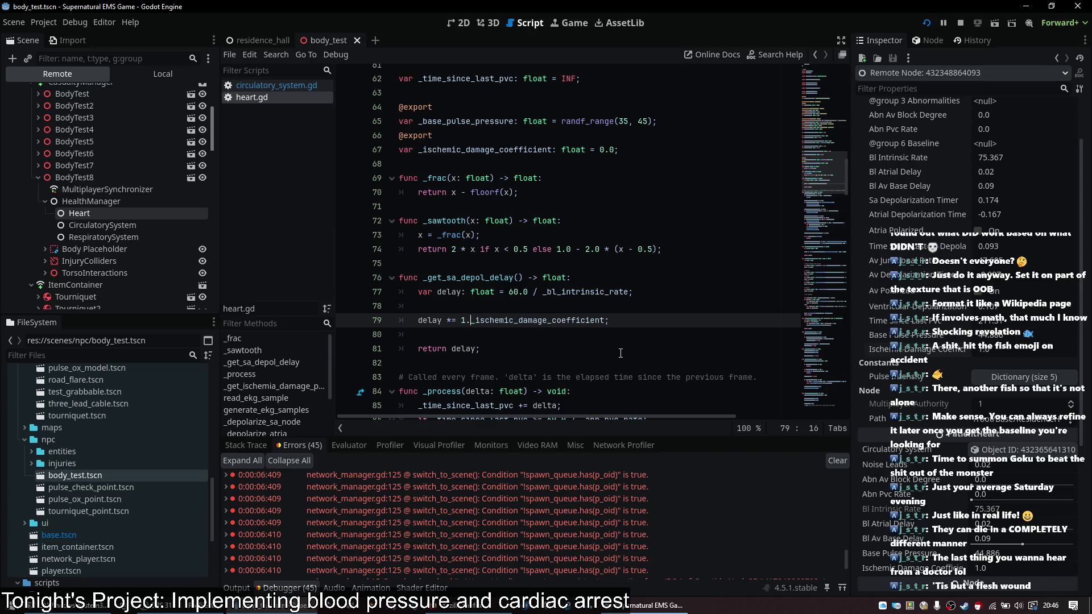
key("End")
key("alt+Tab")
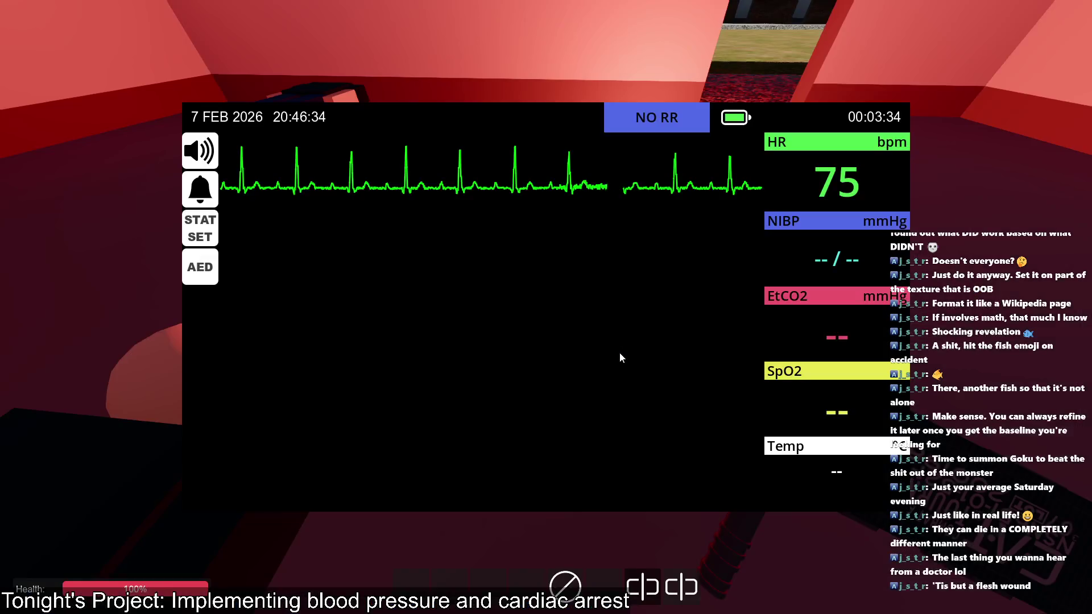
key("alt+Tab")
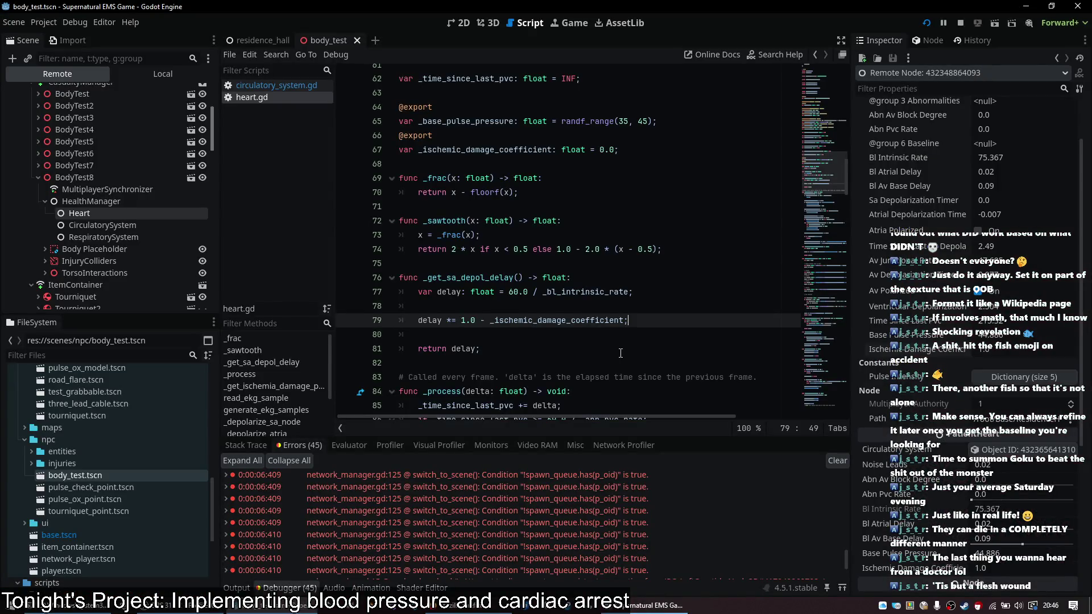
Step: Rename the delay variable to rate on lines 77 and 79 of _get_sa_depol_delay
scroll(621, 354, "down", 2)
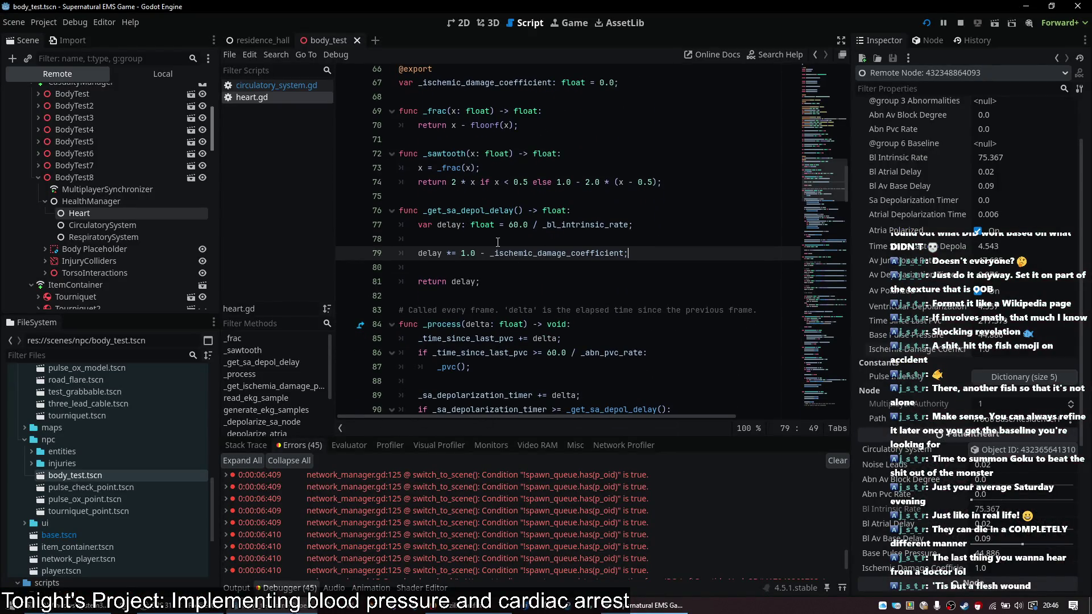
key("shift+End")
key("shift+Left")
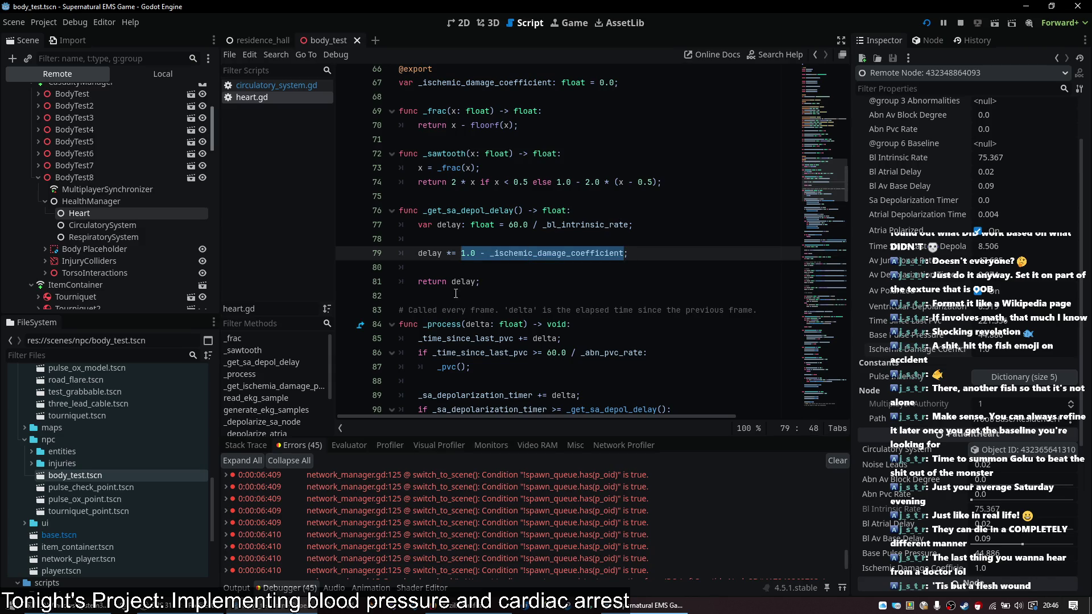
left_click(473, 282)
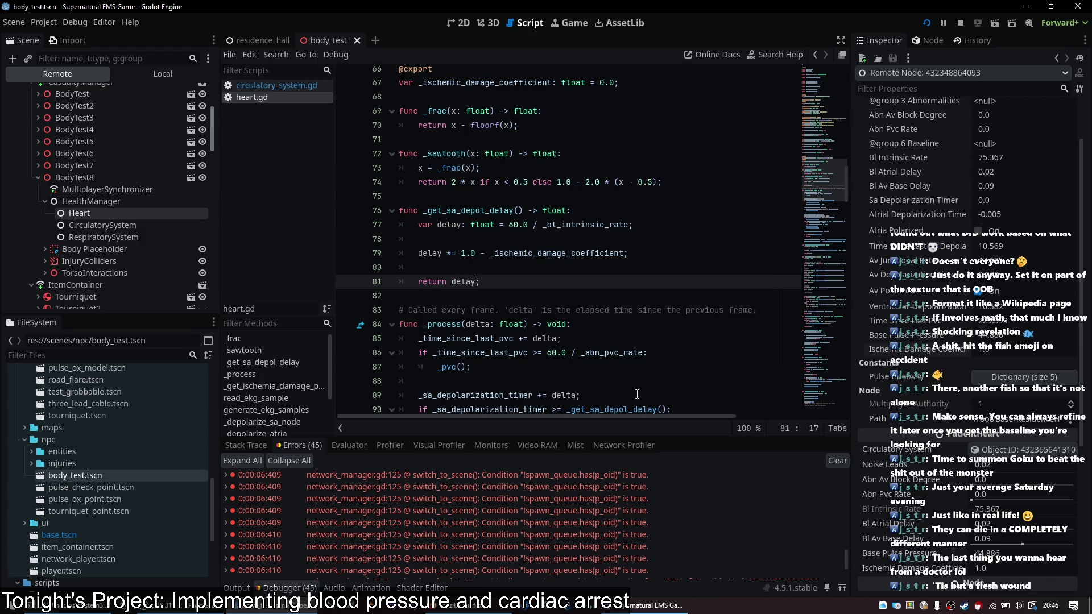
double_click(453, 225)
type("rate")
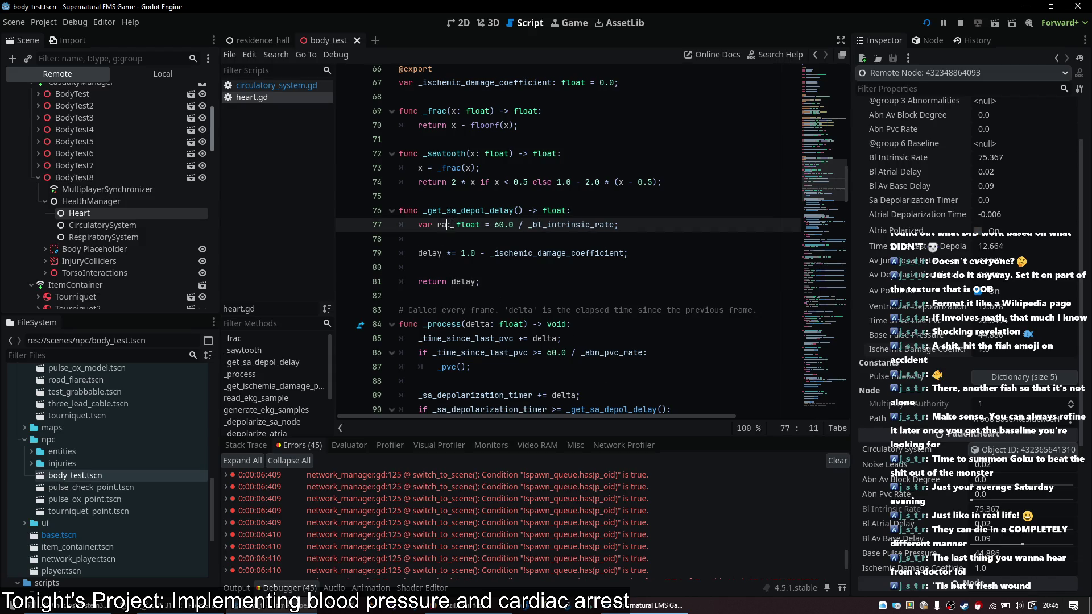
double_click(434, 252)
type("rate")
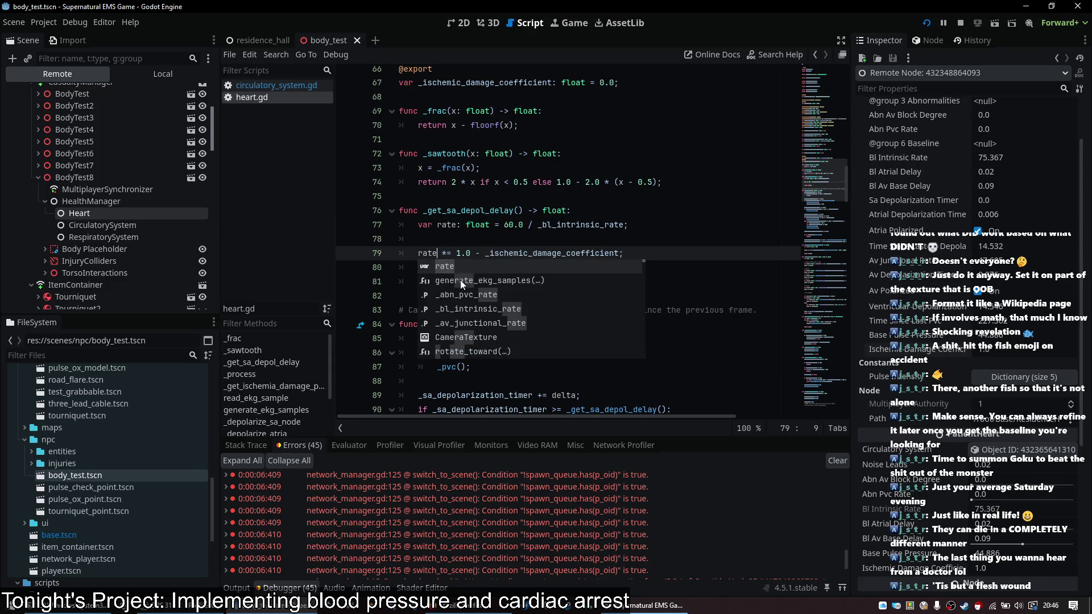
Step: Move 60.0 / from line 77 into the return line as 60.0 / rate, then test in the game
left_click(526, 225)
left_click_drag(505, 230, 538, 230)
key("BackSpace")
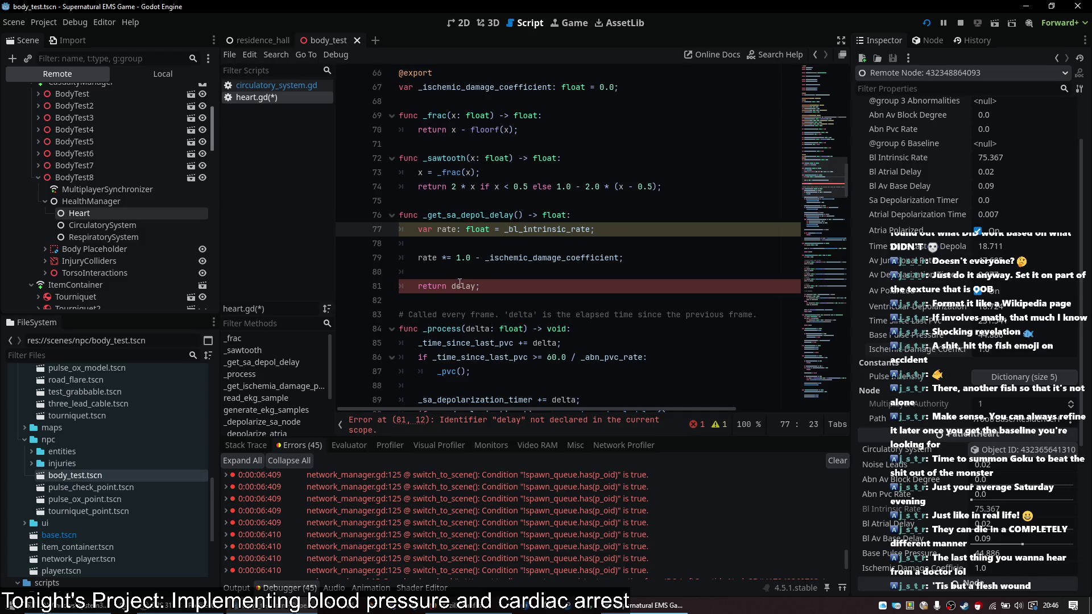
left_click(452, 287)
type("60.")
key("BackSpace")
type("0 /")
key("End")
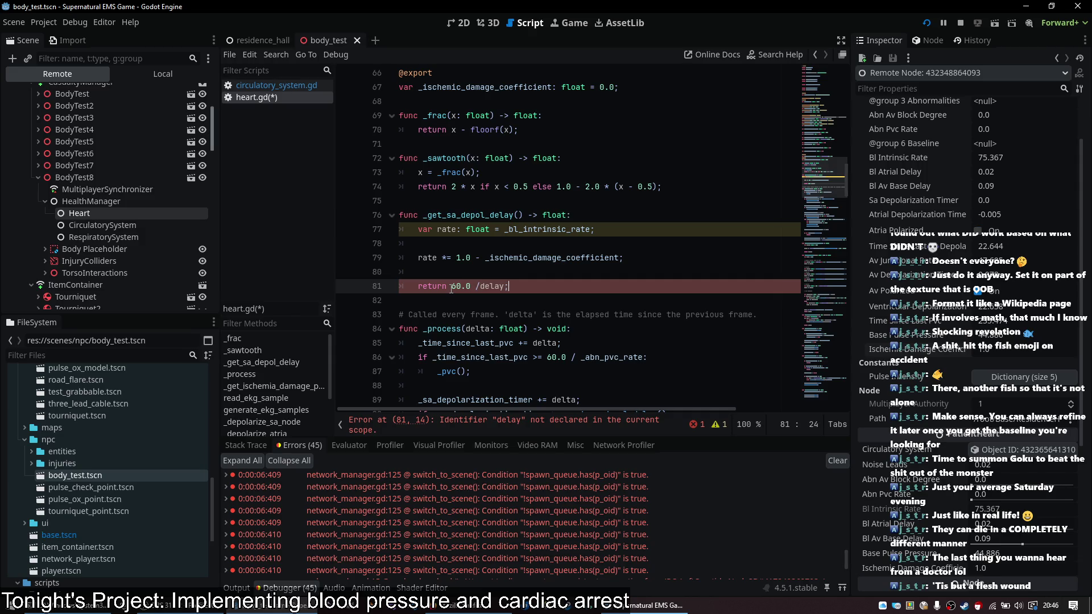
key("BackSpace")
key("BackSpace")
key("BackSpace")
type("rate")
key("End")
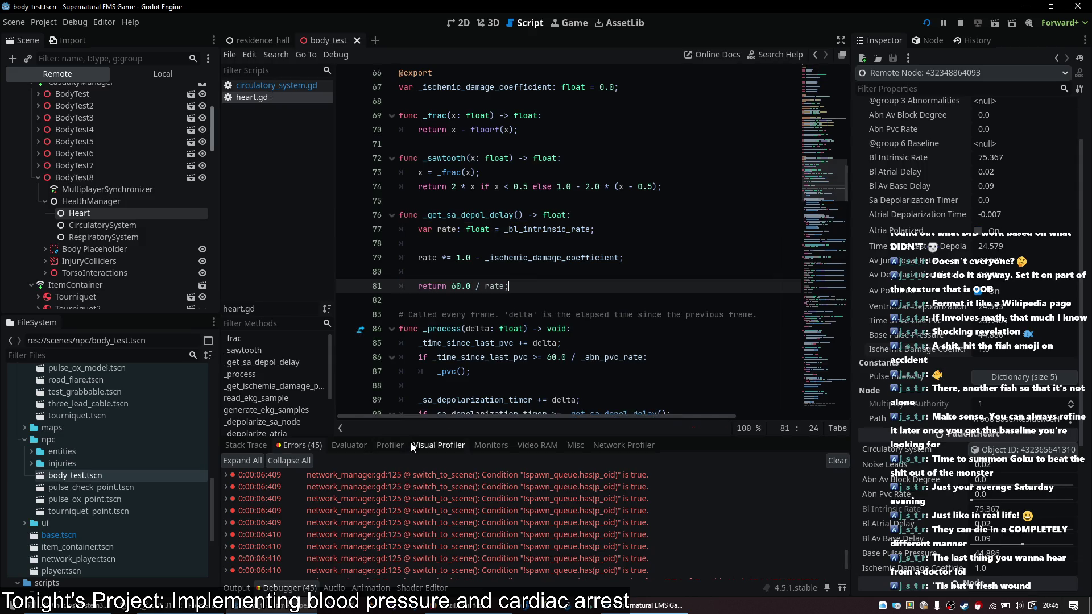
key("alt+Tab")
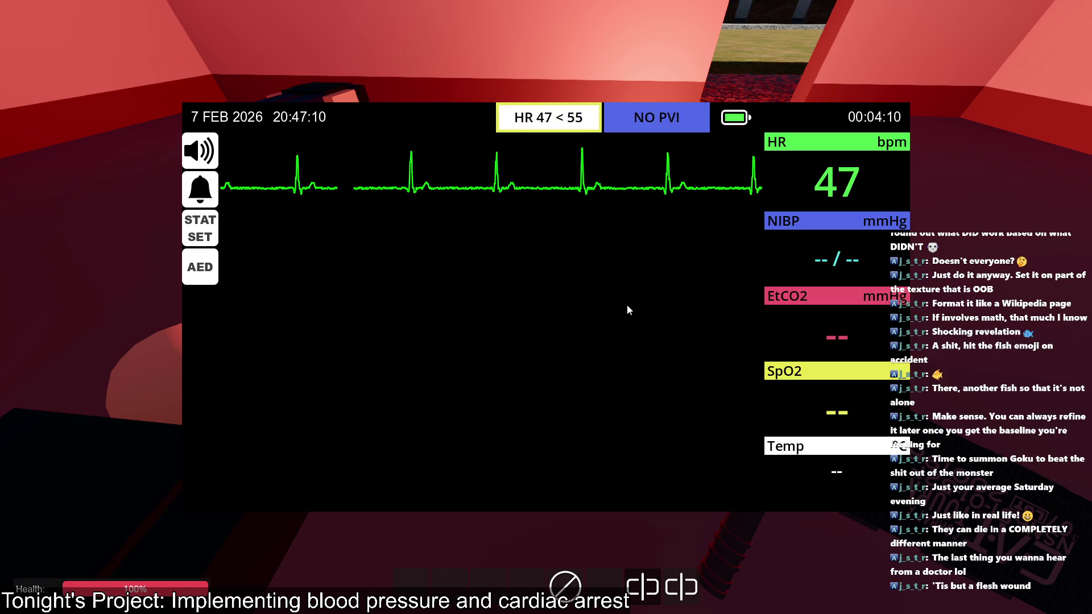
key("alt+Tab")
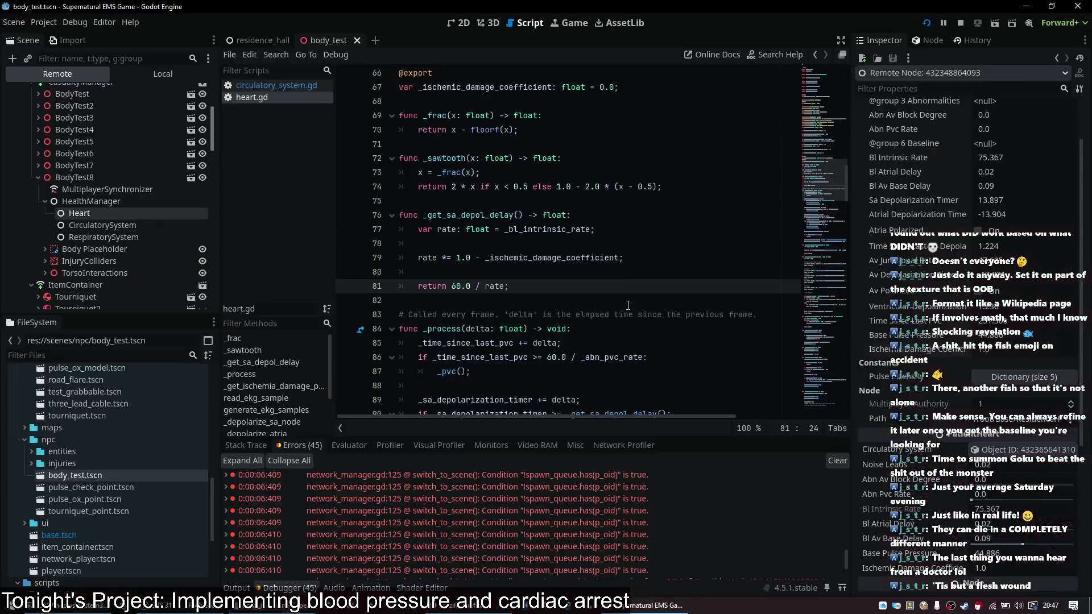
scroll(627, 296, "down", 2)
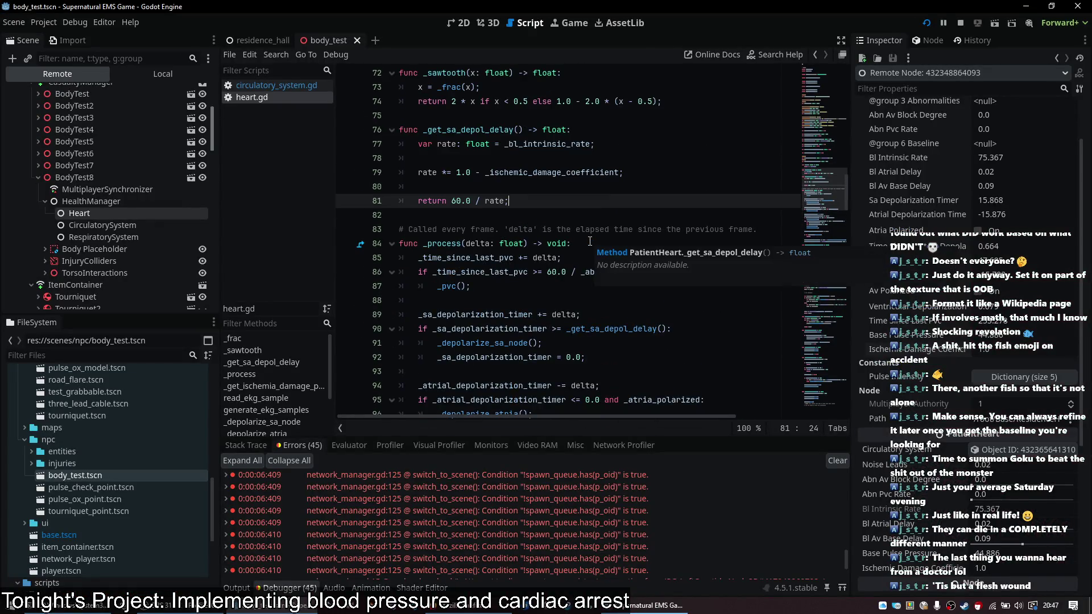
scroll(548, 241, "down", 6)
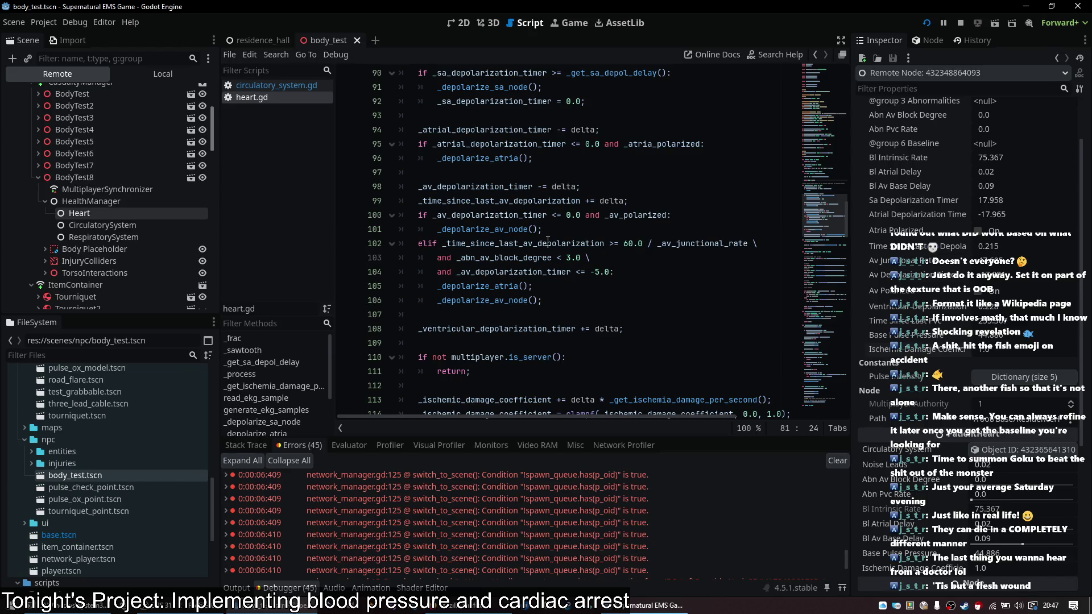
scroll(555, 233, "up", 6)
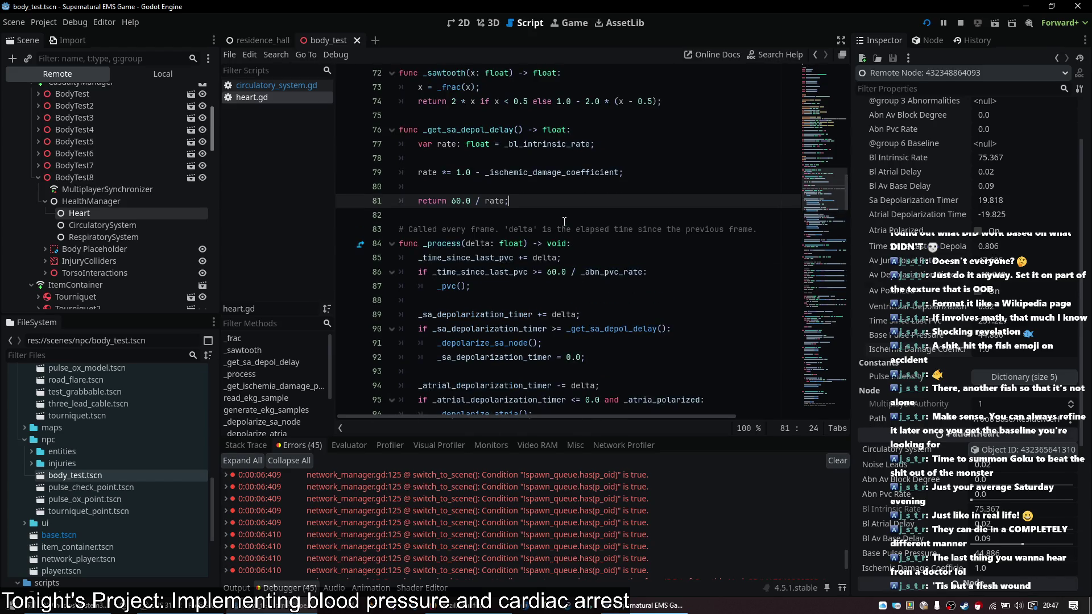
scroll(564, 221, "down", 5)
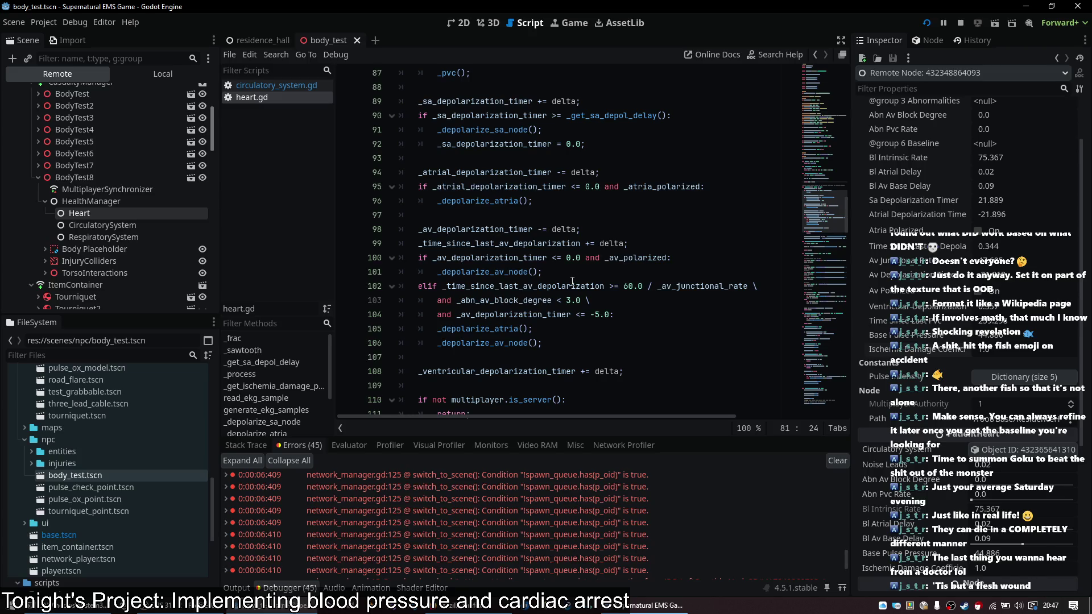
scroll(575, 272, "up", 3)
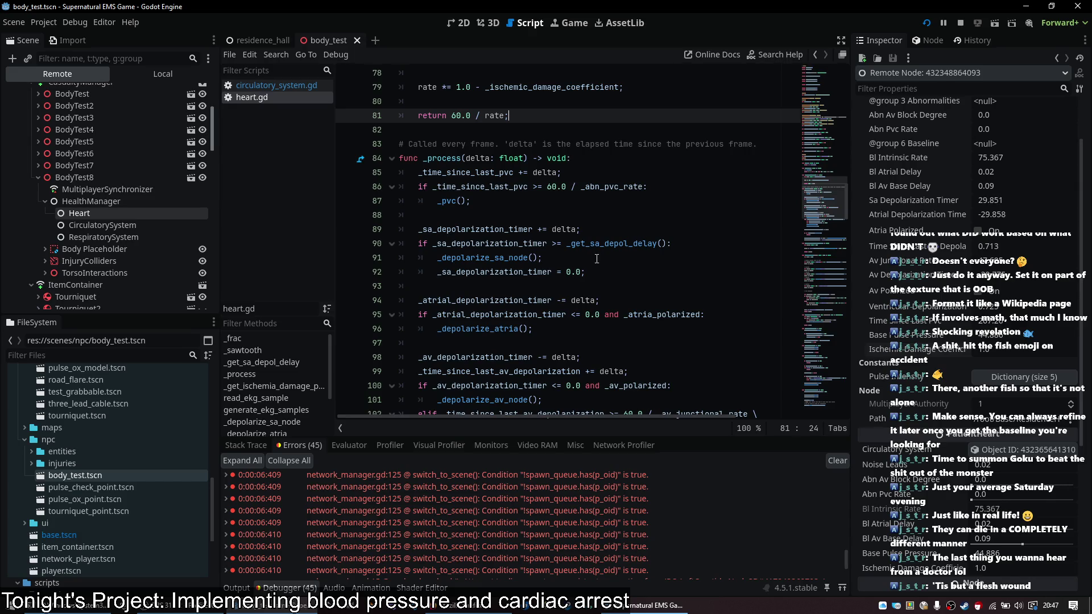
scroll(597, 259, "up", 2)
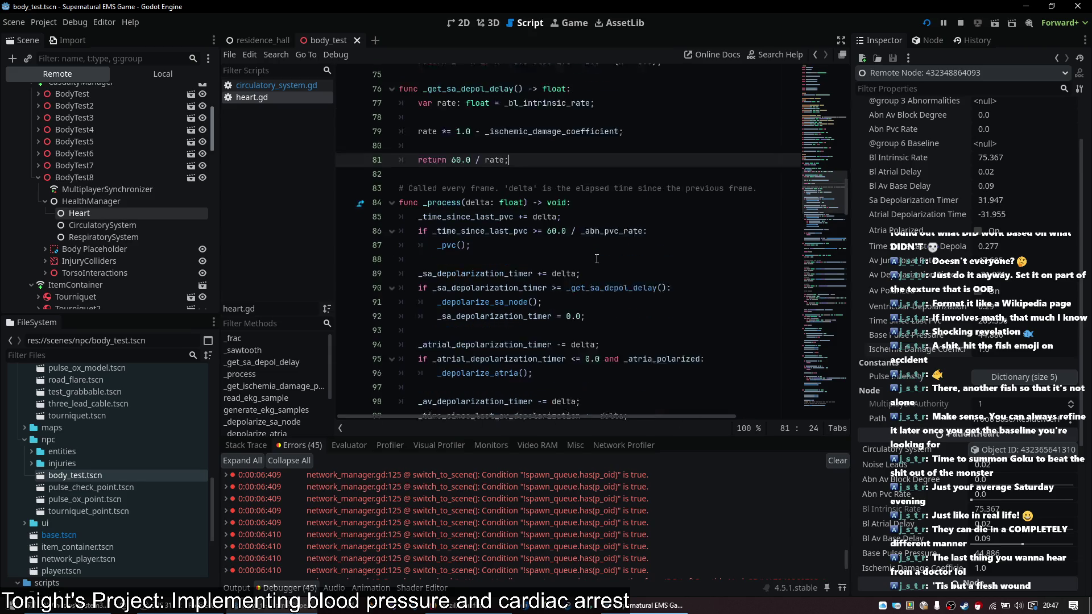
scroll(597, 259, "down", 19)
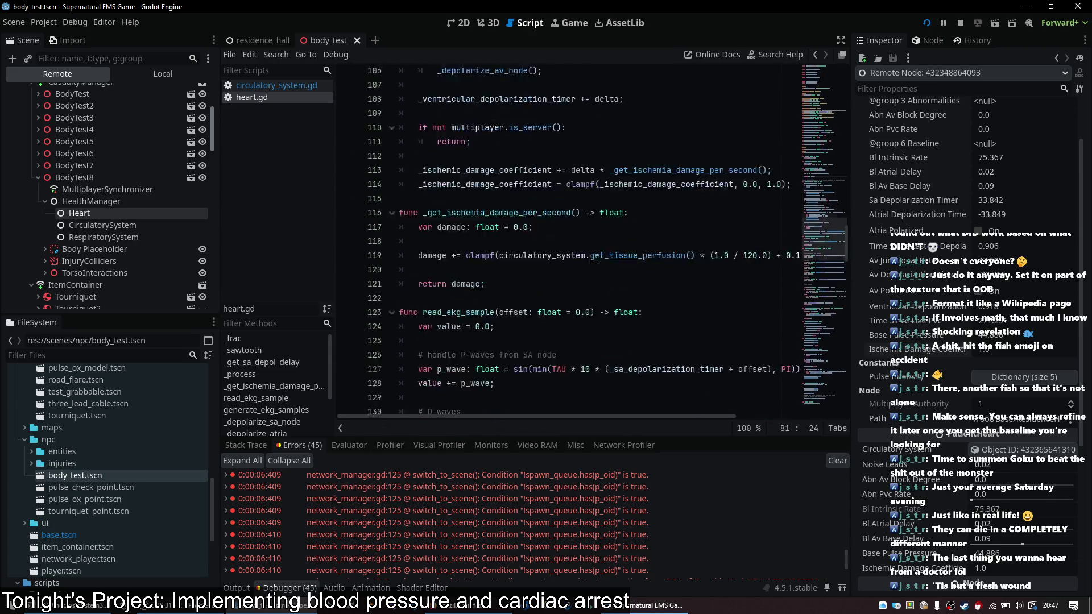
Step: Add an _ischemic_damage_coefficient multiplier after tick_offset on line 162 and test in the game
scroll(596, 258, "down", 8)
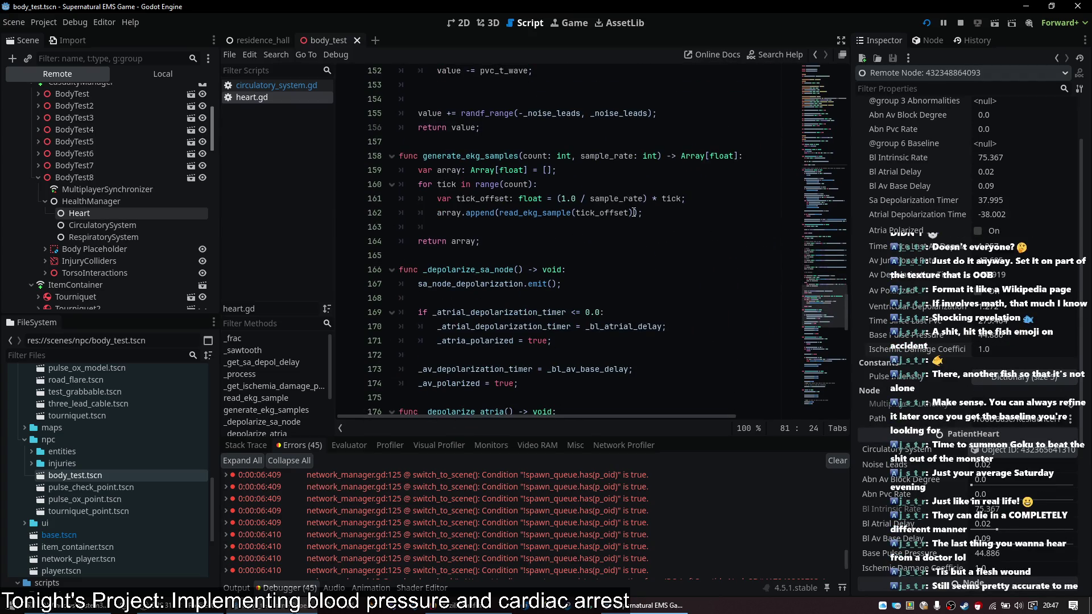
left_click(635, 212)
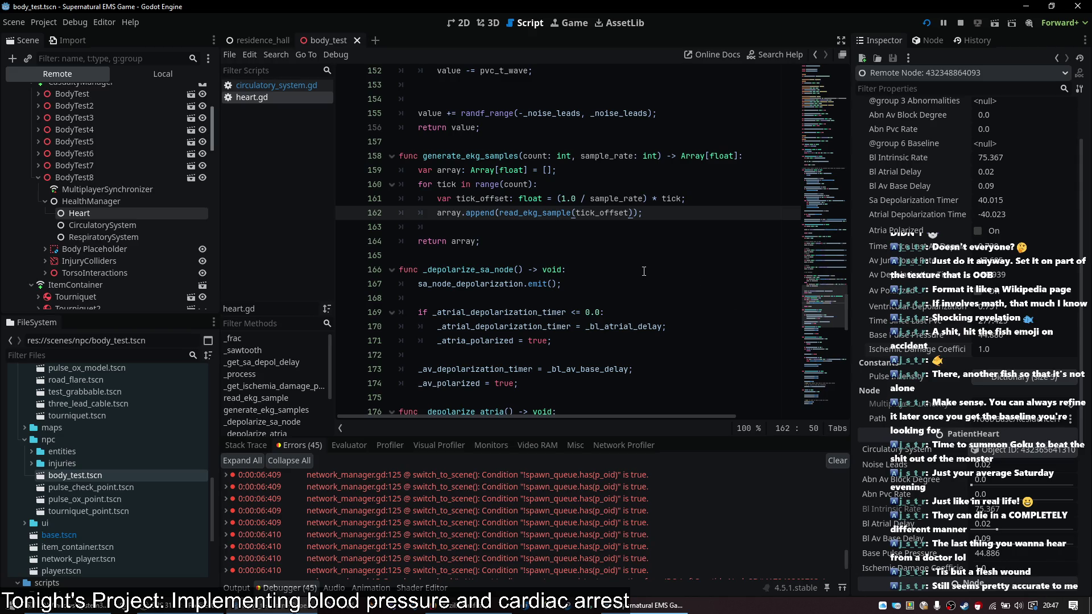
type("()")
type("_isch")
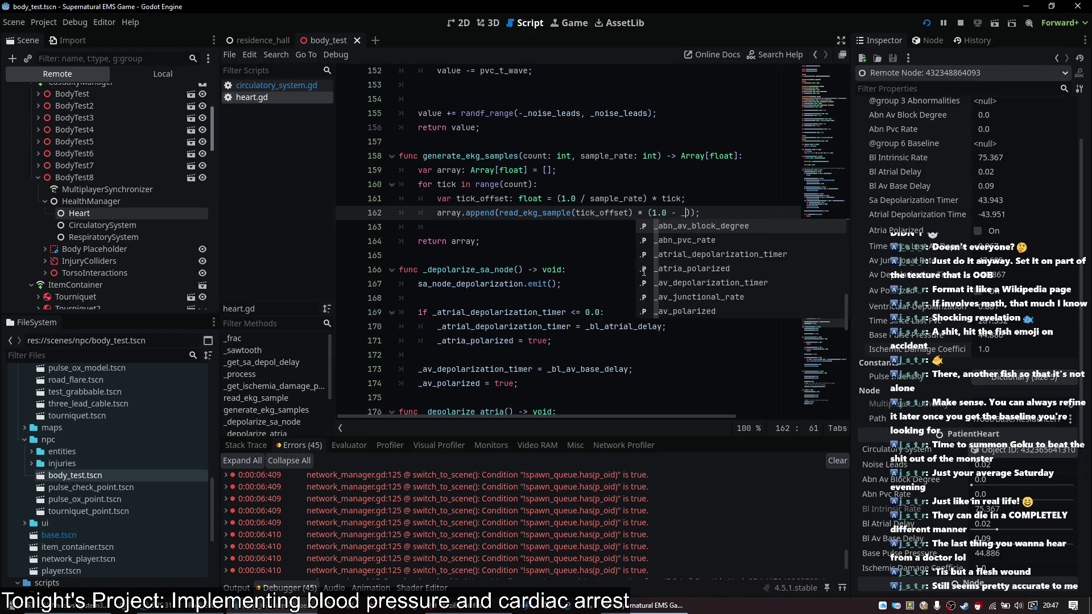
key("Return")
key("End")
key("alt+Tab")
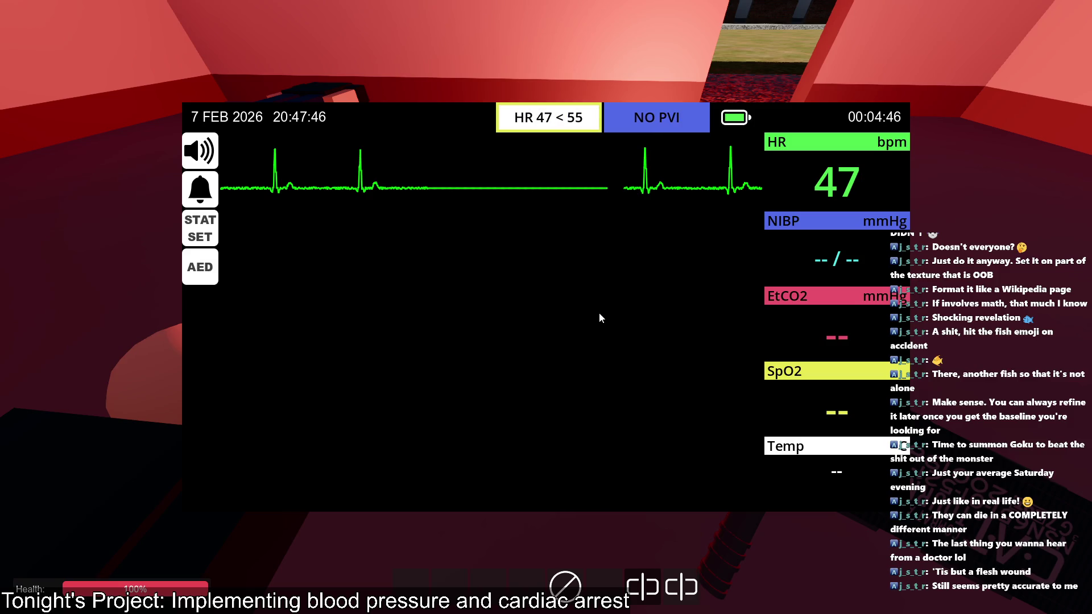
key("alt+Tab")
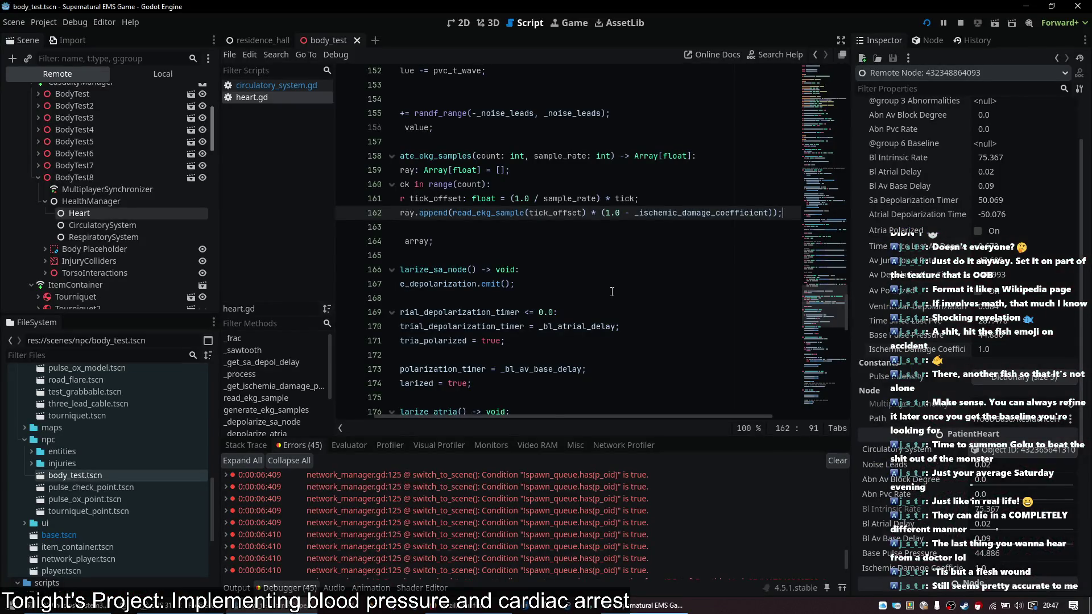
Step: Look up the read_ekg_sample definition and remove the damage multiplier from line 162
scroll(612, 292, "left", 2)
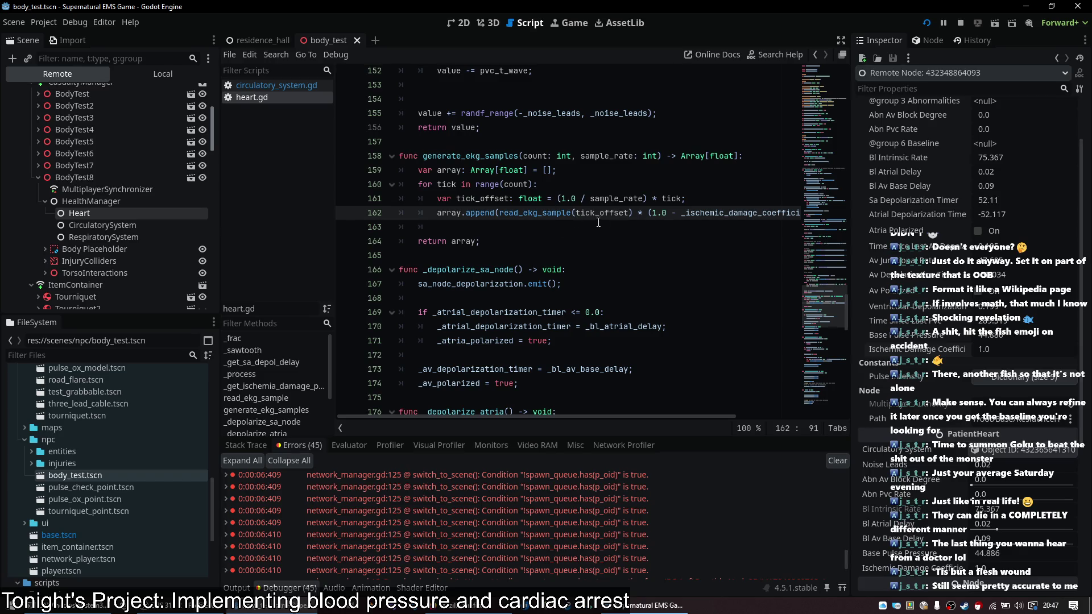
left_click(539, 213)
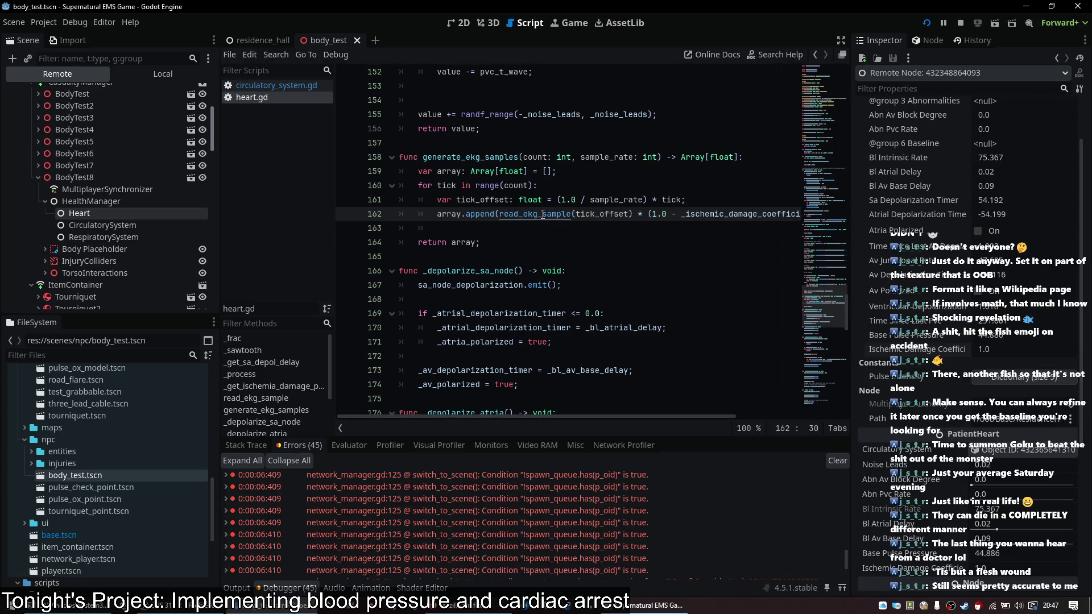
left_click(540, 214, "ctrl")
scroll(587, 267, "down", 4)
key("alt+Left")
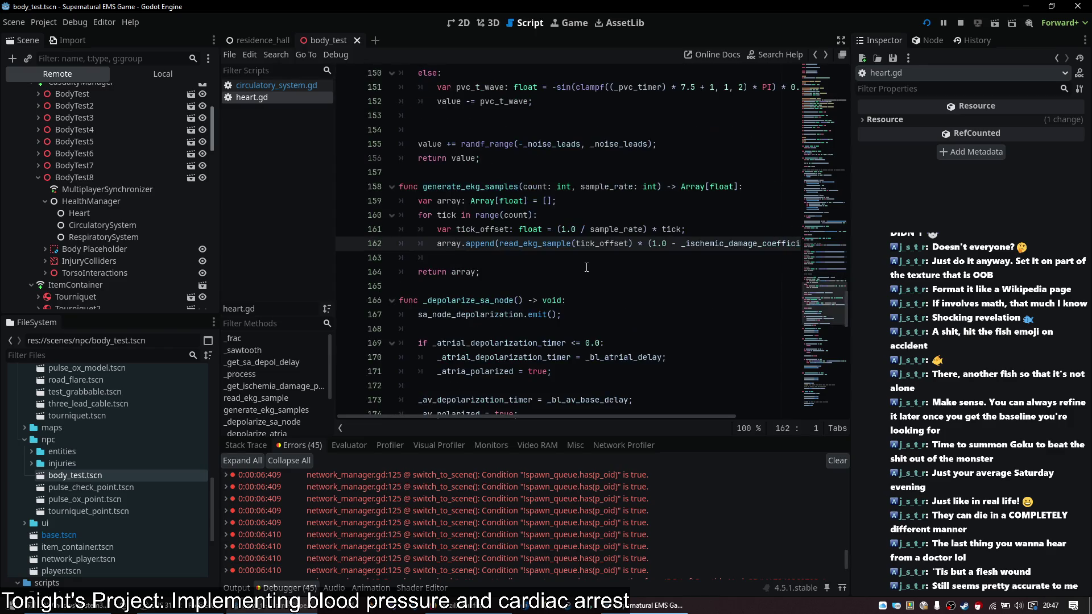
left_click_drag(635, 242, 797, 243)
key("ctrl+c")
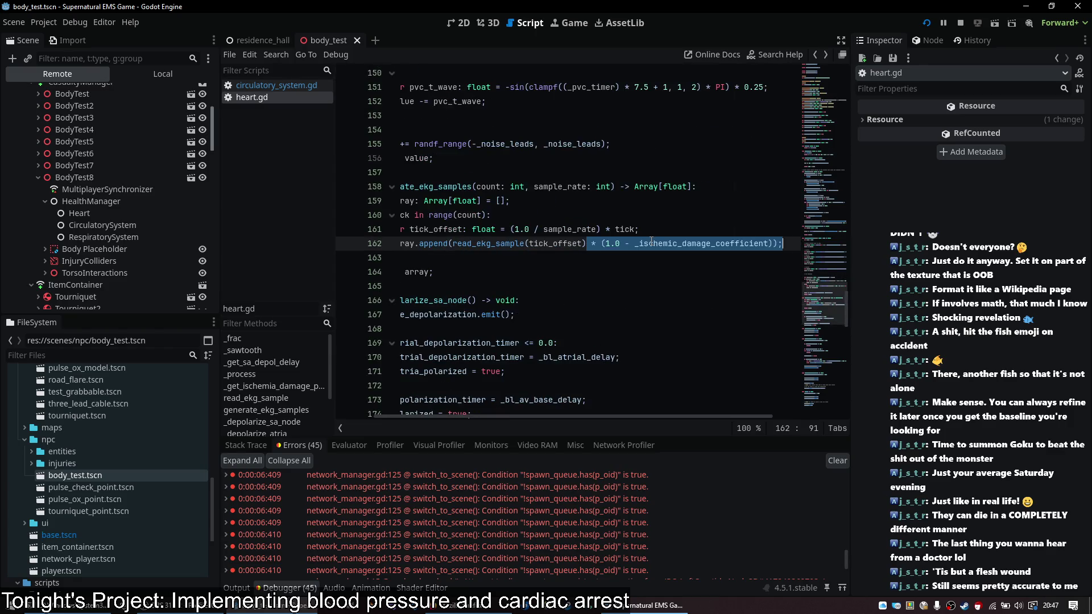
key("BackSpace")
Step: In read_ekg_sample, add a 'value *' line with the pasted multiplier above the randf_range noise line
left_click(489, 244, "ctrl")
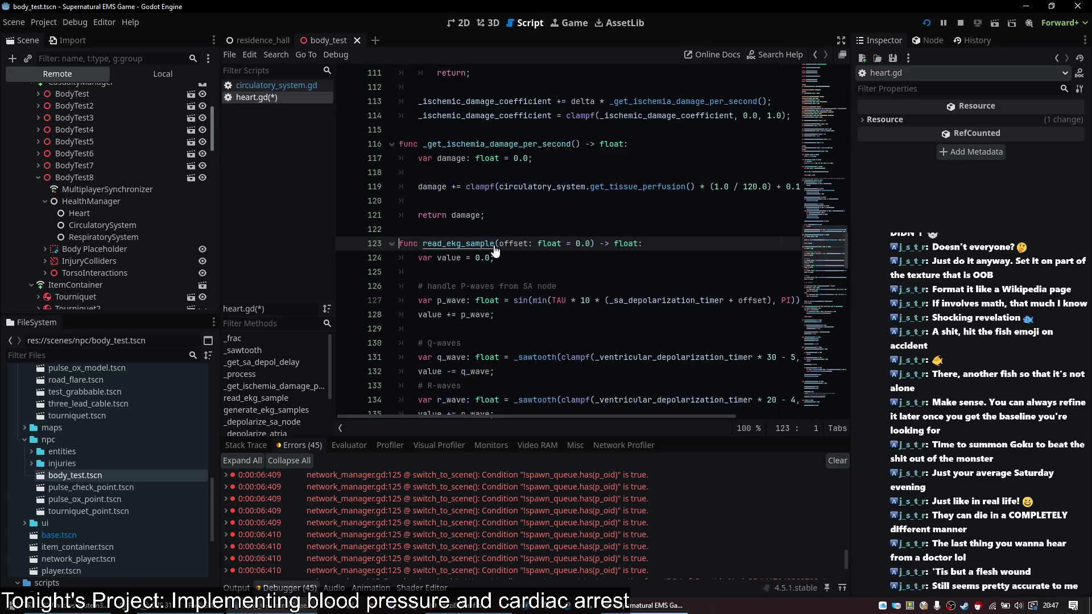
scroll(661, 266, "down", 5)
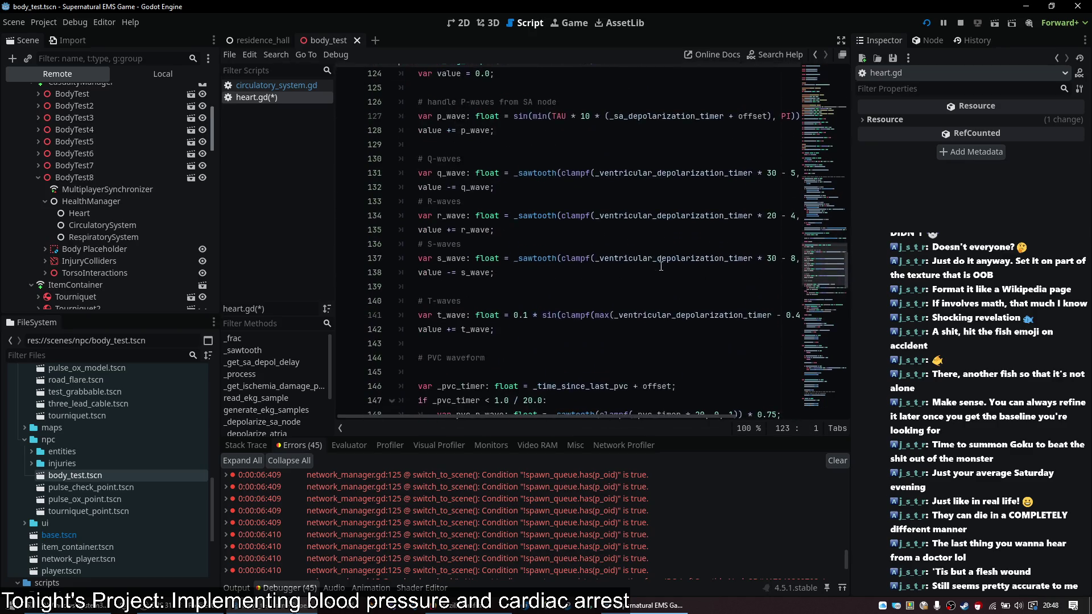
scroll(546, 254, "down", 5)
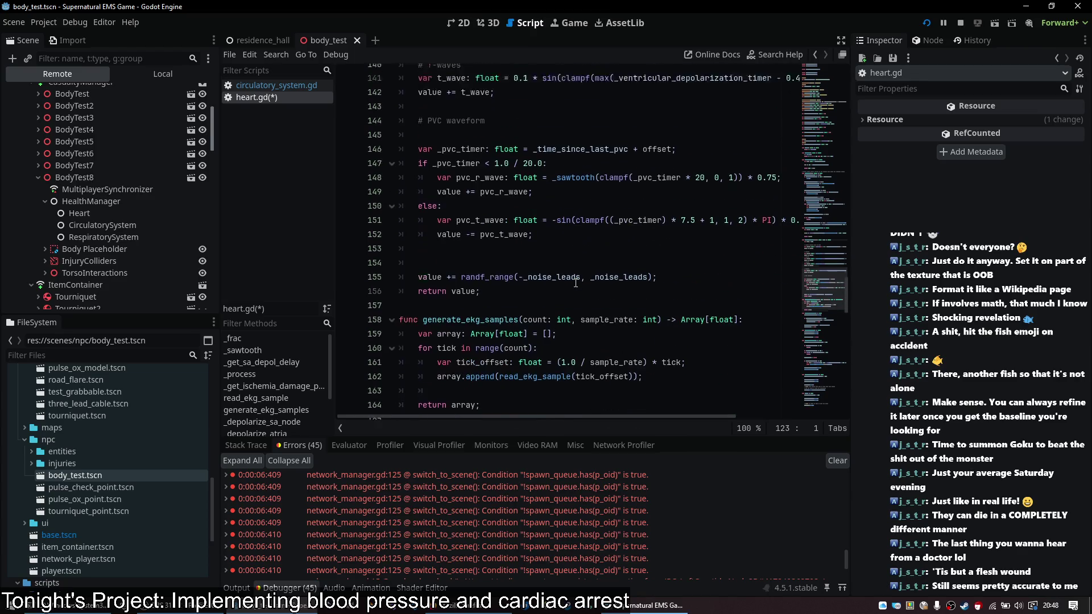
left_click(546, 250)
key("Return")
type("value  *")
key("ctrl+v")
Step: Tidy the new line into 'value *= 1.0 - _ischemic_damage_coefficient;'
key("Up")
left_click(449, 260)
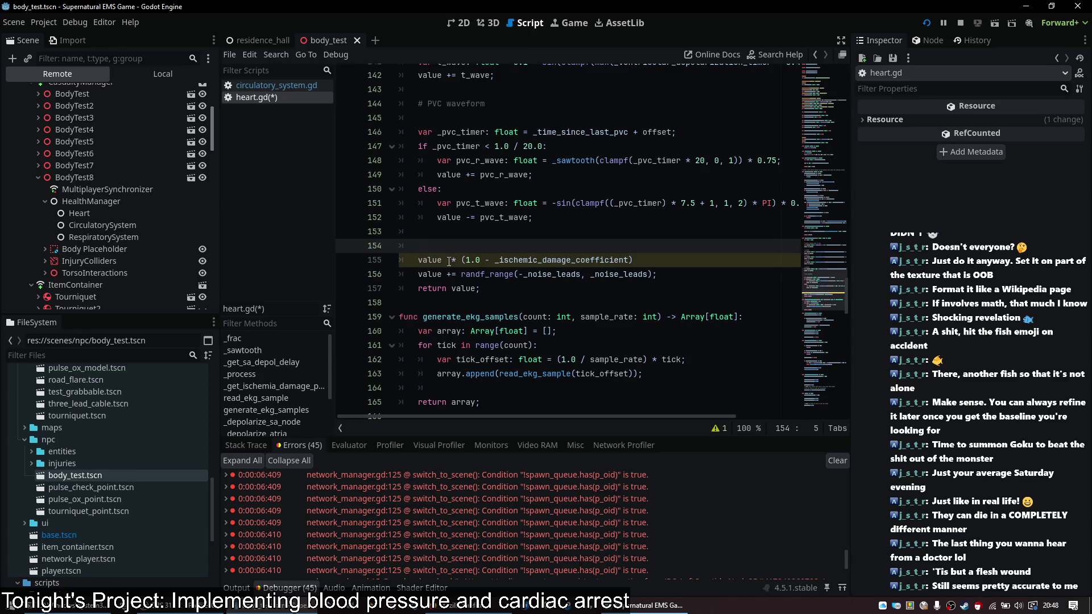
key("BackSpace")
key("Right")
type("=")
key("Right")
key("Delete")
key("End")
key("BackSpace")
type(";")
Step: Remove the blank line above, save, and check the monitor reads HR 47 with a near-flat trace
key("Up")
key("Delete")
key("alt+Tab")
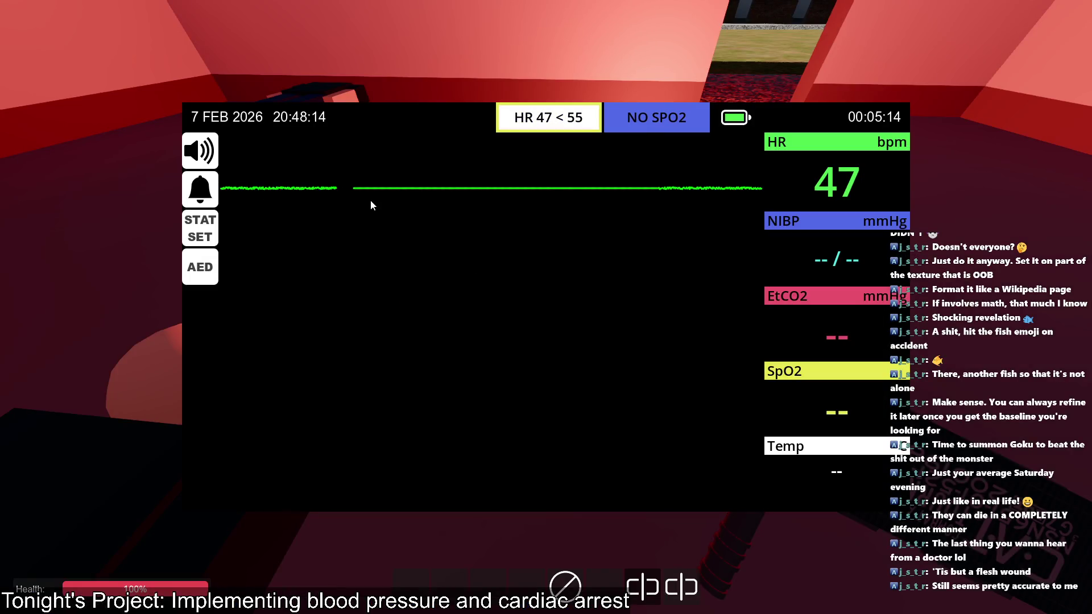
key("alt+Tab")
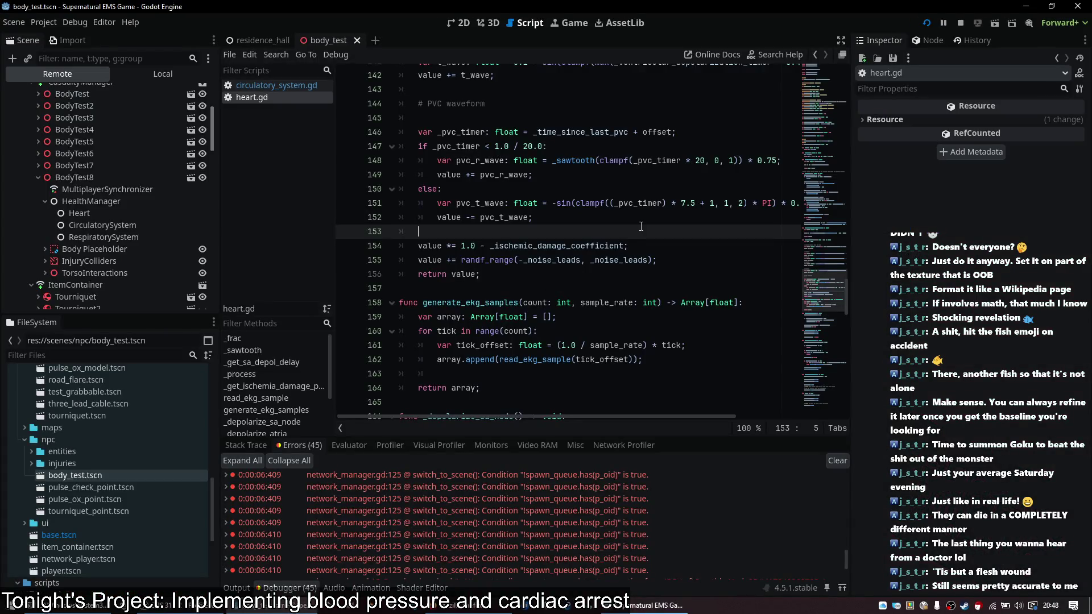
Step: Replace the _get_sa_depol_delay() call on line 90 with (60.0 / _bl_intrinsic_rate)
scroll(637, 225, "up", 15)
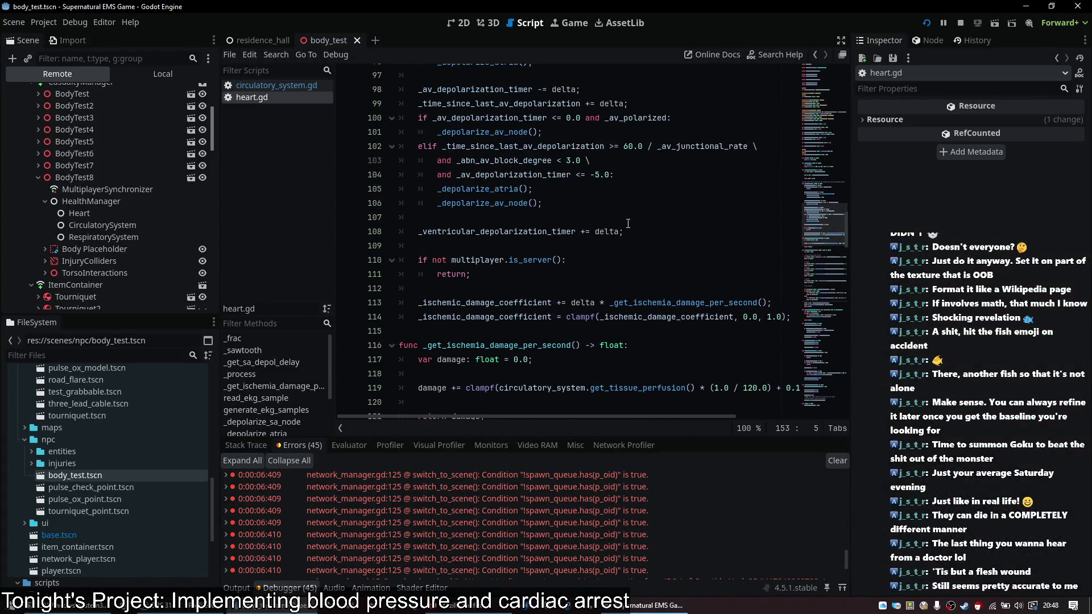
scroll(546, 300, "up", 6)
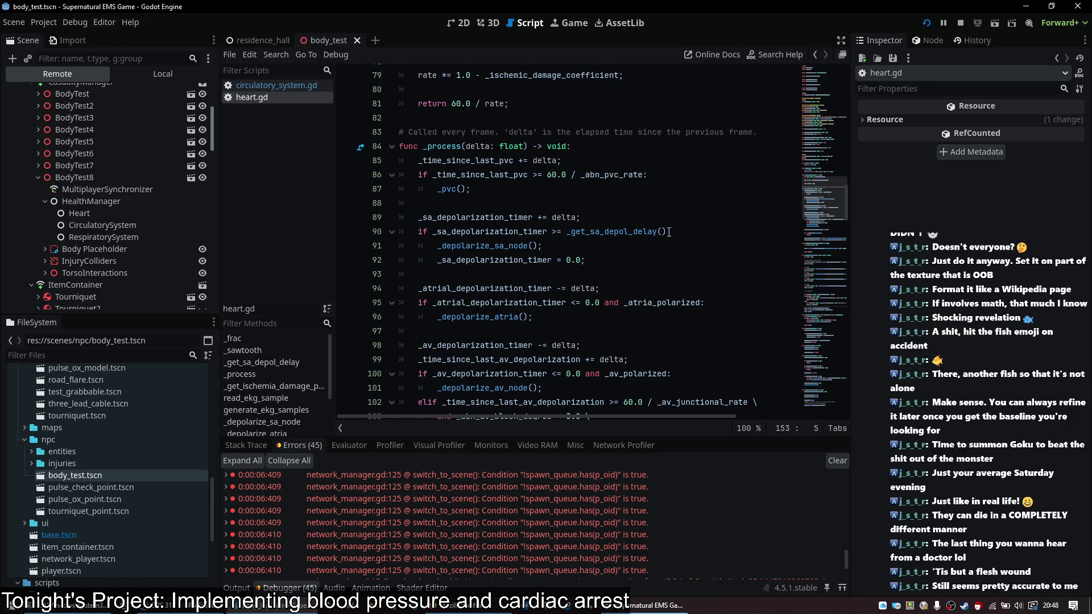
scroll(669, 232, "up", 2)
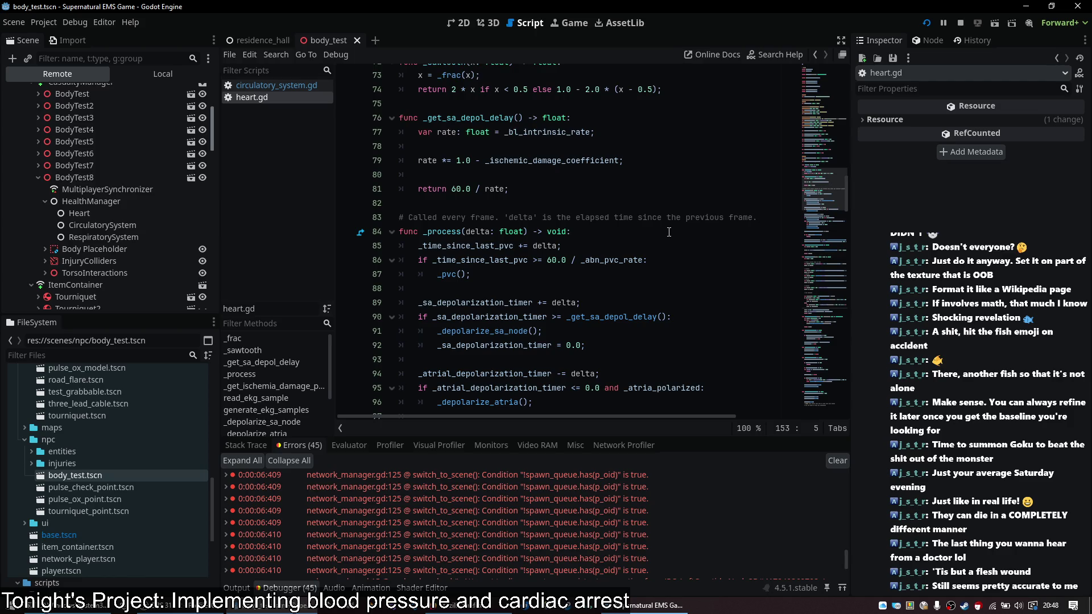
left_click(668, 317)
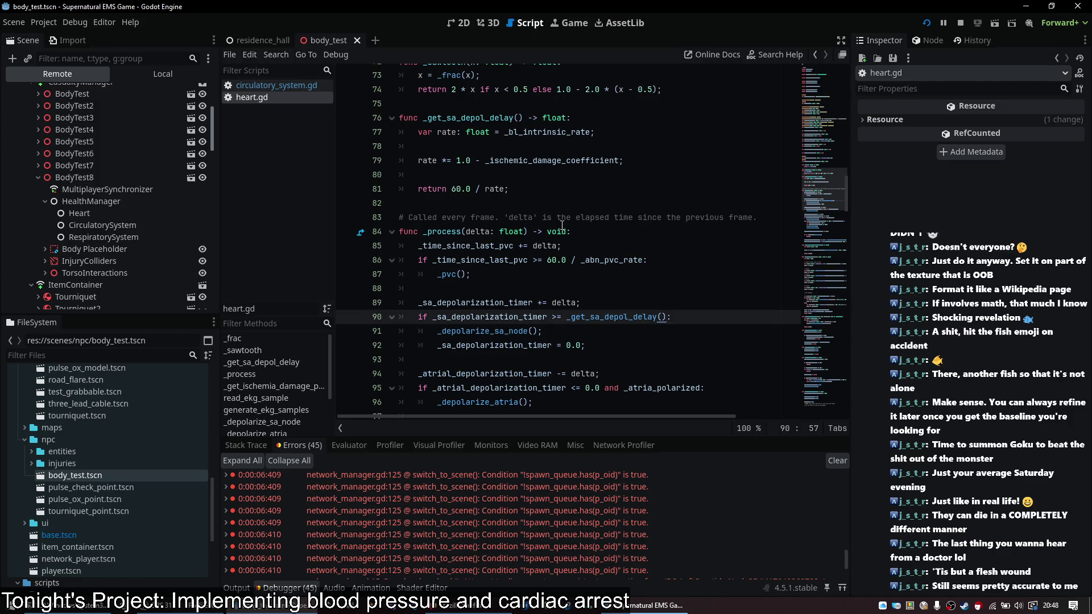
scroll(562, 226, "up", 1)
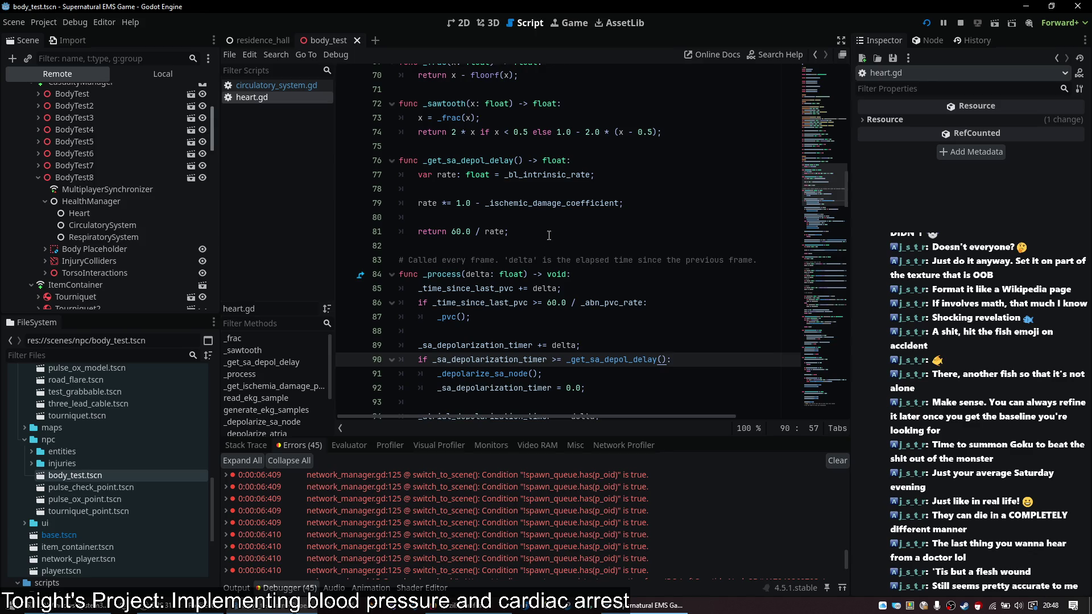
scroll(549, 235, "down", 1)
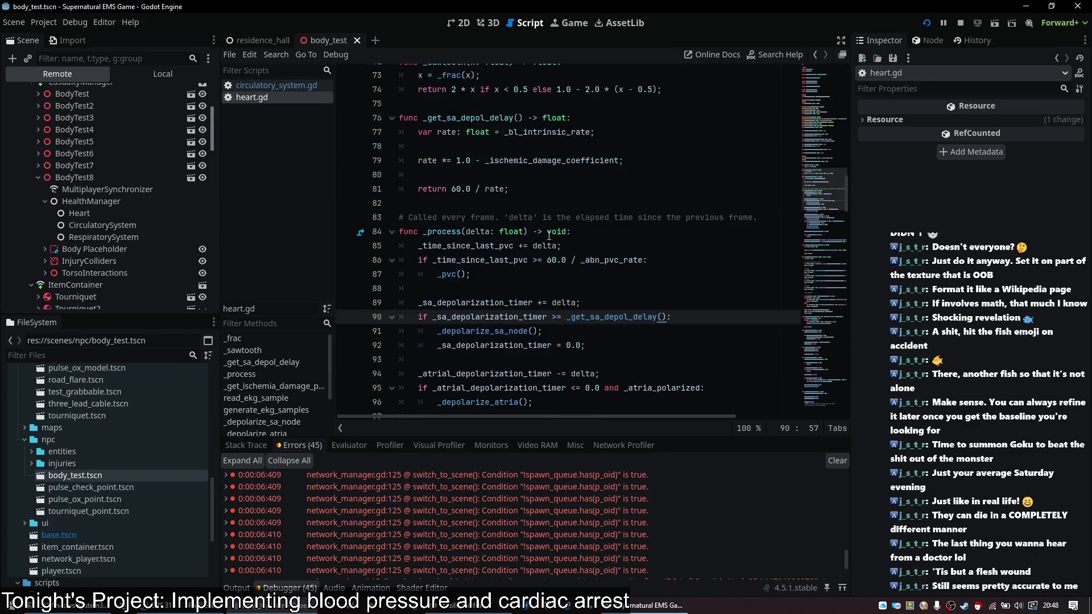
scroll(549, 235, "down", 1)
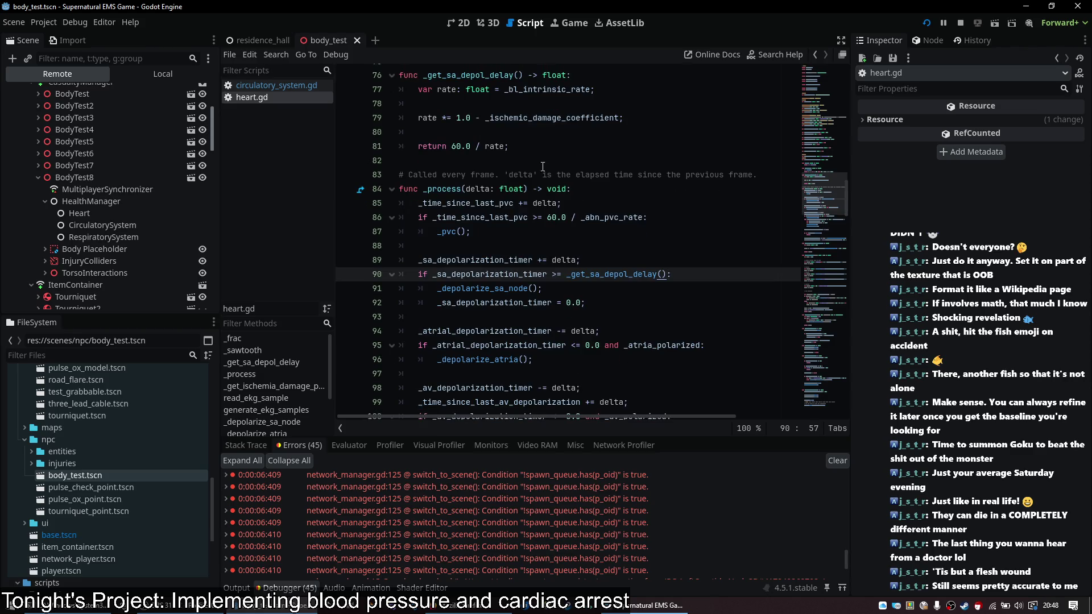
left_click(571, 274, "shift")
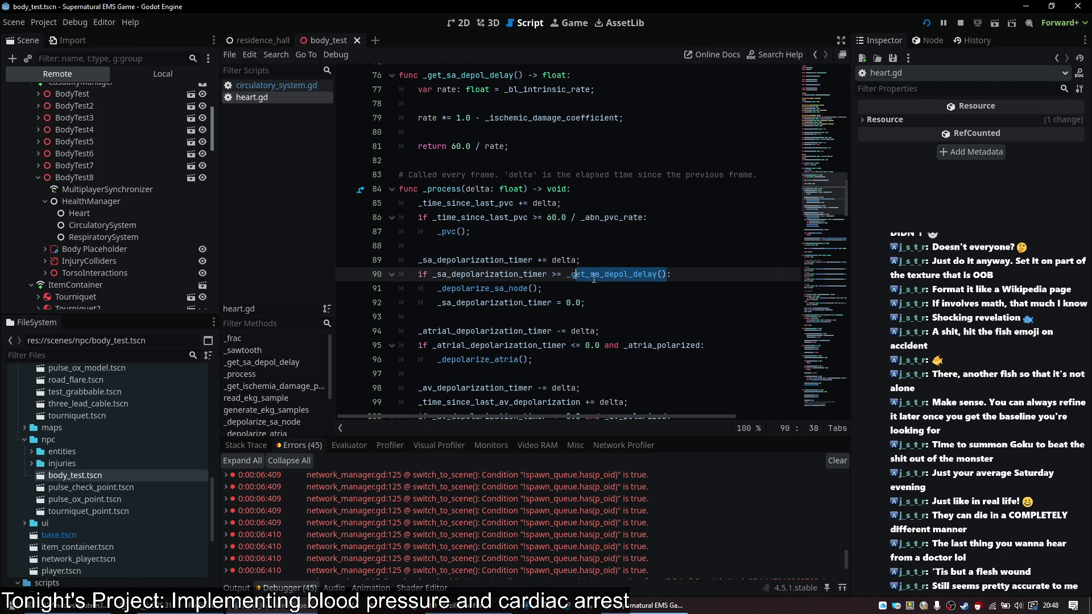
key("BackSpace")
type("(")
type("60.0 / _b")
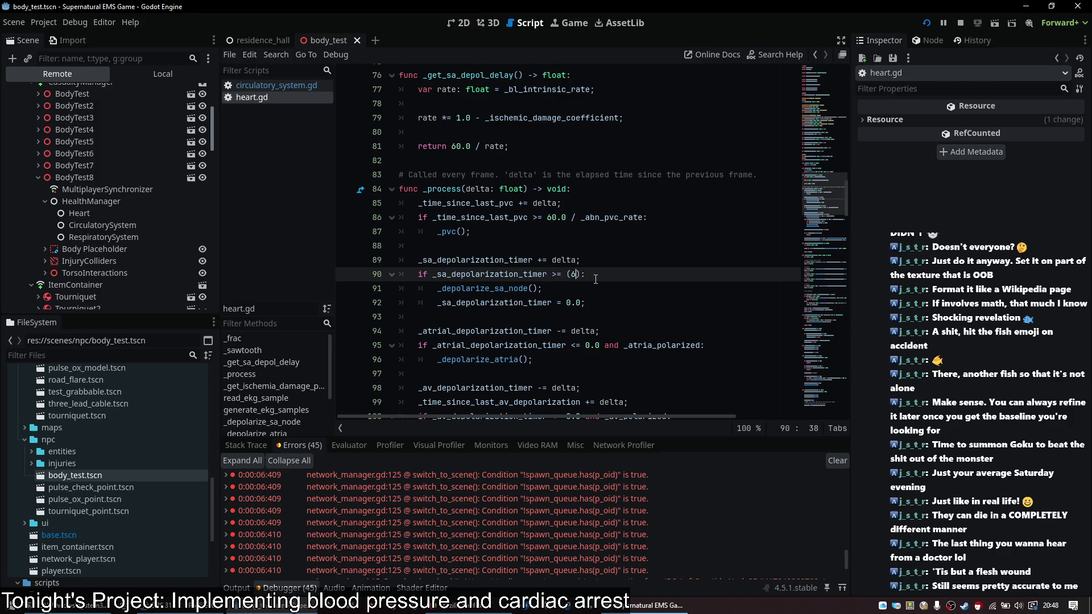
type("l_intr")
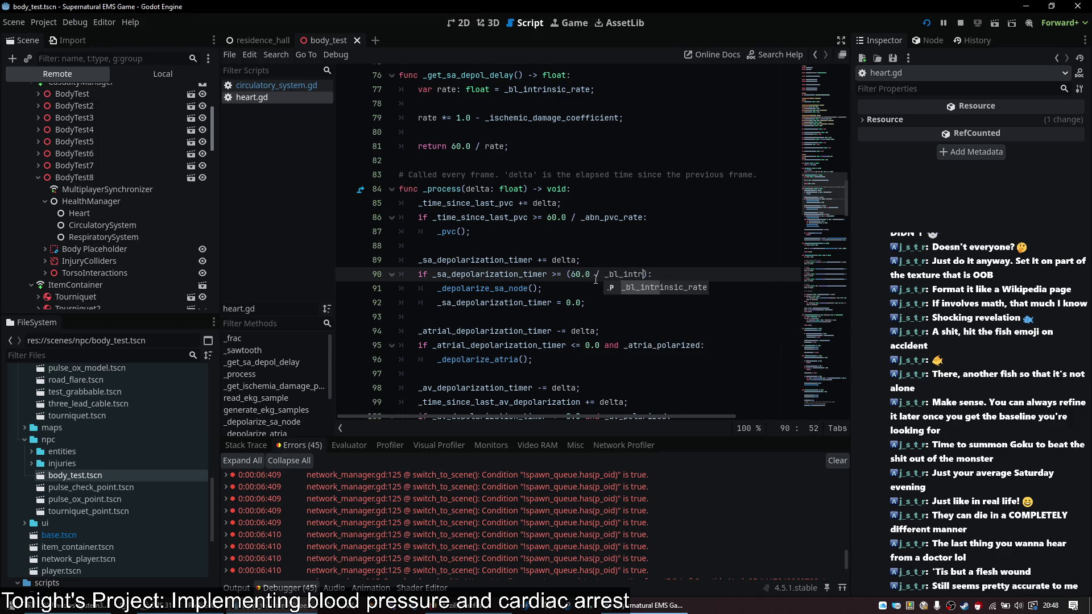
key("Return")
key("End")
Step: Delete the _get_sa_depol_delay function and confirm the game monitor reads HR 75
scroll(459, 170, "up", 1)
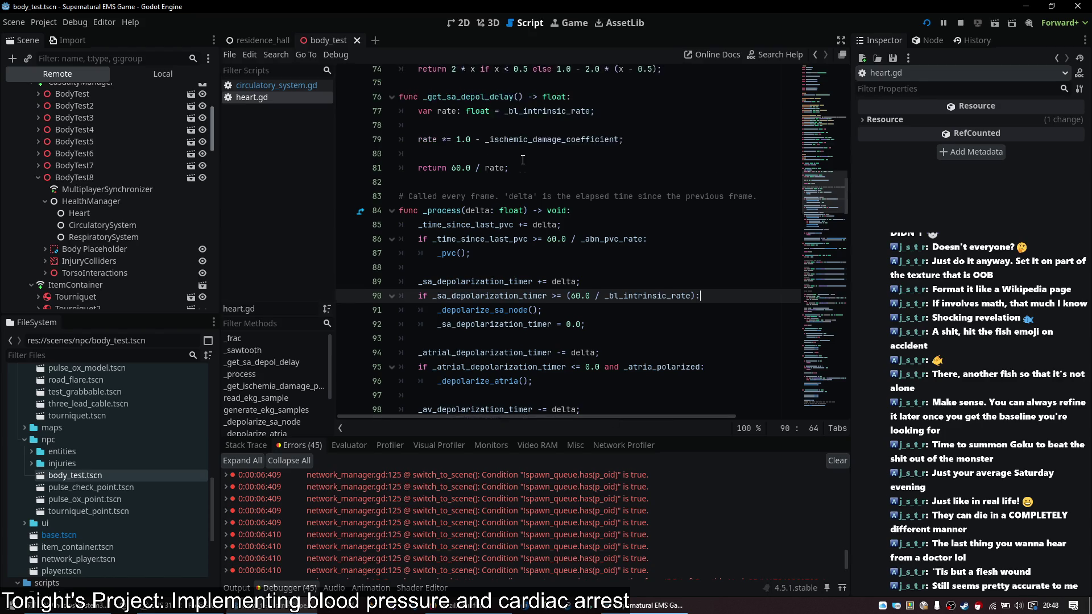
mouse_move(543, 180)
left_mouse_down()
mouse_move(620, 147)
mouse_move(624, 117)
left_mouse_up()
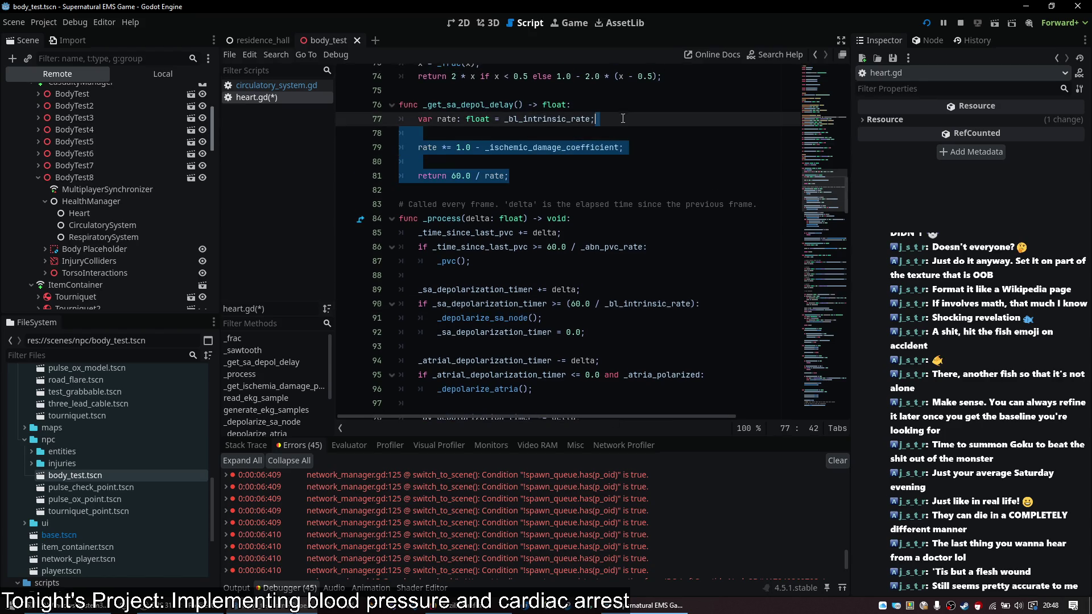
left_click(456, 147)
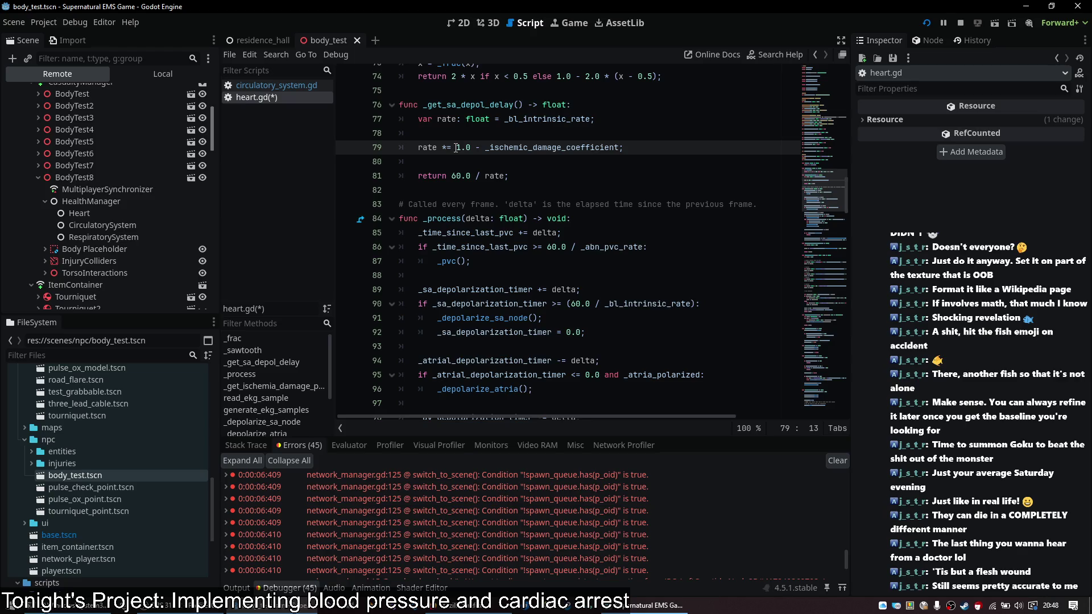
key("ctrl+z")
key("ctrl+z")
key("ctrl+z")
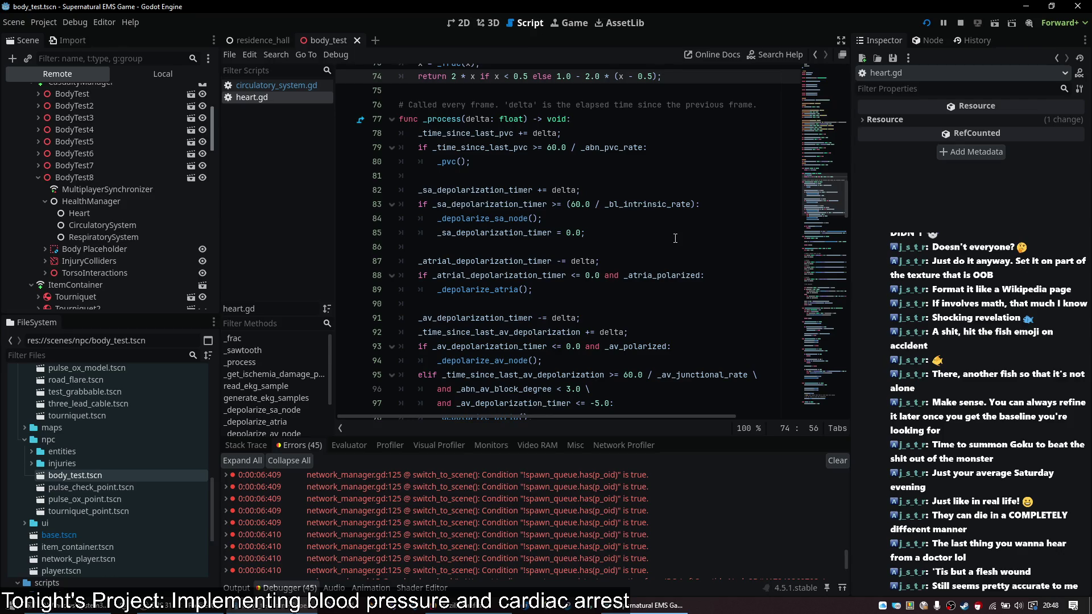
key("alt+Tab")
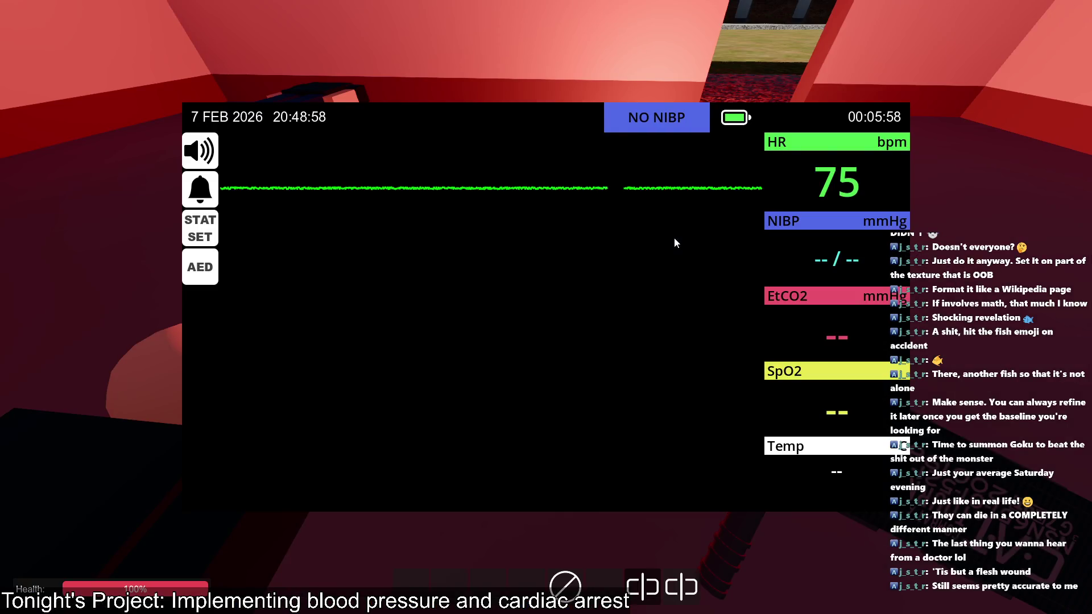
key("alt+Tab")
left_click(714, 210)
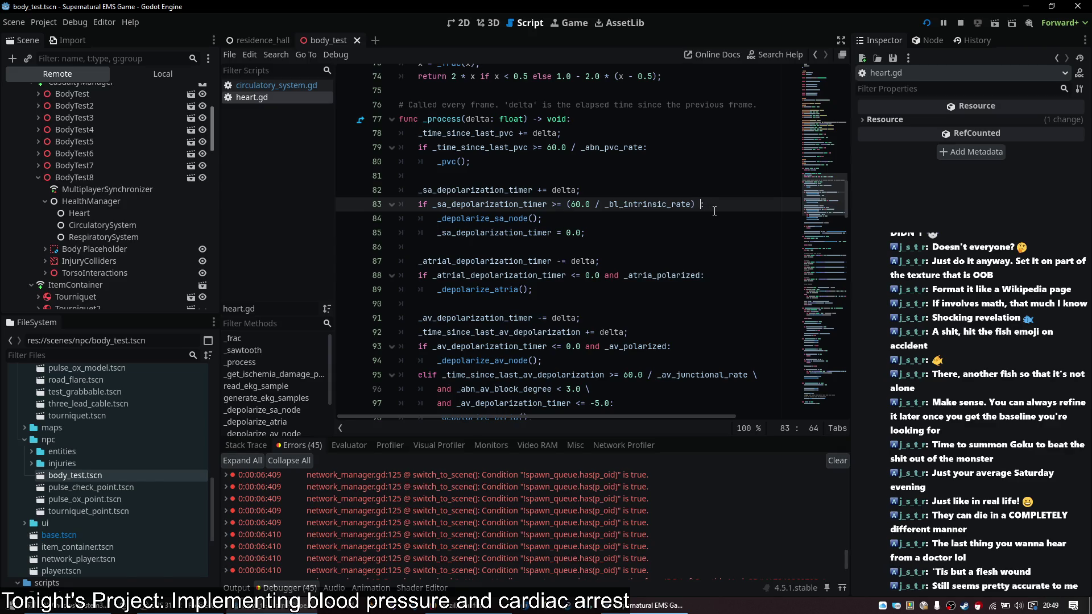
Step: Multiply line 83's SA timer check by (1.0 / (1.0 - _ischemic_damage_coefficient)) and save
type("* (")
key("BackSpace")
key("BackSpace")
key("BackSpace")
type("/ (1/")
key("BackSpace")
key("BackSpace")
key("BackSpace")
type("* (1.0 ")
type("/ ()")
type("1.0 - ")
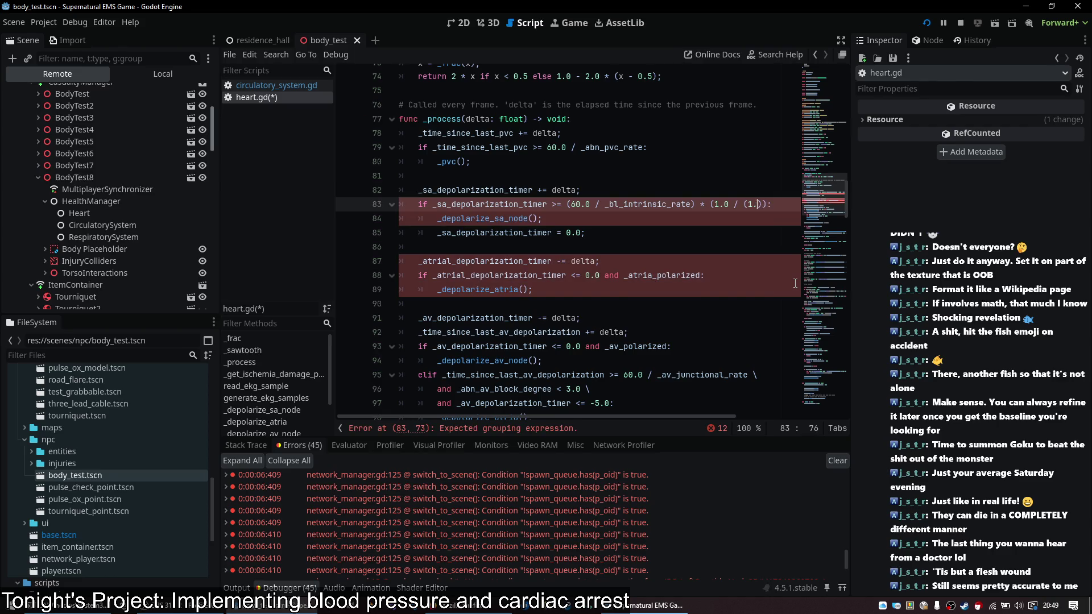
type("_ischemic_damage_coefficient))")
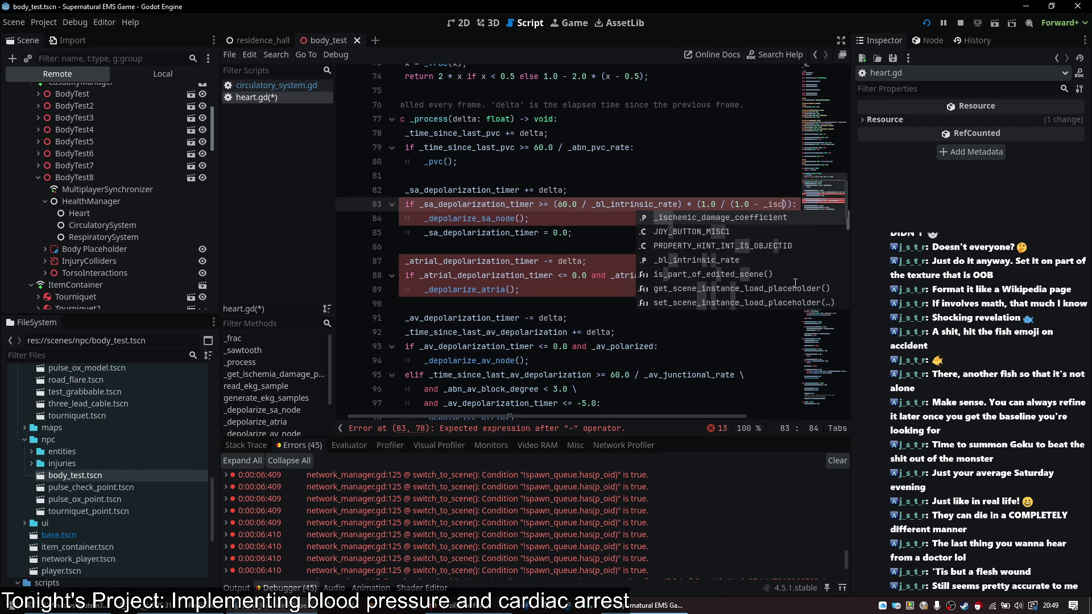
key("ctrl+s")
key("Left")
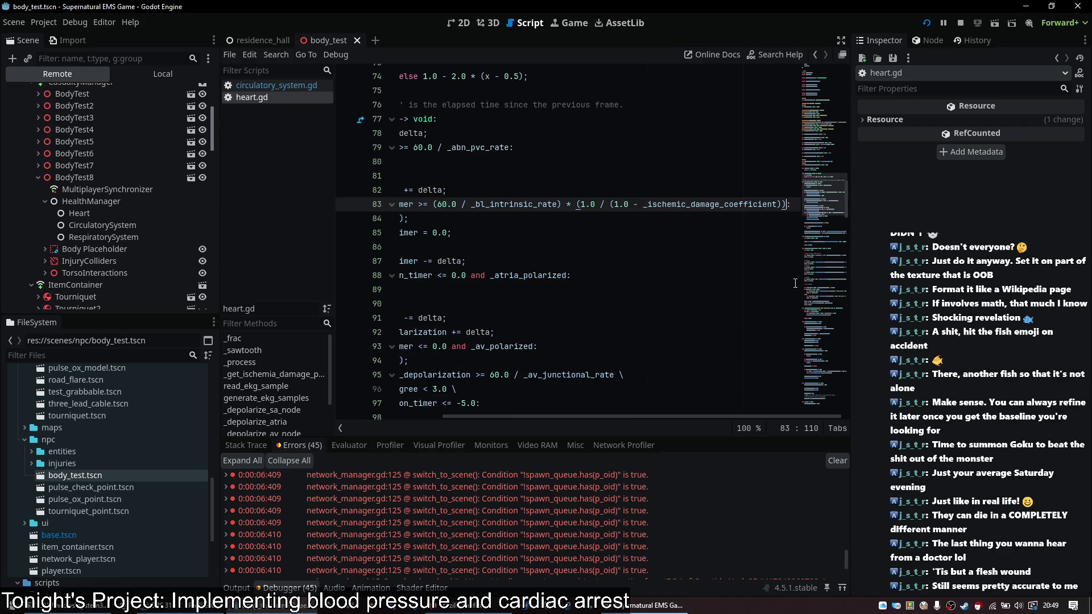
Step: Try pasting the ischemia factor after 0.0 on line 88, then undo it and save
left_click(565, 205, "shift")
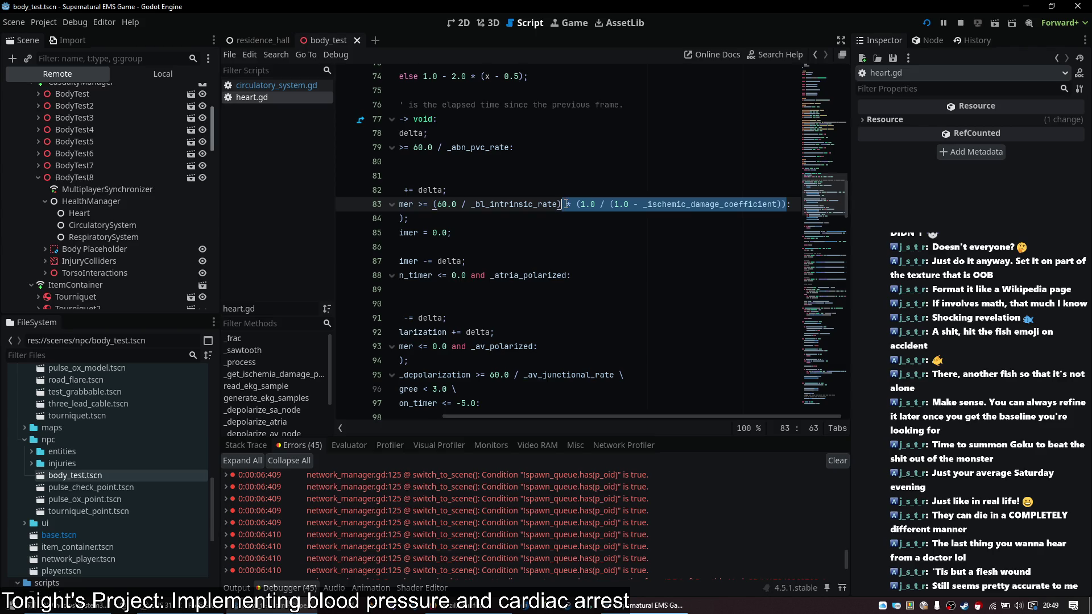
scroll(573, 265, "left", 3)
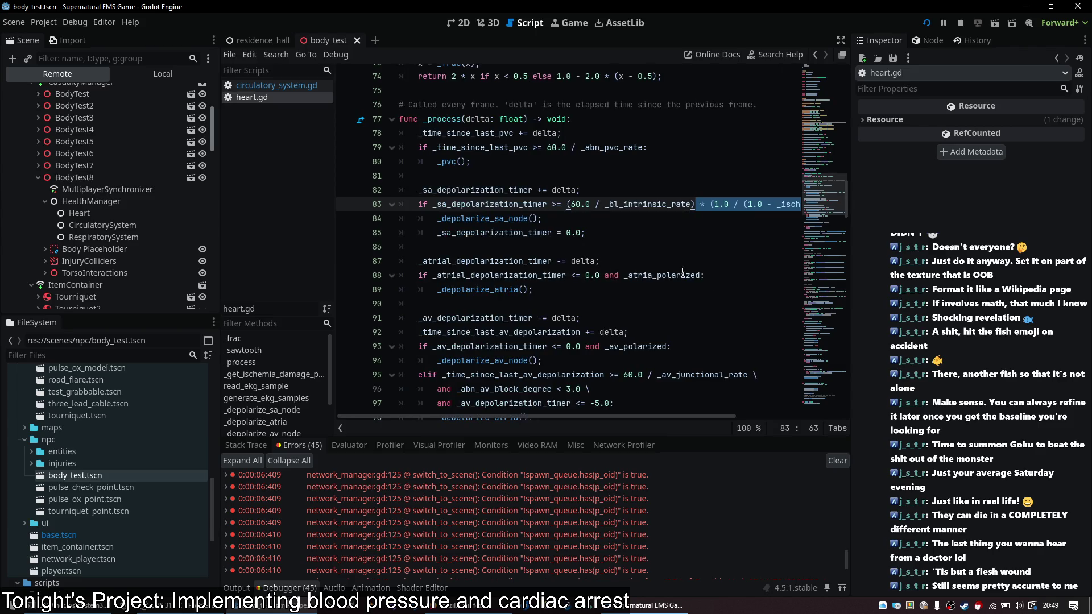
left_click(624, 276)
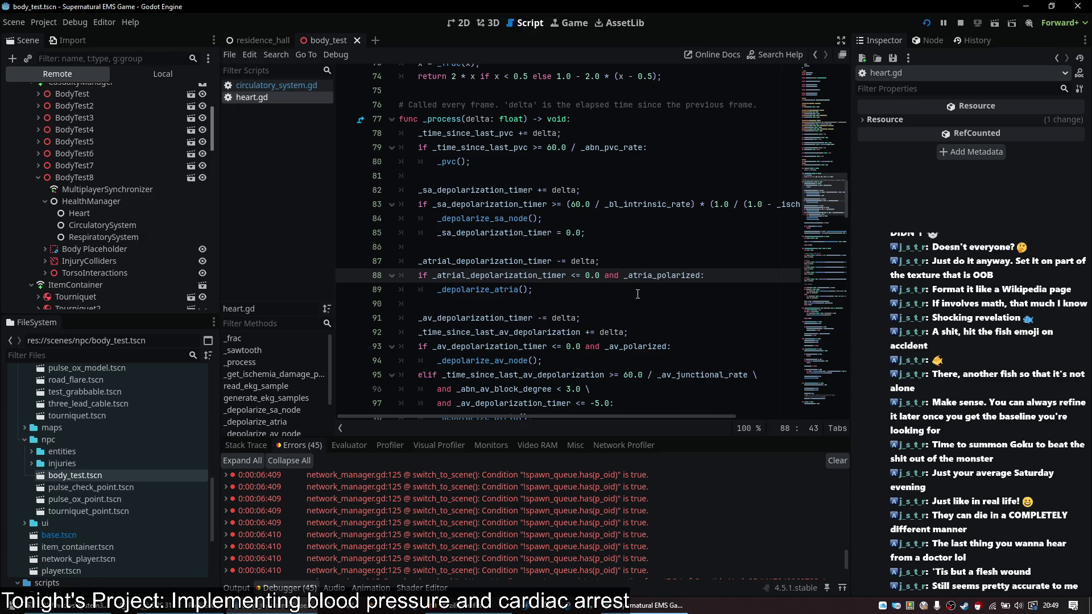
type("* (1.0 / (1.0 - _ischemic_damage_coefficient))")
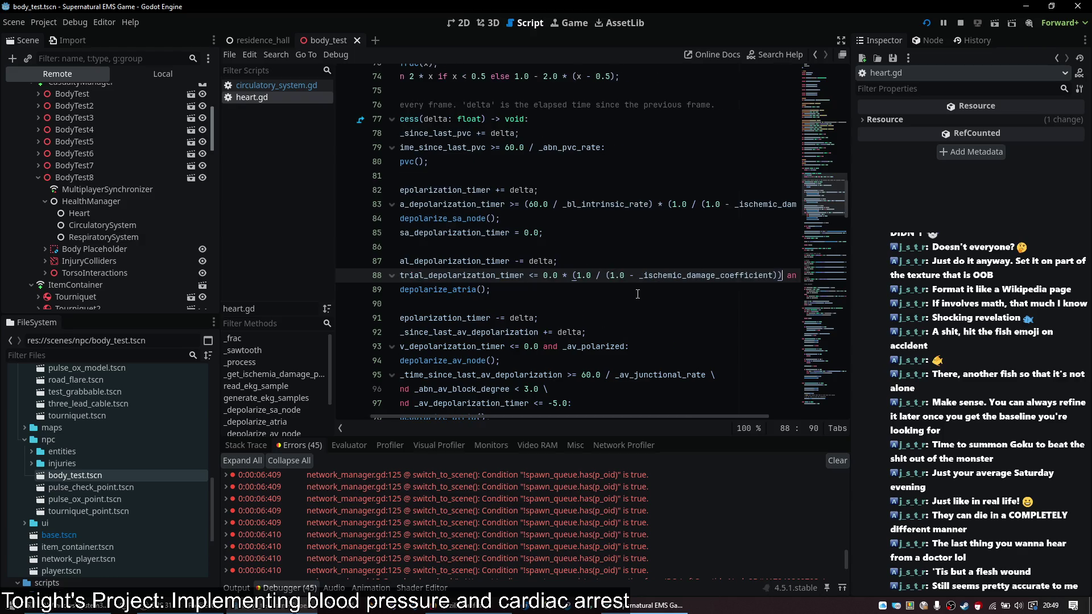
key("ctrl+z")
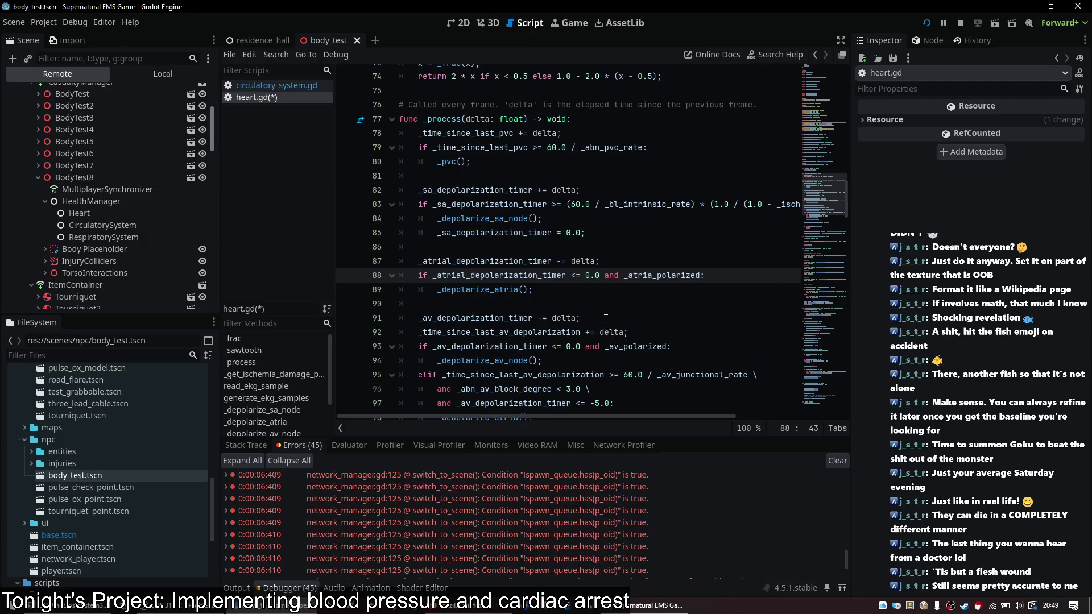
key("ctrl+s")
Step: Subtract the ischemia factor after 0.0 in line 93's AV timer check and save
scroll(606, 319, "down", 3)
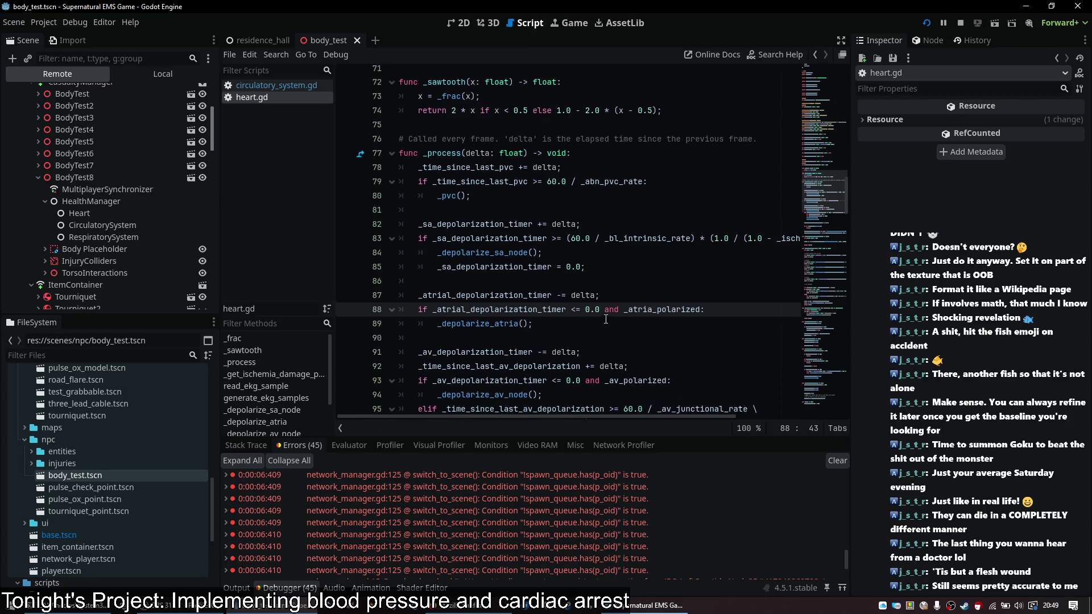
scroll(627, 312, "down", 2)
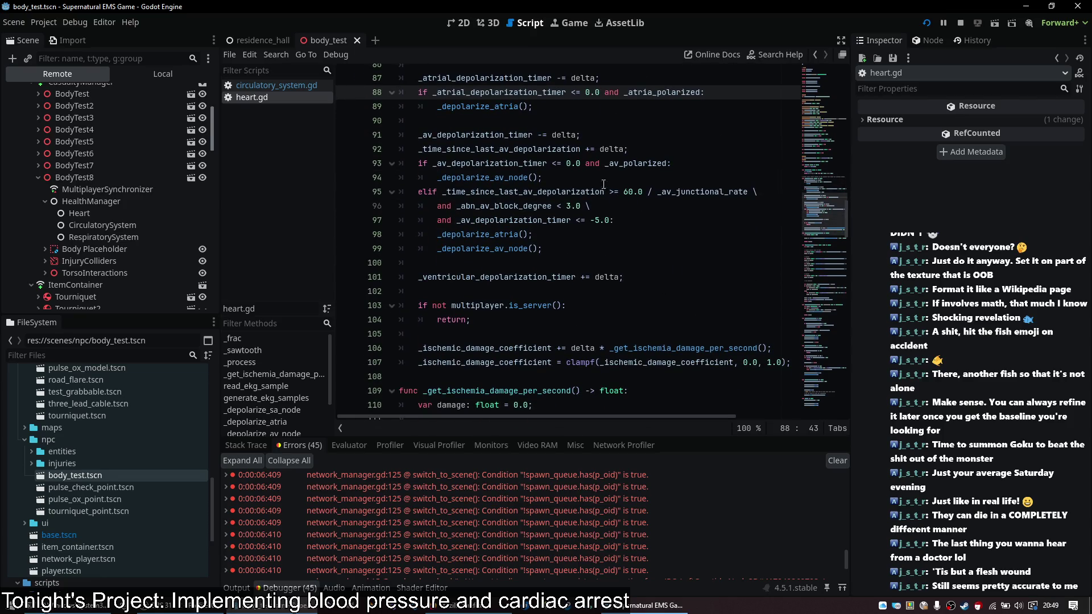
scroll(630, 233, "up", 3)
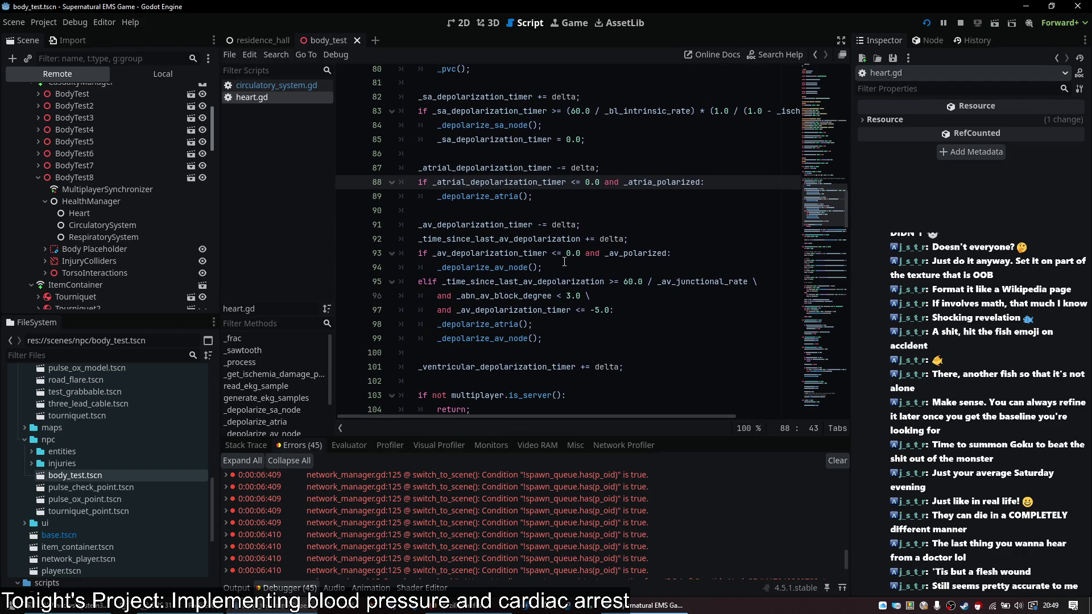
left_click(583, 253)
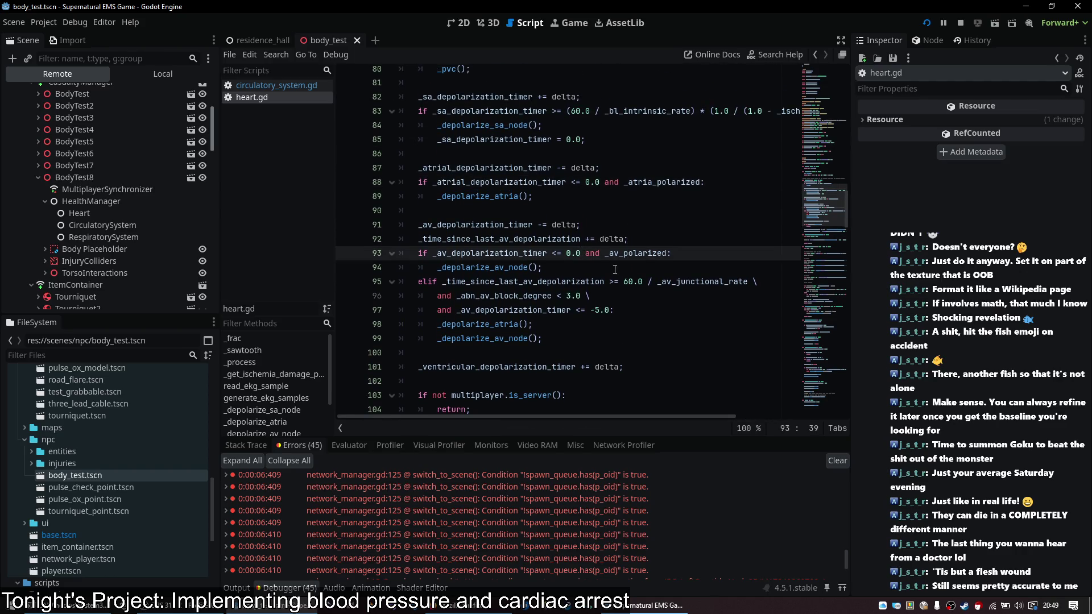
type("-")
type("* (1.0 / (1.0 - _ischemic_damage_coefficient))")
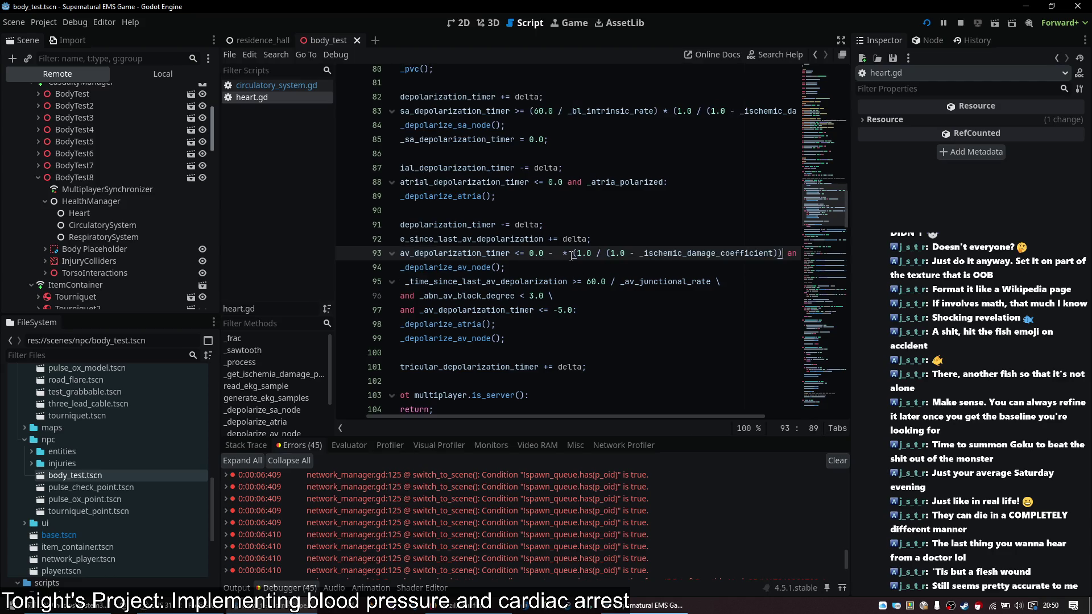
left_click(572, 254)
key("BackSpace")
key("BackSpace")
key("BackSpace")
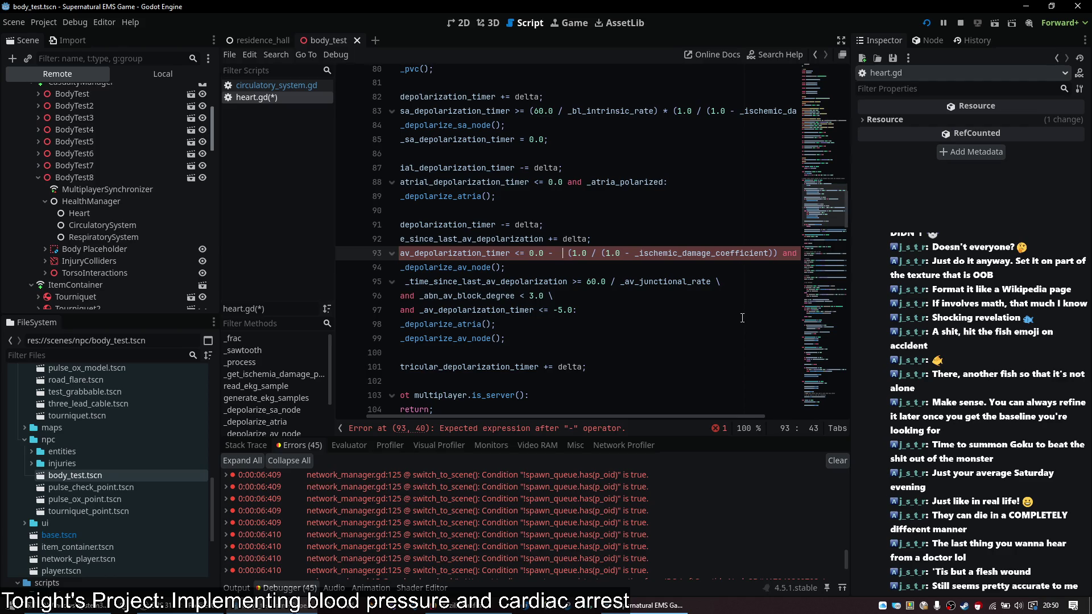
key("ctrl+s")
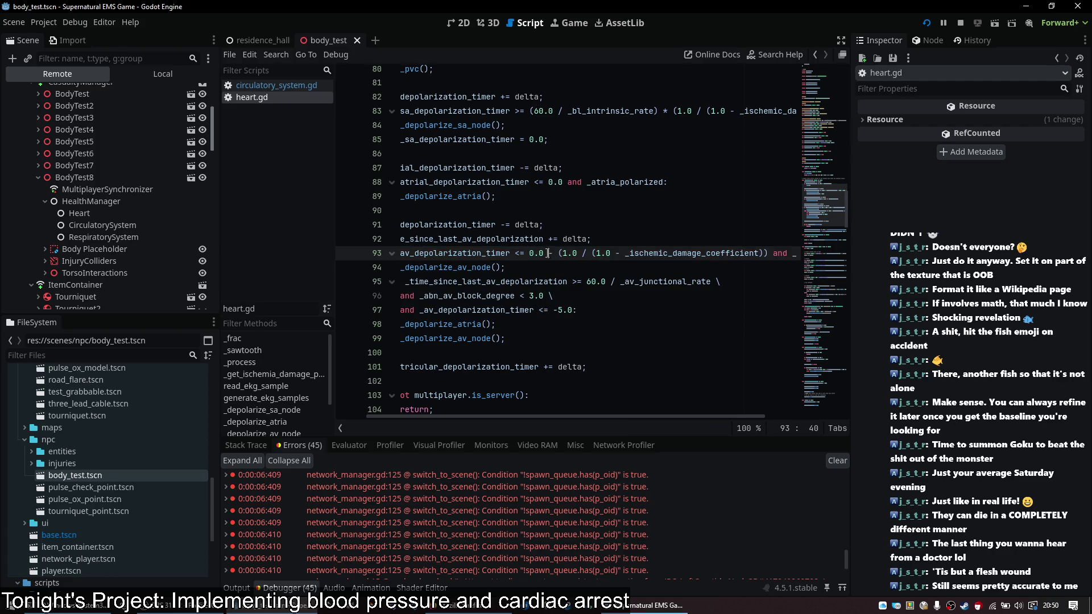
key("Left")
key("Left")
Step: Copy the subtracted ischemia term onto line 88 after 0.0 and view the monitor reading HR 47
left_click(768, 253, "shift")
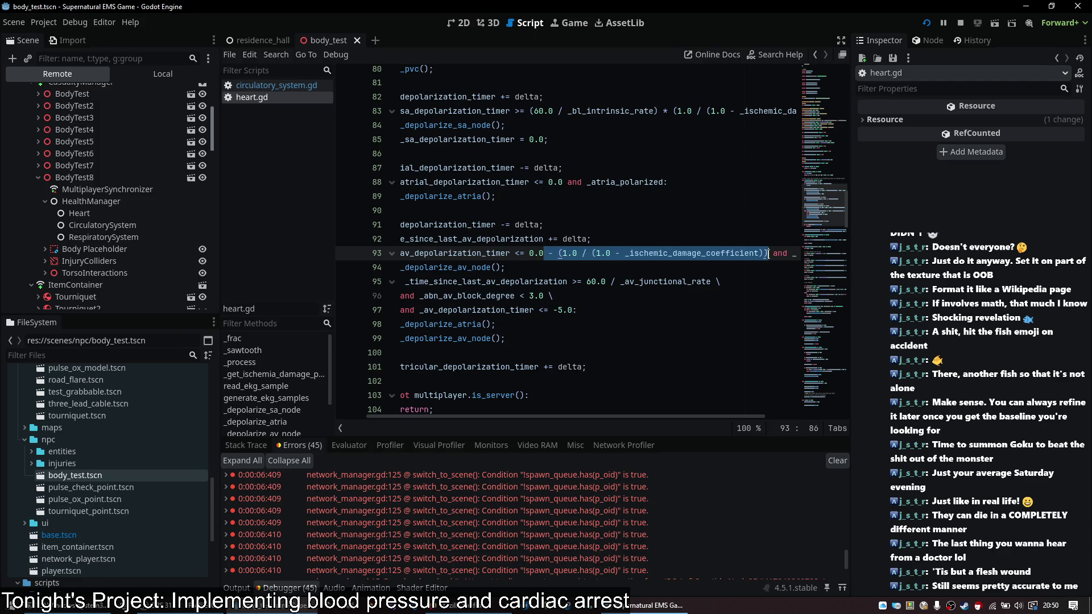
key("ctrl+c")
left_click(560, 182)
key("ctrl+v")
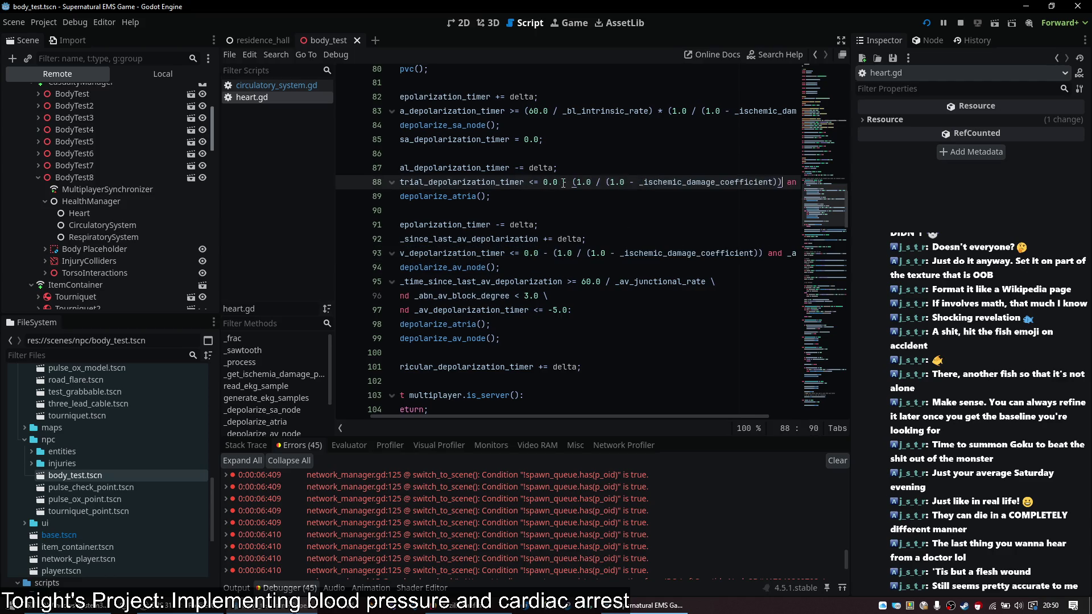
key("alt+Tab")
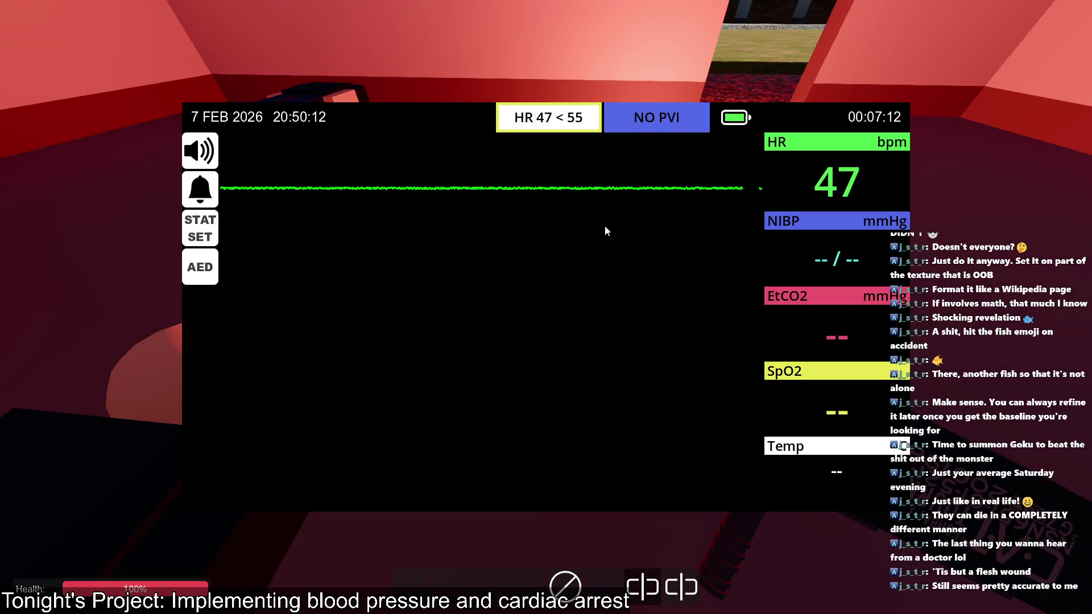
Step: Back in heart.gd, copy the ischemia factor from the end of line 83
key("alt+Tab")
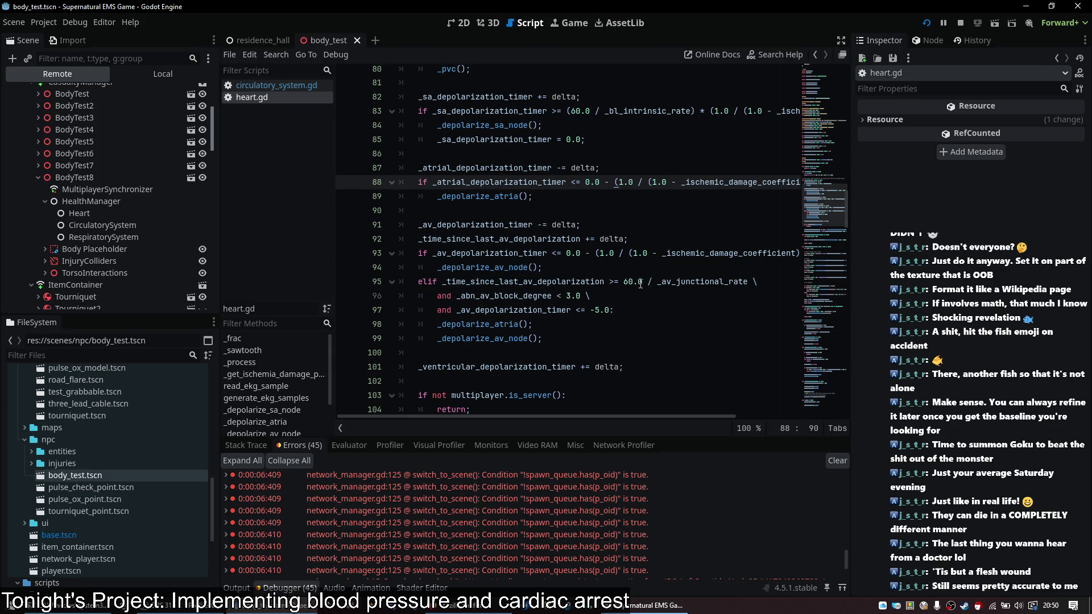
left_click(641, 282)
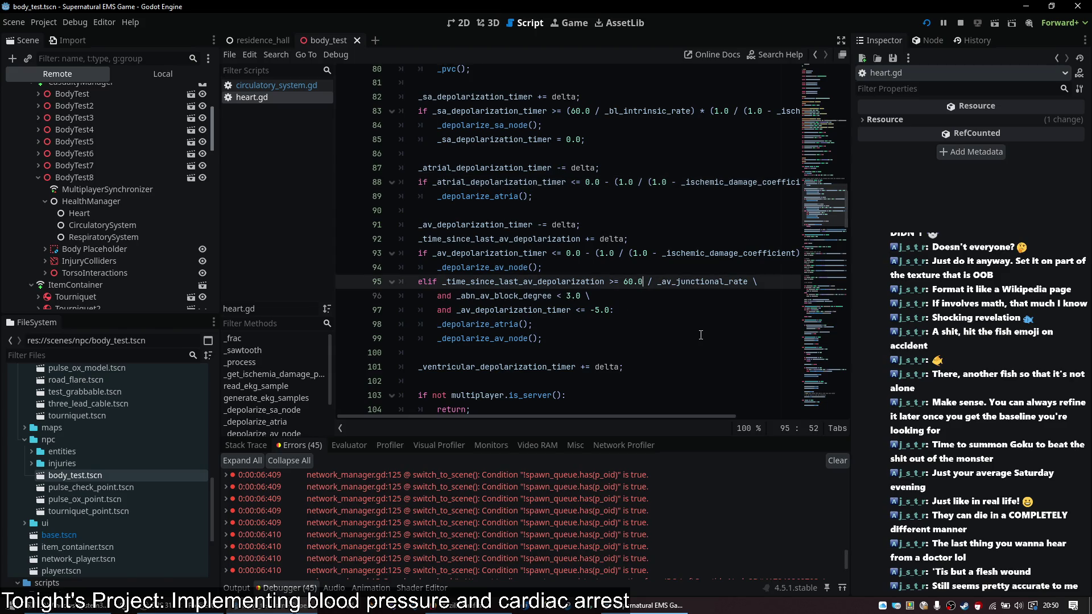
left_click(749, 282)
scroll(711, 262, "right", 3)
scroll(698, 252, "right", 2)
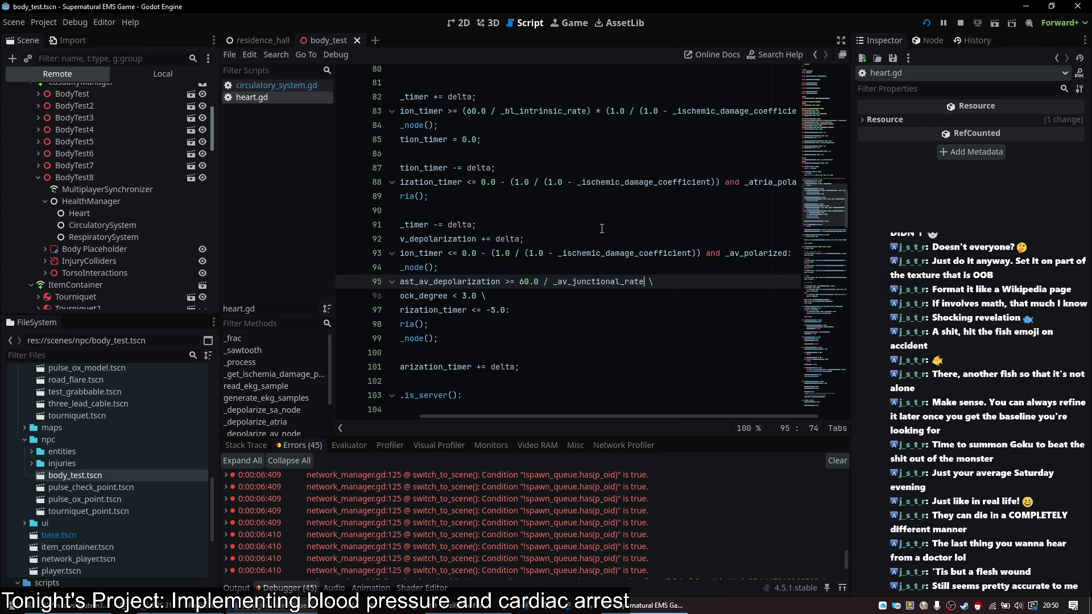
left_click(592, 112)
key("shift+End")
key("shift+Left")
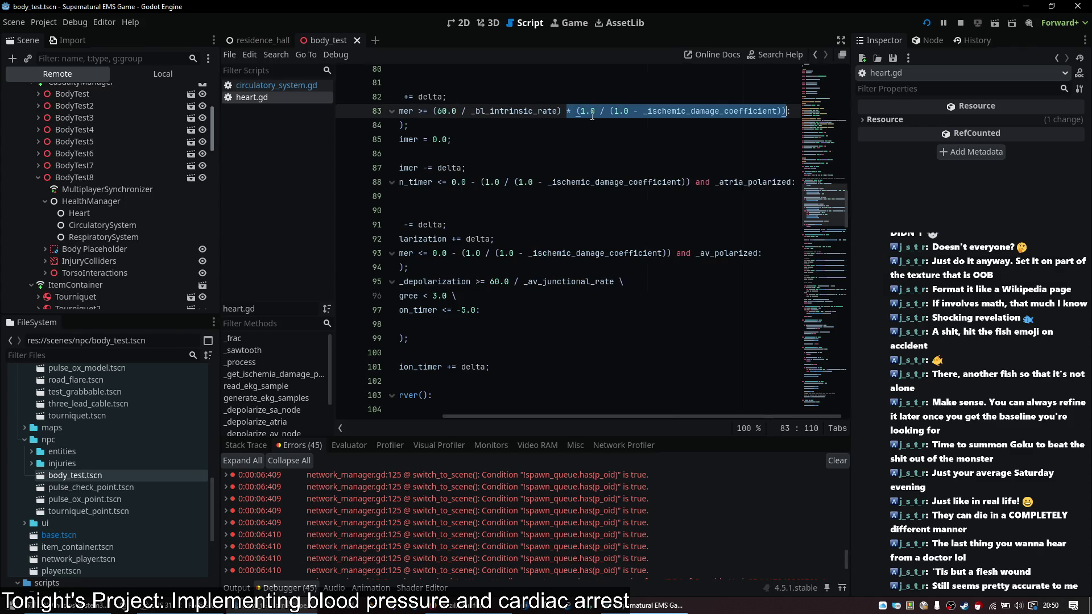
Step: Multiply line 95's 60.0 / _av_junctional_rate by the ischemia factor, then check the monitor showing ASYSTOLE
left_click(613, 281)
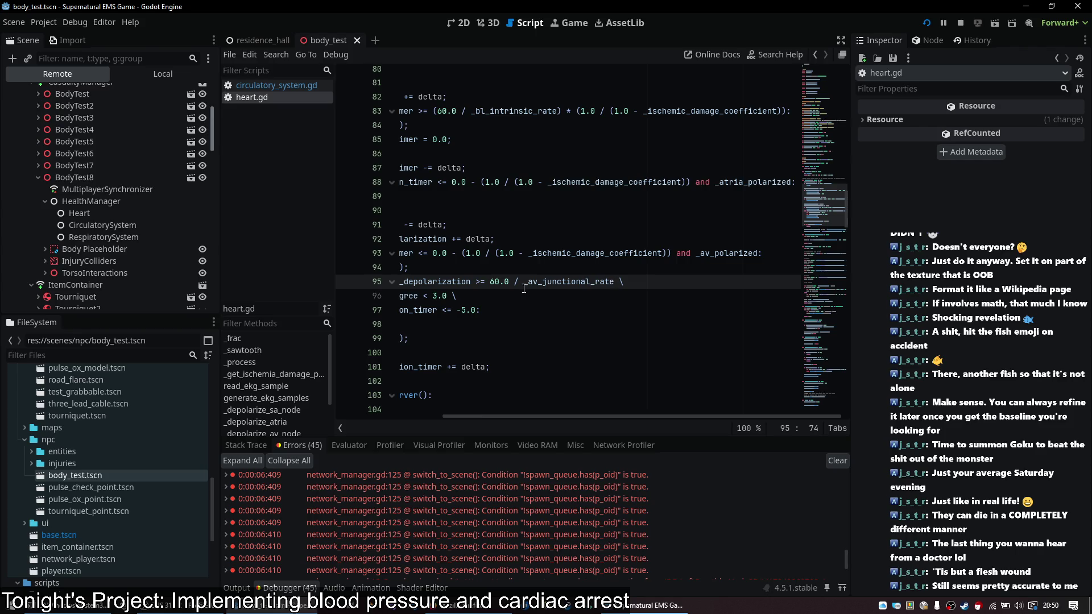
left_click(491, 282, "shift")
type("(")
key("Right")
key("ctrl+v")
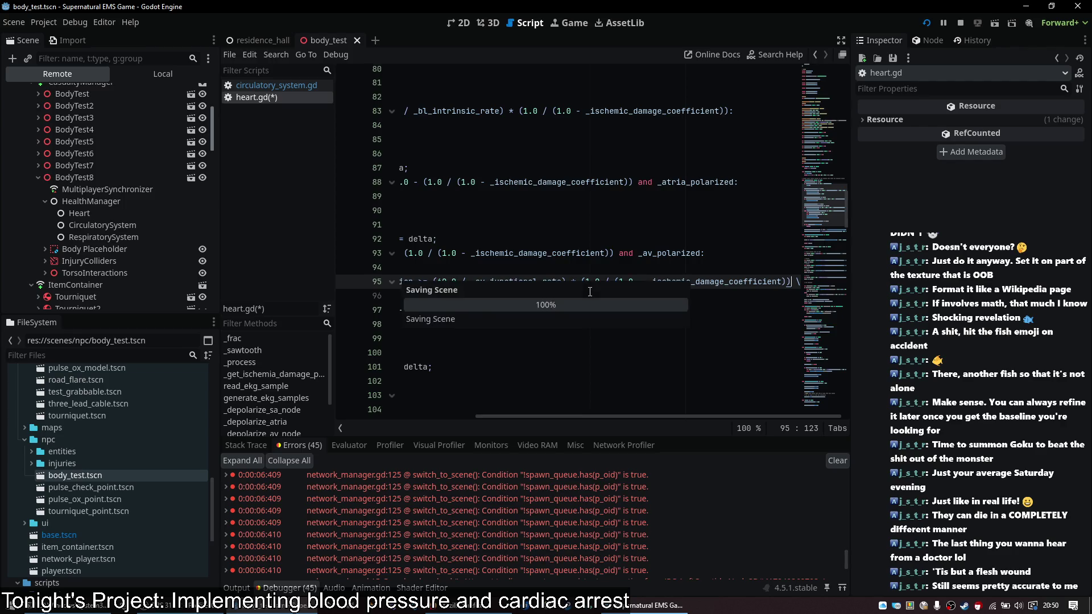
scroll(590, 292, "left", 2)
scroll(590, 291, "left", 2)
key("alt+Tab")
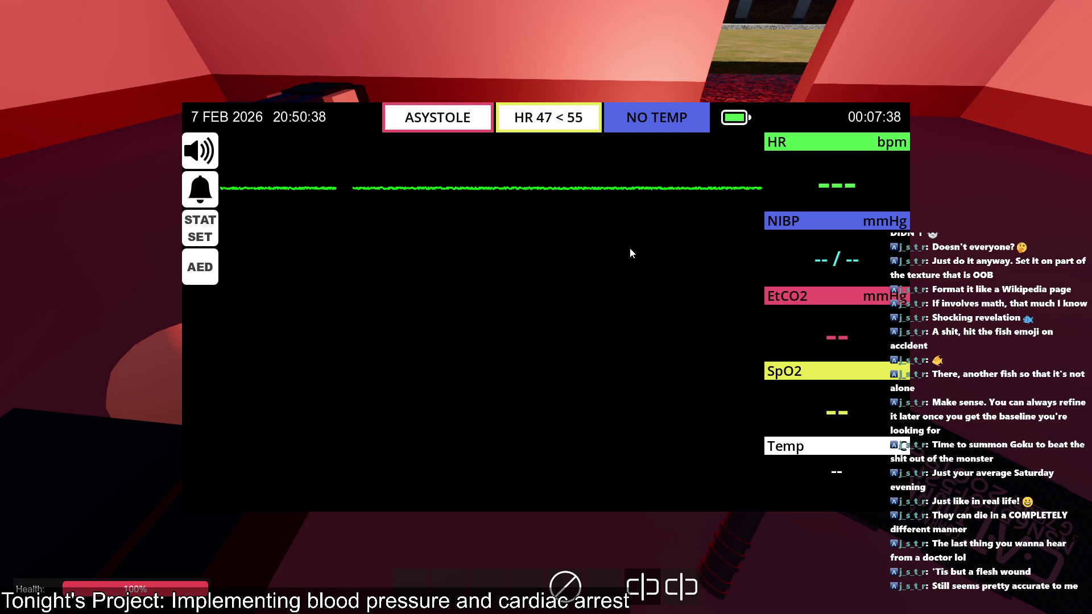
key("alt+Tab")
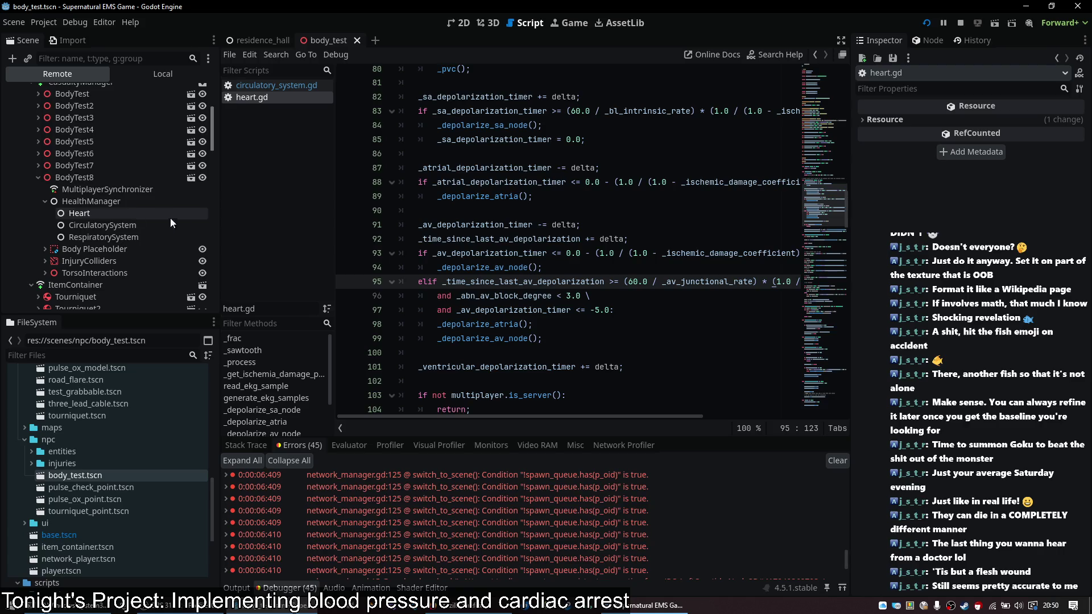
Step: Inspect the live Heart node's values and glance at the game's patient monitor
left_click(104, 213)
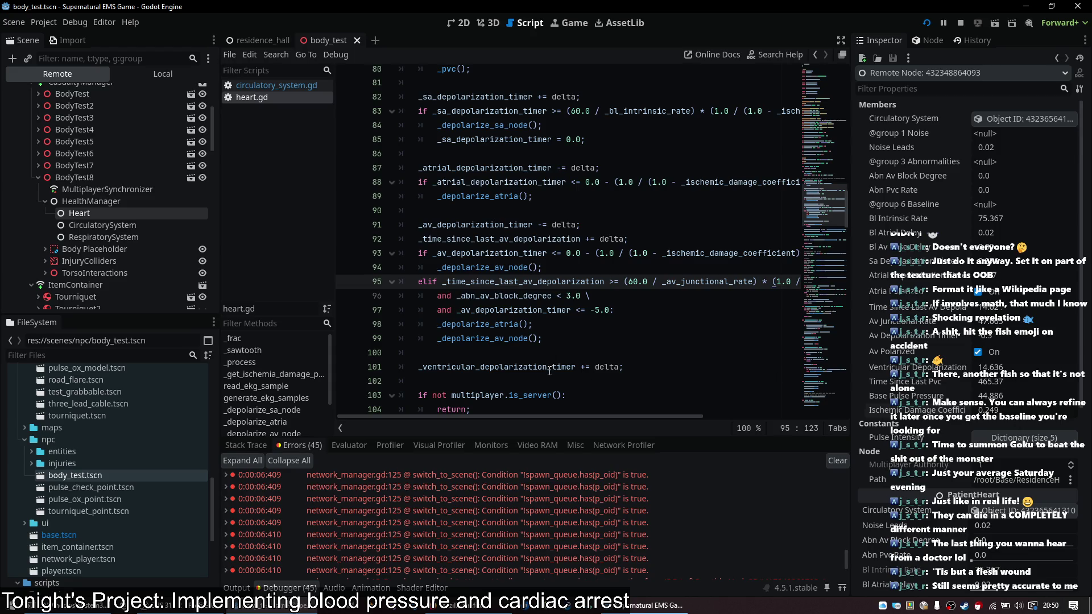
key("alt+Tab")
key("alt+Tab")
scroll(696, 314, "up", 2)
scroll(697, 314, "up", 1)
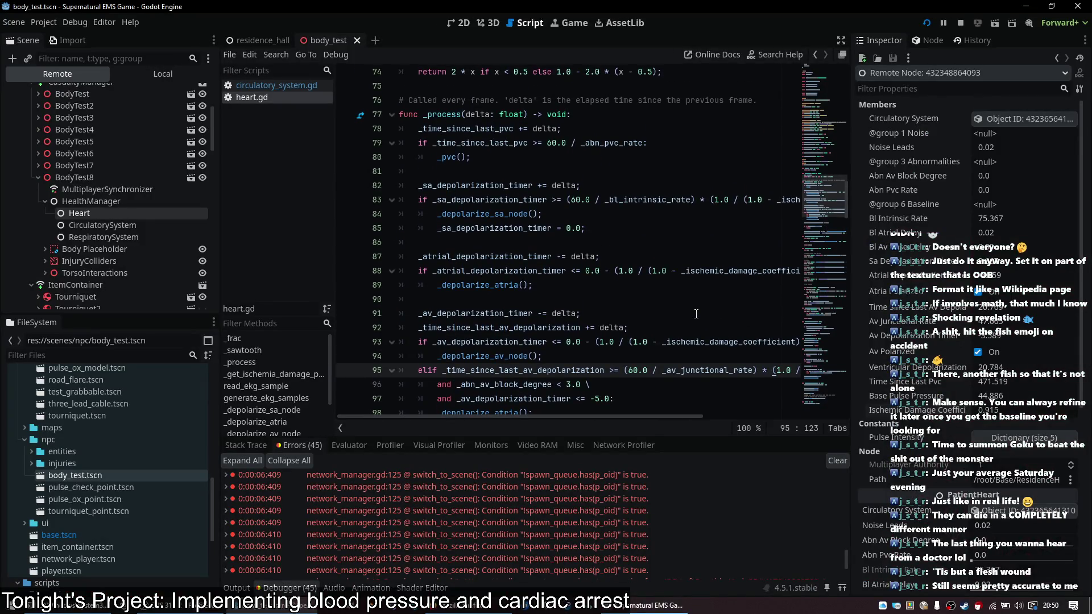
scroll(696, 314, "right", 3)
scroll(697, 314, "right", 4)
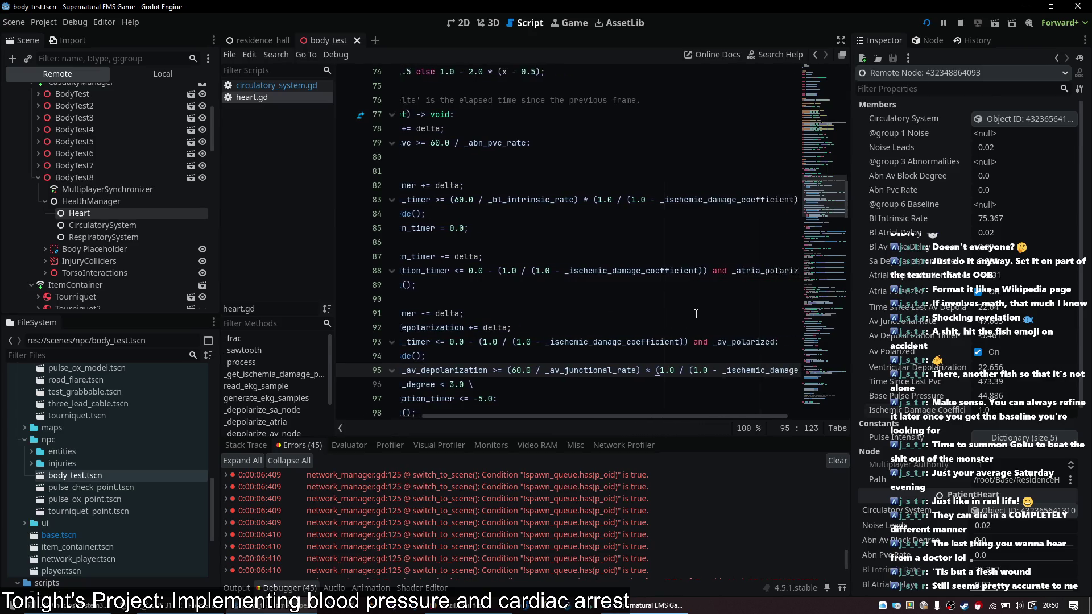
scroll(696, 314, "left", 1)
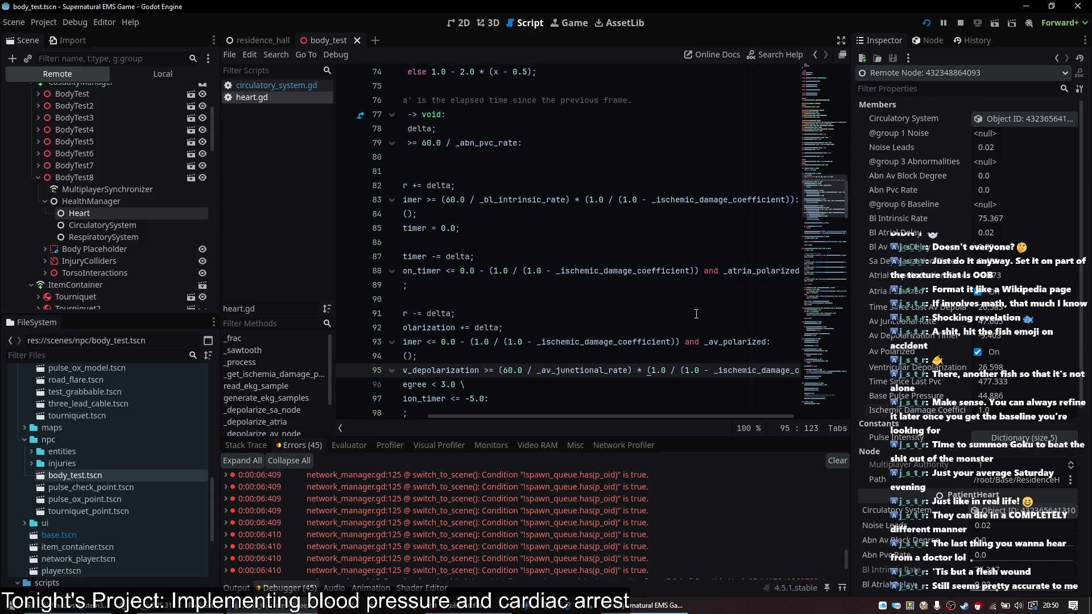
scroll(489, 266, "left", 1)
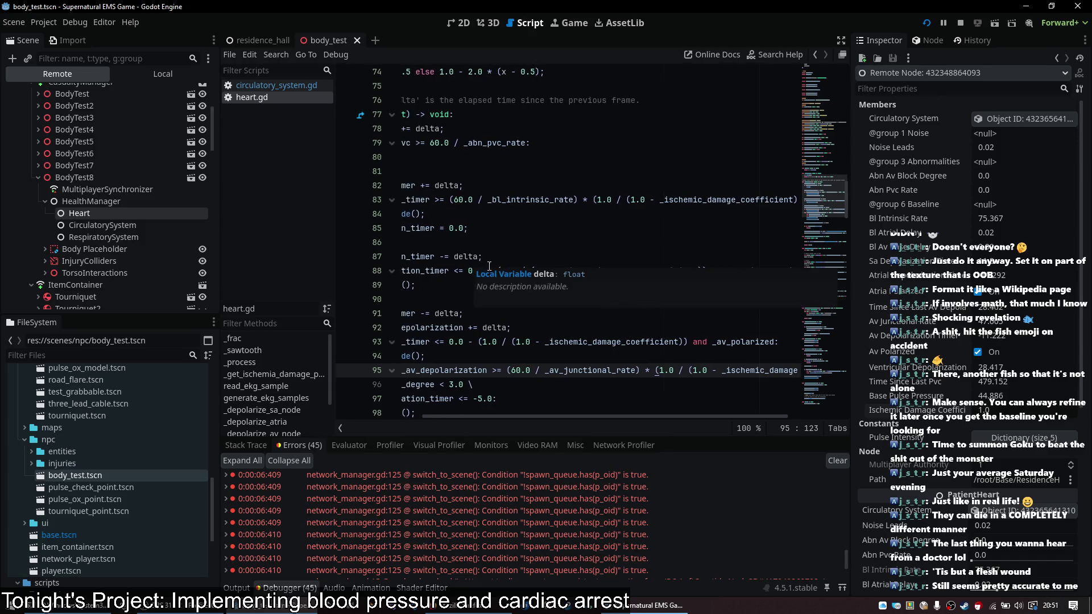
Step: Delete the ischemic damage terms from the atrial check on line 88 and the SA check on line 83
left_click(531, 243)
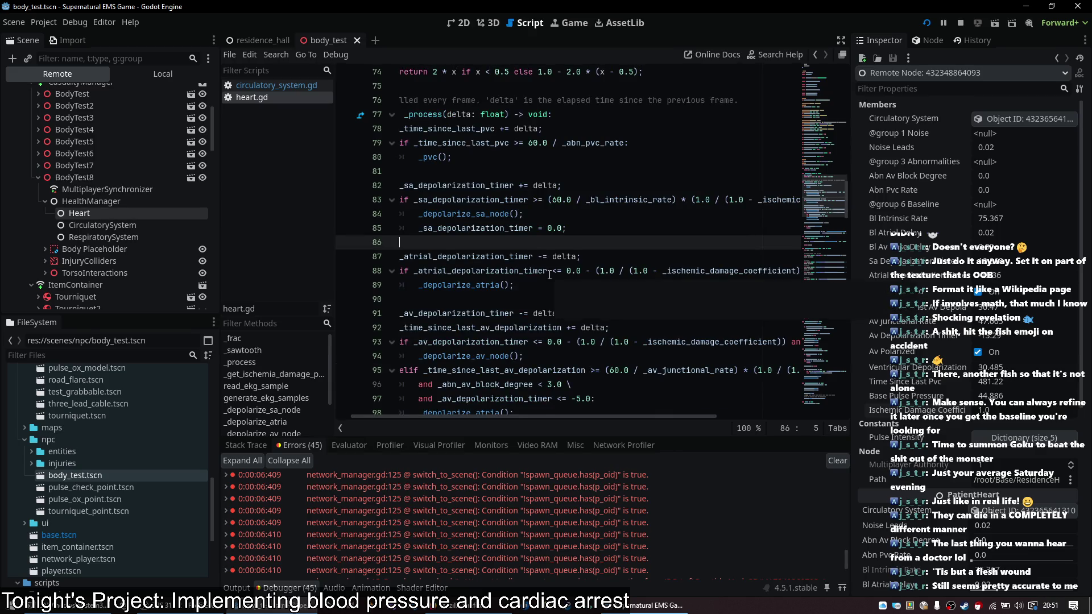
scroll(550, 274, "right", 1)
left_click(578, 272)
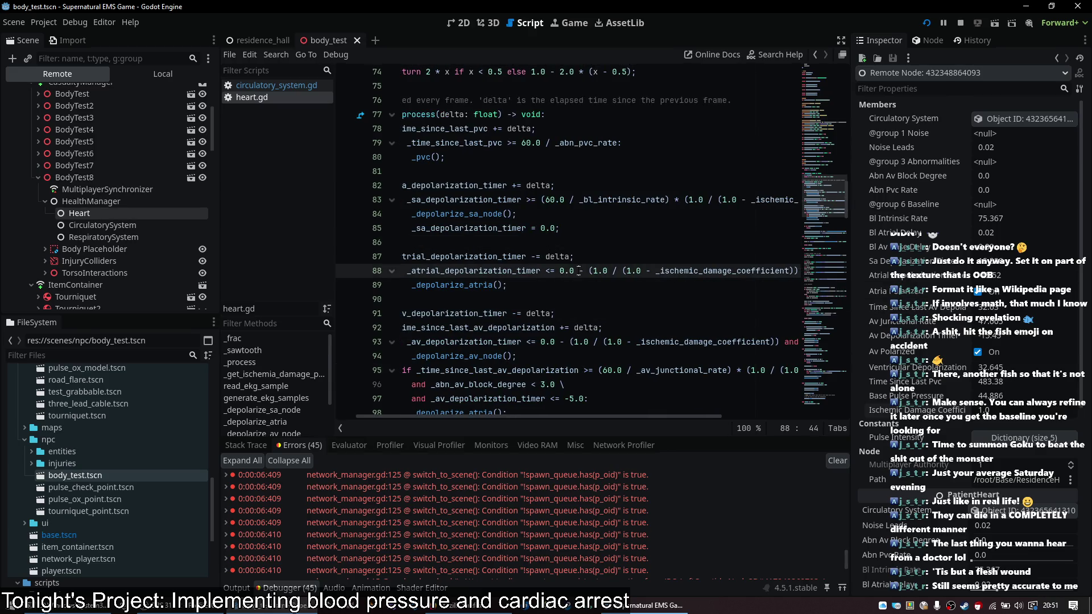
scroll(667, 280, "right", 5)
left_click(710, 271, "shift")
key("BackSpace")
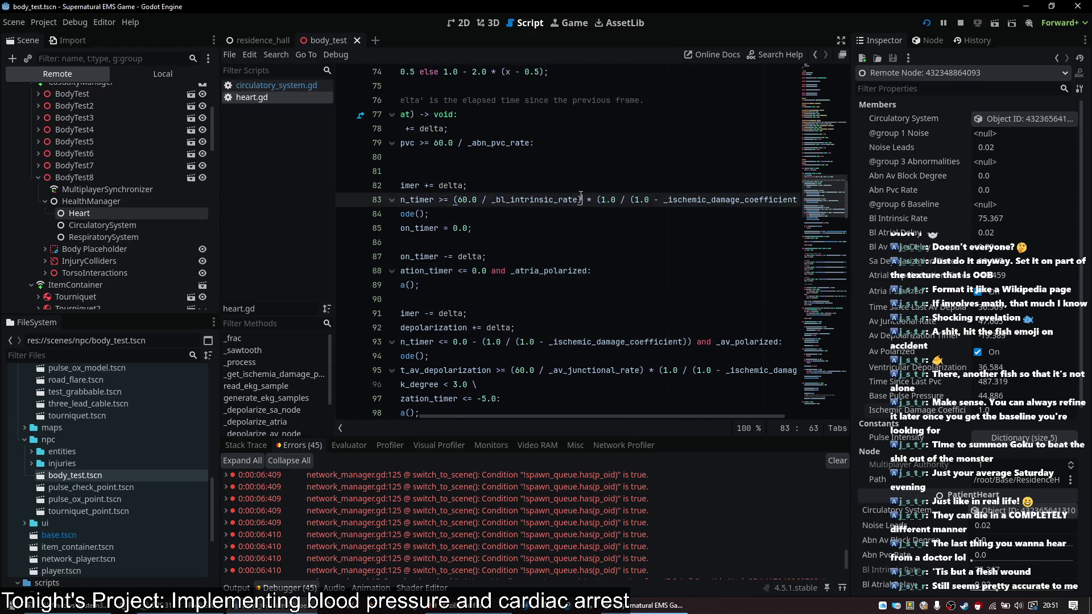
left_click(585, 199)
scroll(692, 250, "right", 4)
left_click_drag(731, 200, 503, 199)
key("BackSpace")
Step: Delete the ischemic terms from lines 95 and 93, save heart.gd, and return to the game
left_click(569, 372)
key("shift+End")
key("shift+Left")
key("shift+Left")
key("BackSpace")
scroll(569, 373, "left", 5)
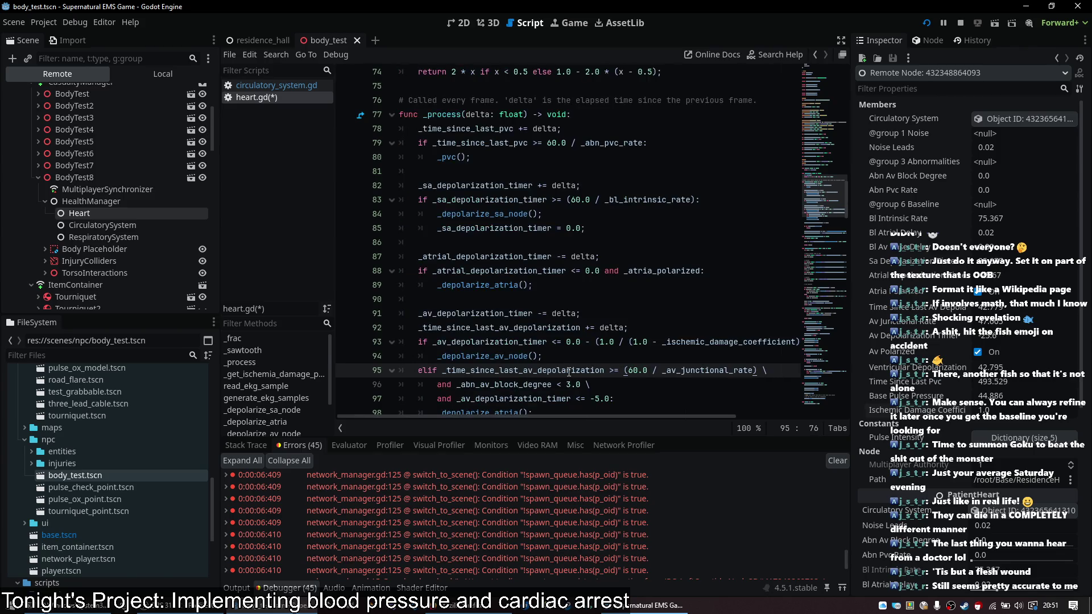
left_click(591, 341)
scroll(586, 341, "right", 3)
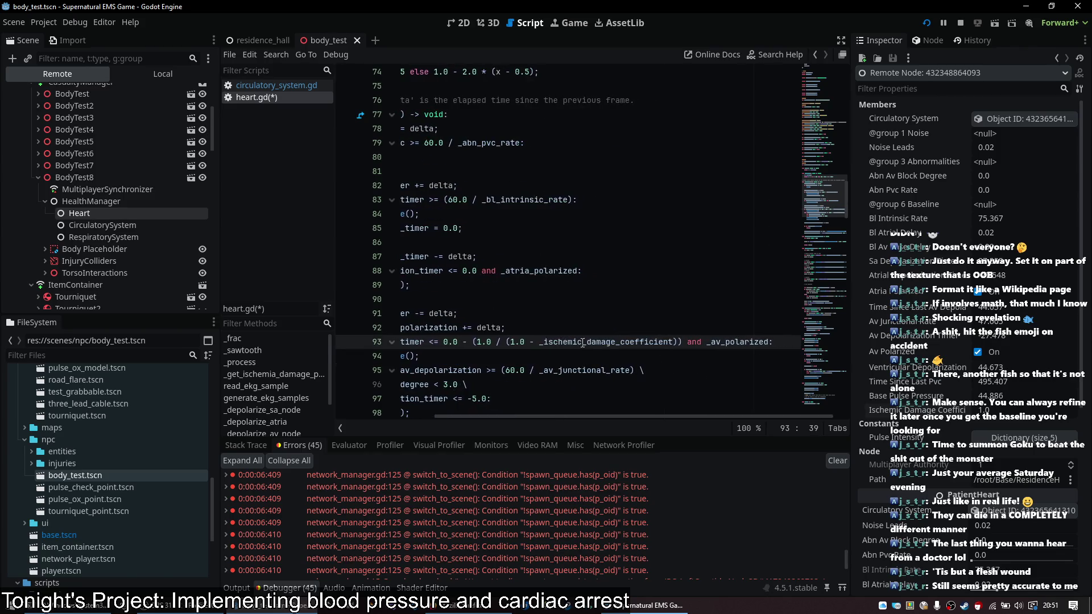
left_click(679, 344, "shift")
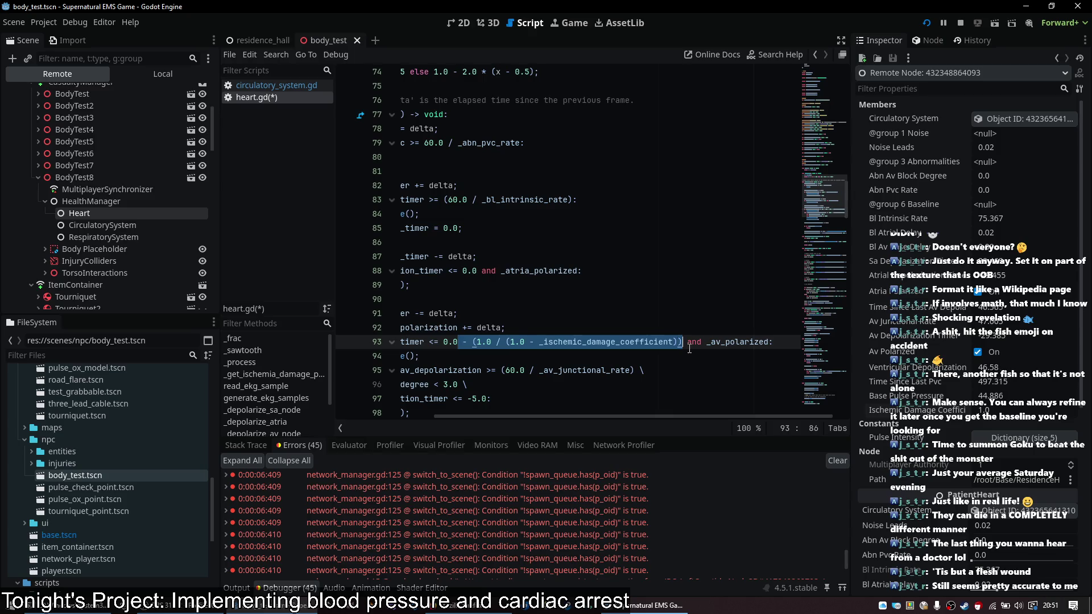
key("BackSpace")
left_click(643, 285)
key("ctrl+s")
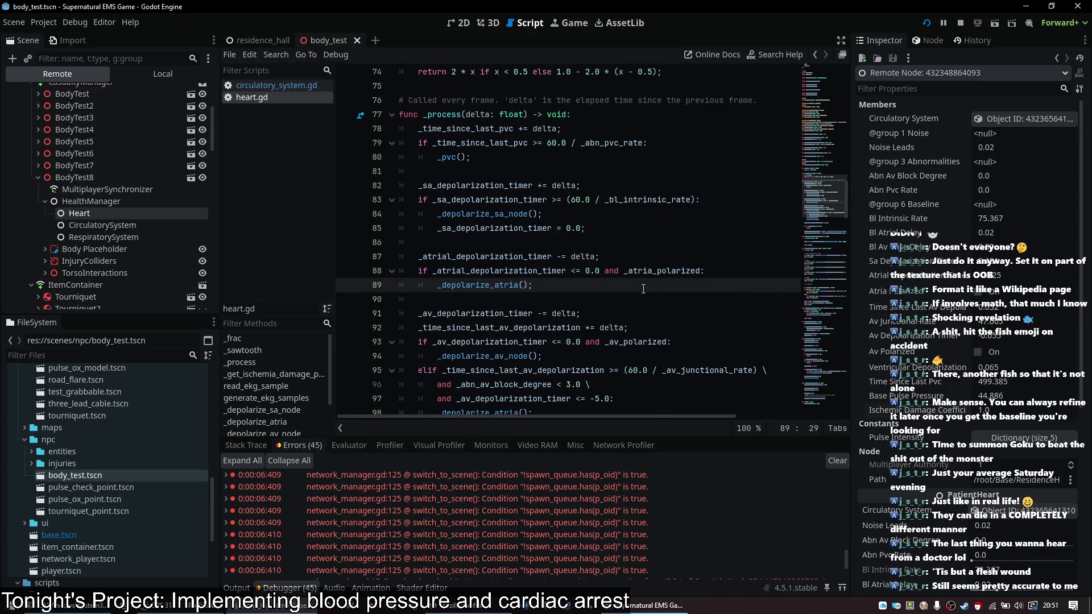
key("alt+Tab")
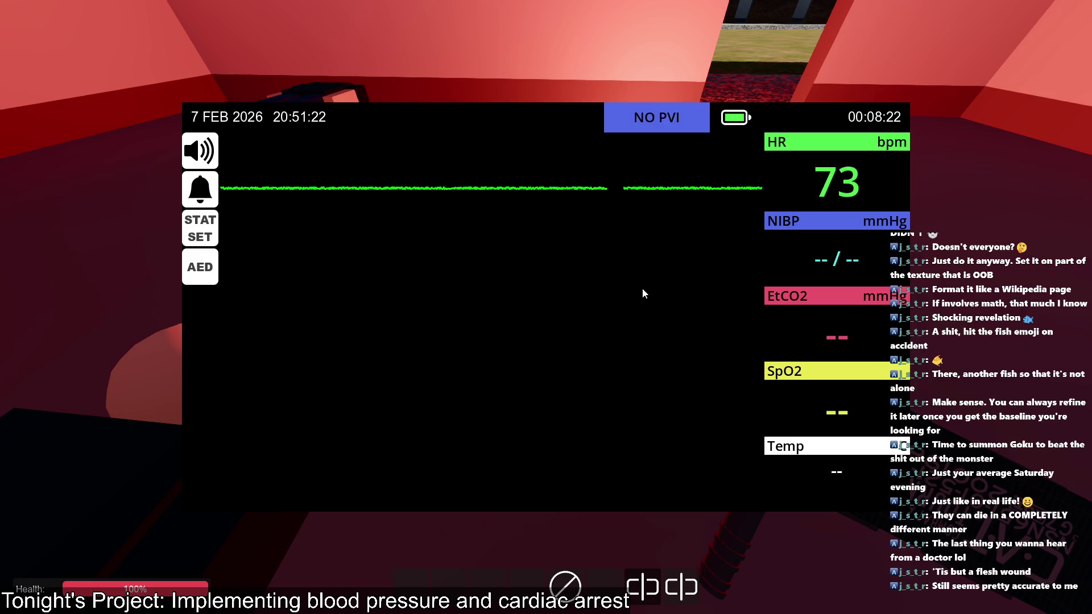
Step: Back in the editor, inspect the live CirculatorySystem and Heart node values in the remote tree
key("alt+Tab")
scroll(643, 289, "down", 5)
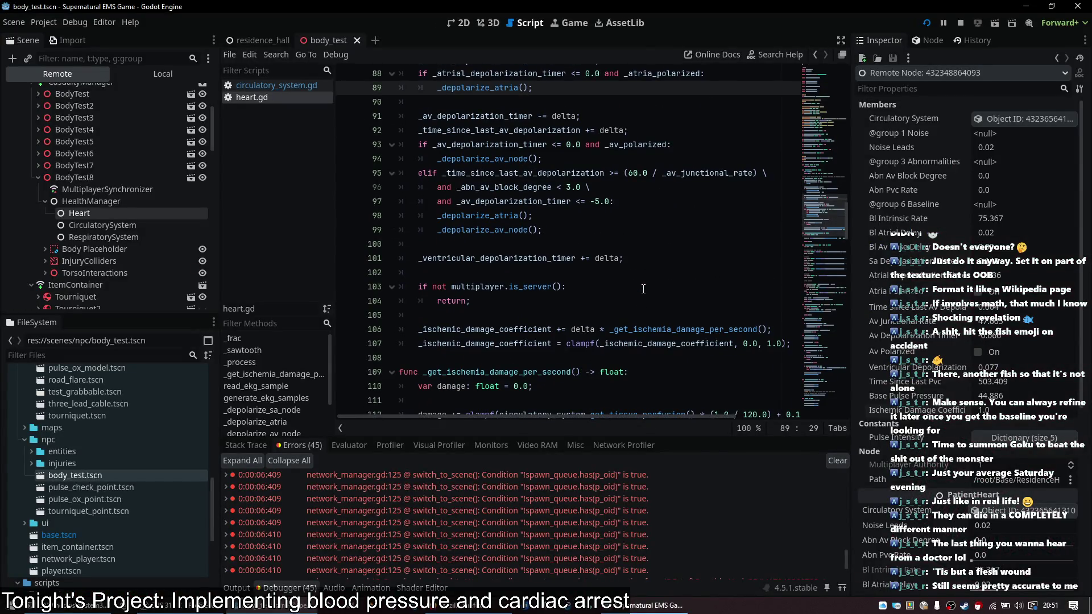
scroll(643, 289, "down", 3)
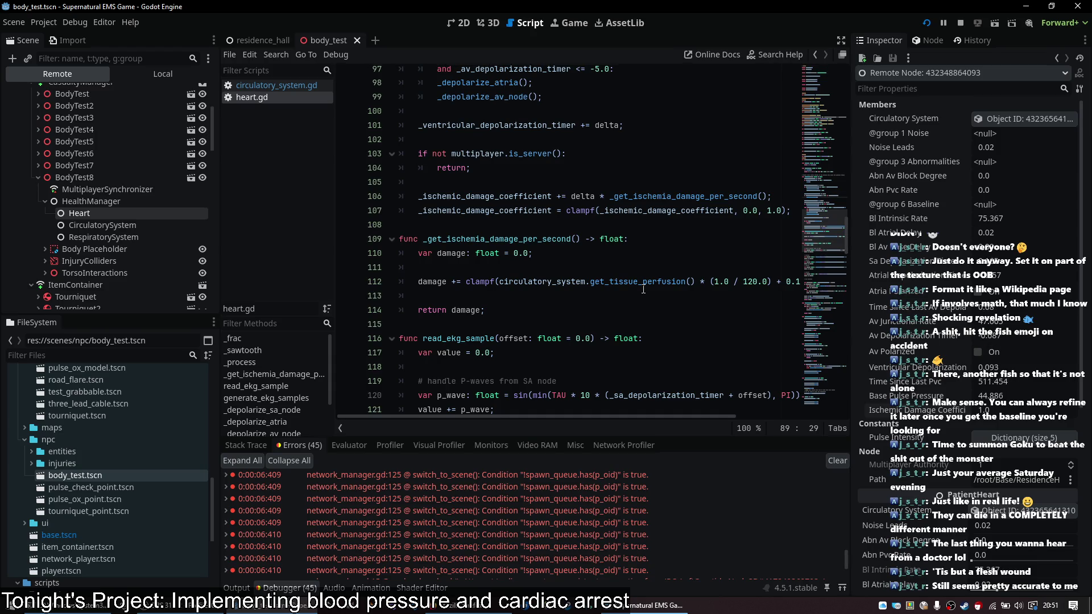
scroll(644, 289, "down", 7)
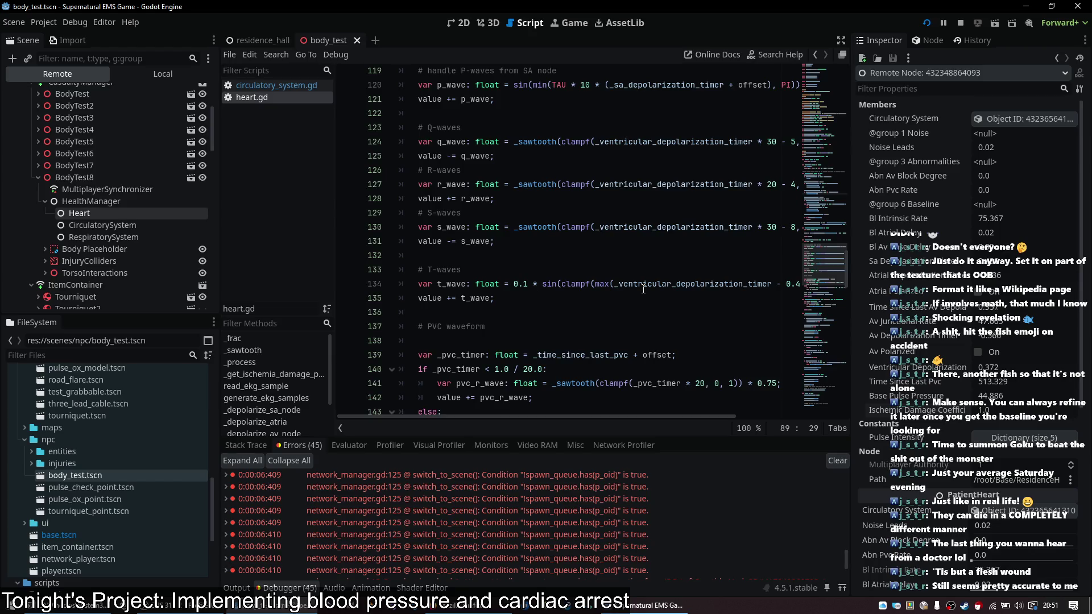
scroll(643, 289, "down", 2)
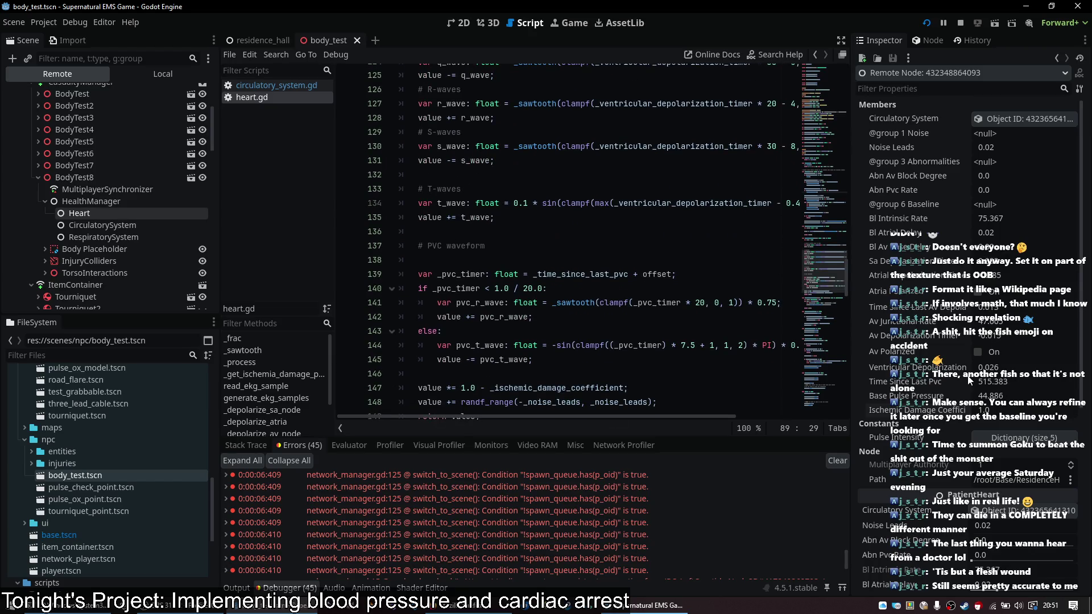
left_click(102, 225)
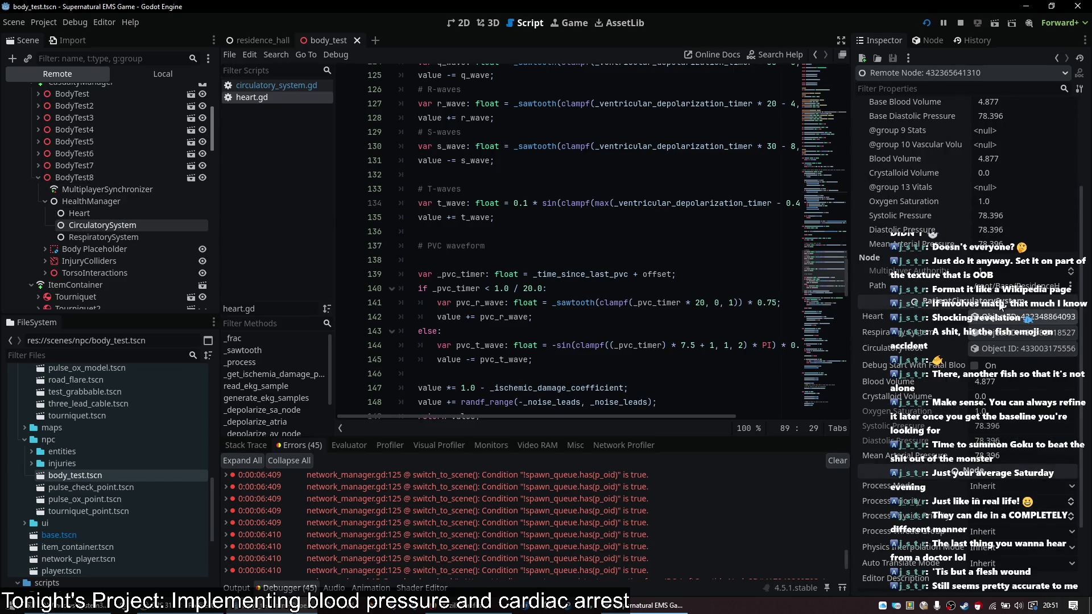
left_click(64, 214)
scroll(678, 249, "down", 4)
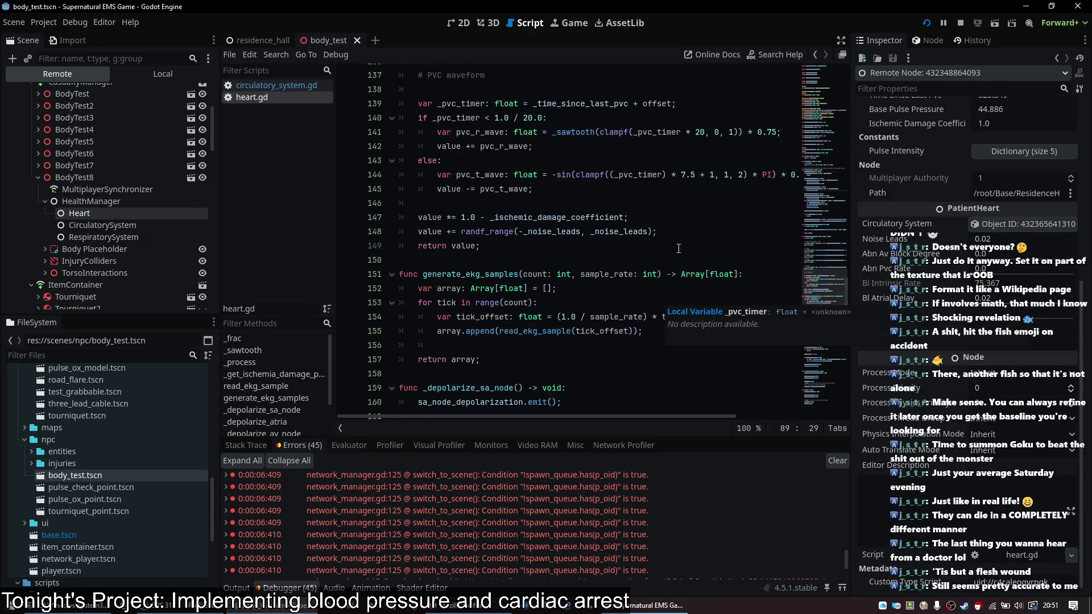
scroll(648, 265, "down", 1)
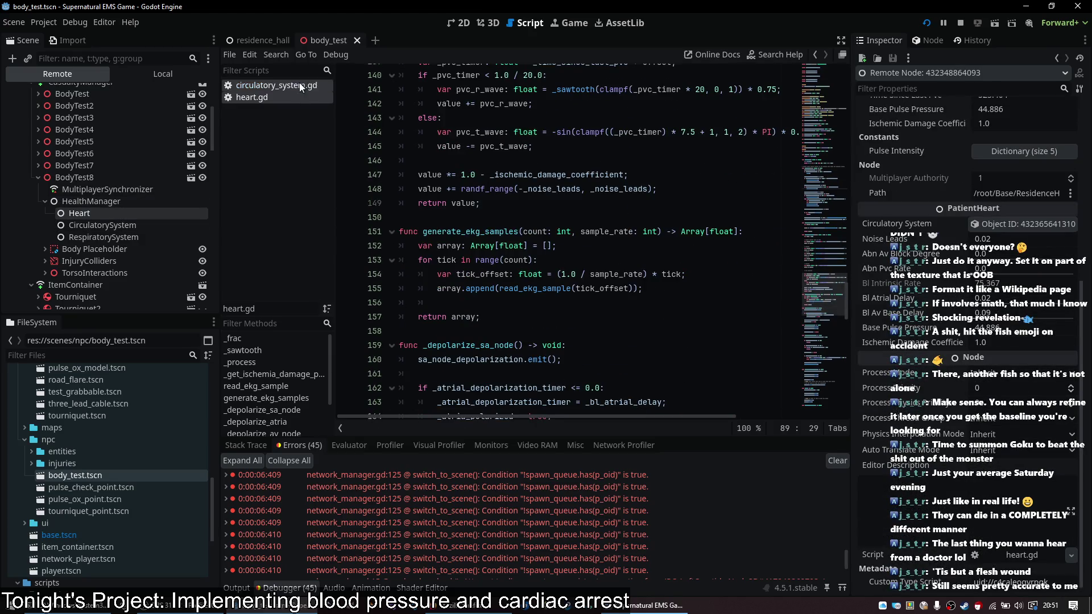
scroll(615, 226, "down", 6)
scroll(615, 226, "up", 10)
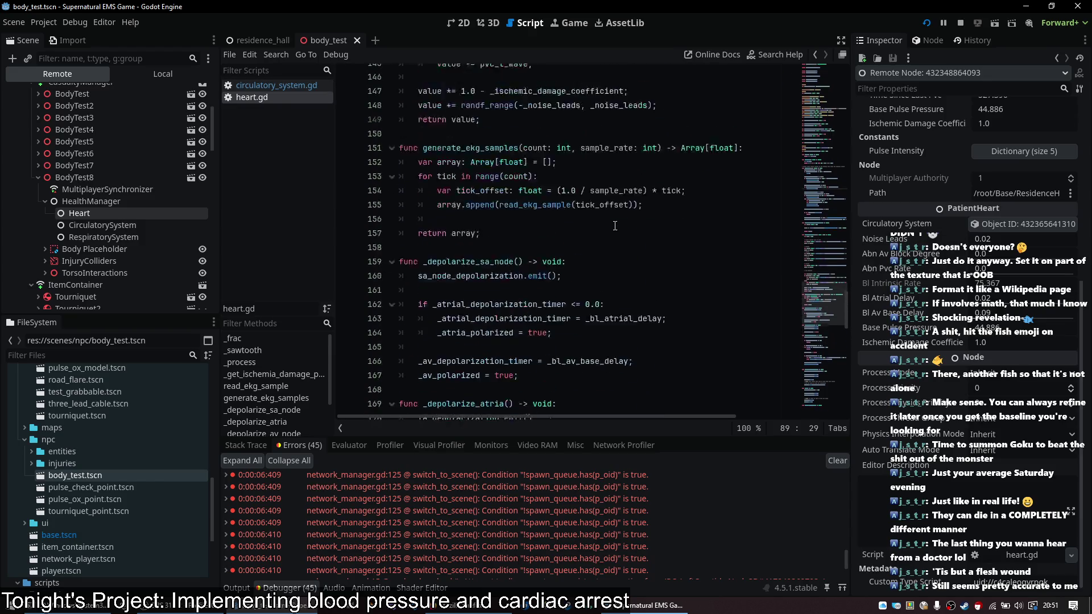
scroll(615, 225, "up", 8)
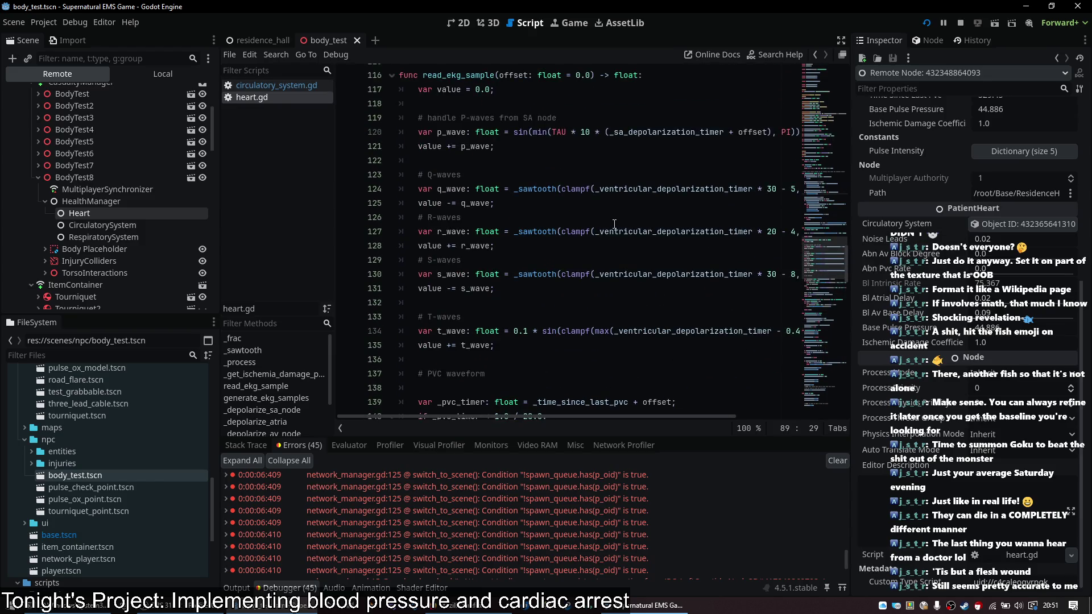
scroll(615, 224, "up", 1)
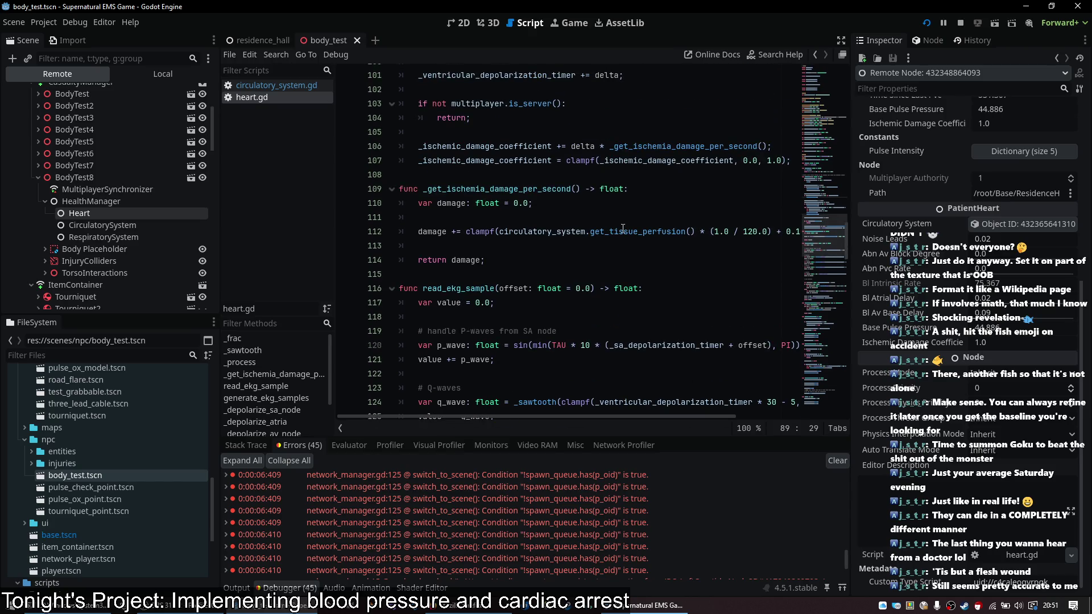
scroll(625, 255, "down", 1)
scroll(625, 256, "right", 3)
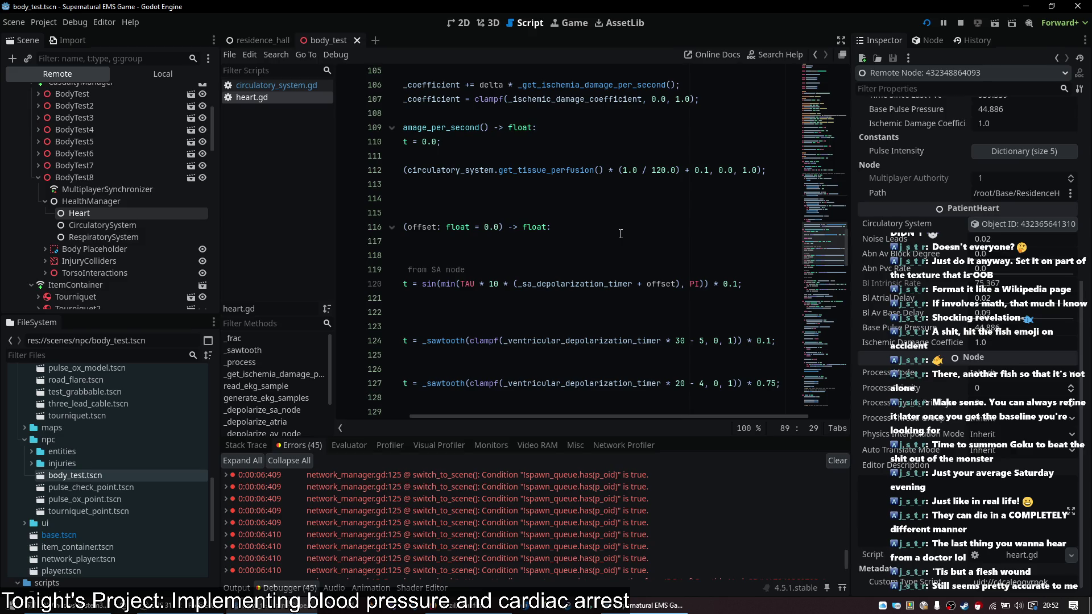
scroll(620, 234, "up", 3)
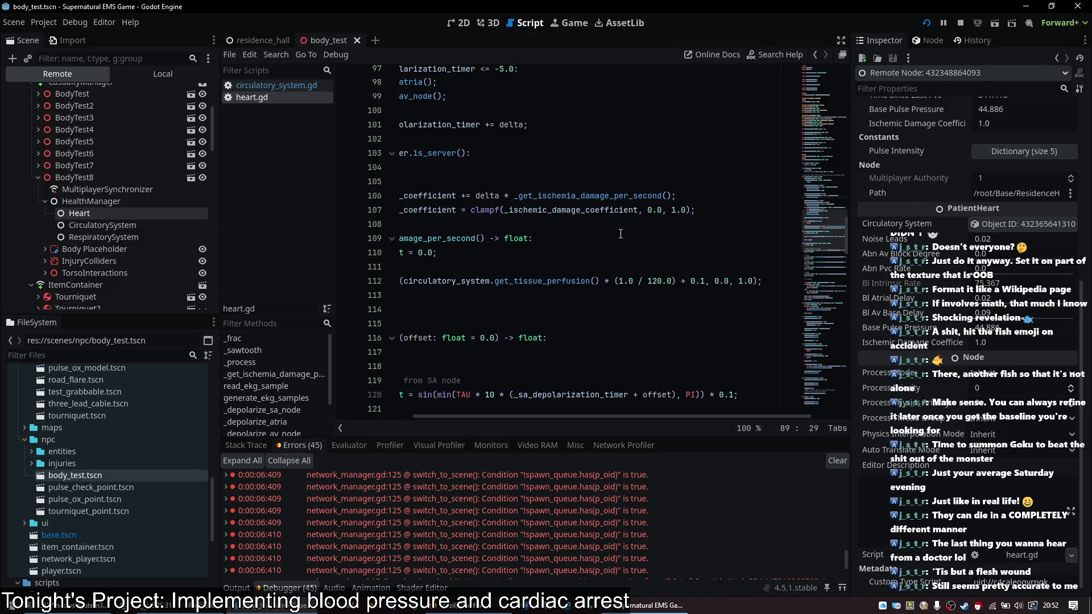
scroll(620, 234, "left", 1)
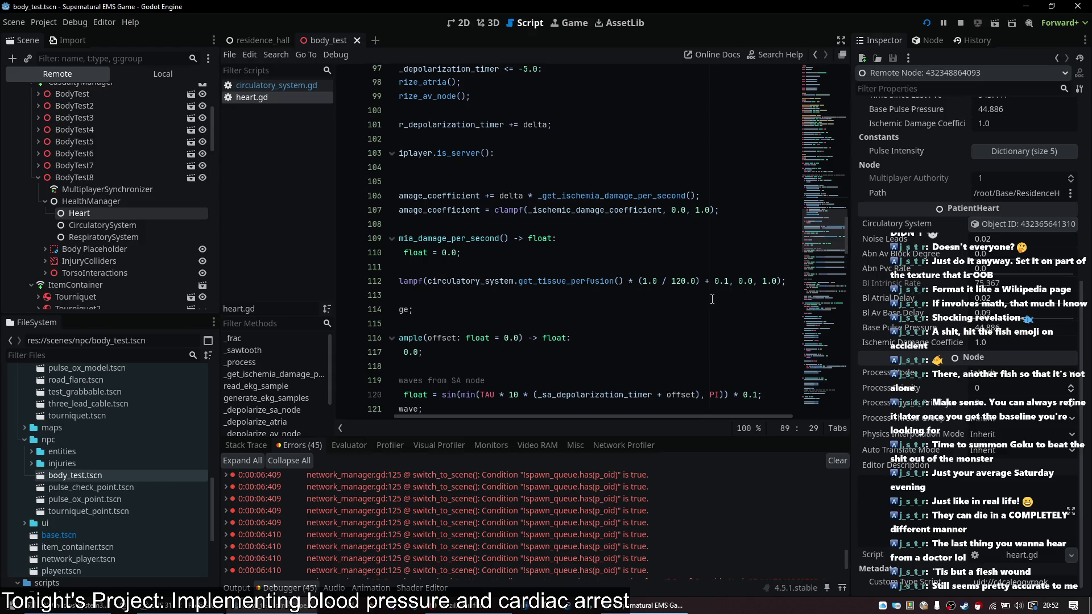
Step: Jump from get_tissue_perfusion on line 112 to its definition in circulatory_system.gd
left_click(734, 281)
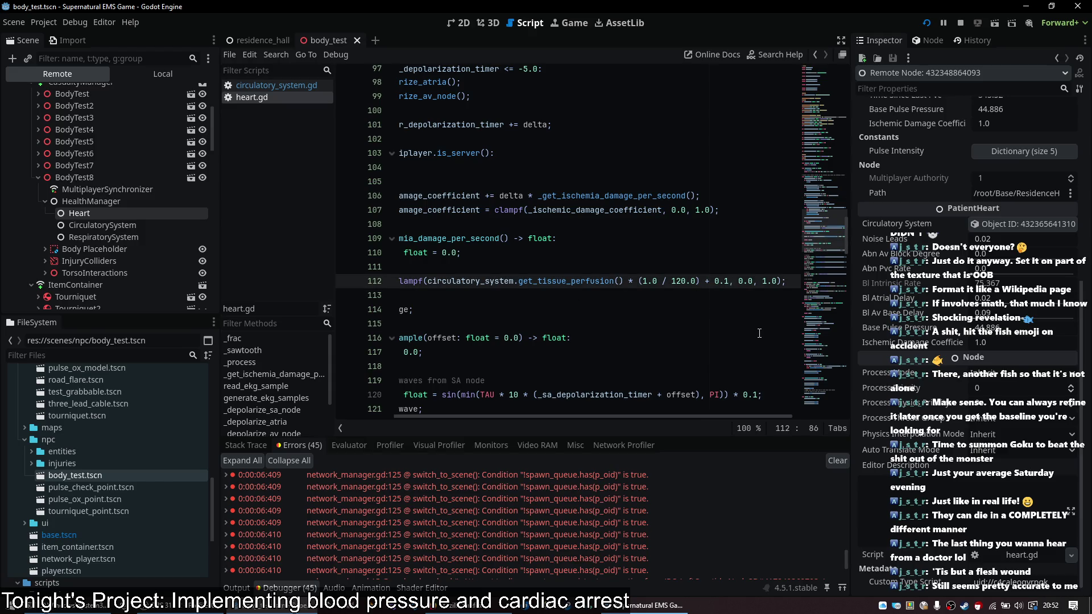
scroll(683, 338, "left", 3)
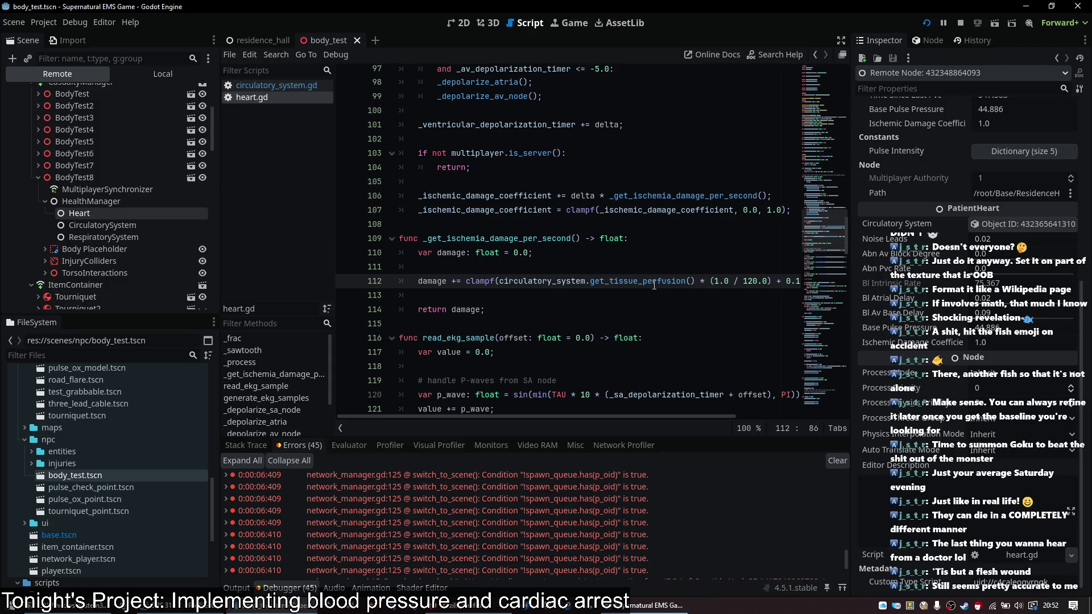
mouse_move(654, 285)
left_click(649, 281, "ctrl")
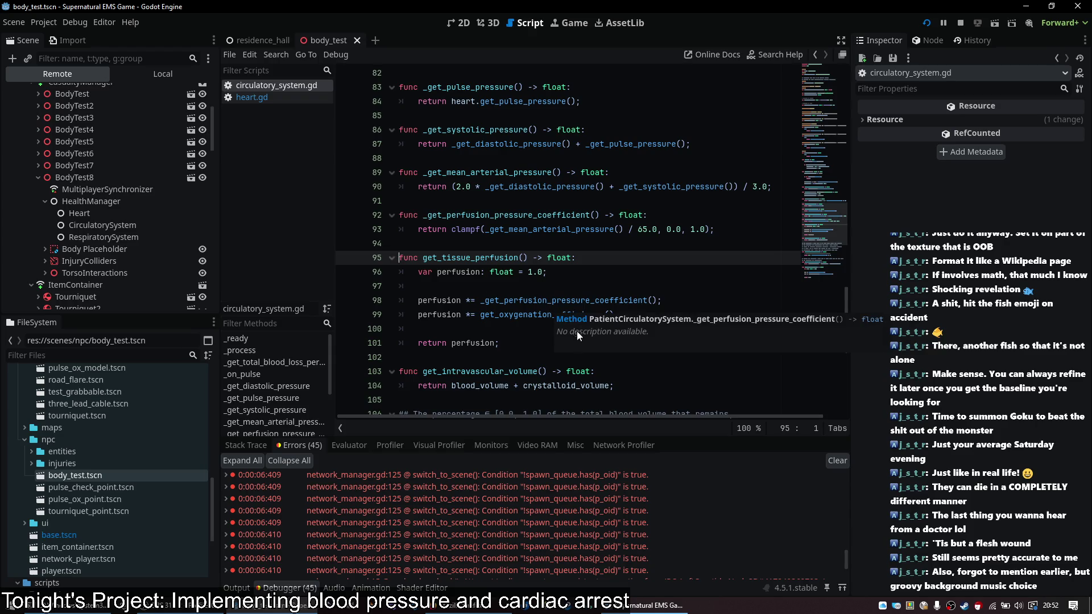
Step: In heart.gd line 112, prefix clampf's first argument with '1.0 /' in parentheses and save
scroll(542, 316, "down", 2)
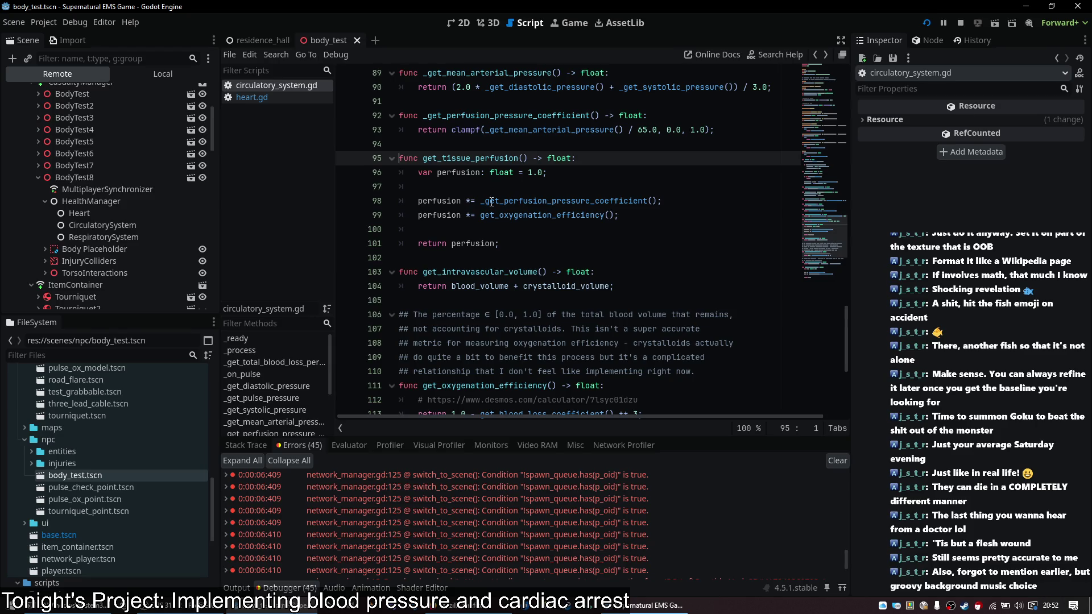
key("alt+Left")
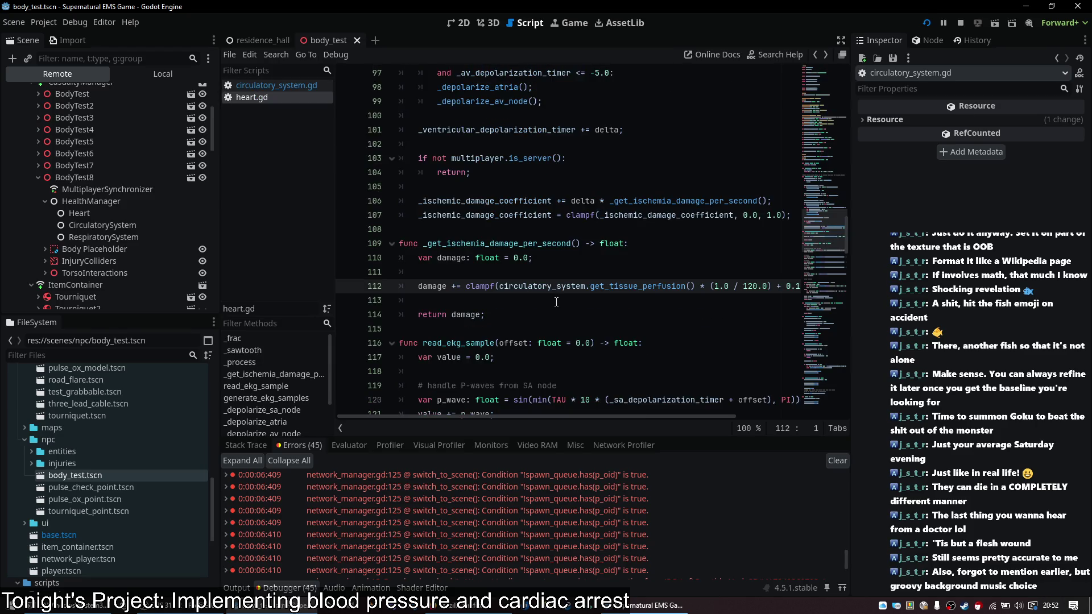
left_click(457, 285)
mouse_move(546, 293)
scroll(547, 293, "right", 1)
left_click(503, 283)
type("1.0 /")
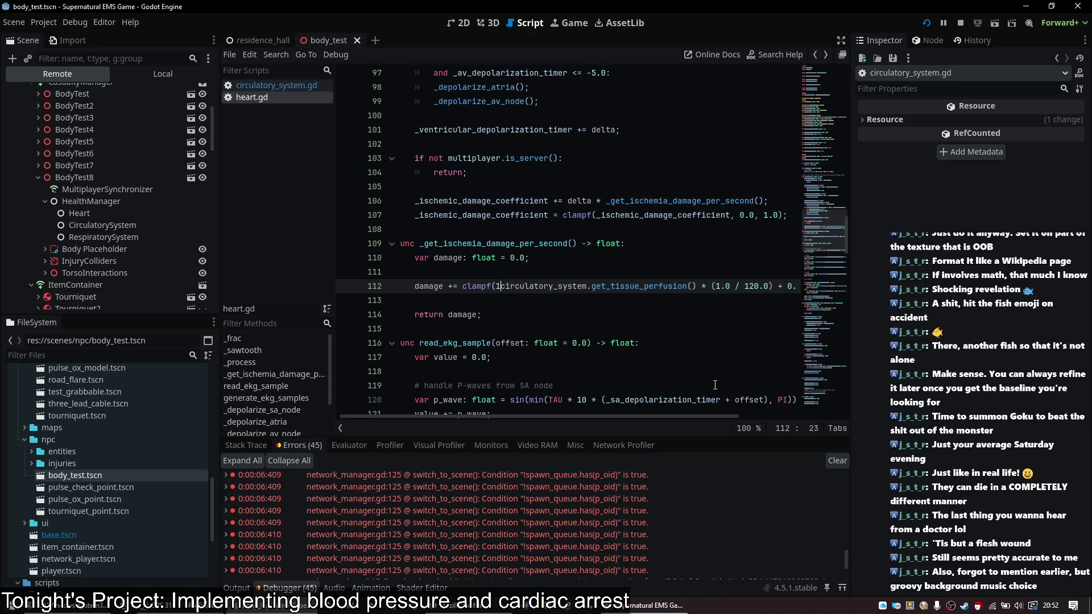
left_click(721, 288)
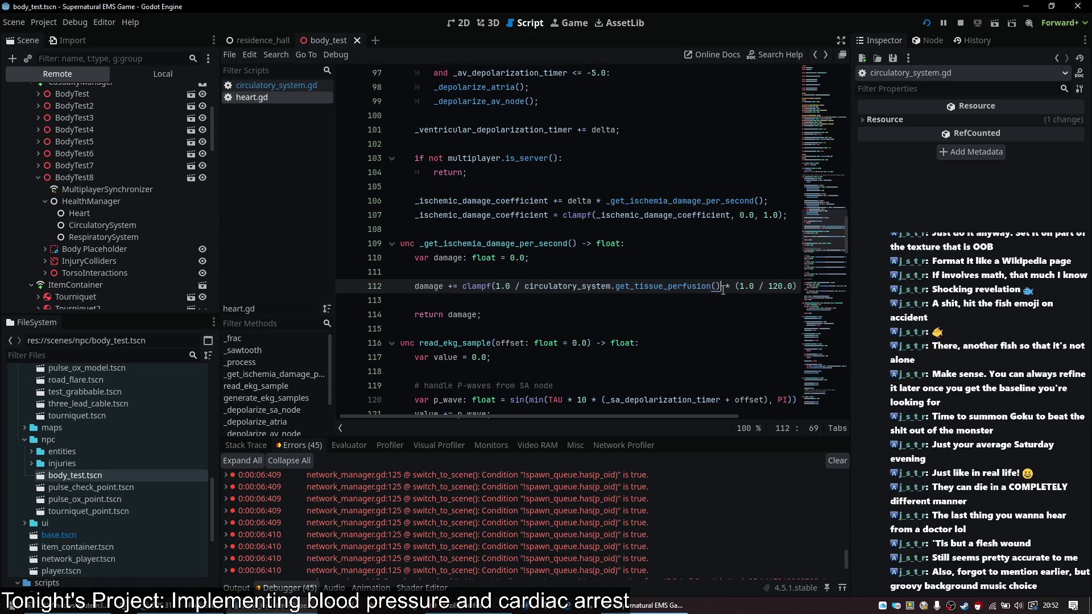
left_click(497, 287, "shift")
type("(")
key("ctrl+s")
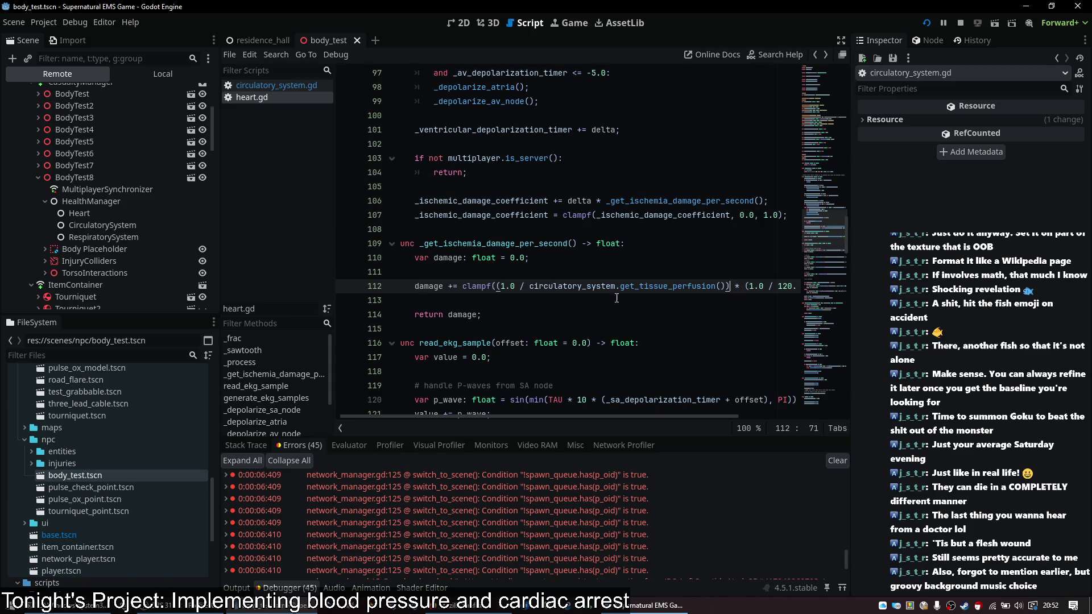
Step: Inspect the live CirculatorySystem and Heart node values
key("alt+Tab")
key("alt+Tab")
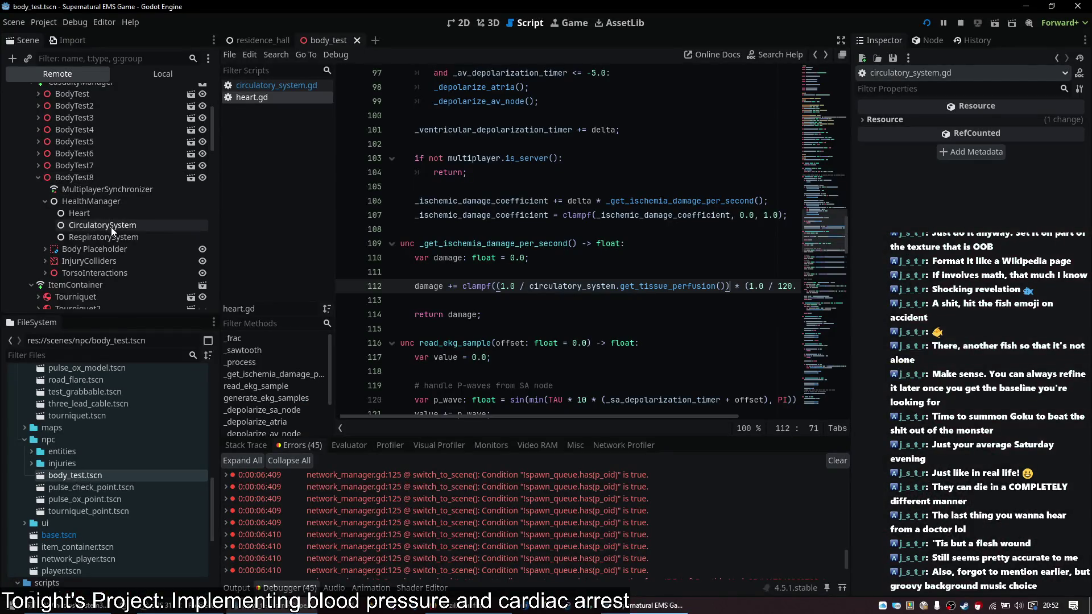
left_click(102, 226)
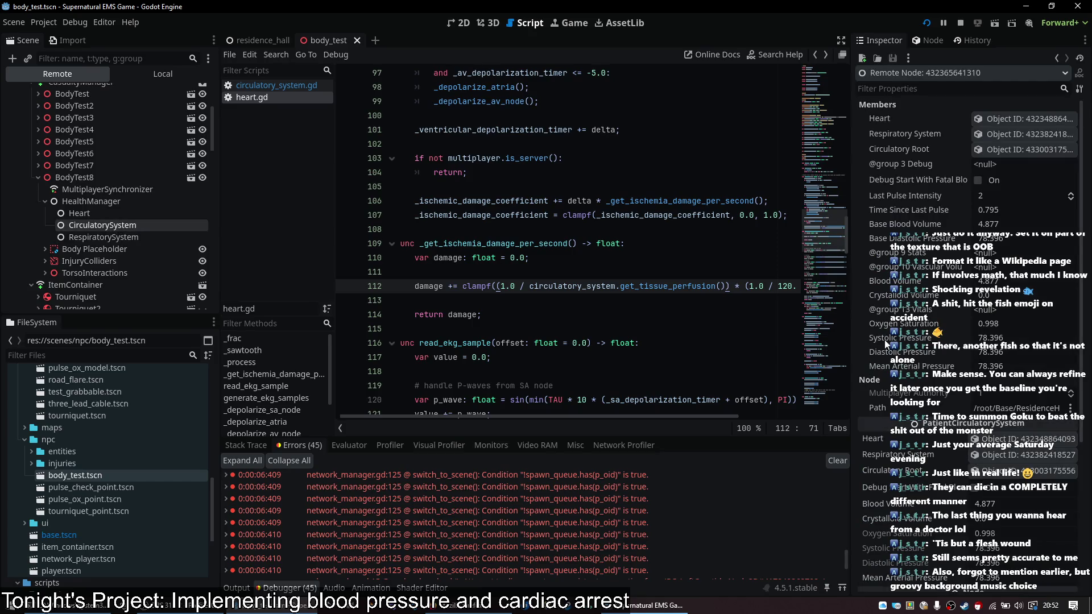
left_click(105, 215)
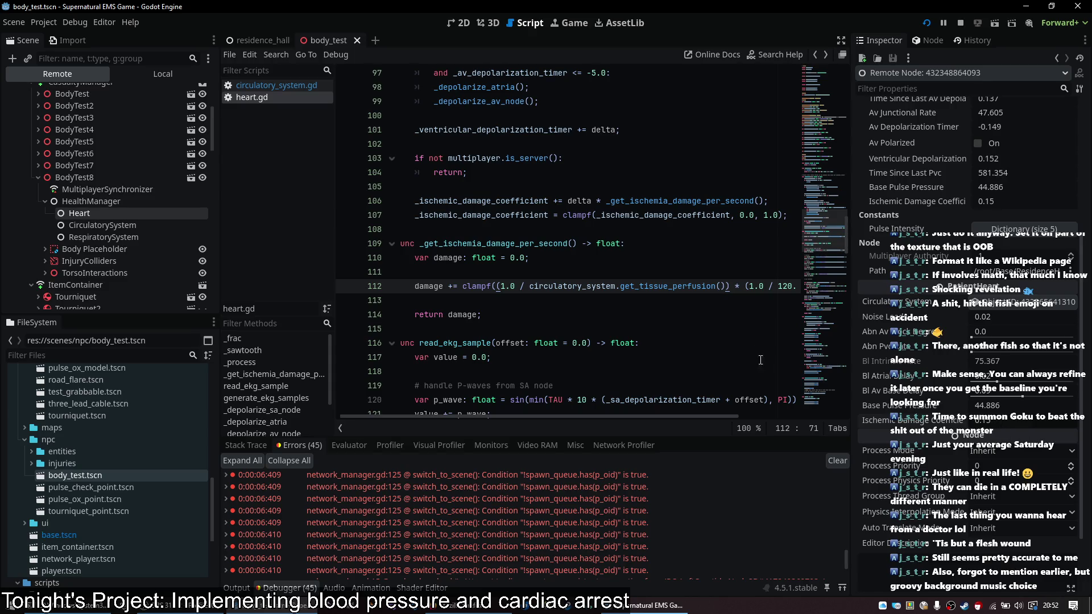
key("Down")
key("Down")
key("Down")
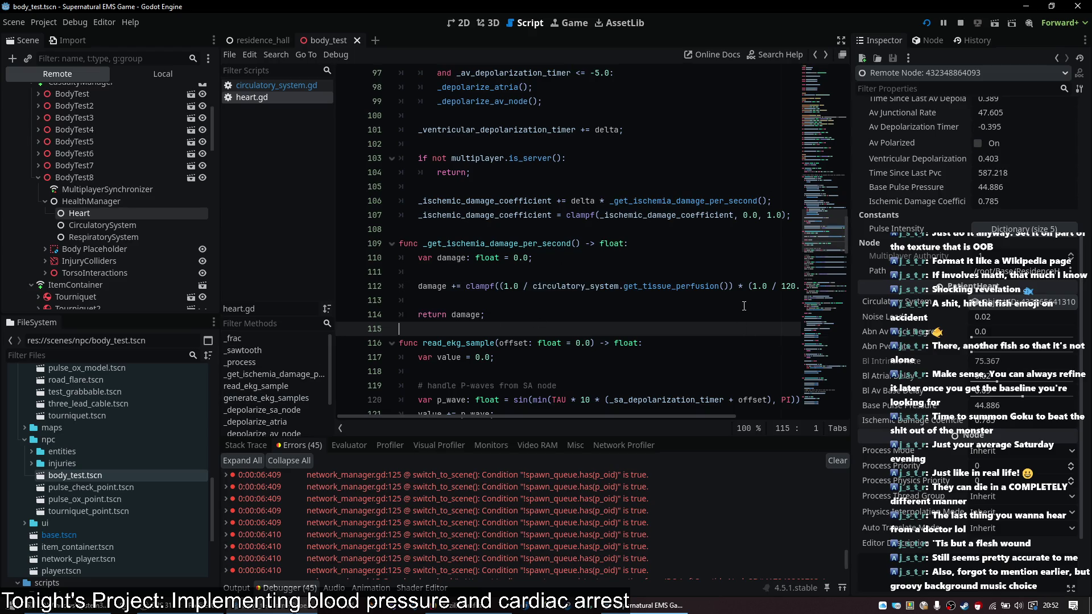
Step: Remove the '1.0 /' prefix to restore line 112's original damage formula and save
left_click(727, 287)
left_click(494, 282)
key("Delete")
key("Up")
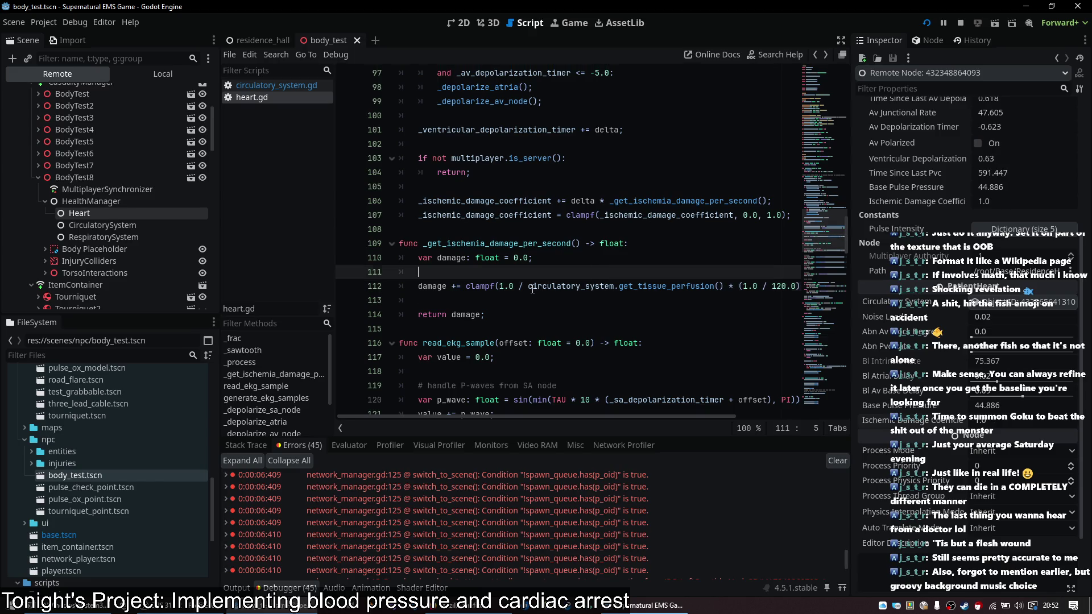
left_click(533, 288)
key("BackSpace")
key("BackSpace")
key("BackSpace")
key("BackSpace")
key("BackSpace")
type("c")
left_click(588, 264)
key("ctrl+s")
Step: Retype the += operator on the damage line 112 and save heart.gd
scroll(603, 259, "right", 3)
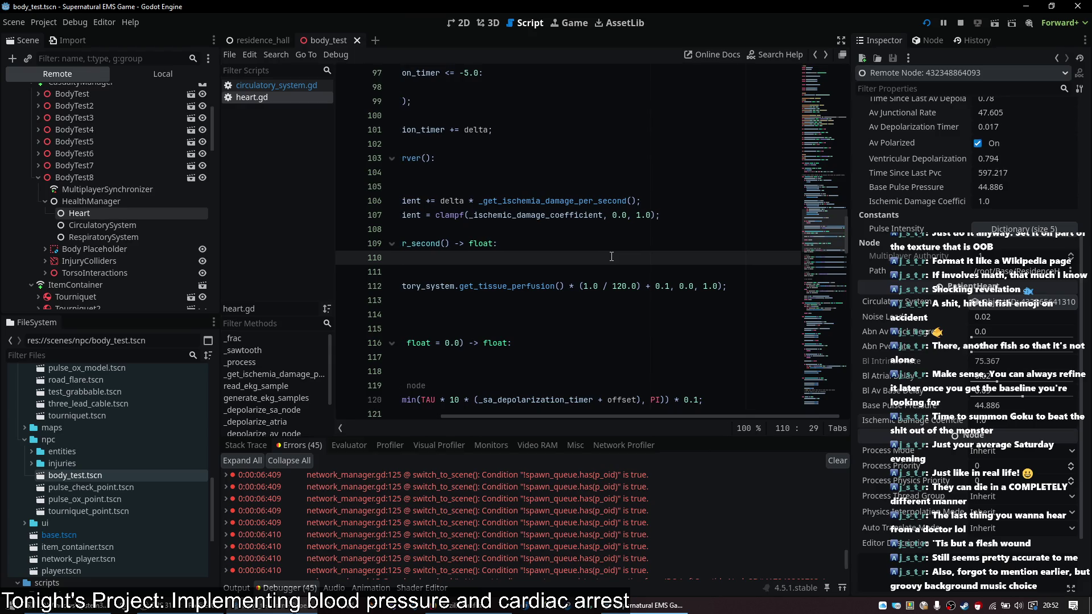
scroll(514, 268, "left", 3)
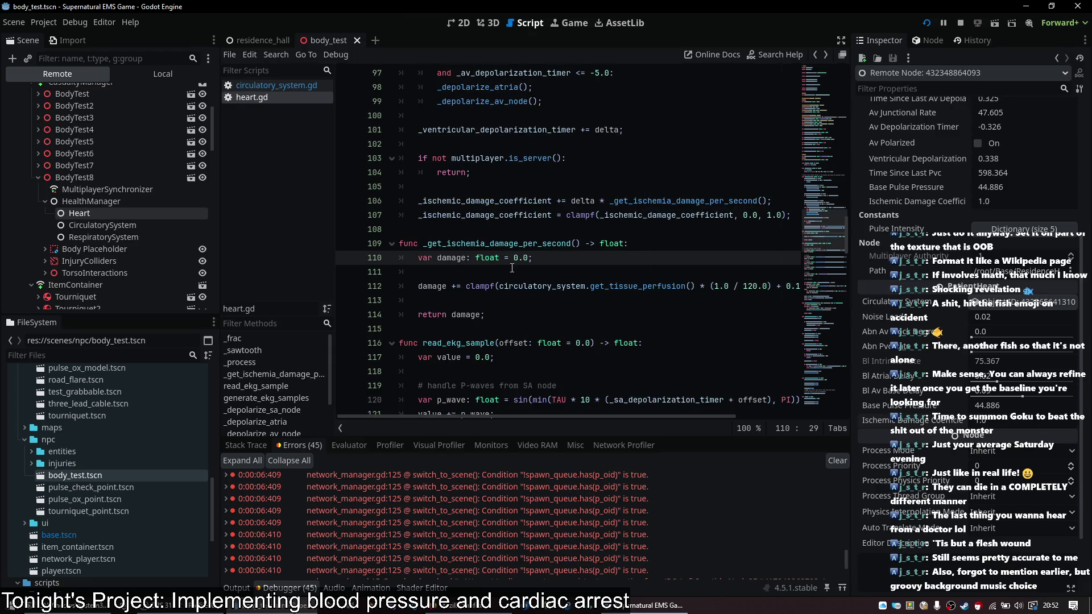
left_click(457, 286)
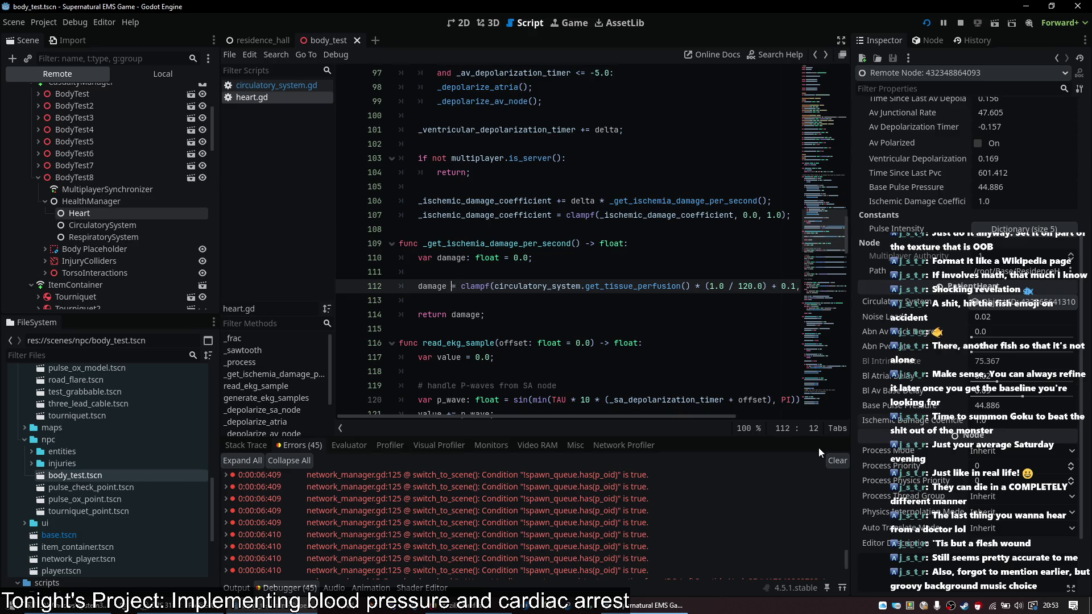
key("BackSpace")
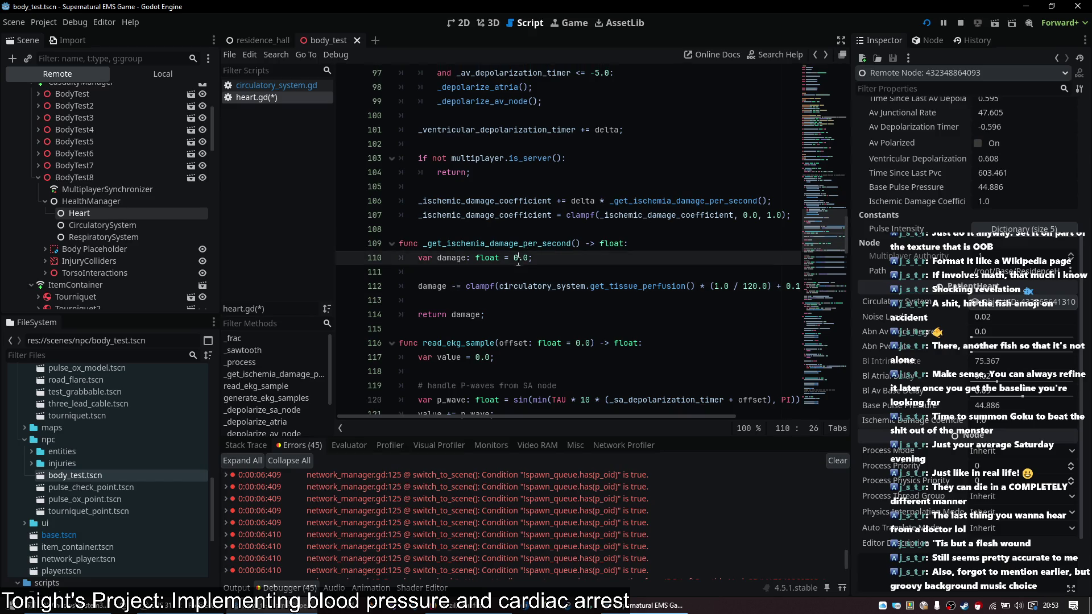
type("+")
left_click(649, 274)
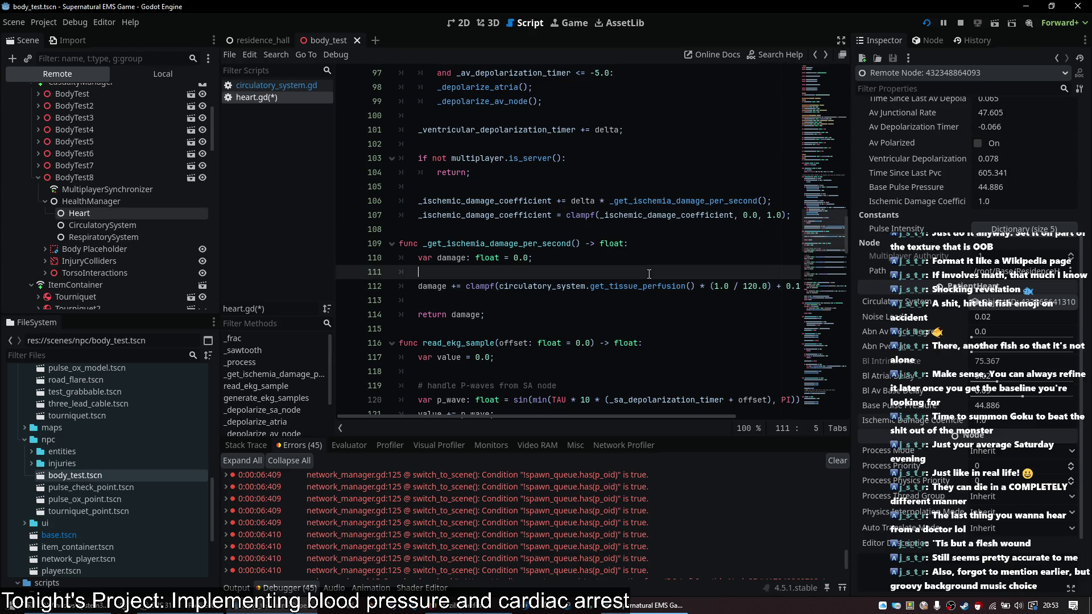
key("ctrl+s")
Step: On line 112, change get_tissue_perfusion() to (1.0 - get_tissue_perfusion()) and save heart.gd
scroll(649, 274, "right", 1)
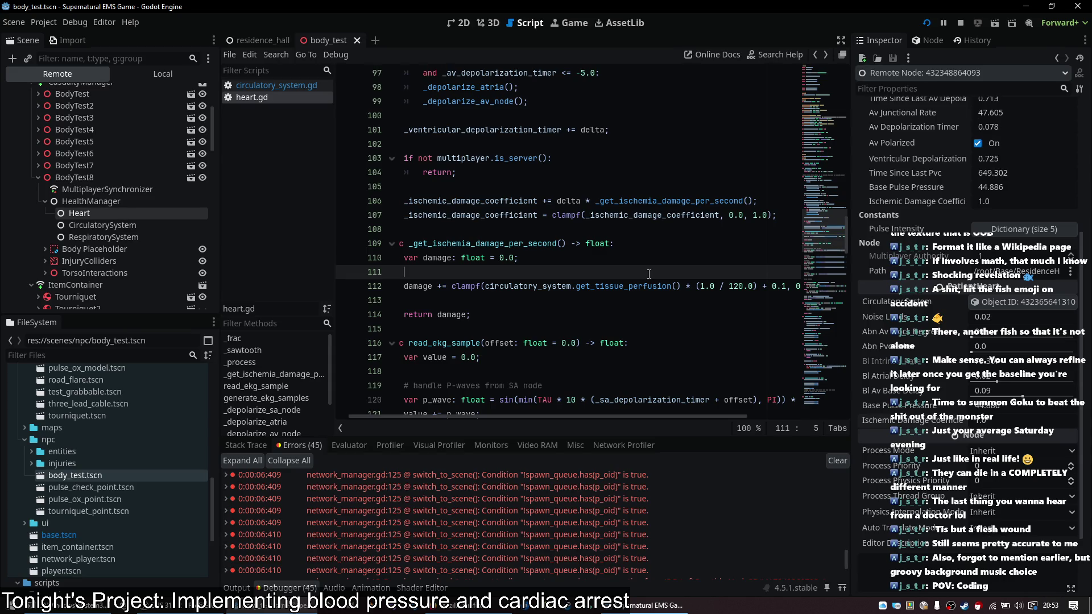
left_click(486, 287)
left_click(684, 287, "shift")
type("(")
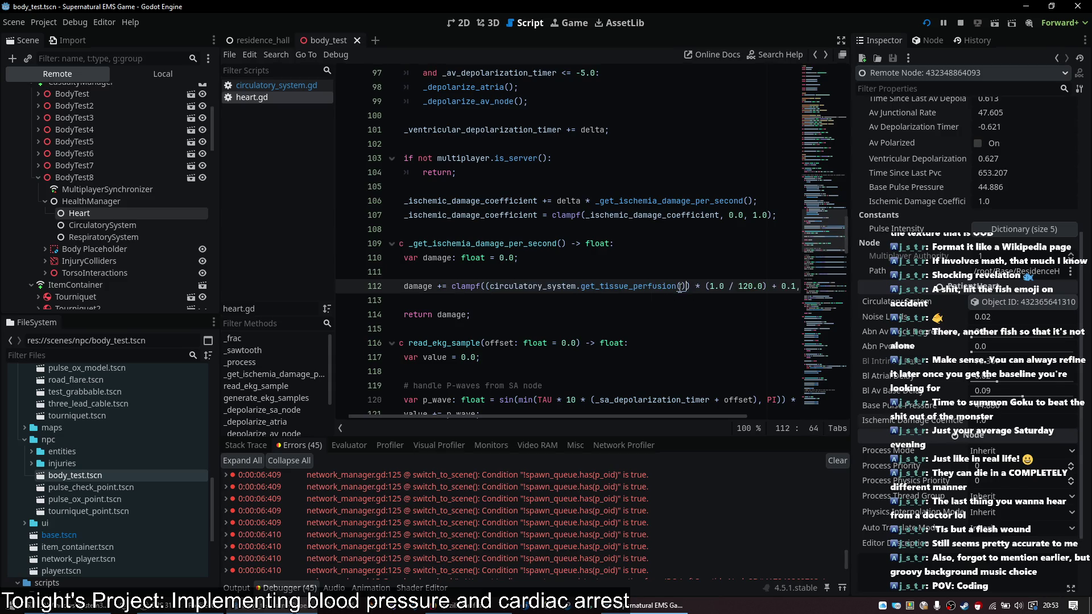
left_click(488, 284)
type("1.0 -")
key("End")
key("ctrl+s")
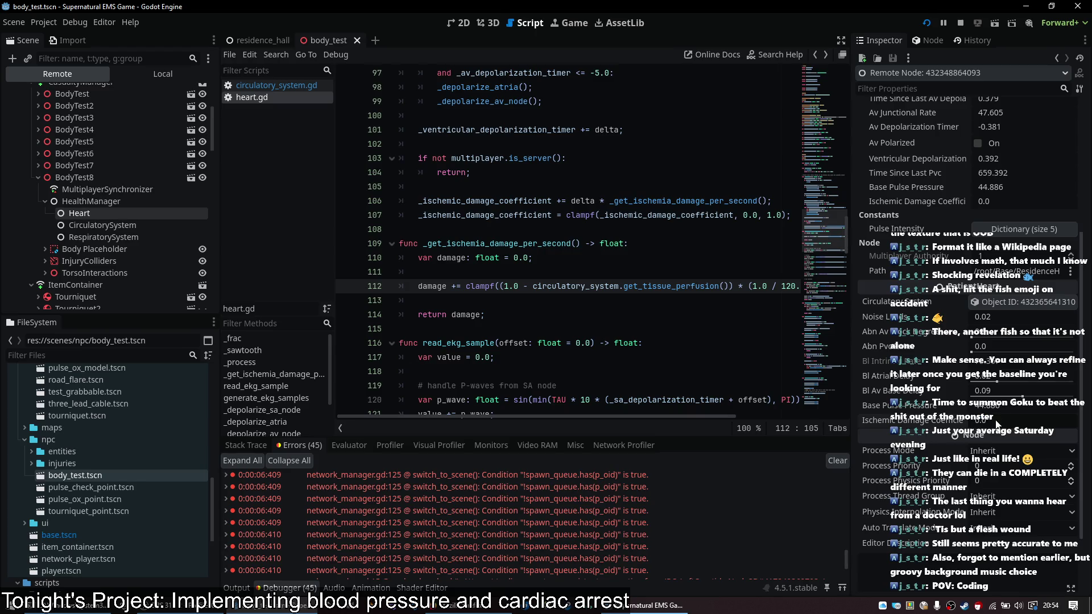
Step: Review the rest of line 112 up to the 0.1 offset, undoing an accidental line break
left_click(620, 286)
scroll(649, 275, "right", 2)
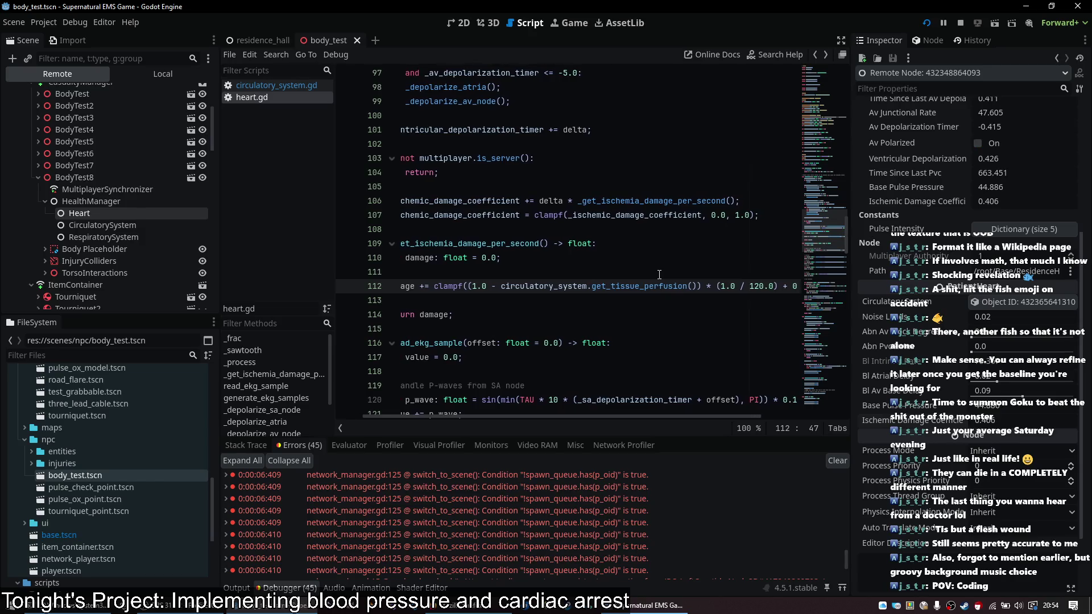
scroll(659, 275, "right", 3)
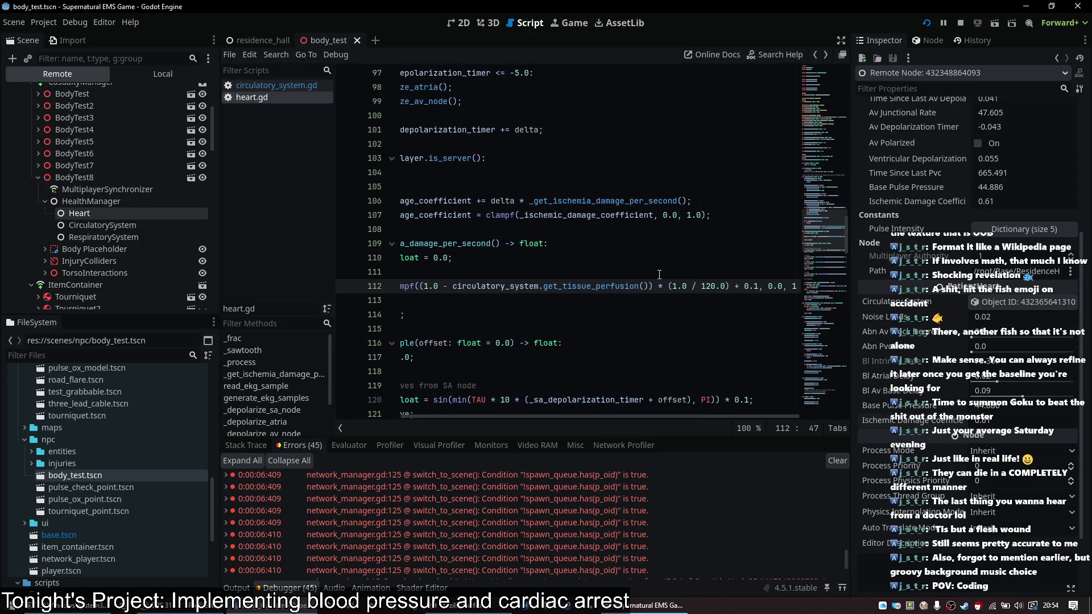
left_click(687, 285)
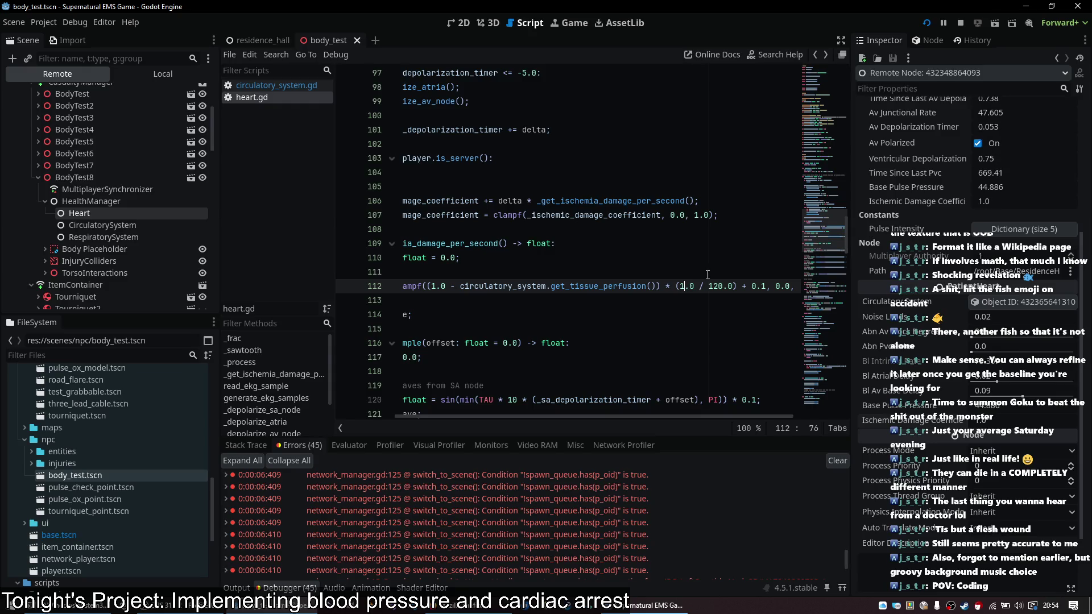
scroll(708, 274, "right", 4)
left_click(692, 286)
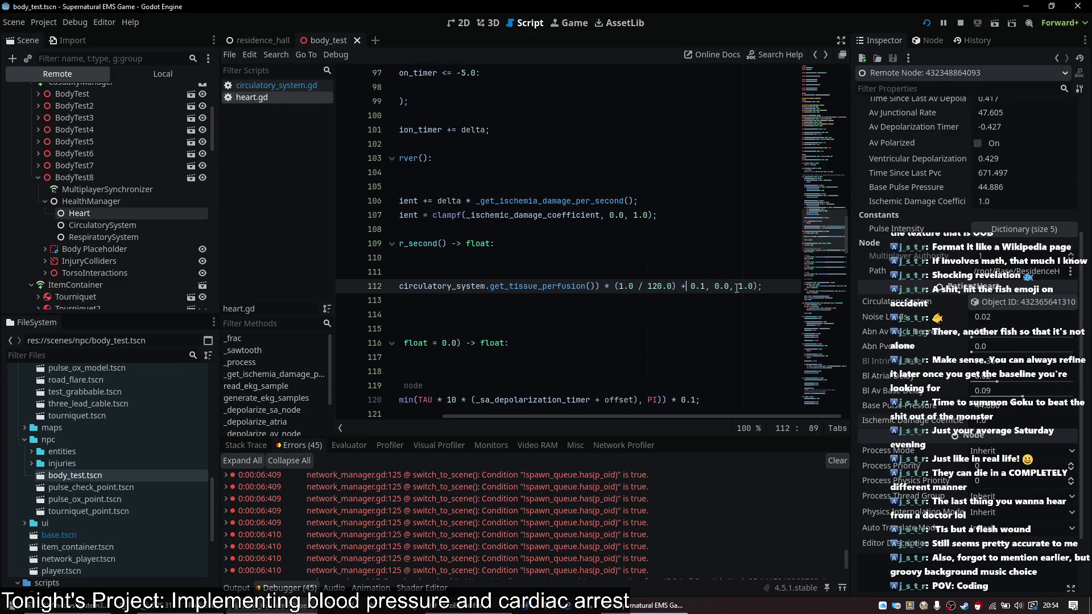
key("Return")
key("BackSpace")
scroll(671, 332, "left", 3)
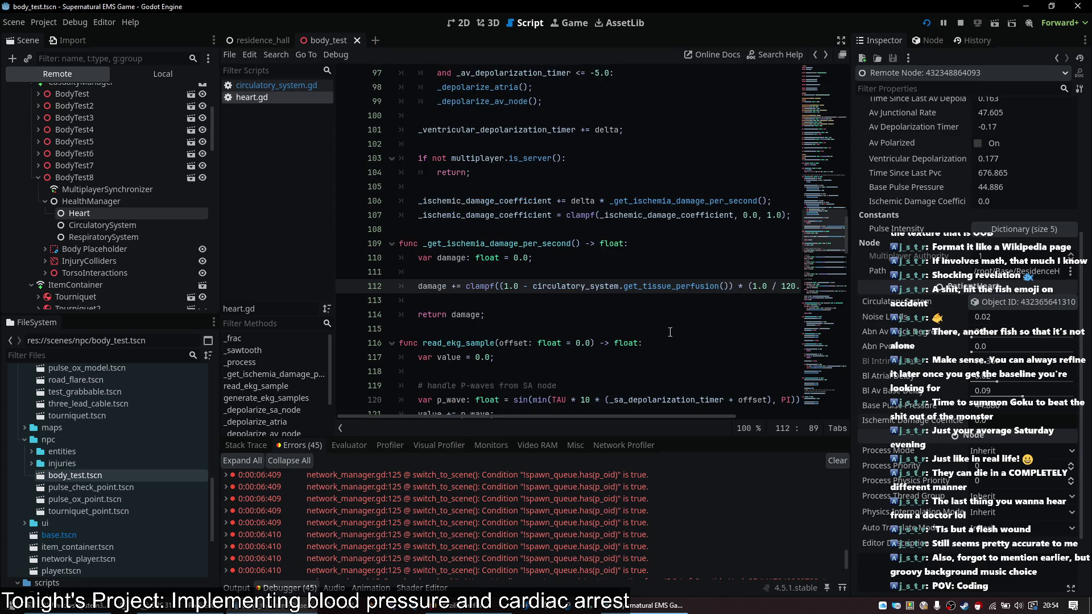
left_click(668, 275)
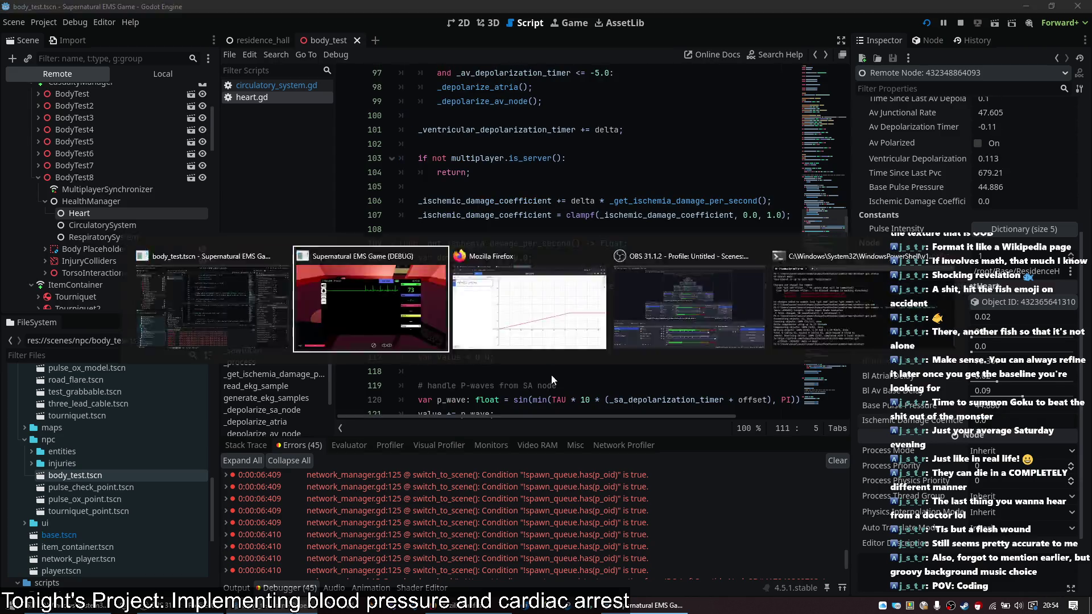
Step: In the running game, put away the held device and open the patient monitor's vitals screen
key("alt+Tab")
key("Escape")
key("q")
key("s")
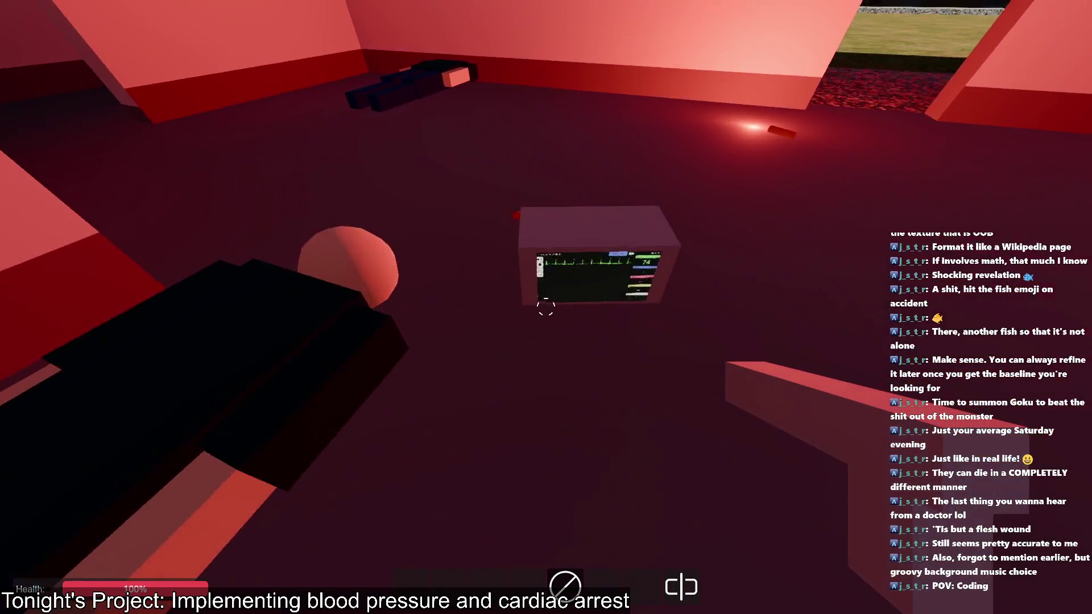
left_click(546, 308)
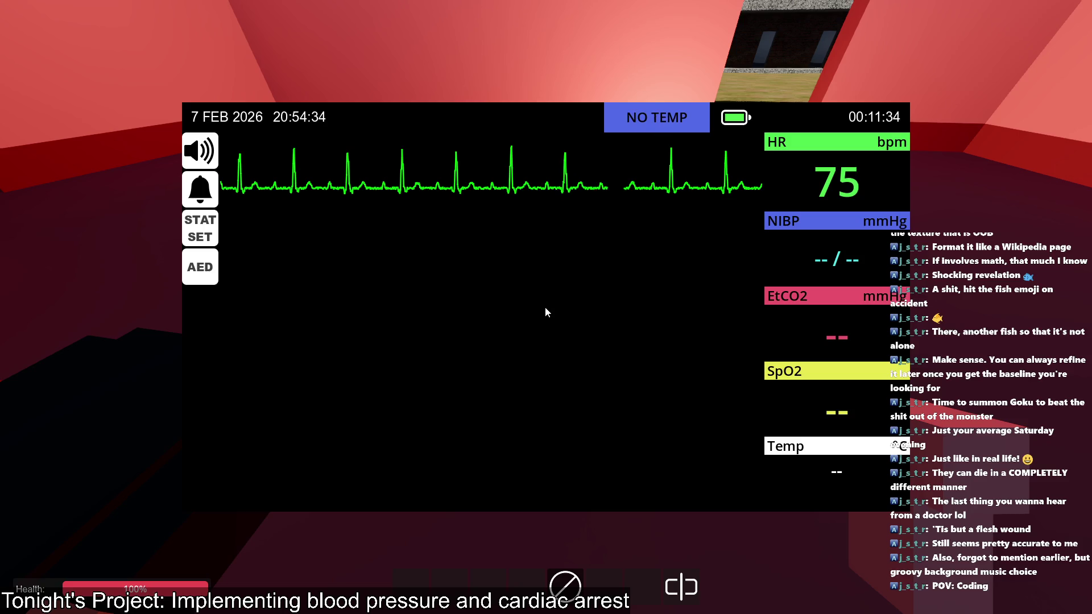
Step: Compare the live CirculatorySystem node values in Godot with the patient monitor, which shows HR 74
key("alt+Tab")
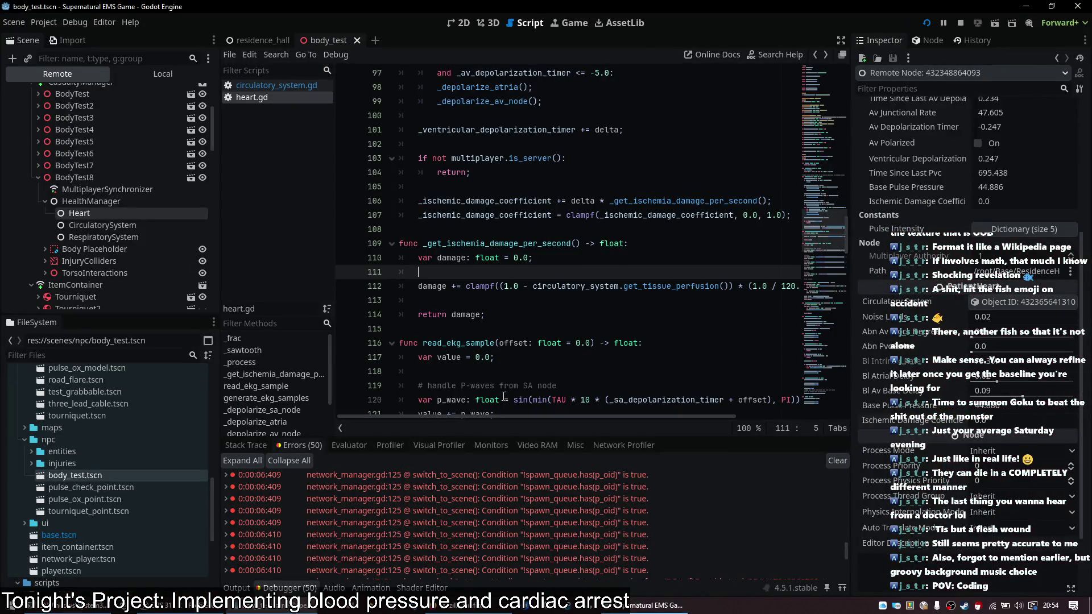
key("alt+Tab")
key("alt+Tab")
left_click(182, 226)
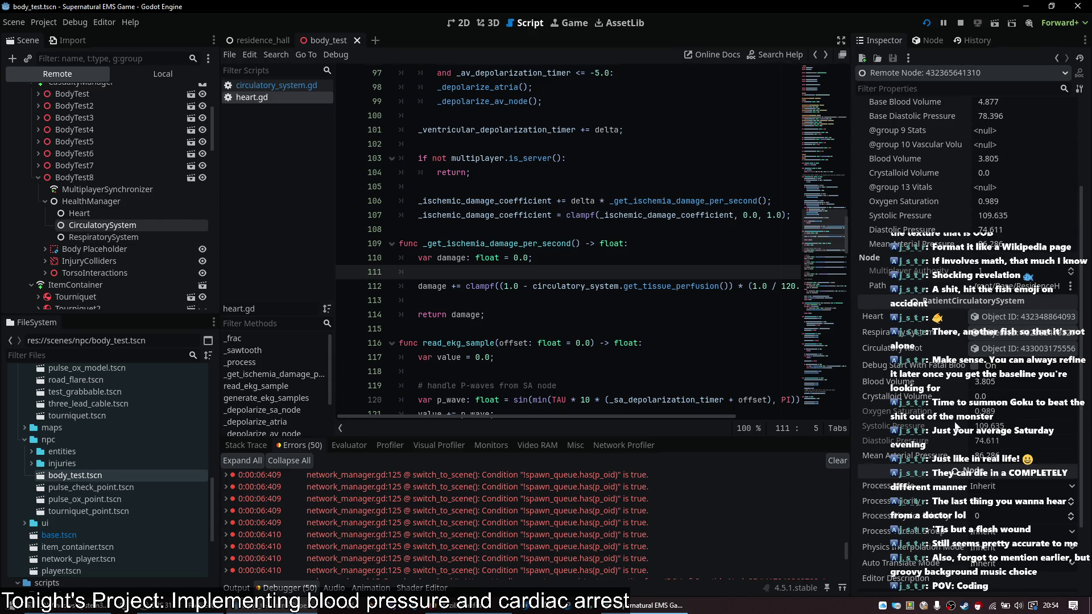
key("alt+Tab")
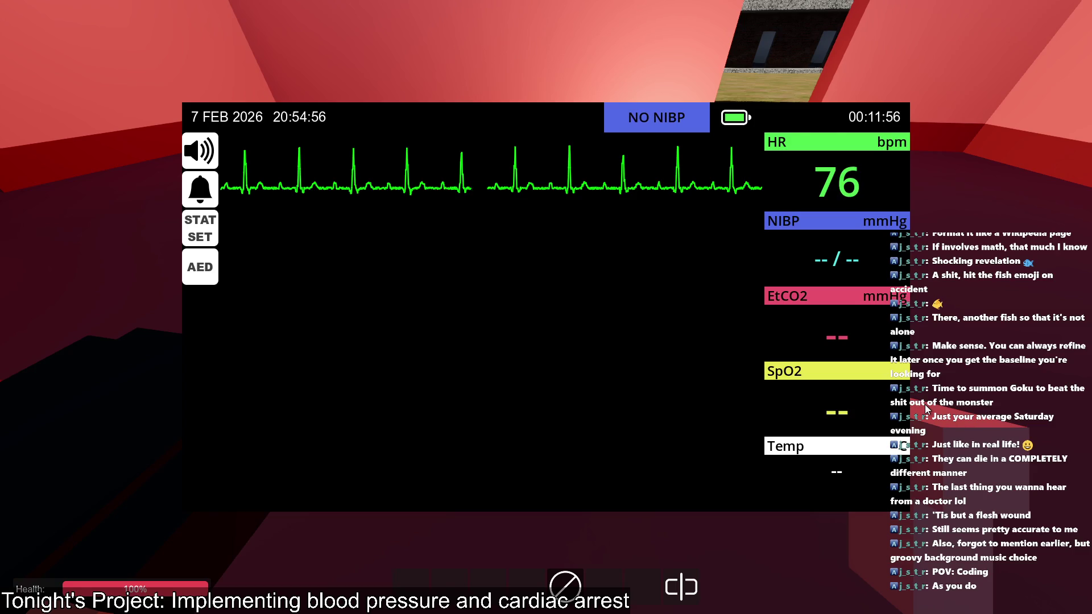
key("alt+Tab")
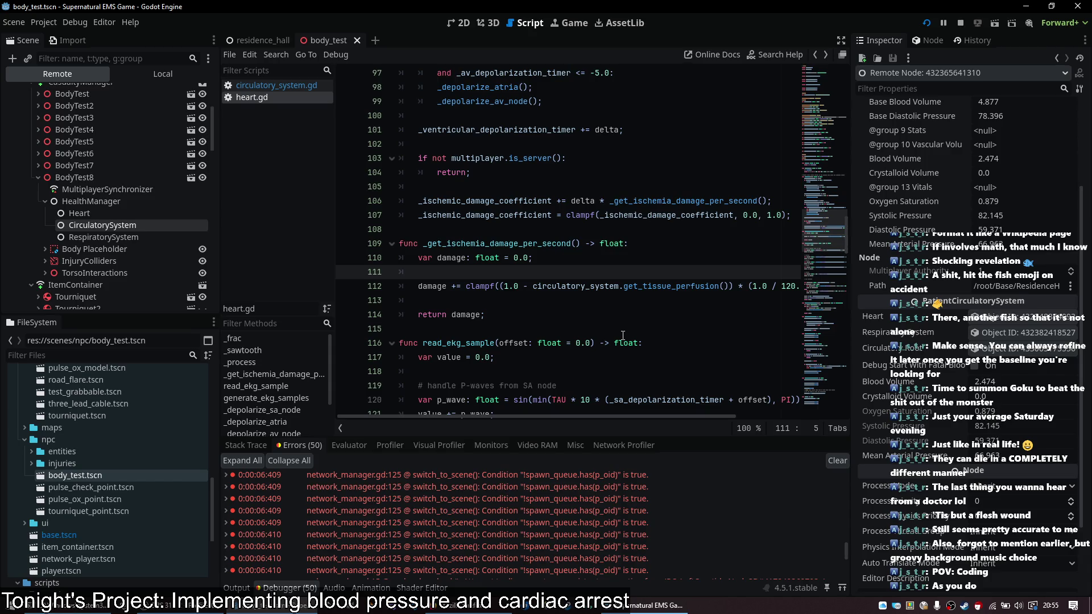
key("alt+Tab")
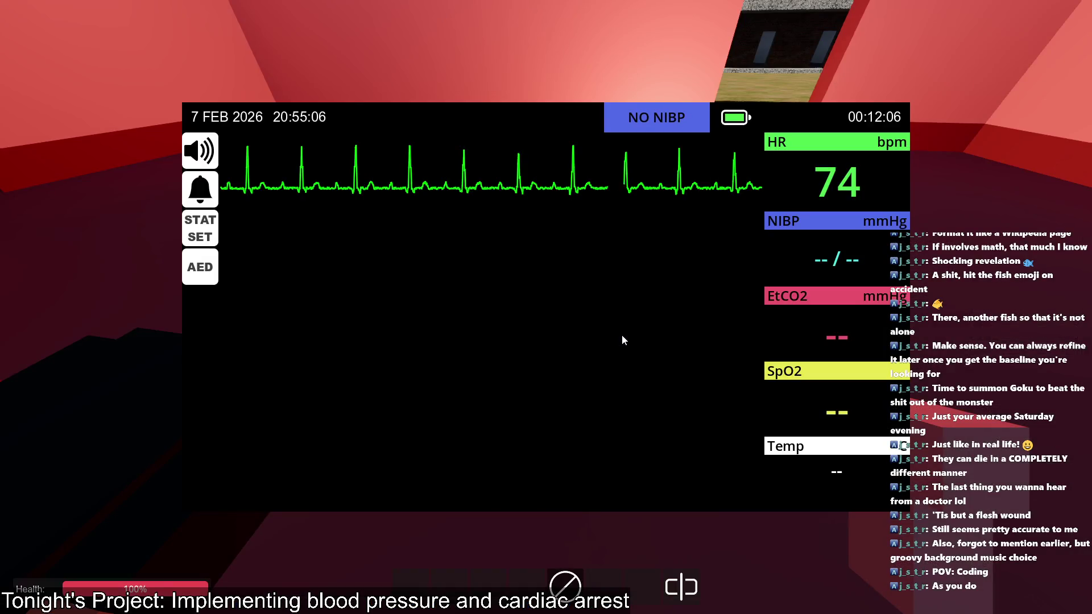